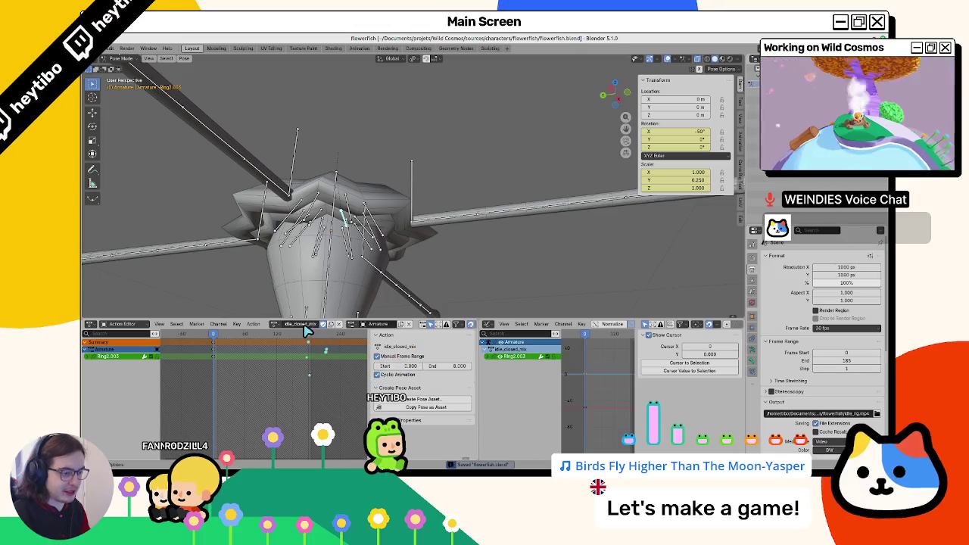
- Detach the current action from the rig, then undo to restore idle_closed_mix
click(339, 325)
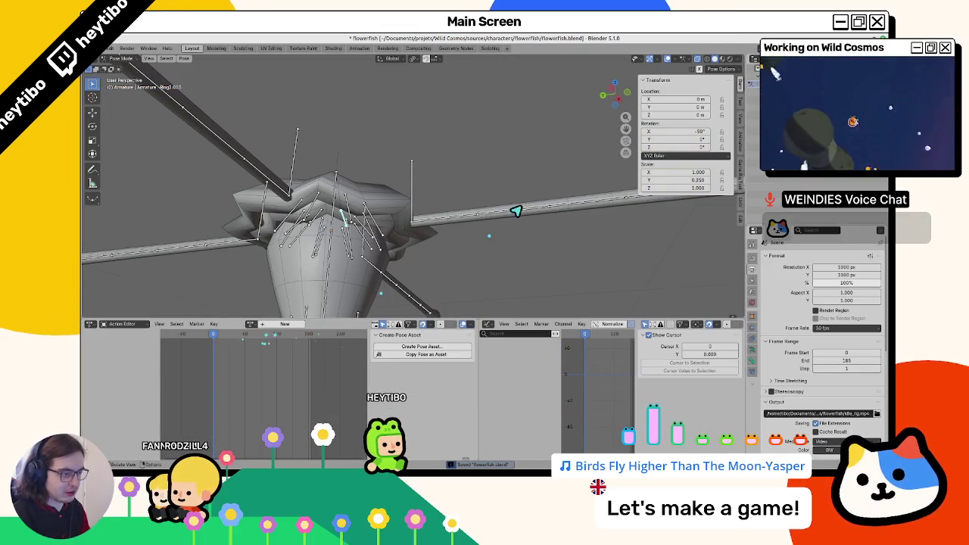
scroll(down, 3)
key(ctrl+z)
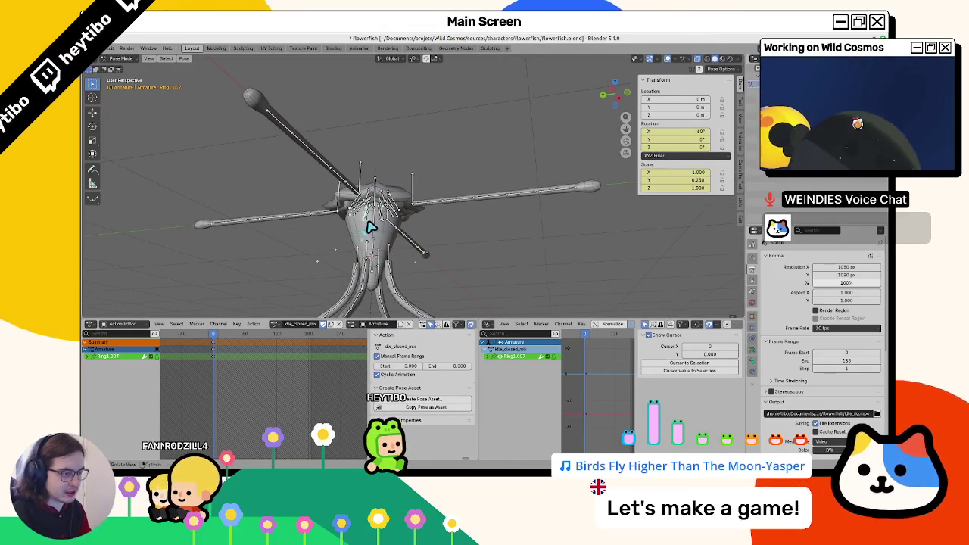
- Select the Body bone, shrink it to 0.25 and keyframe it
click(371, 228)
key(s)
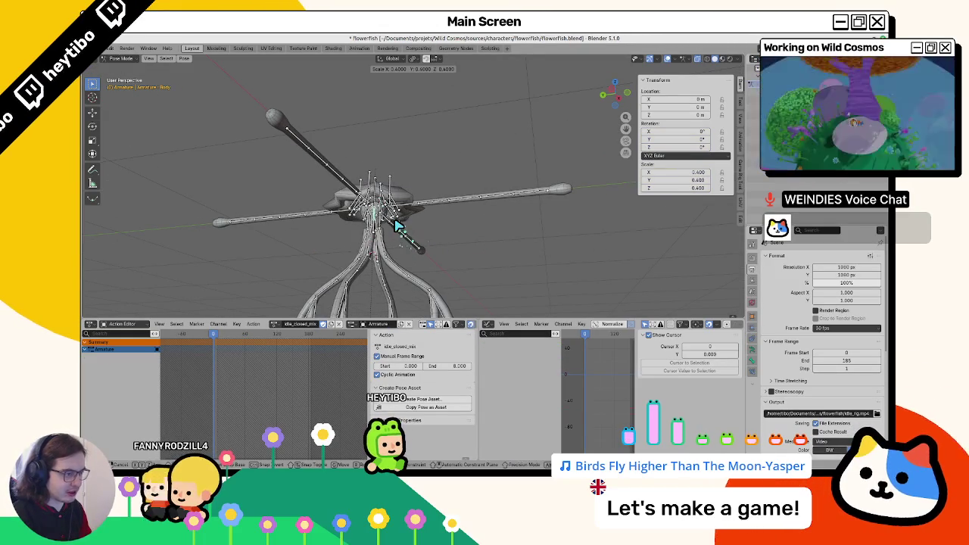
key(Escape)
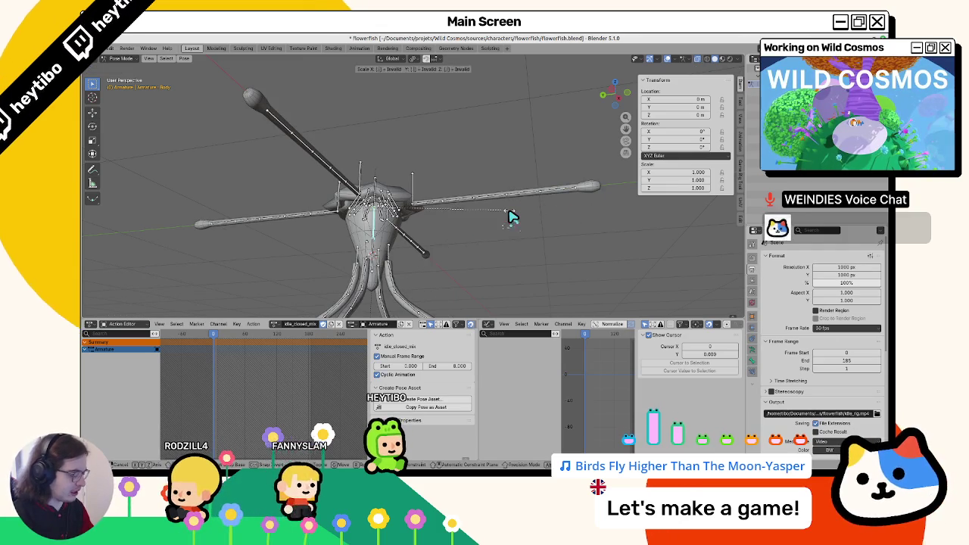
text(s.25)
key(Return)
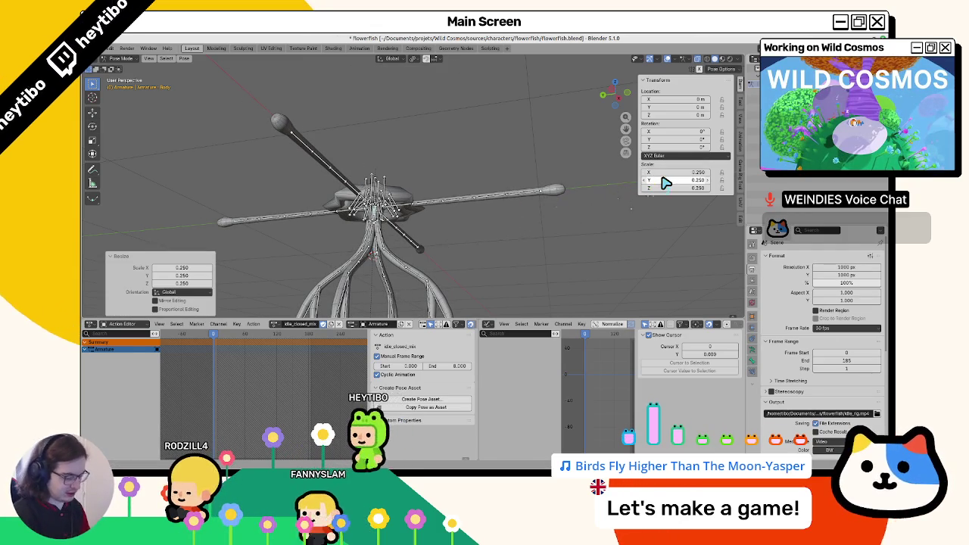
key(i)
- Briefly switch to the push action, then undo back to idle_closed_mix with the 0.25 shrink
click(277, 324)
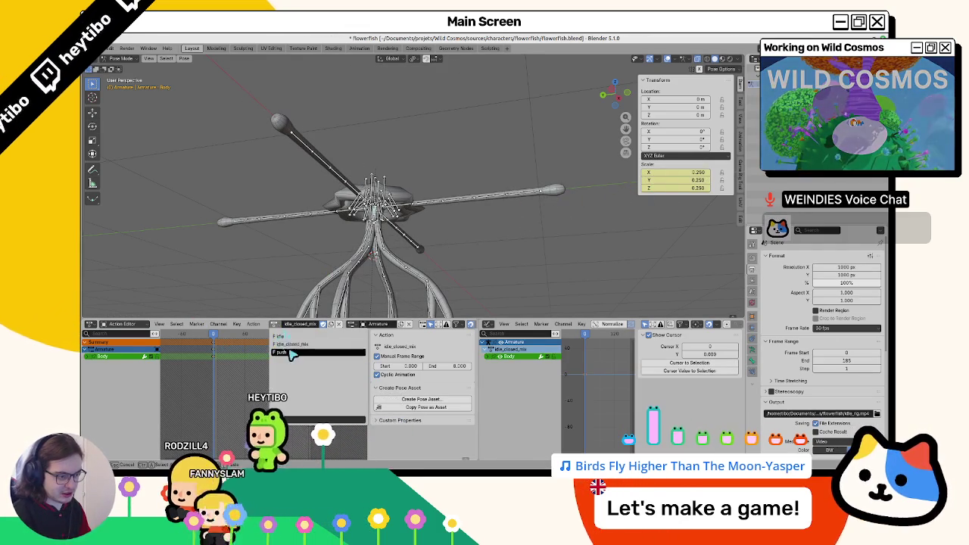
click(303, 351)
drag(222, 345, 194, 344)
key(ctrl+z)
key(ctrl+z)
key(ctrl+z)
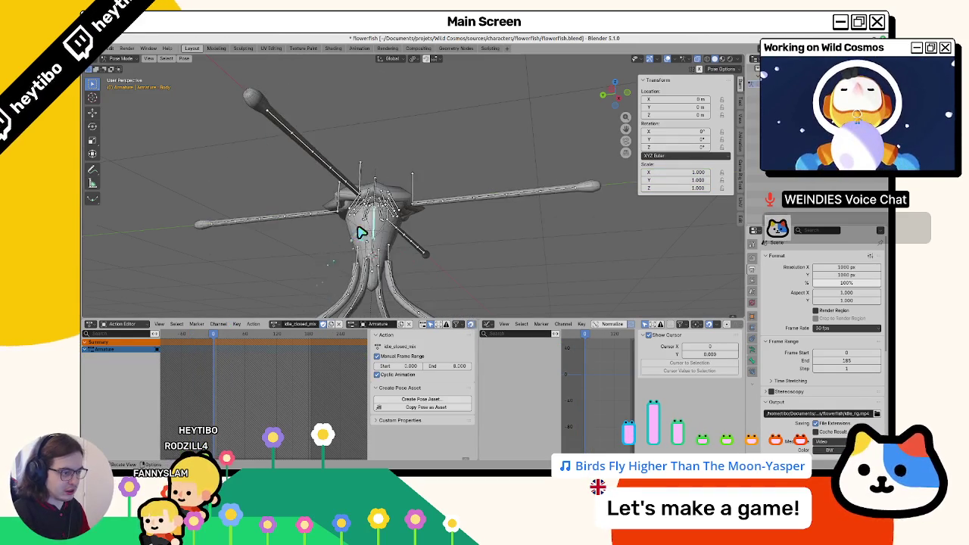
key(ctrl+z)
key(ctrl+z)
key(ctrl+z)
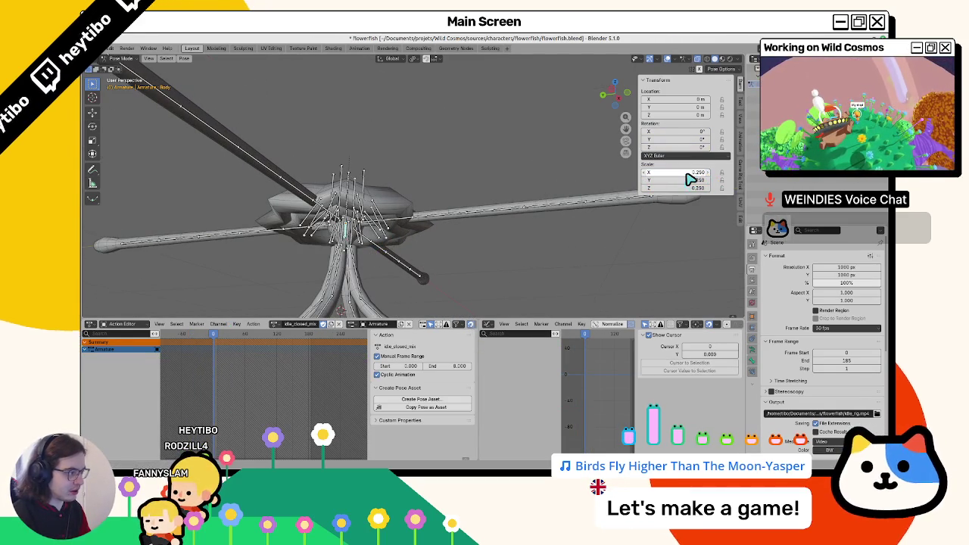
- Rescale the Body bone to 0.2, keyframe only its scale, and save
key(alt+s)
text(s.2)
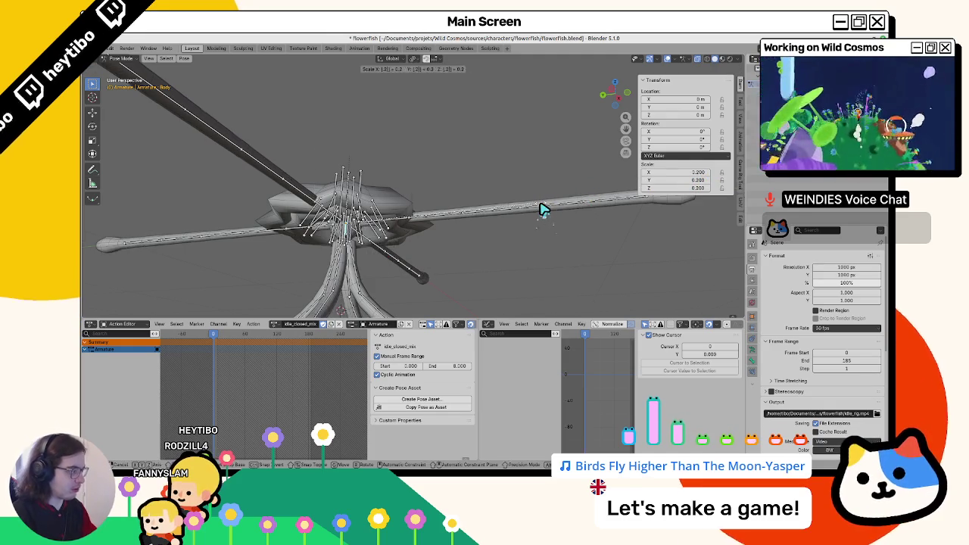
key(Return)
key(i)
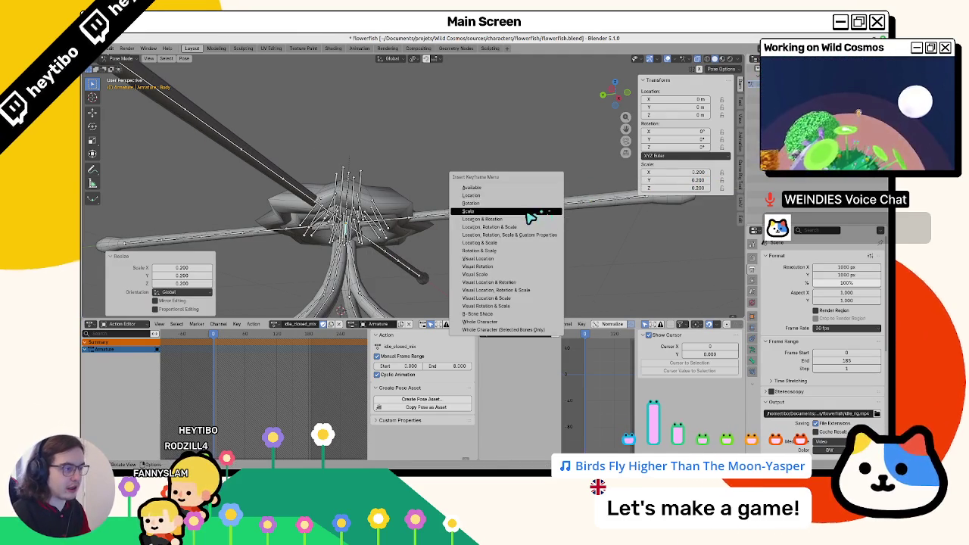
click(531, 211)
key(ctrl+s)
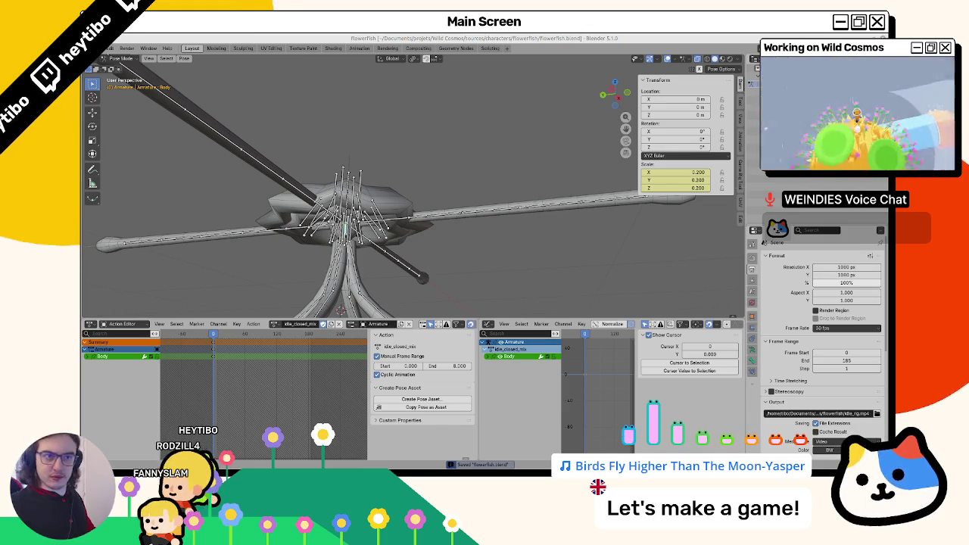
- Return to Object Mode, save flowerfish.blend again, and turn on X-ray display
drag(244, 135, 403, 214)
key(ctrl+Tab)
drag(452, 195, 437, 267)
key(ctrl+s)
key(alt+z)
scroll(down, 3)
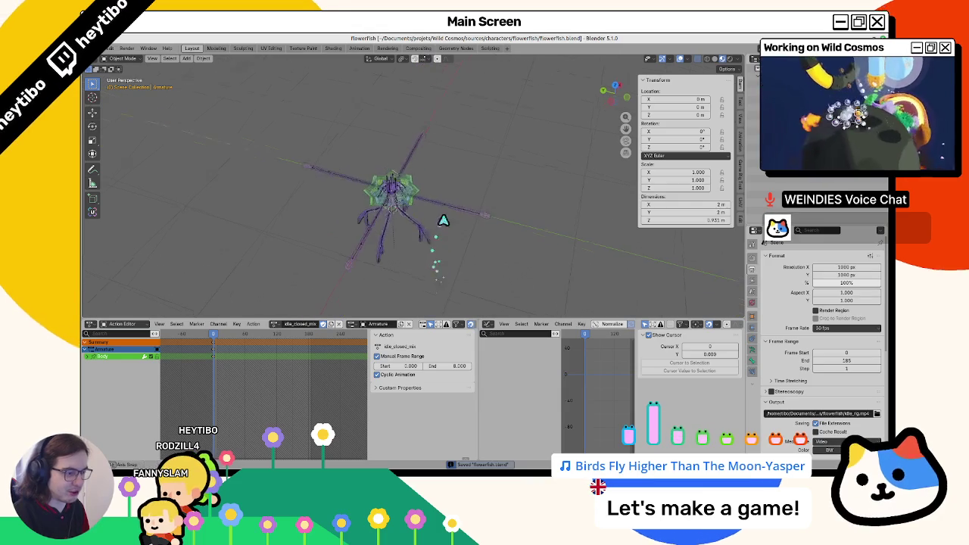
- Switch the Graph Editor to Nonlinear Animation, play the animation, and unlink idle_closed_mix
key(ctrl+s)
click(488, 325)
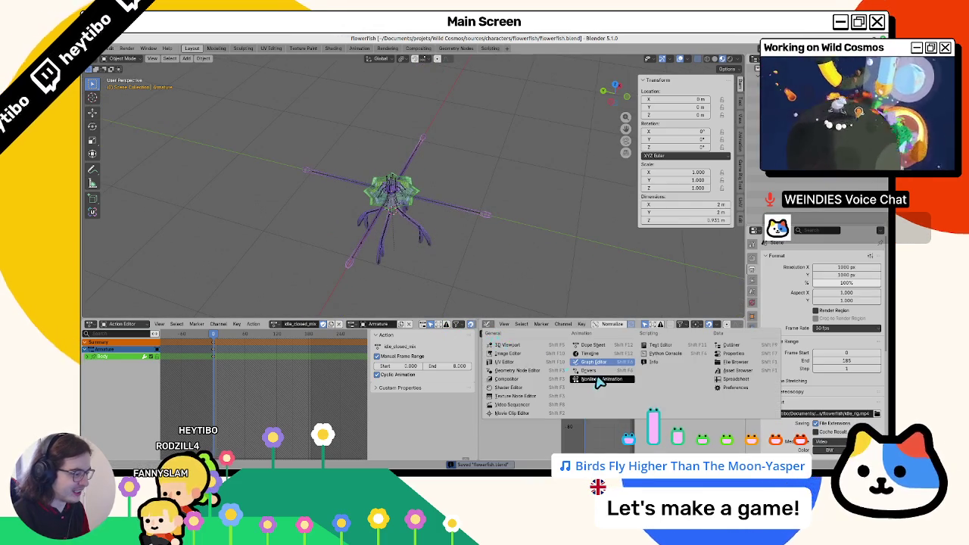
click(598, 380)
key(space)
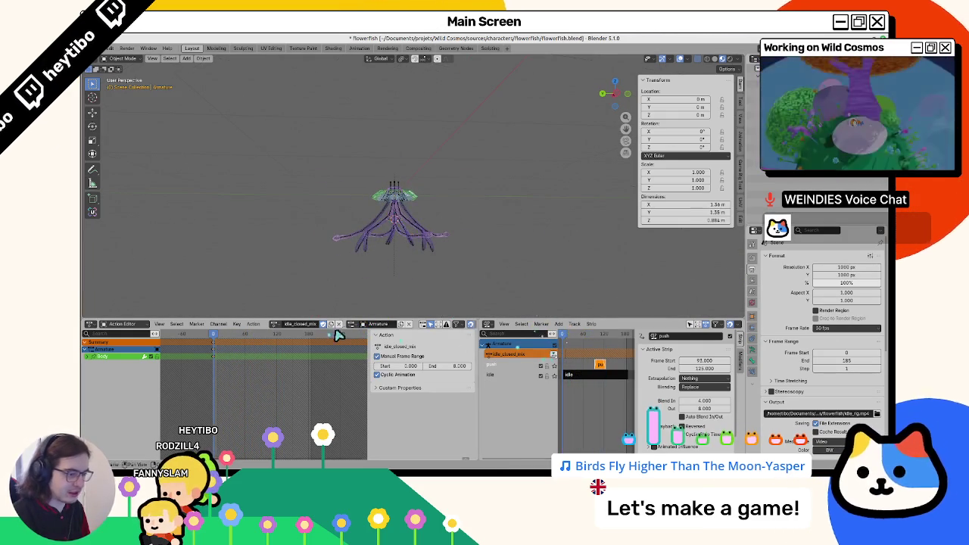
click(338, 324)
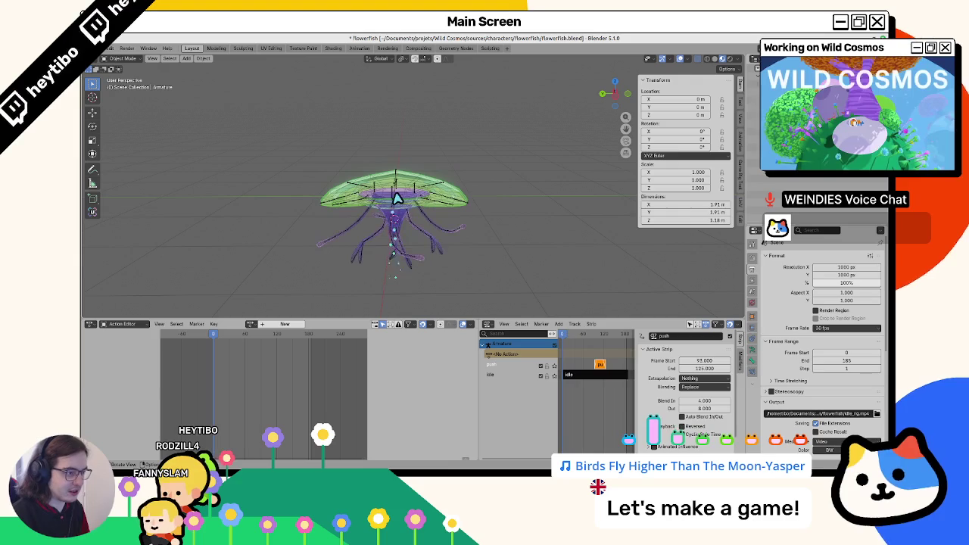
- Select the armature rig and restore the idle_closed_mix action
click(394, 195)
key(ctrl+Tab)
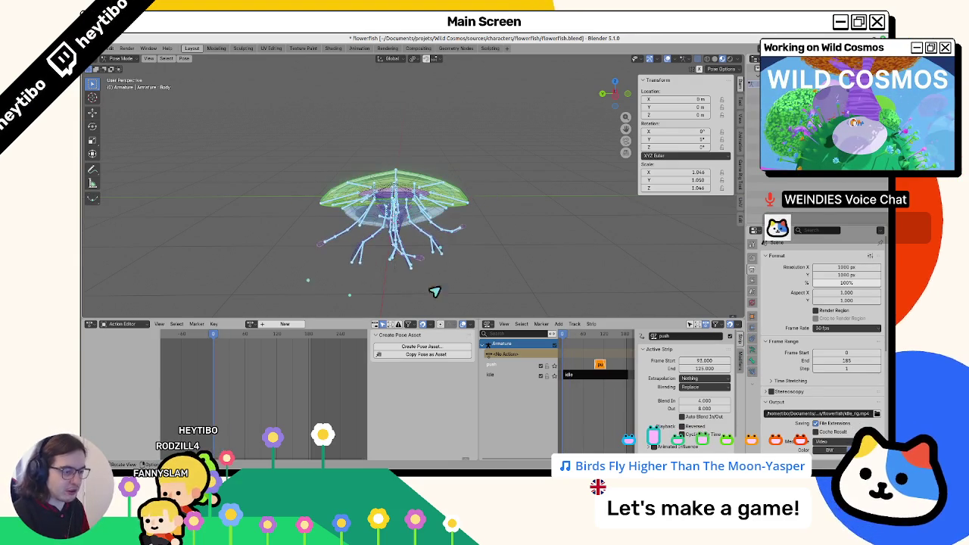
key(ctrl+Tab)
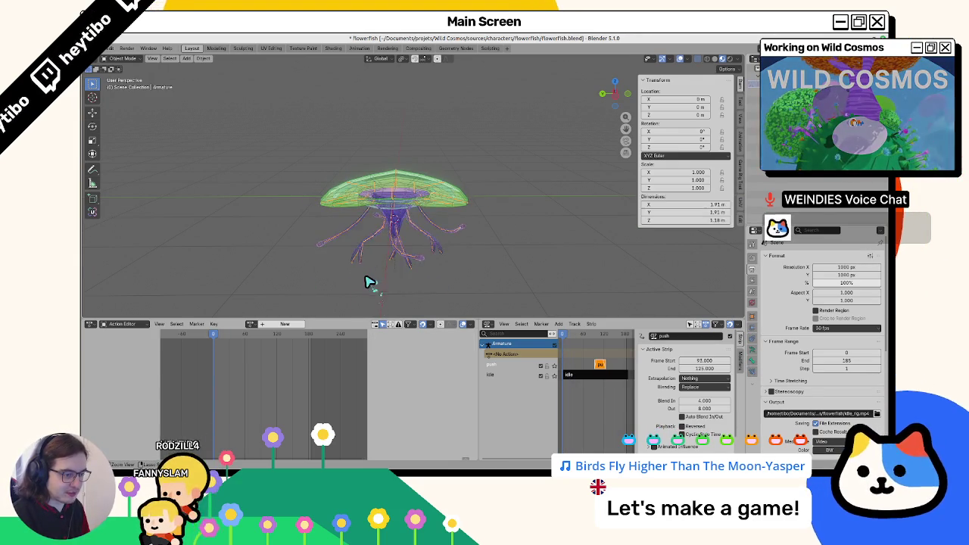
key(ctrl+z)
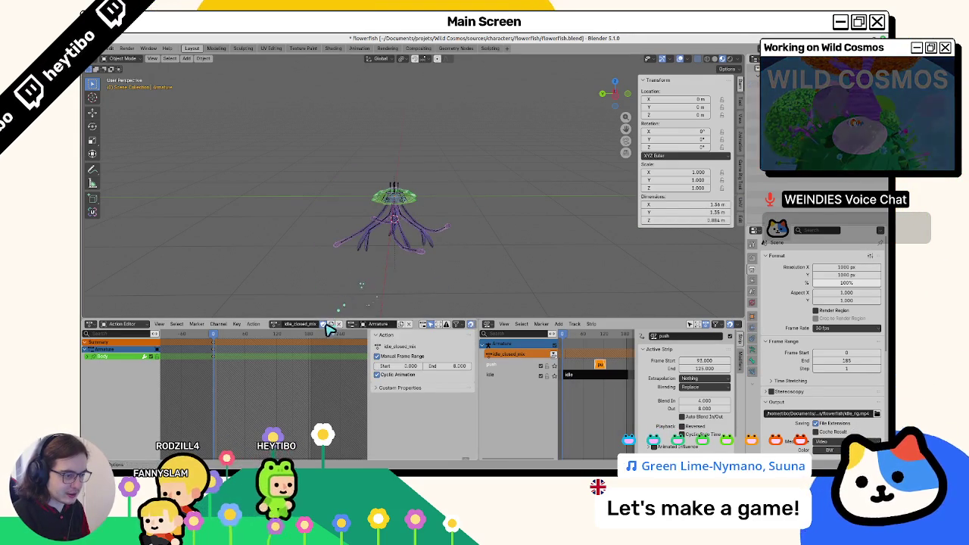
- Push idle_closed_mix down into an NLA strip and move it to frames 125–133
click(261, 327)
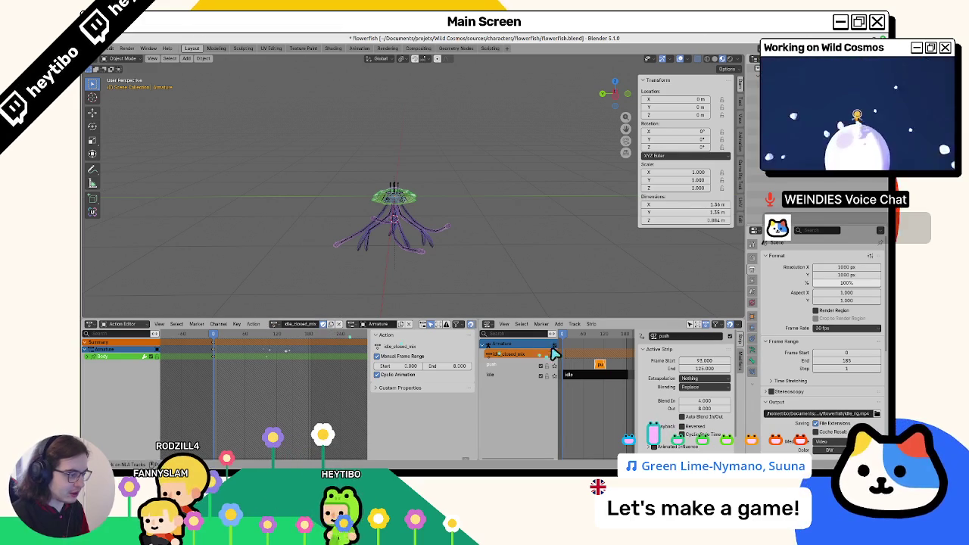
click(554, 355)
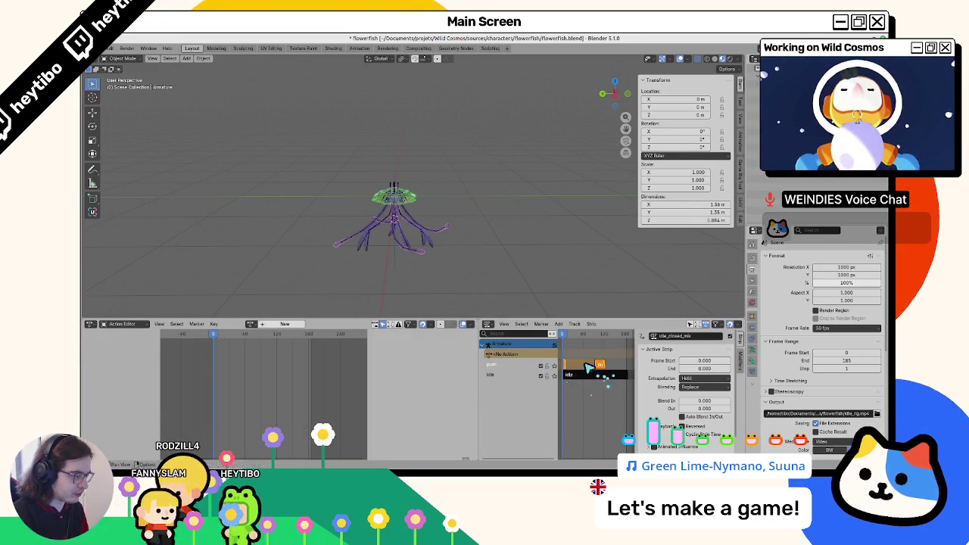
key(g)
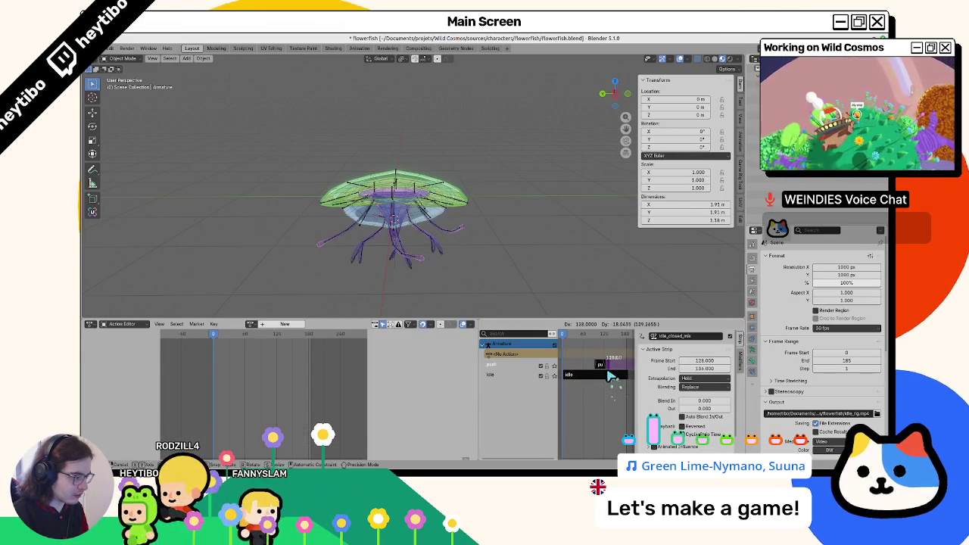
click(610, 375)
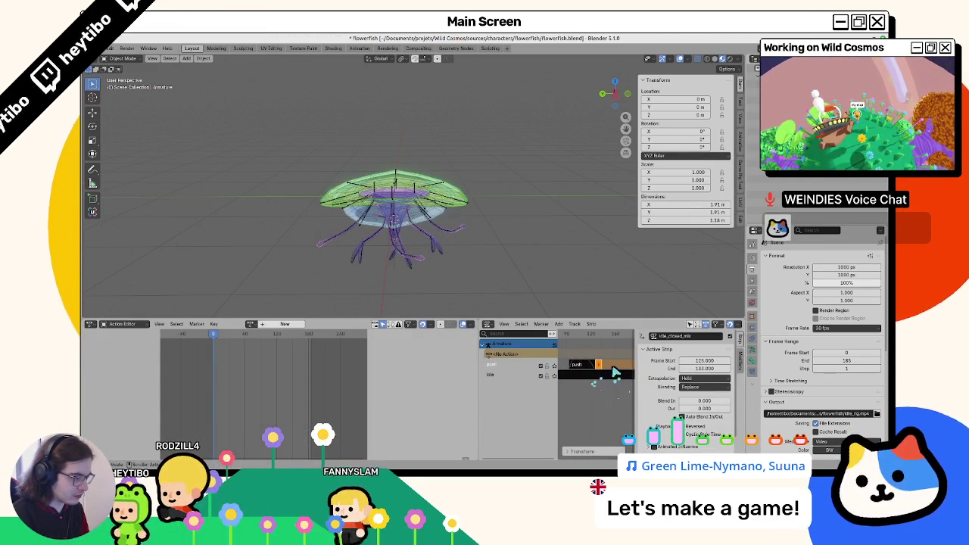
click(597, 336)
drag(598, 345, 584, 352)
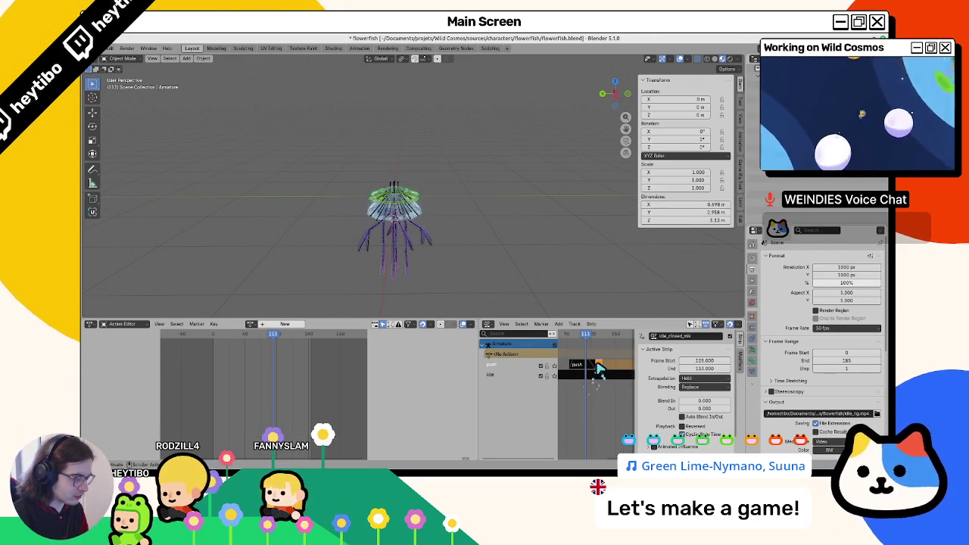
- Set the strip's extrapolation to Nothing and blending to Add
click(679, 379)
click(686, 394)
click(685, 387)
click(686, 402)
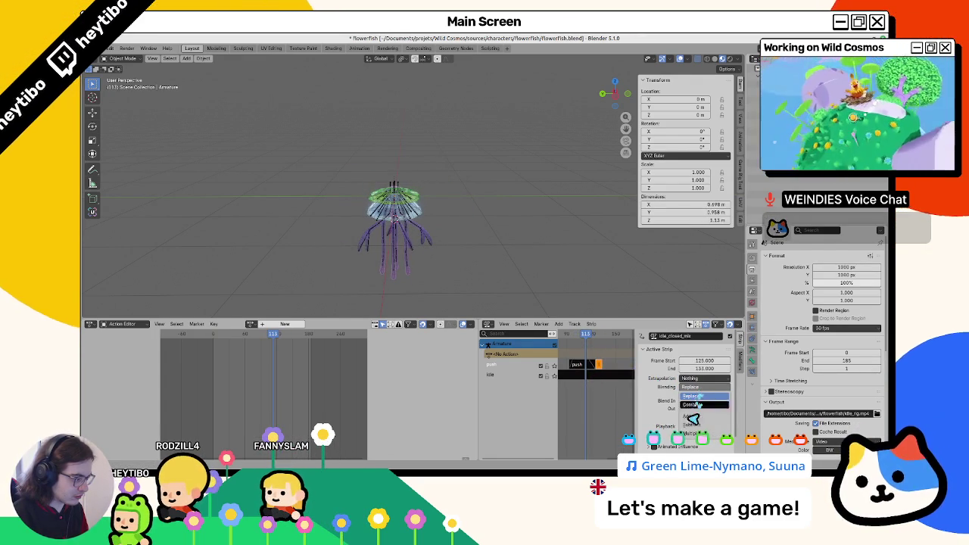
drag(595, 342, 584, 346)
key(g)
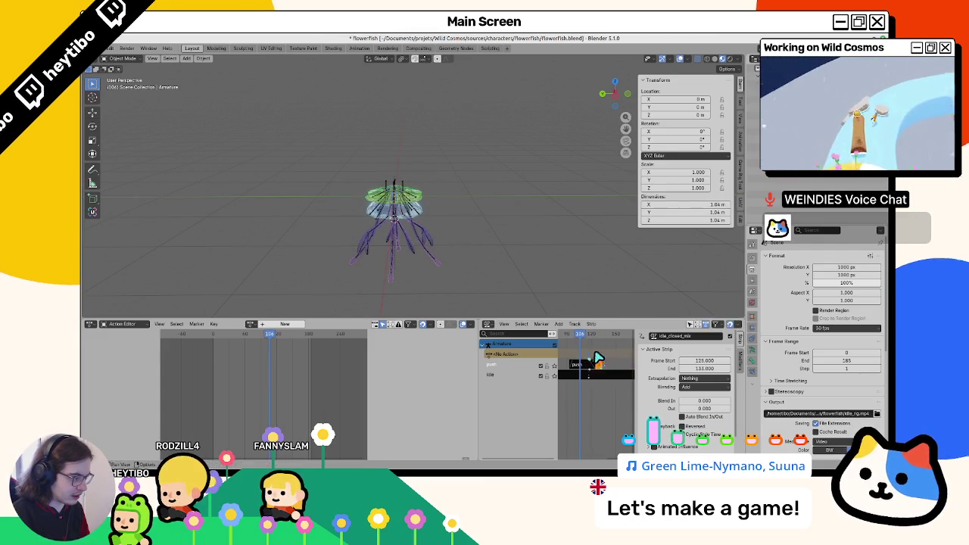
right_click(512, 410)
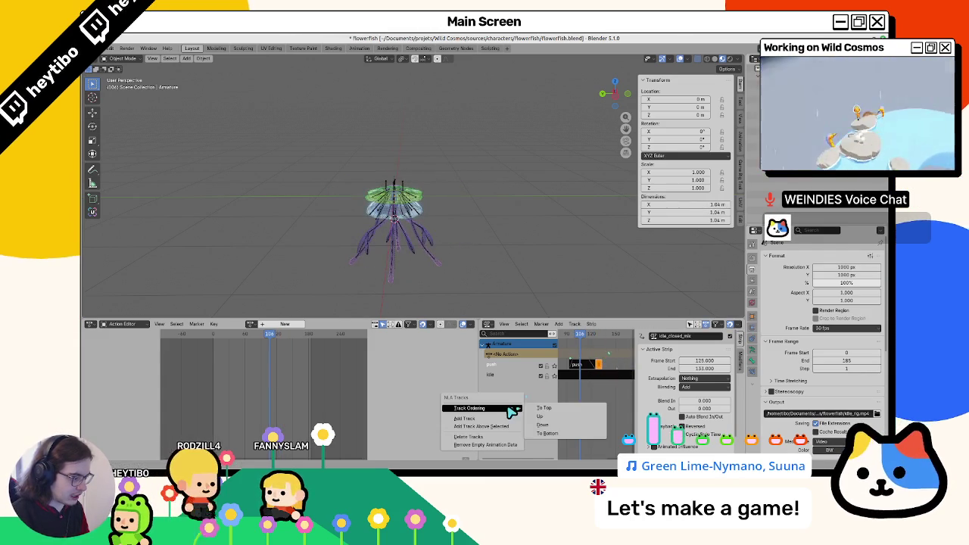
- Add a new NLA track and move the idle_closed_mix strip into it at frame 115
click(509, 418)
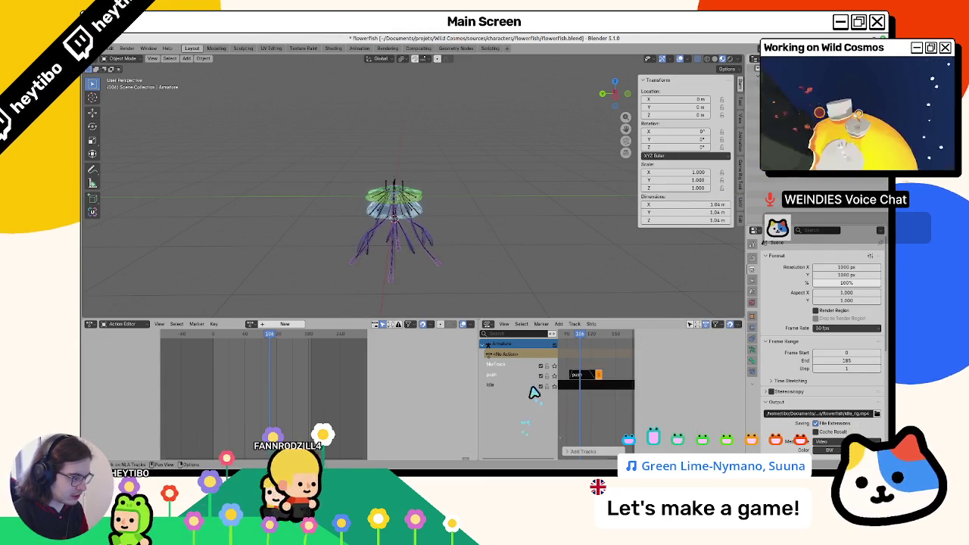
drag(602, 376, 583, 346)
click(592, 342)
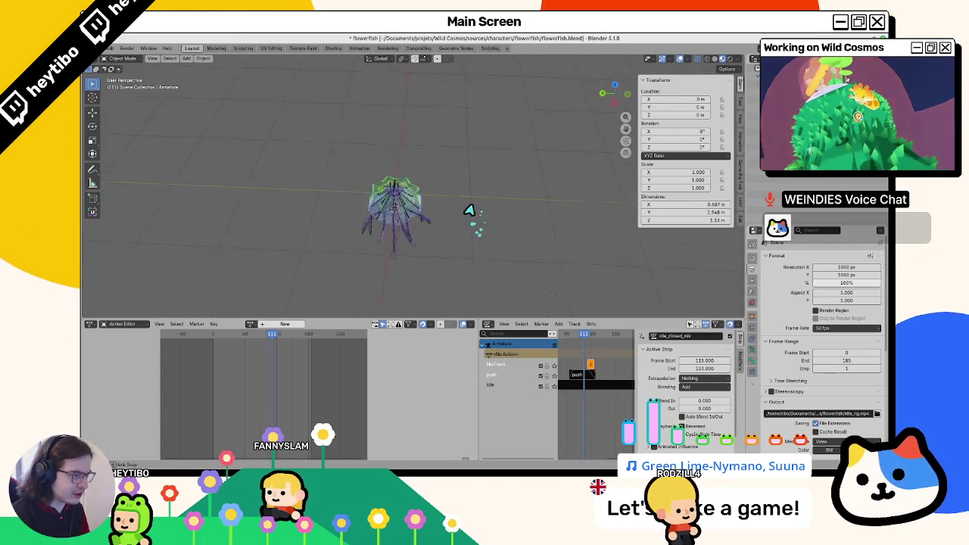
drag(445, 224, 465, 239)
drag(589, 341, 583, 340)
drag(521, 263, 593, 363)
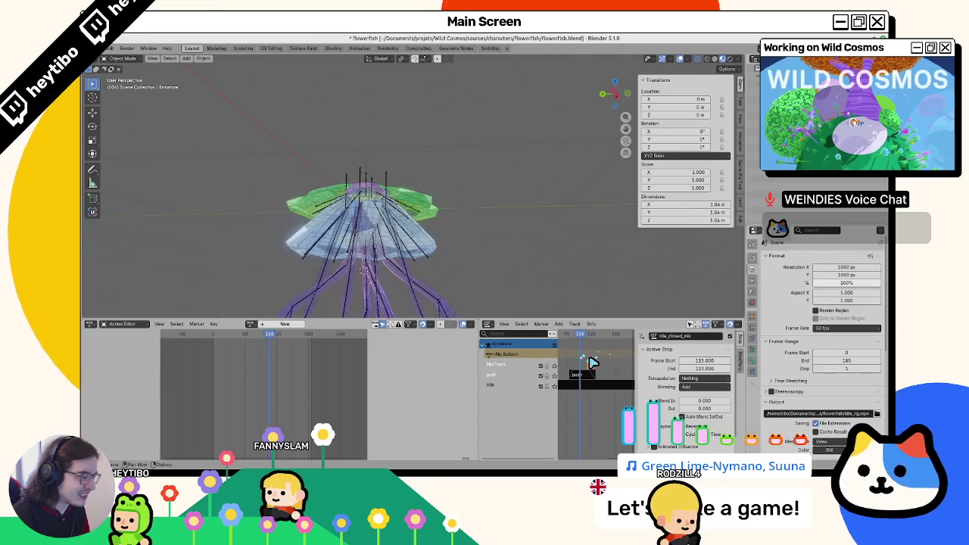
- Try a 174.5 end frame on the strip, undo it, and play the layered animation
scroll(down, 3)
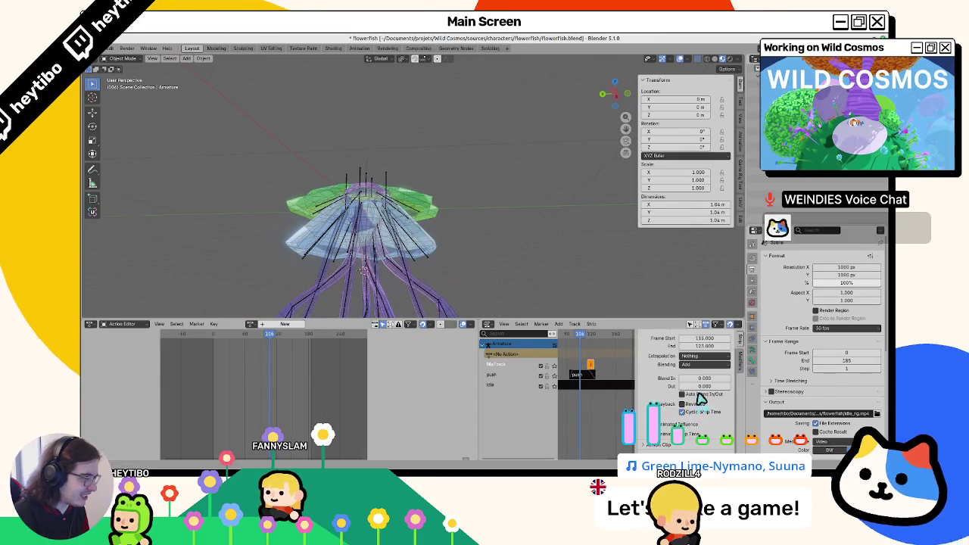
text(174.5)
key(Return)
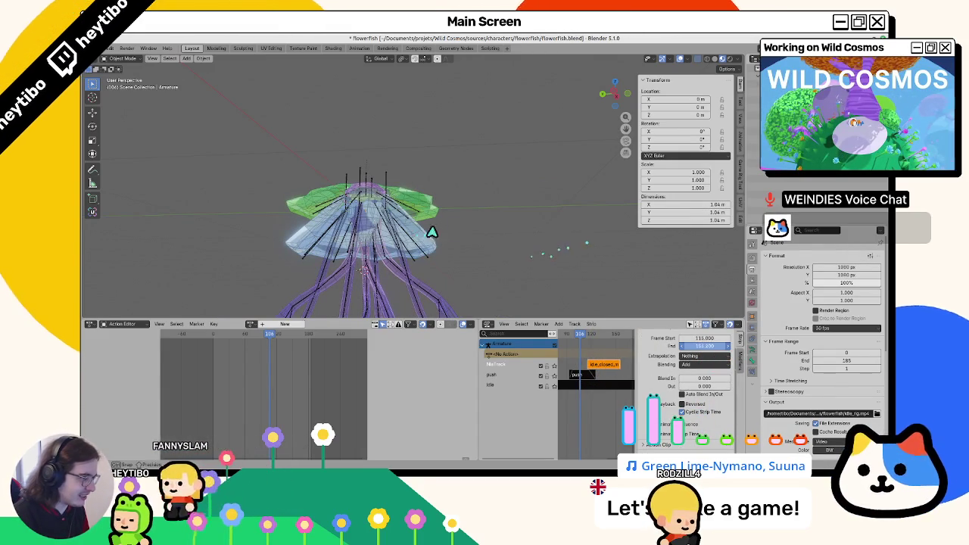
drag(605, 334, 593, 353)
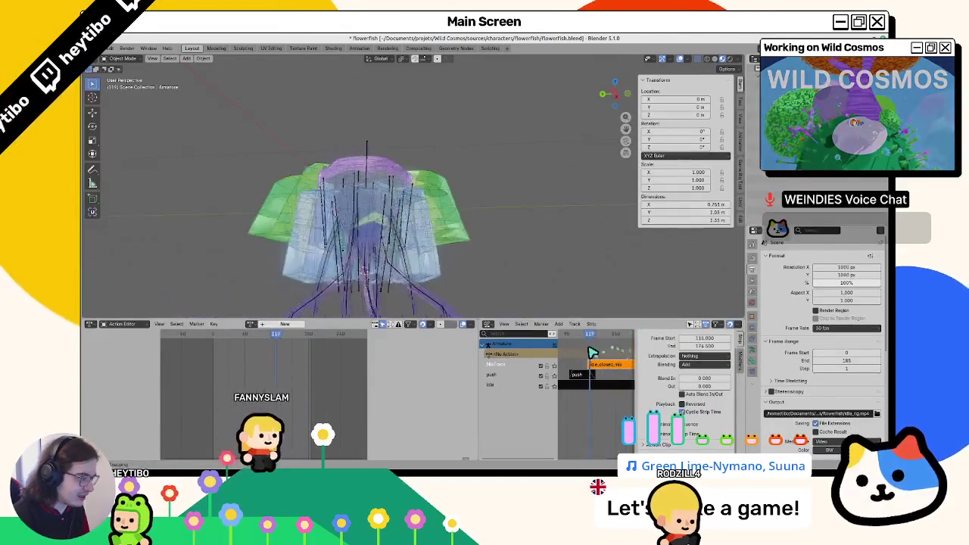
key(ctrl+z)
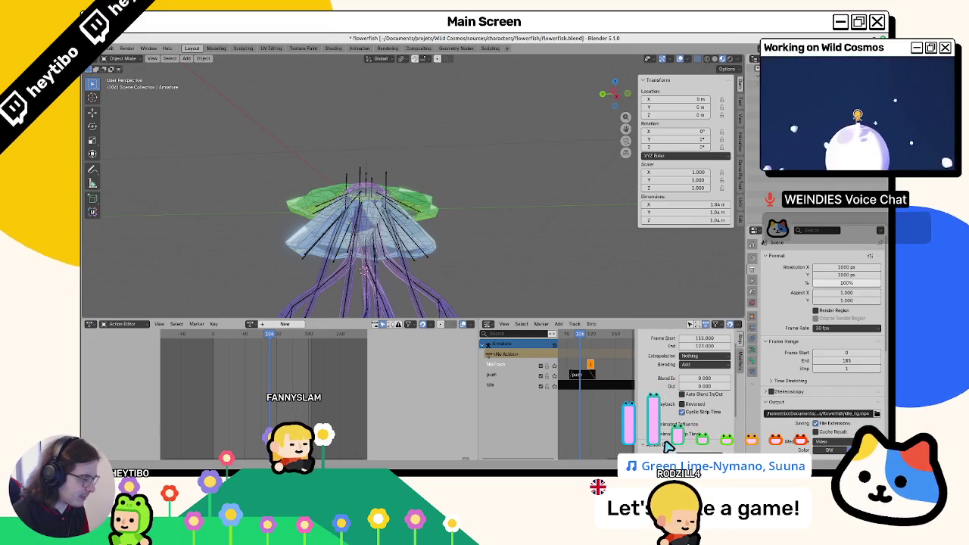
scroll(down, 3)
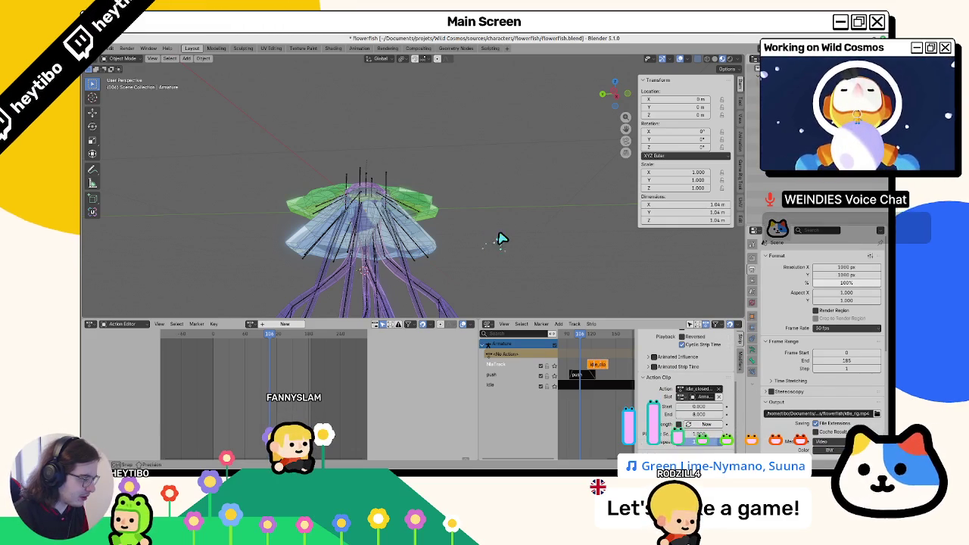
key(space)
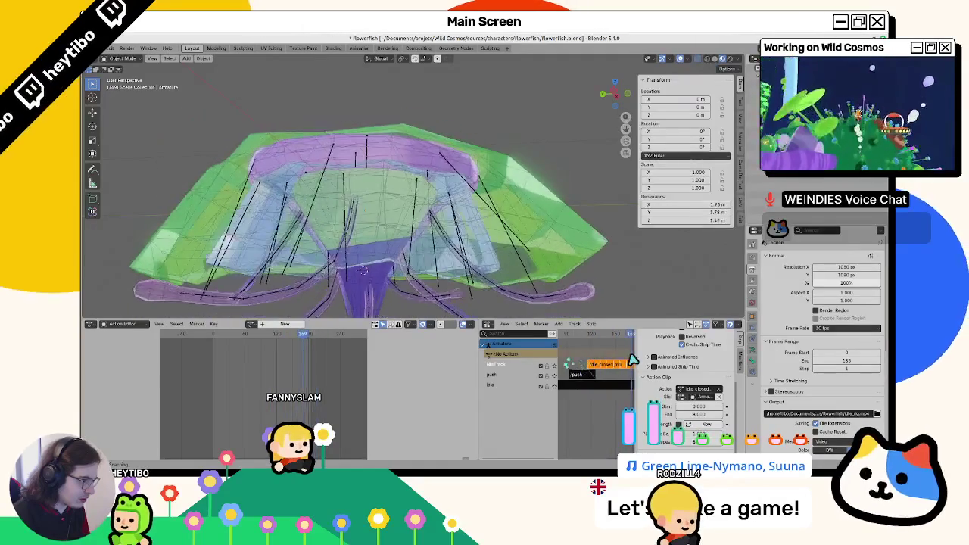
scroll(up, 3)
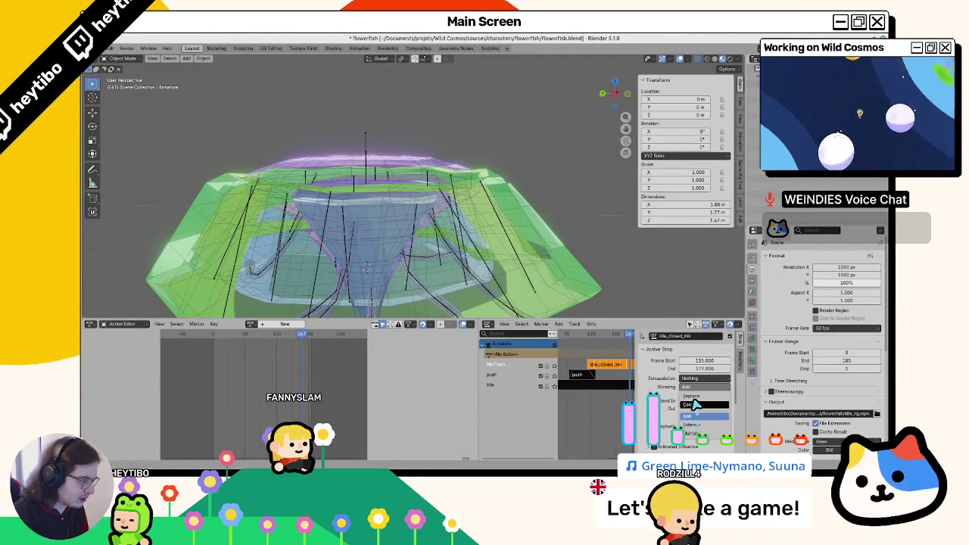
- Set the idle_closed_mix strip's blending to Replace and play back to check it
click(690, 396)
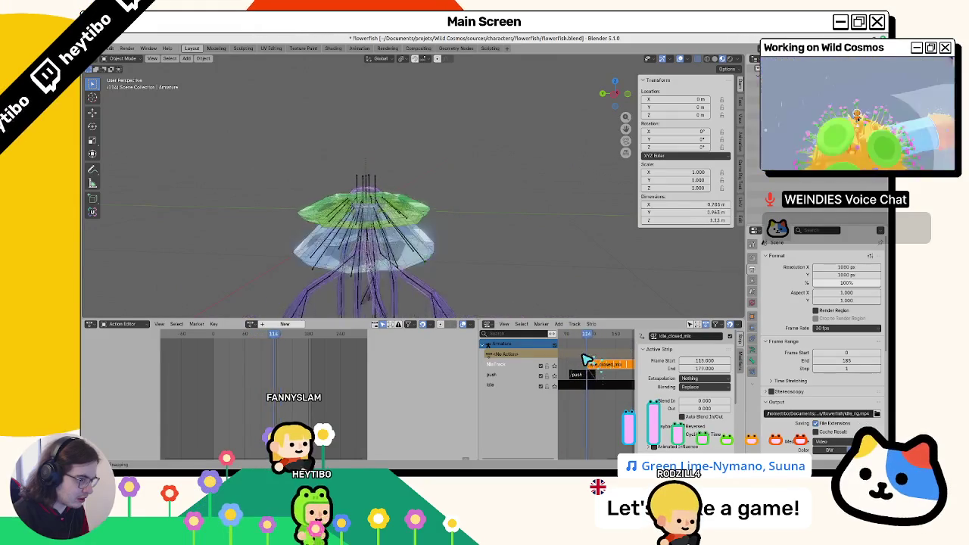
key(space)
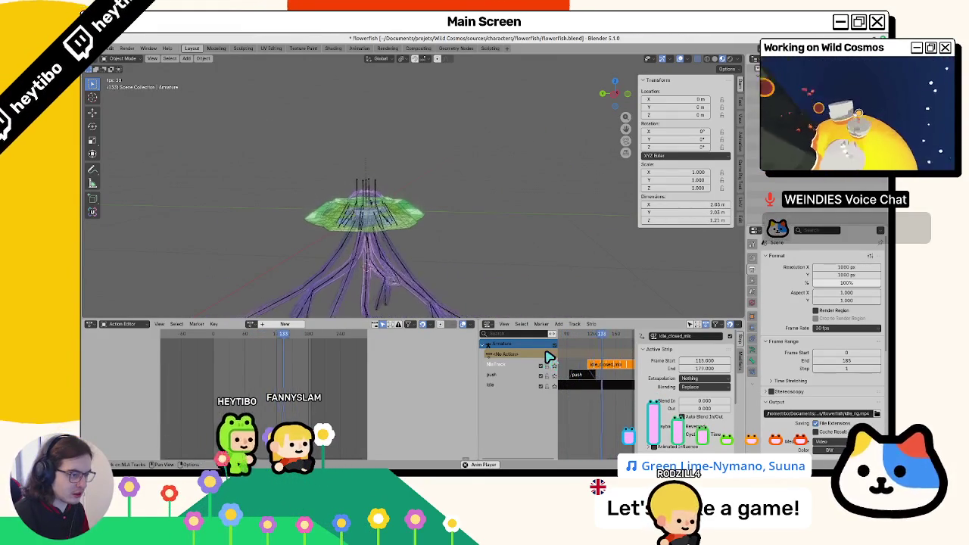
key(space)
key(space)
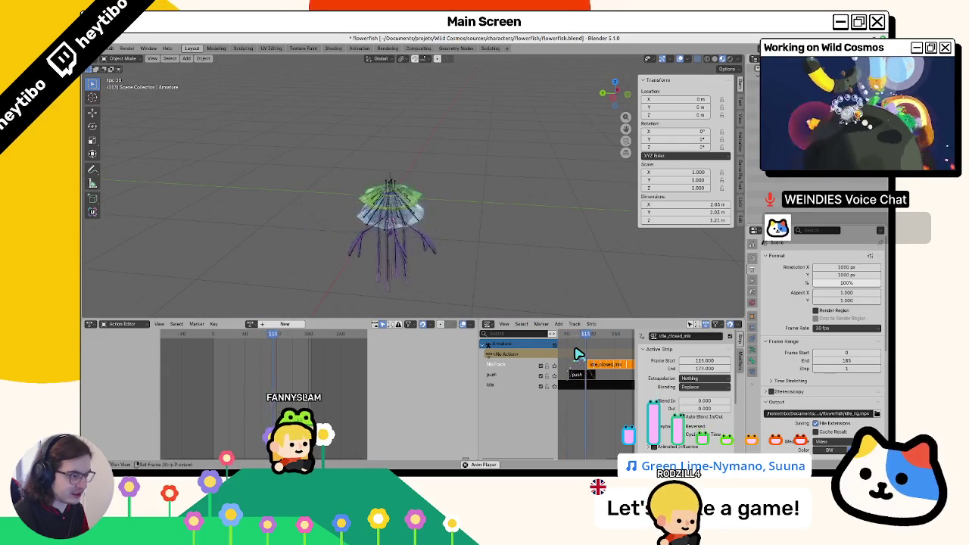
key(space)
- Give the push strip an 8-frame blend in and 16-frame blend out, then play it
click(593, 374)
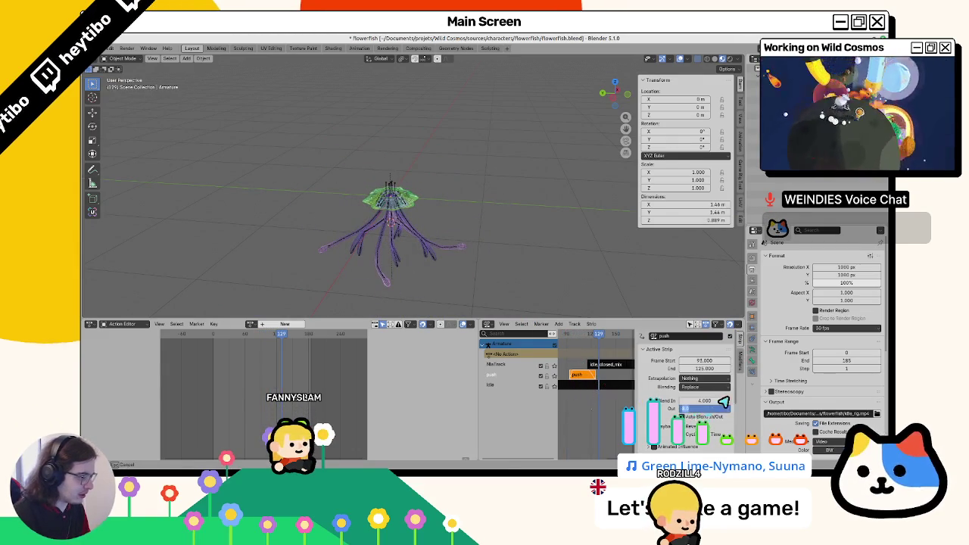
key(space)
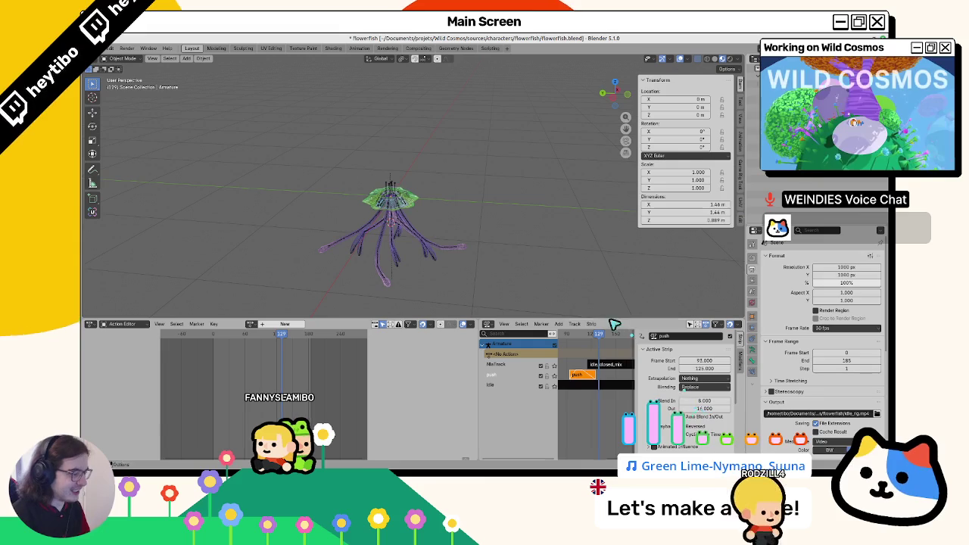
key(space)
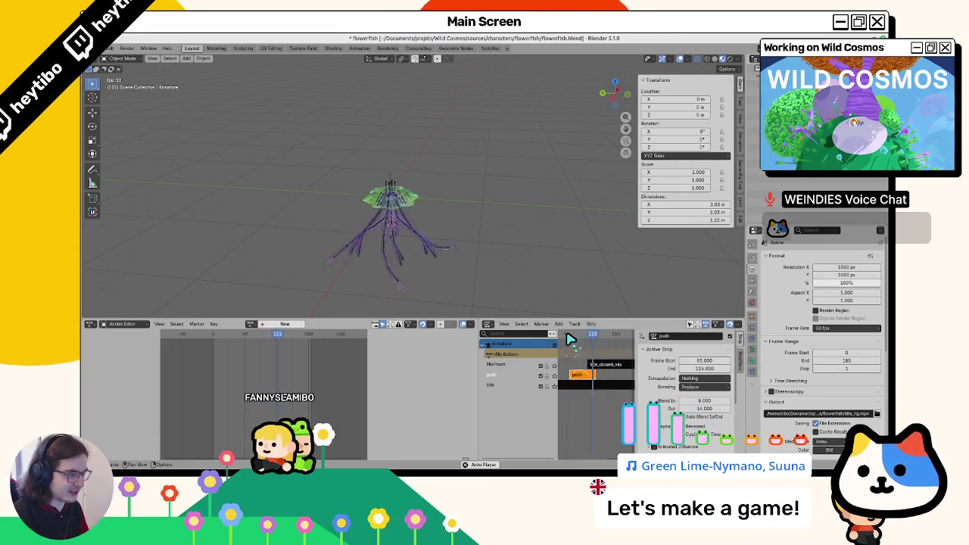
drag(573, 340, 584, 350)
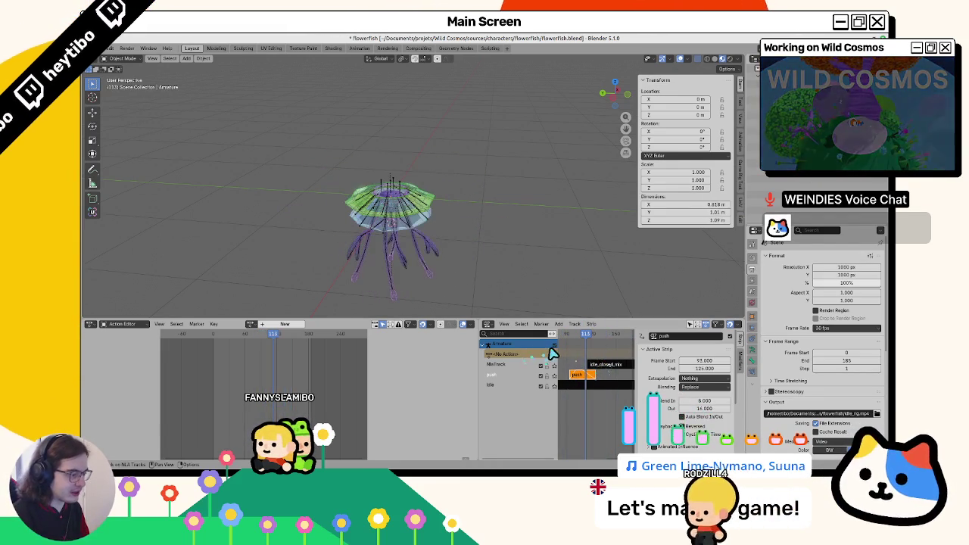
click(284, 333)
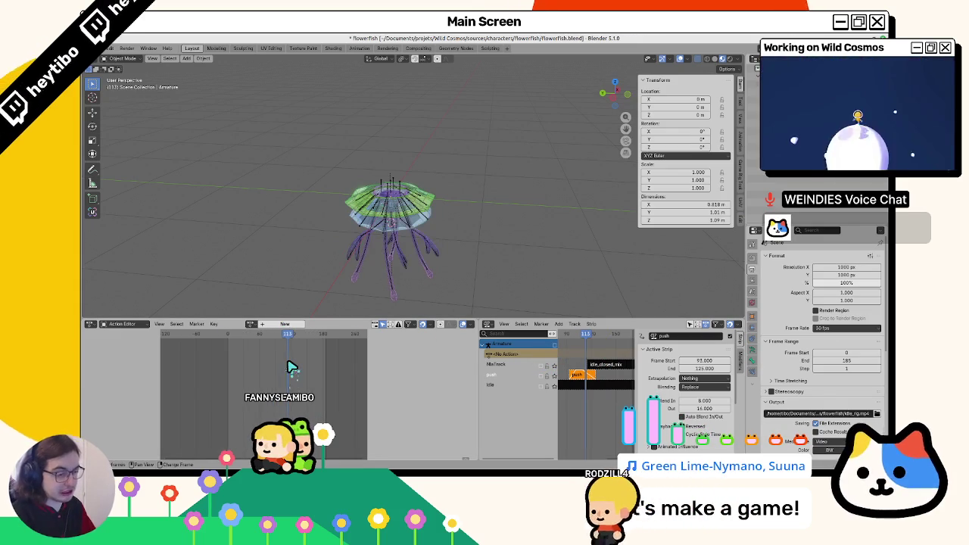
- Go to frame 0, put the armature in Pose Mode, and load idle_closed_mix
click(229, 333)
click(386, 185)
key(ctrl+Tab)
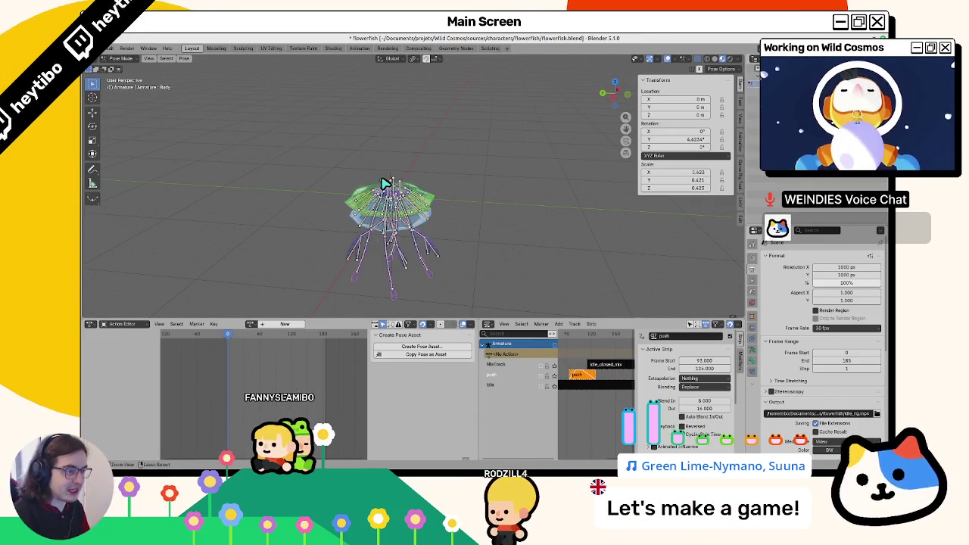
click(252, 324)
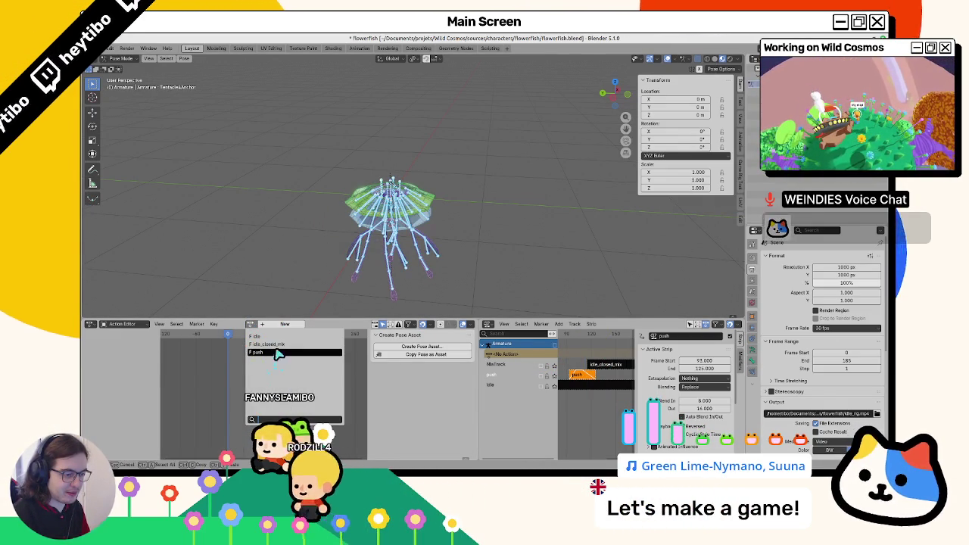
click(245, 344)
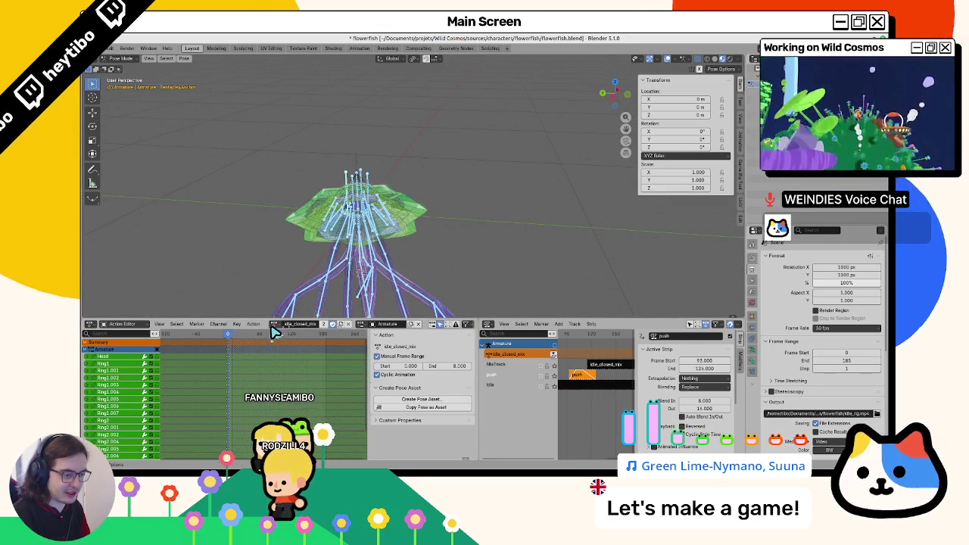
- Switch to the push action, play it, and select the Head bone
click(274, 325)
click(280, 354)
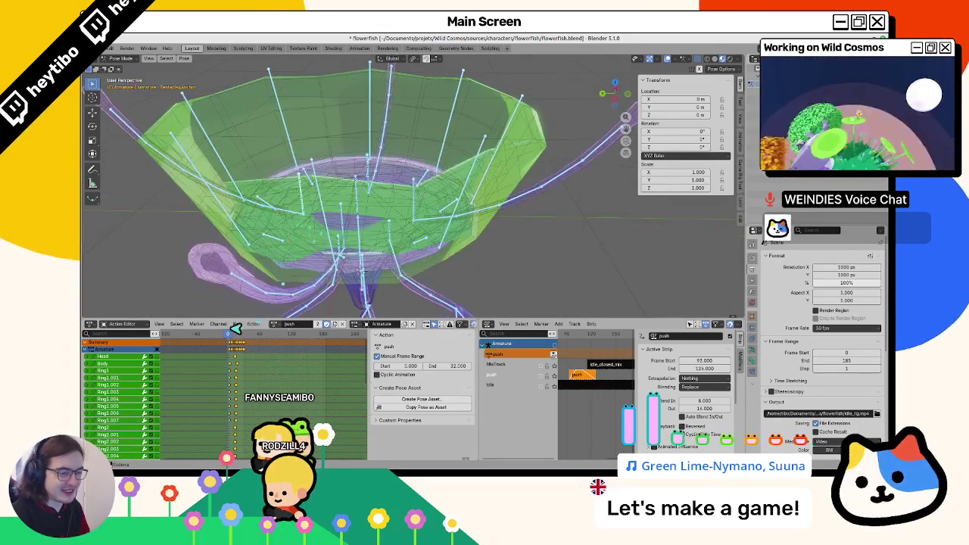
key(space)
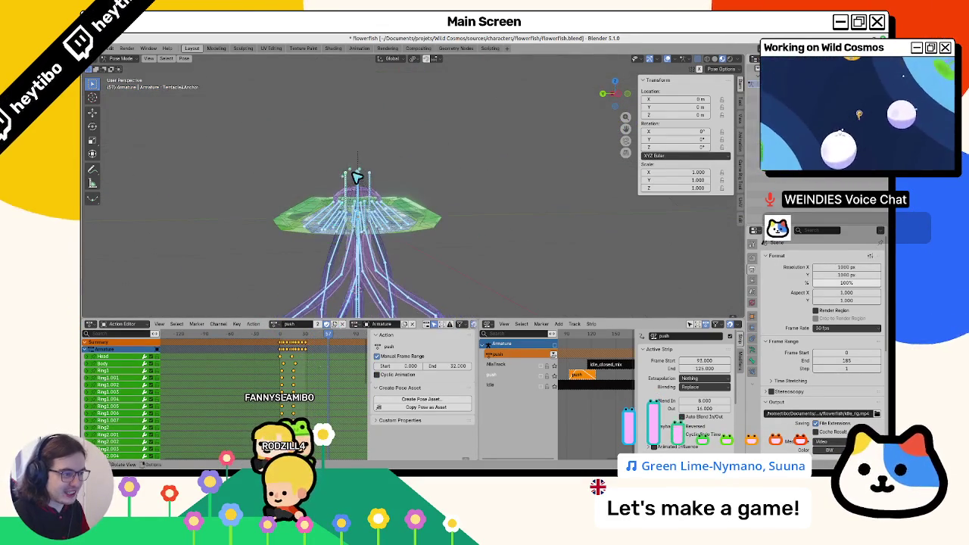
click(368, 179)
click(373, 176)
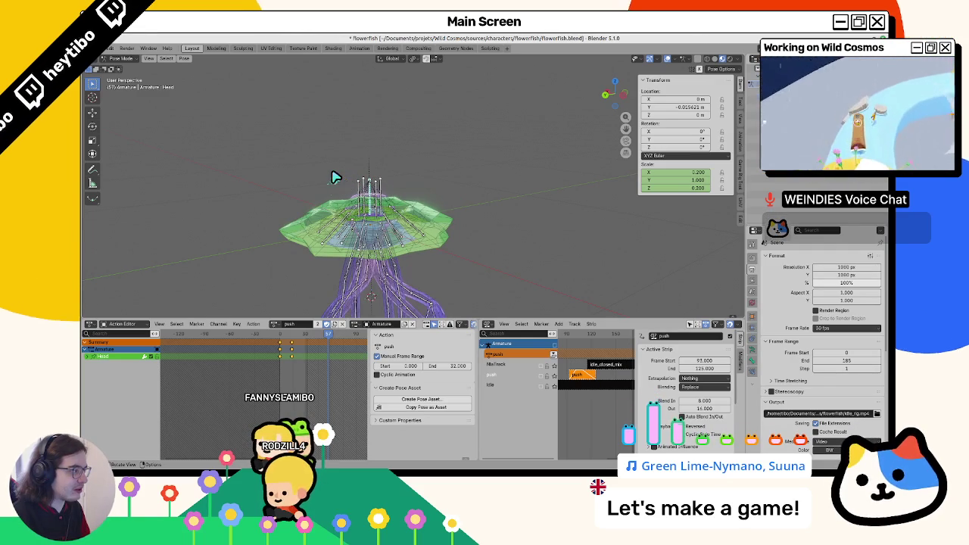
- Back in idle_closed_mix, reset the Head bone's keyed scale to 1, play, then unlink the action
click(282, 326)
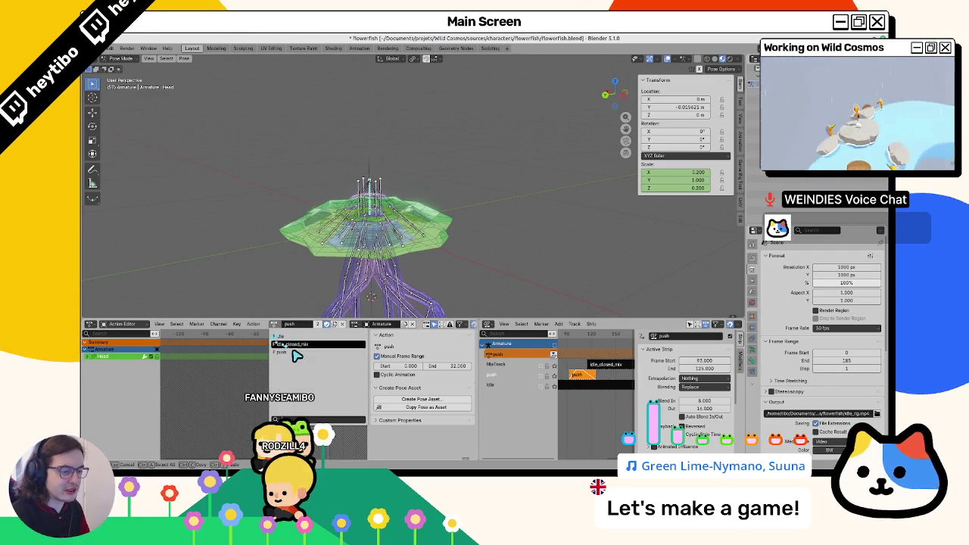
click(294, 342)
drag(281, 338, 284, 339)
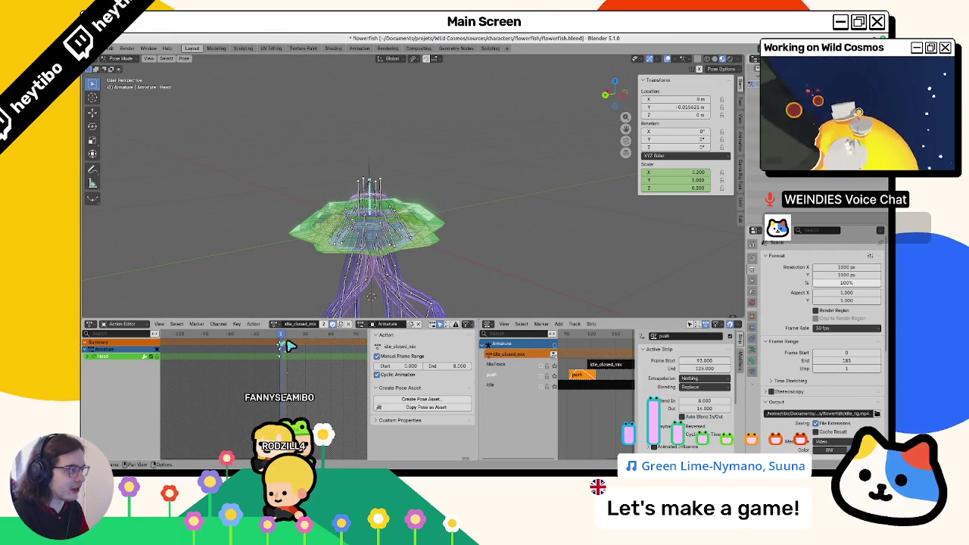
key(Left)
key(alt+s)
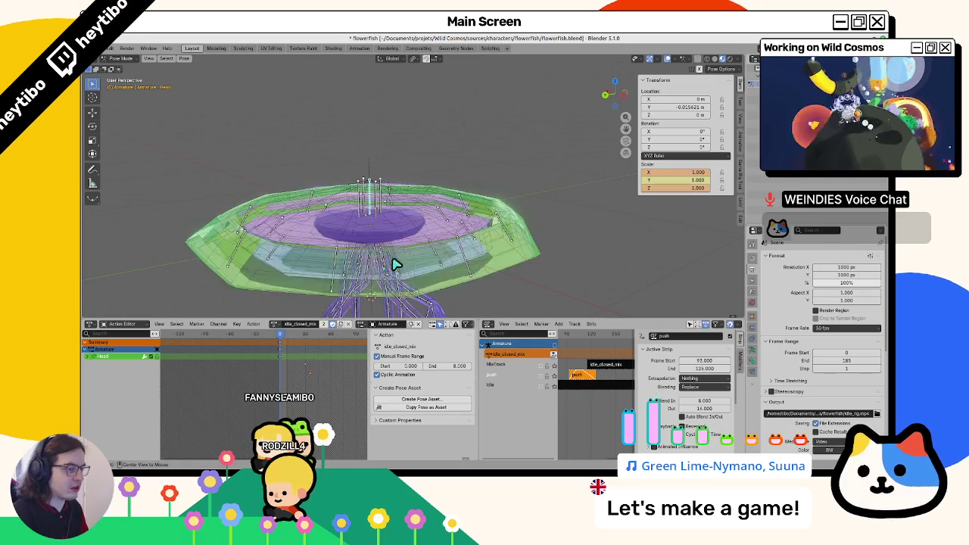
key(space)
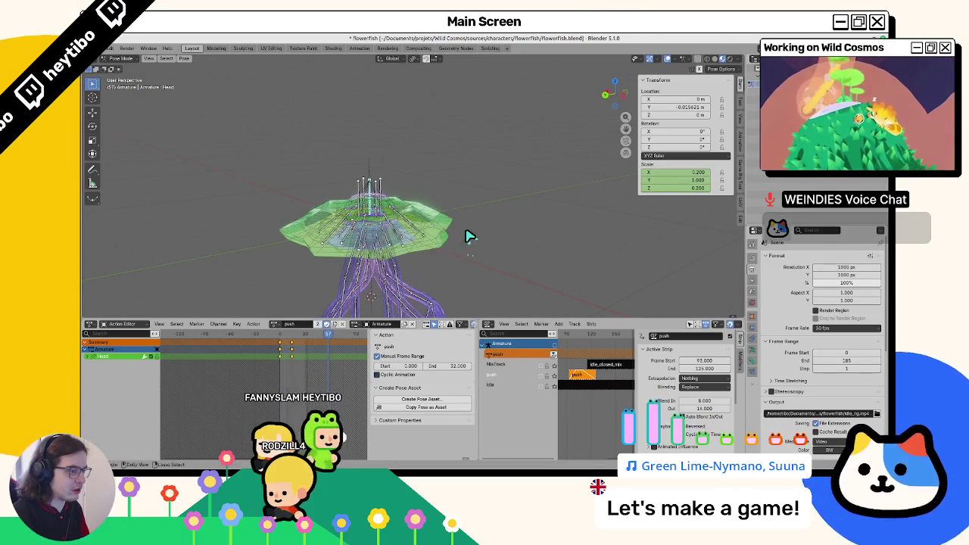
key(Escape)
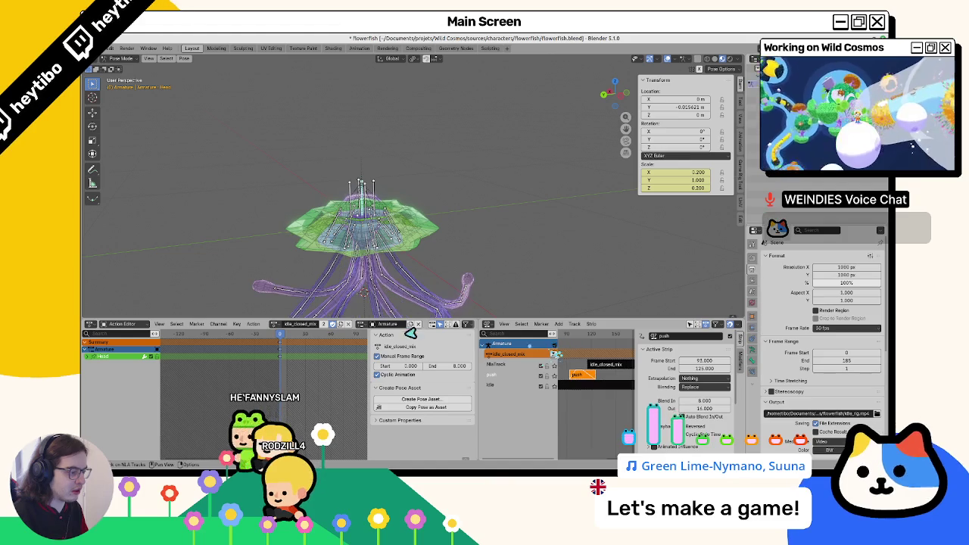
click(348, 325)
- Slide the idle_closed_mix strip to start at frame 110 and play the NLA animation
drag(583, 339, 587, 346)
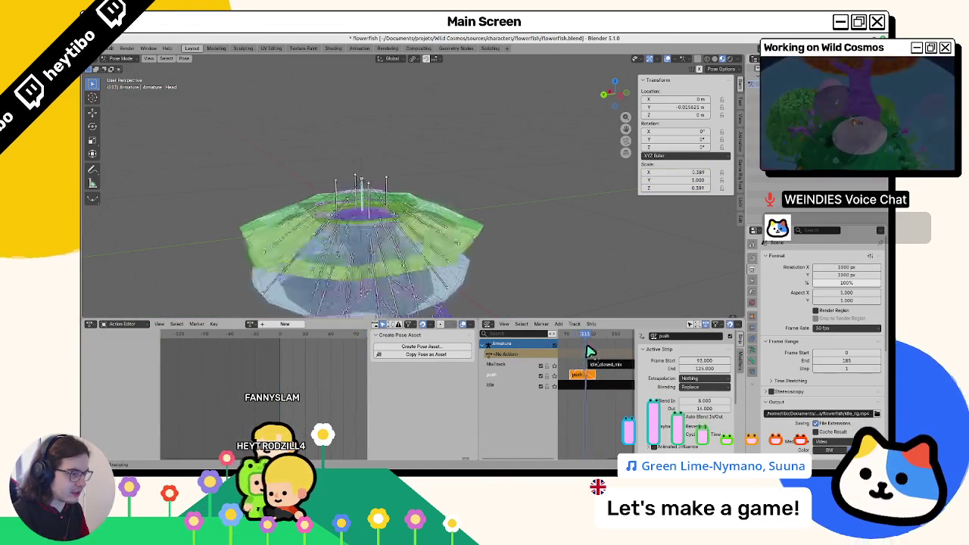
drag(595, 353, 596, 368)
click(598, 335)
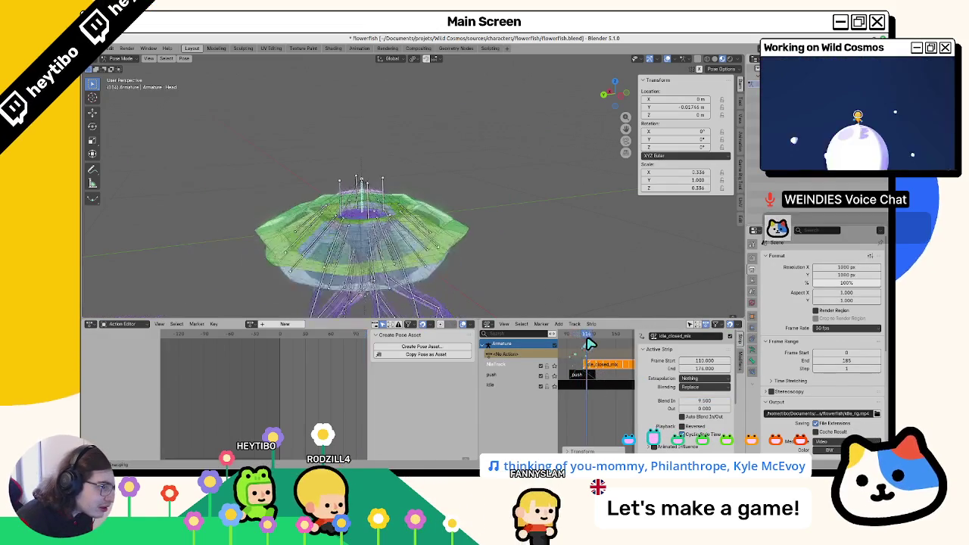
key(space)
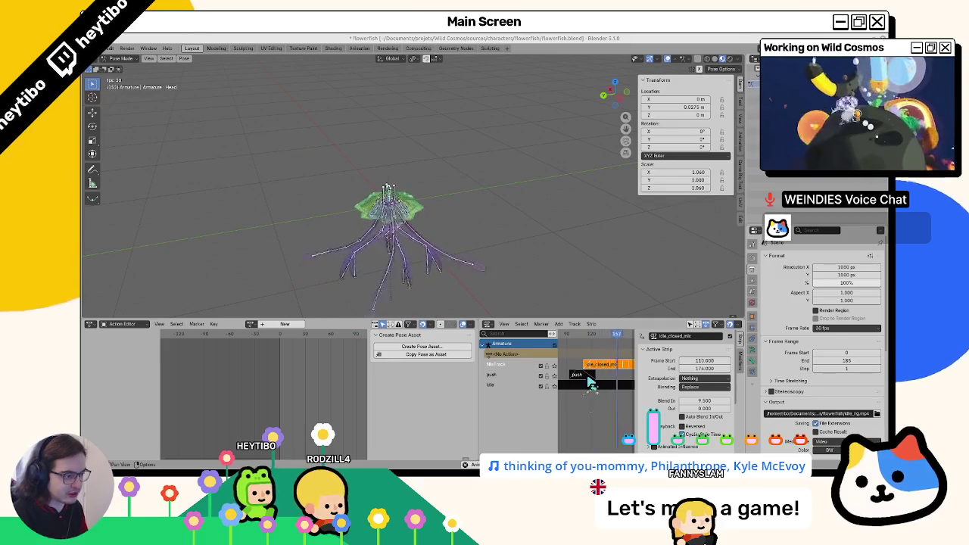
- Stop playback, test-scale the Head bone, and browse the saved actions
key(Escape)
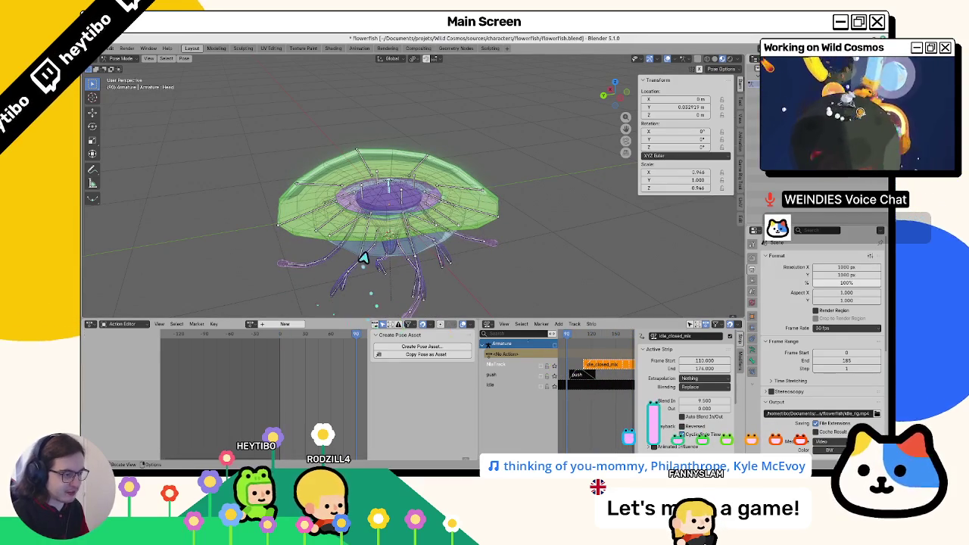
key(s)
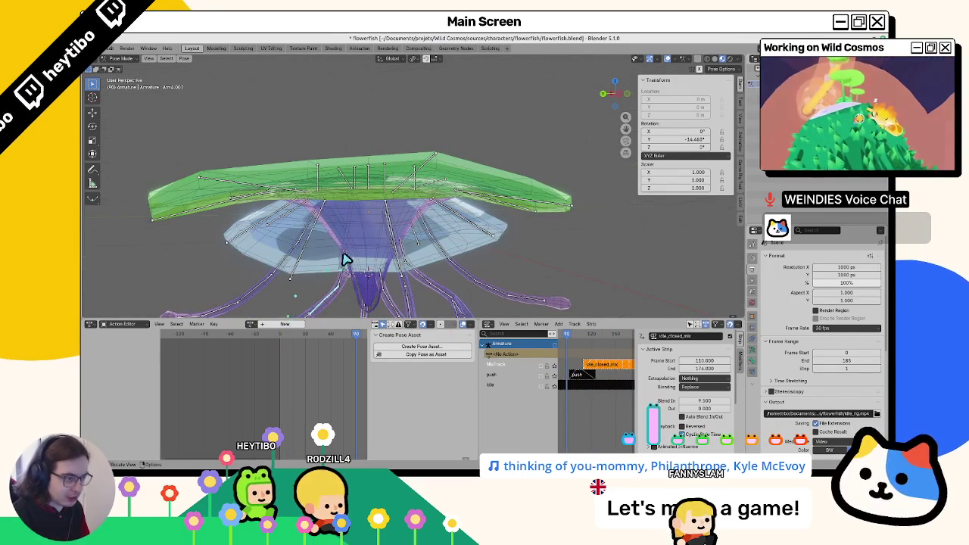
click(250, 327)
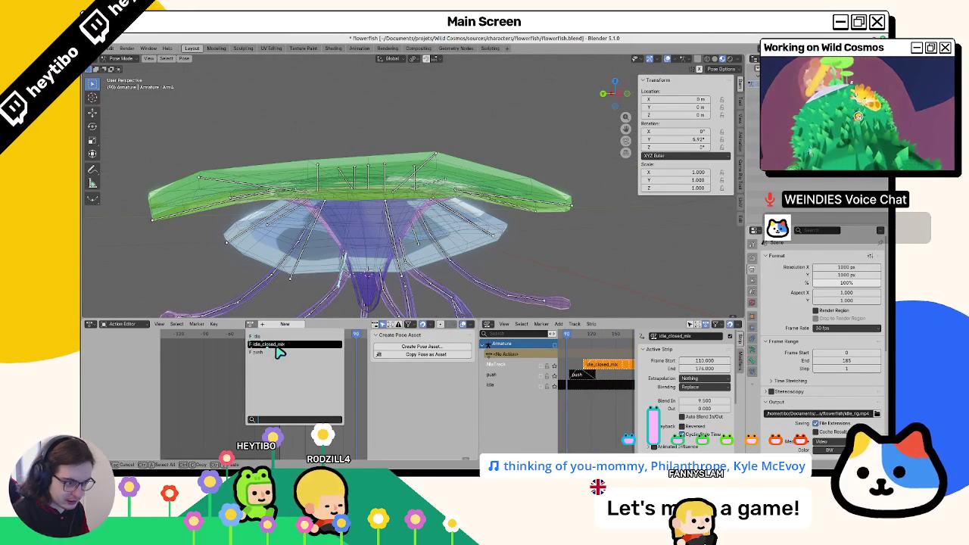
- Load the push action and make the Ring1.006 bone the active ring bone
click(268, 356)
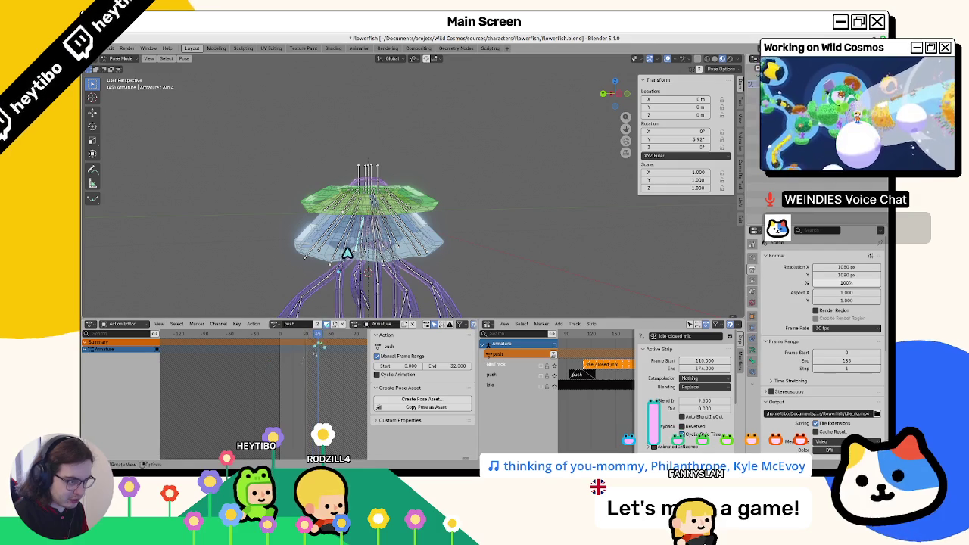
click(331, 251)
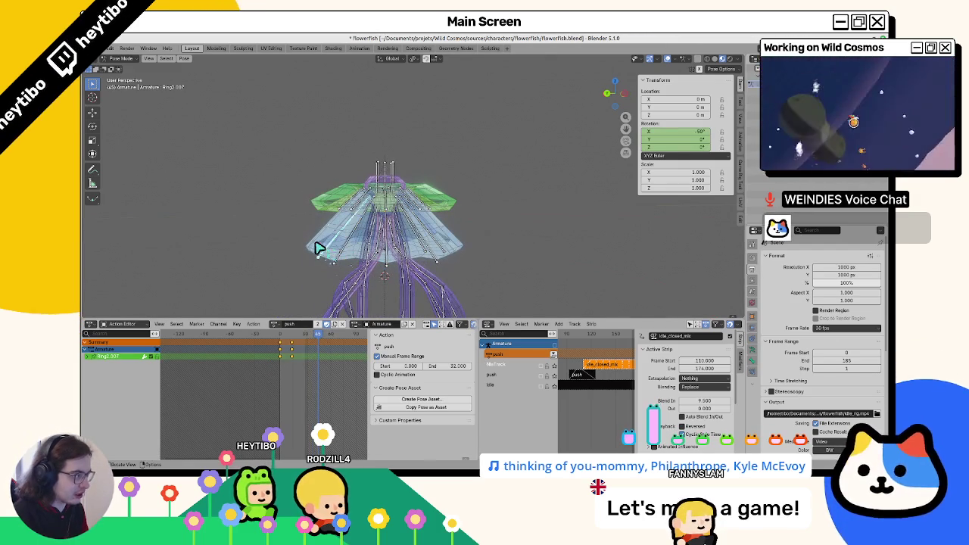
click(395, 221)
click(351, 242)
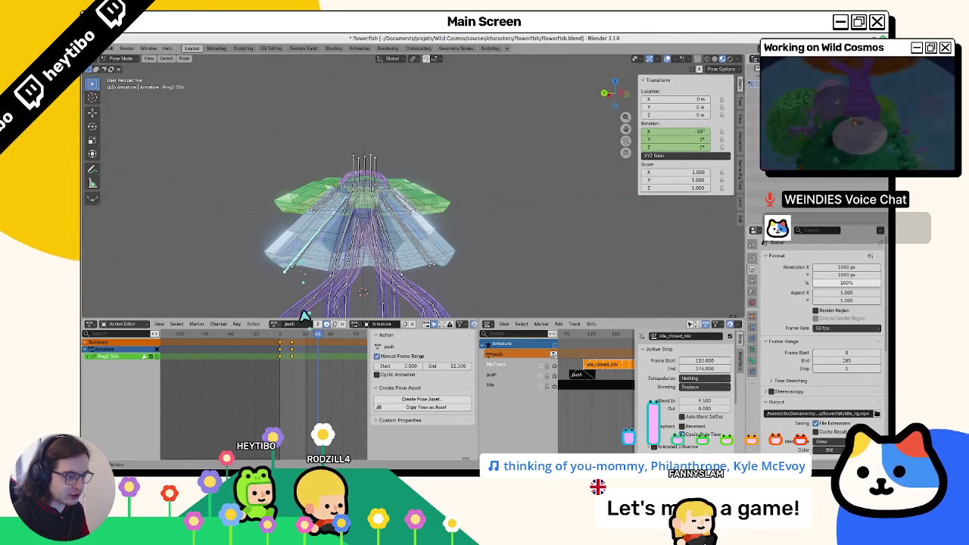
click(299, 209)
drag(321, 212, 321, 206)
- Step back and forth between the push action's keyframes to inspect the ring pose
click(297, 337)
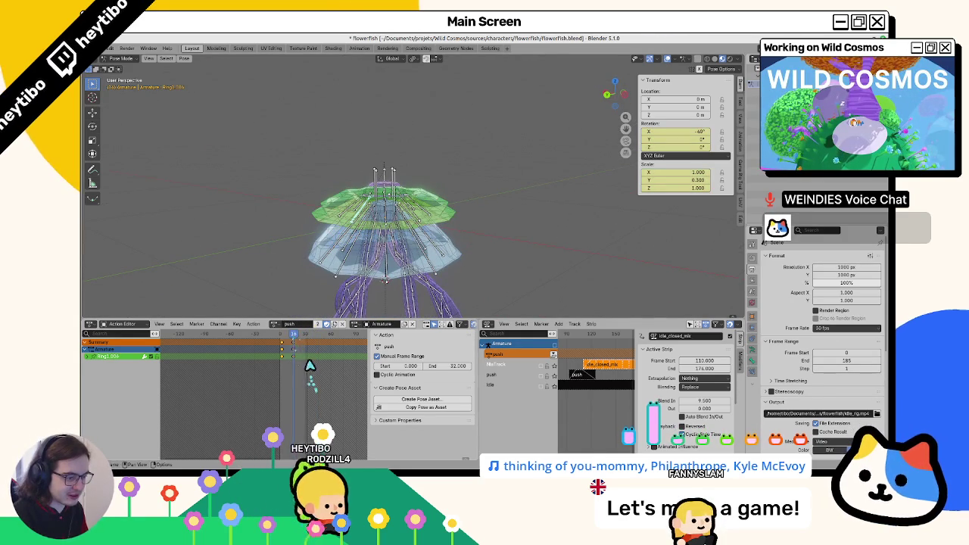
key(Left)
key(Right)
key(Left)
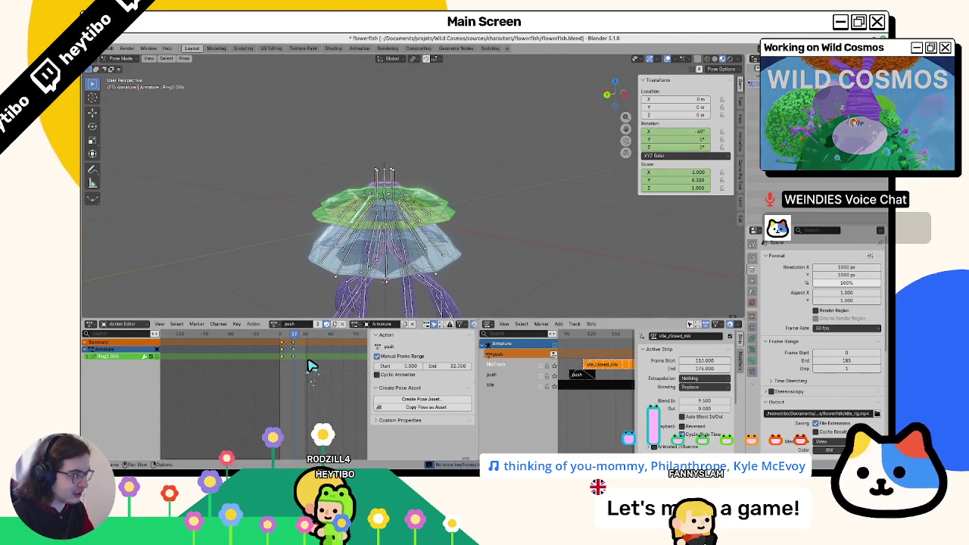
key(Right)
scroll(up, 3)
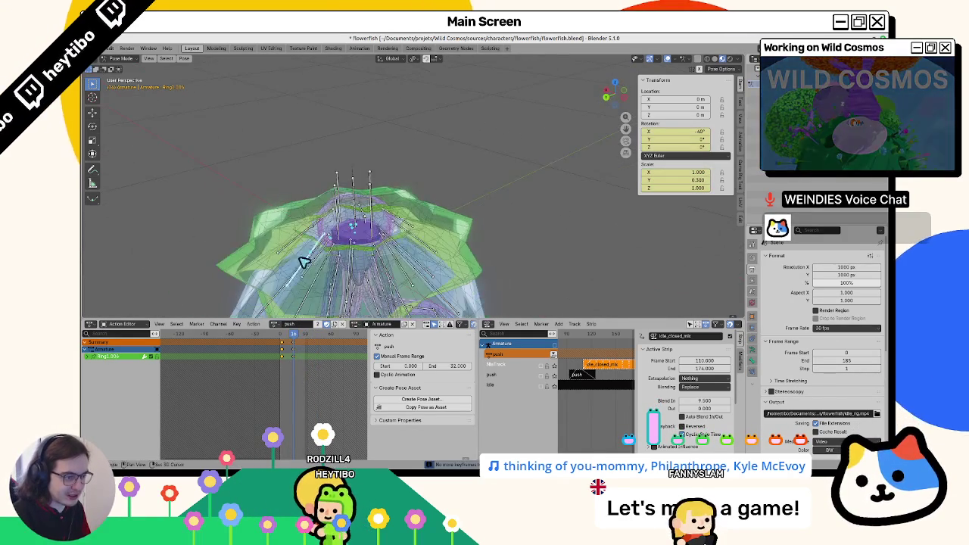
key(Right)
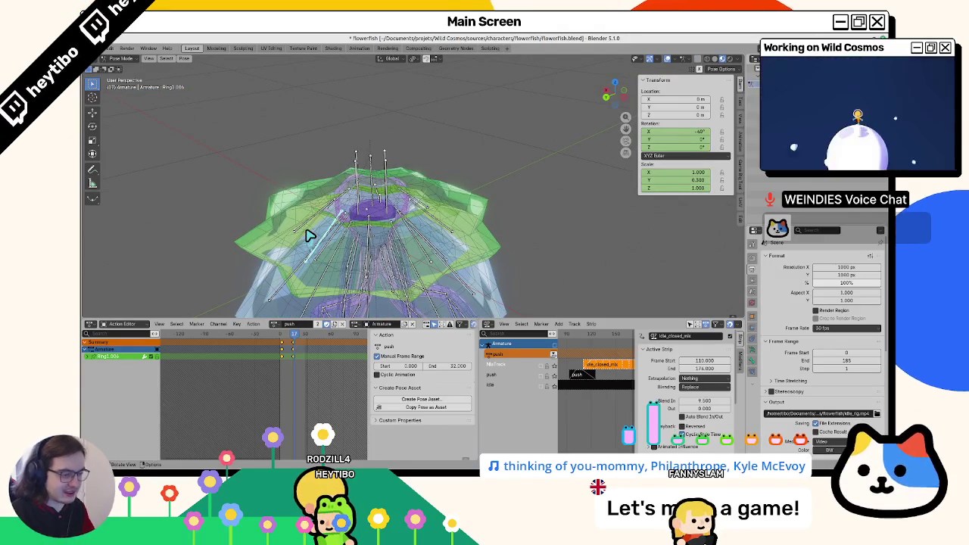
key(Left)
- Shift-select the remaining Ring1 bones until Ring1 through Ring1.007 are all selected
click(307, 227)
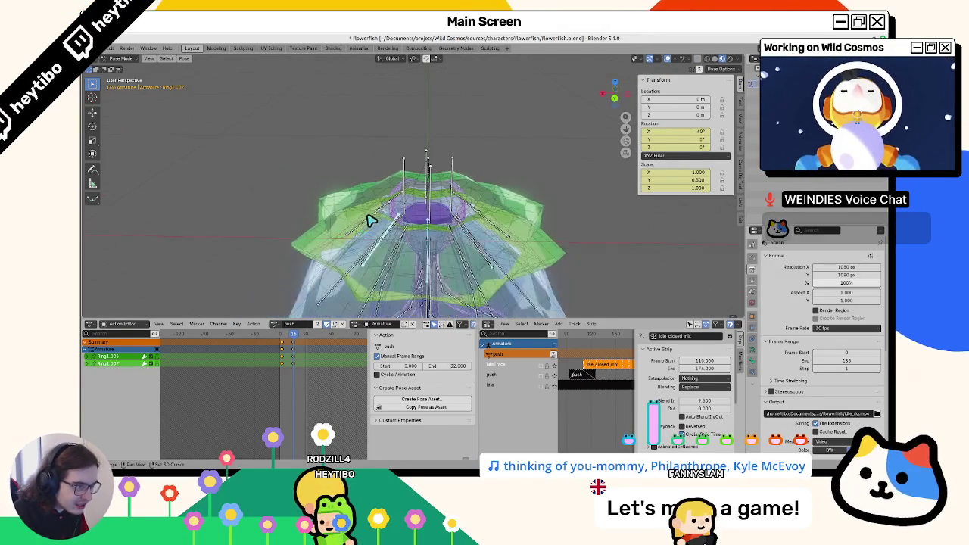
click(370, 219)
click(401, 215)
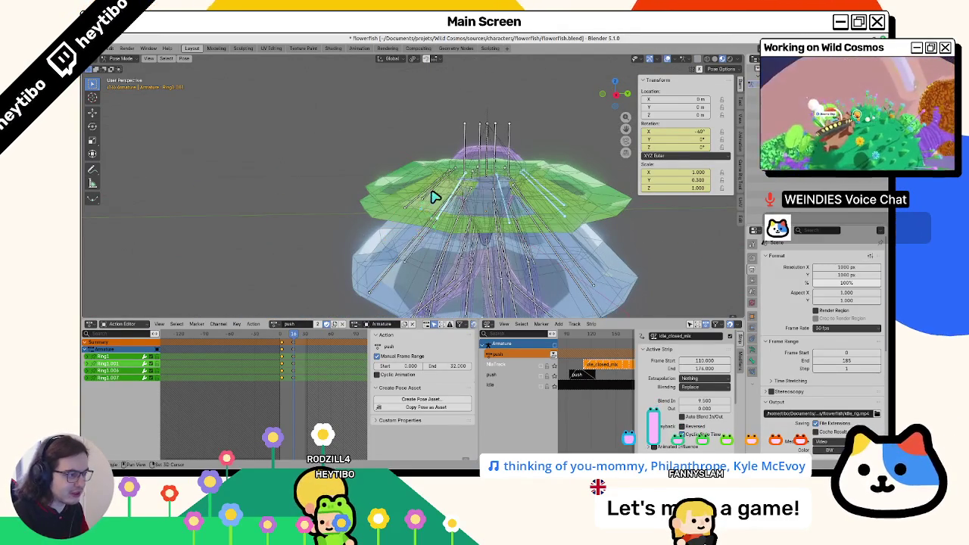
click(433, 197)
click(422, 194)
drag(444, 244, 447, 173)
drag(347, 174, 411, 197)
click(345, 152)
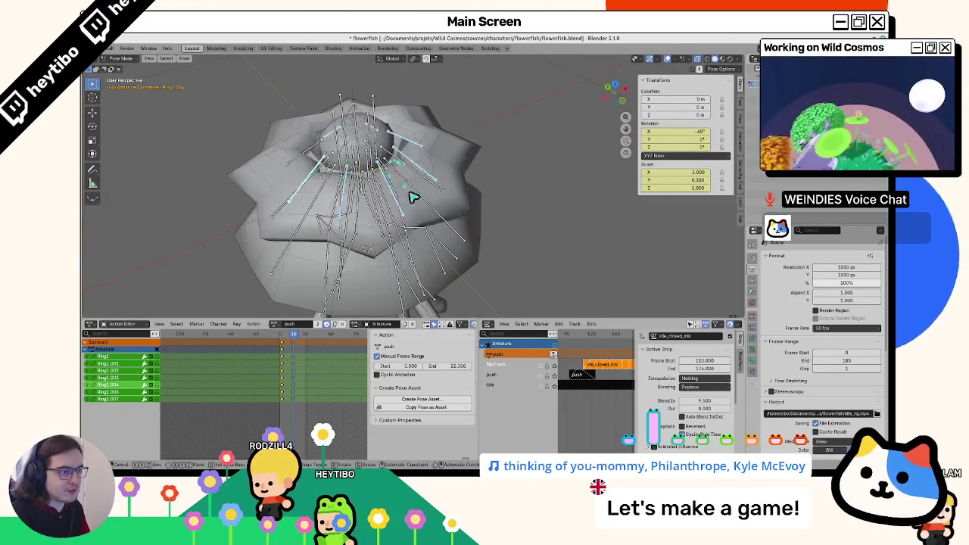
- Cancel a stray move and set the ring bones' Y scale to 0.2
key(g)
key(Escape)
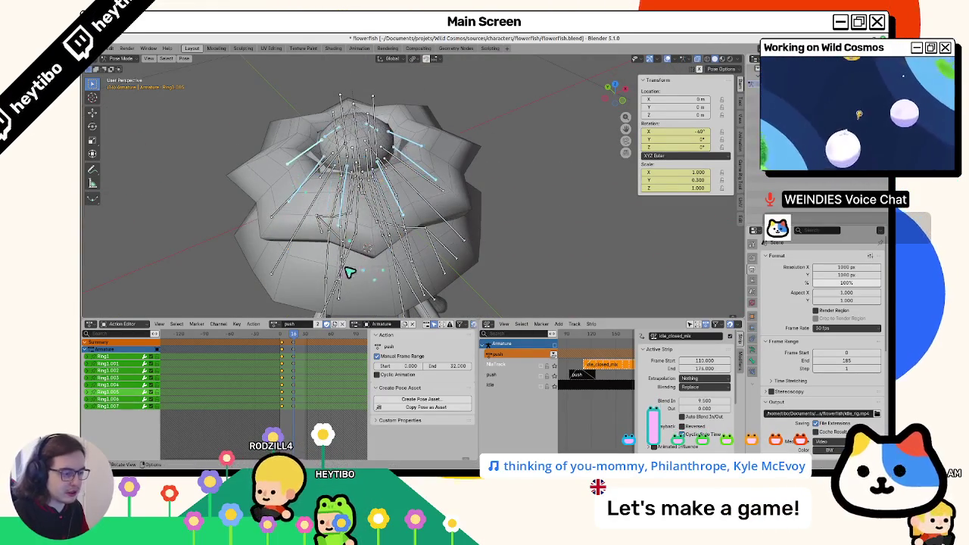
click(695, 181)
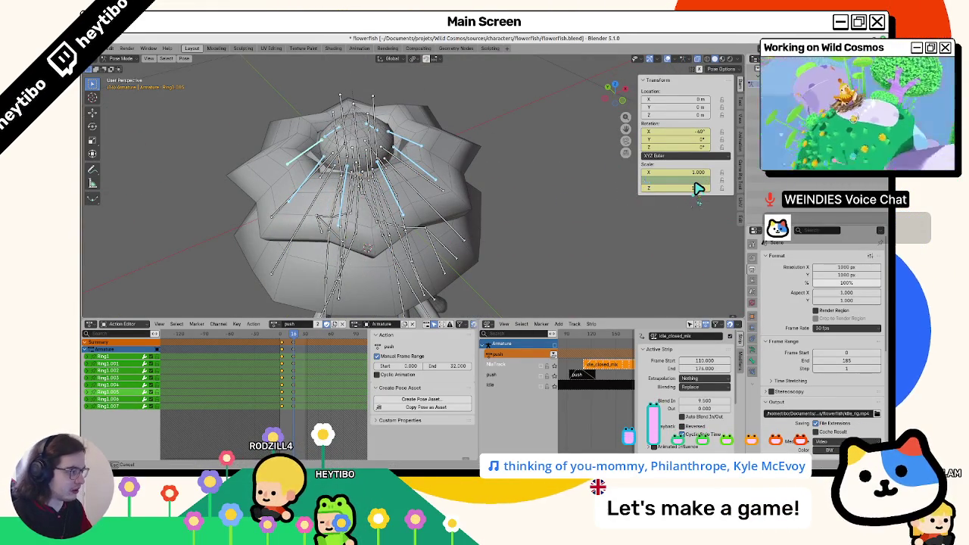
text(0.2)
key(Return)
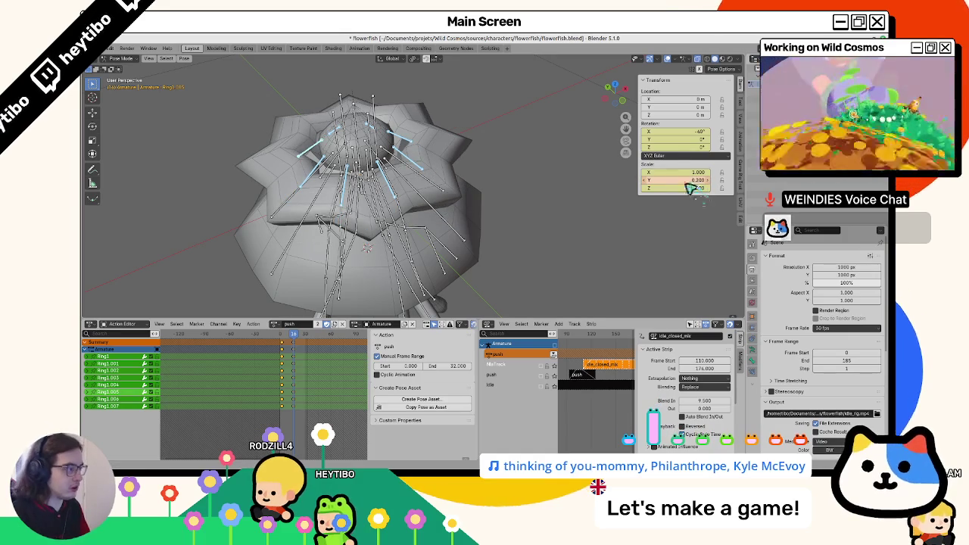
- Compare the ring pose with idle_closed_mix, then return to the push action
right_click(536, 197)
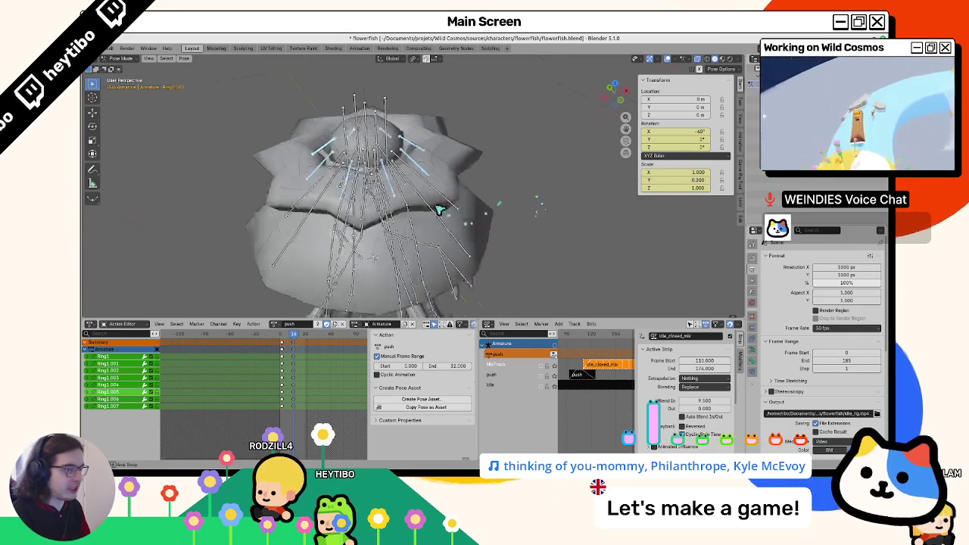
click(278, 325)
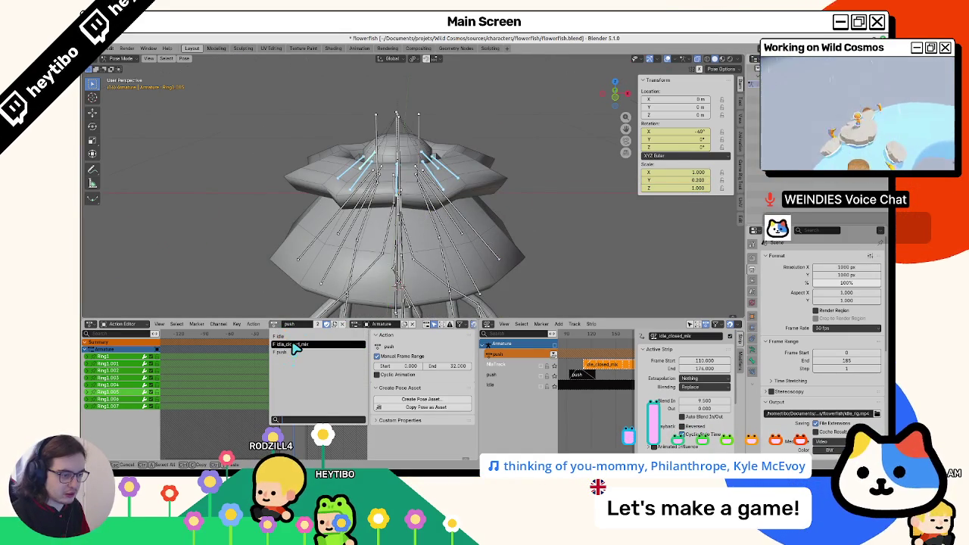
click(295, 345)
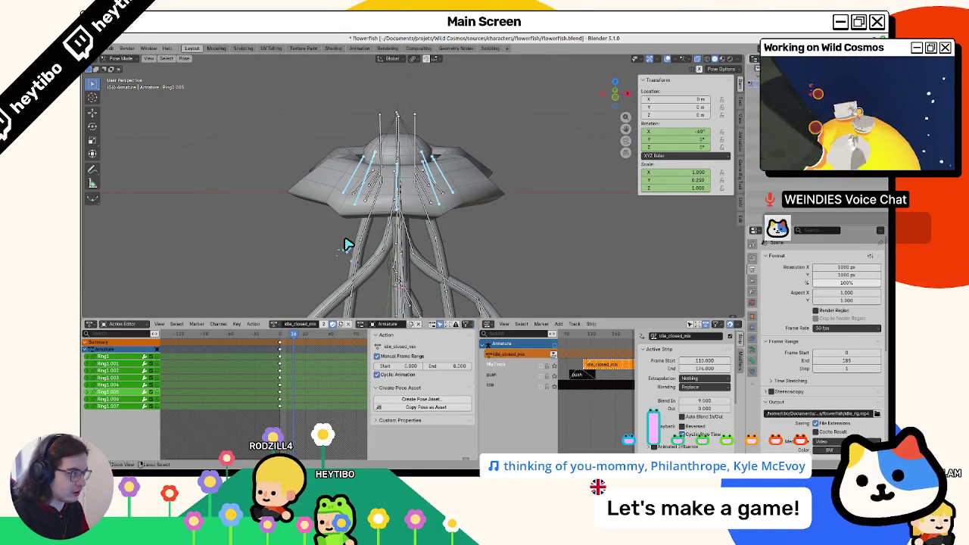
key(ctrl+z)
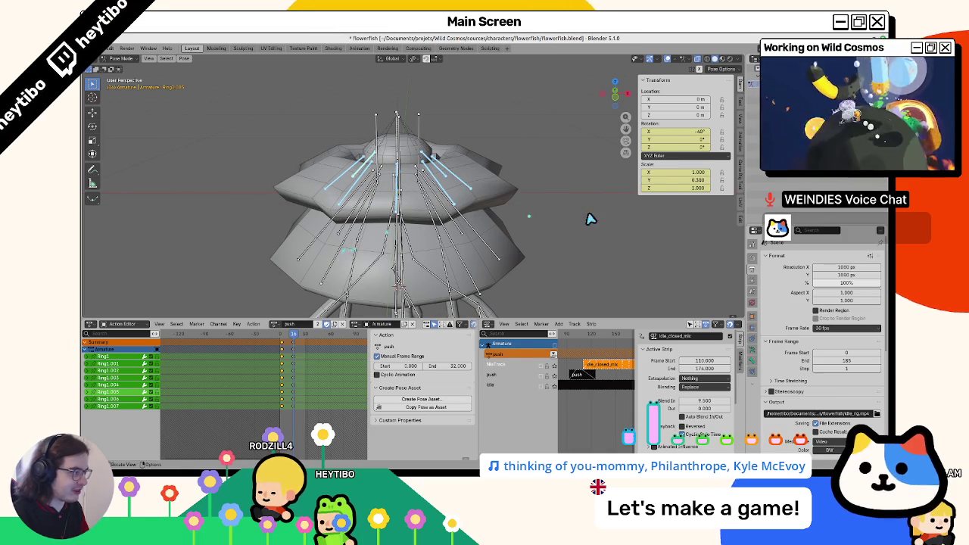
- Change the ring bones' Y scale to 0.25 and keyframe their scale
click(670, 181)
text(0.25)
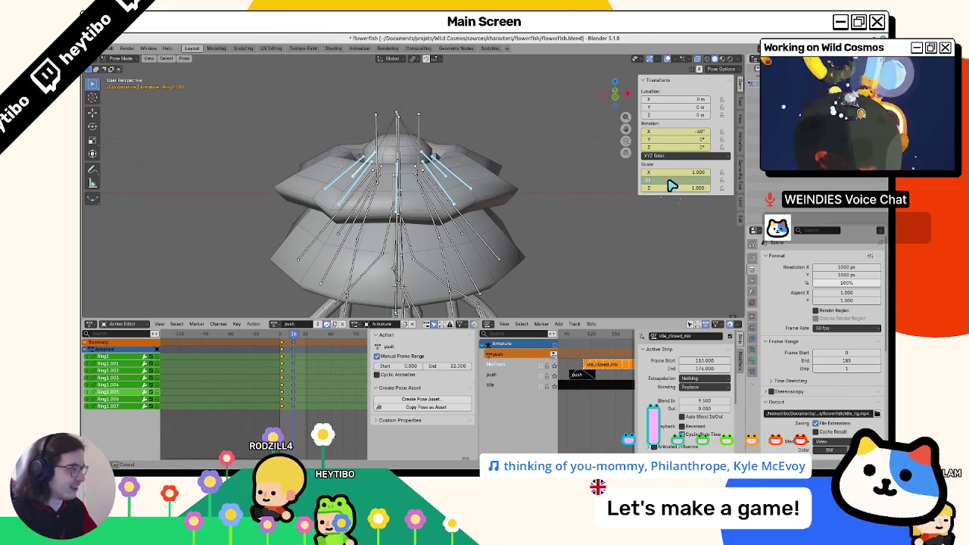
key(Return)
key(i)
click(531, 191)
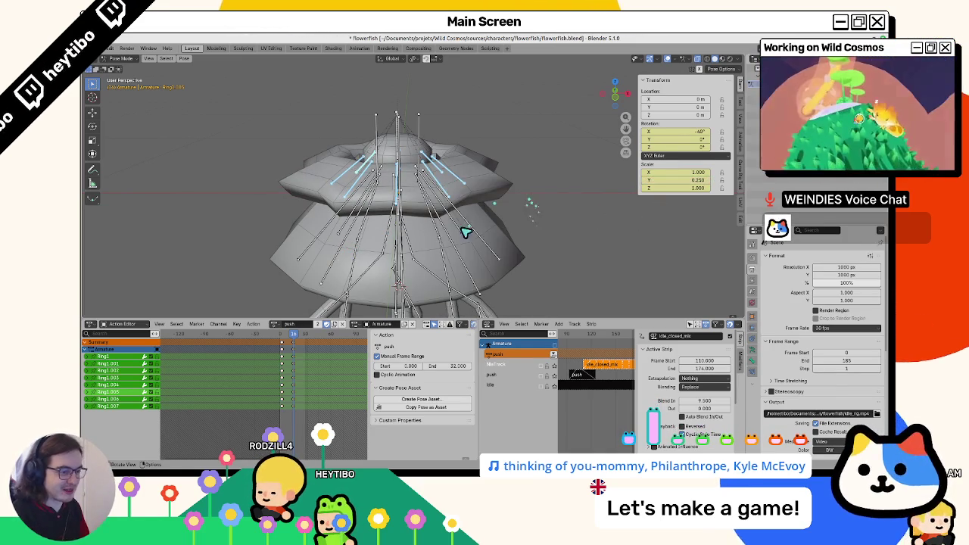
- Check the keyed scale against idle_closed_mix and go back to push
click(275, 325)
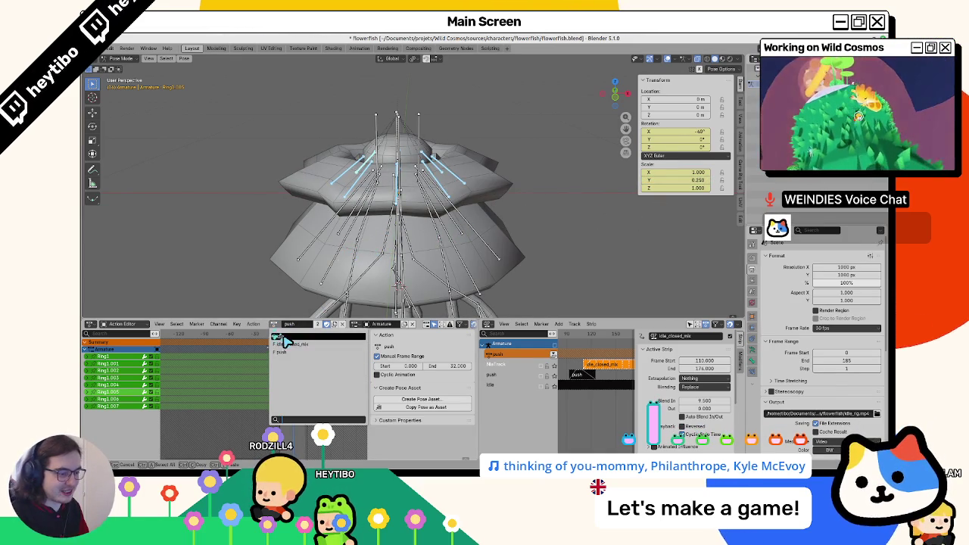
click(281, 344)
key(ctrl+z)
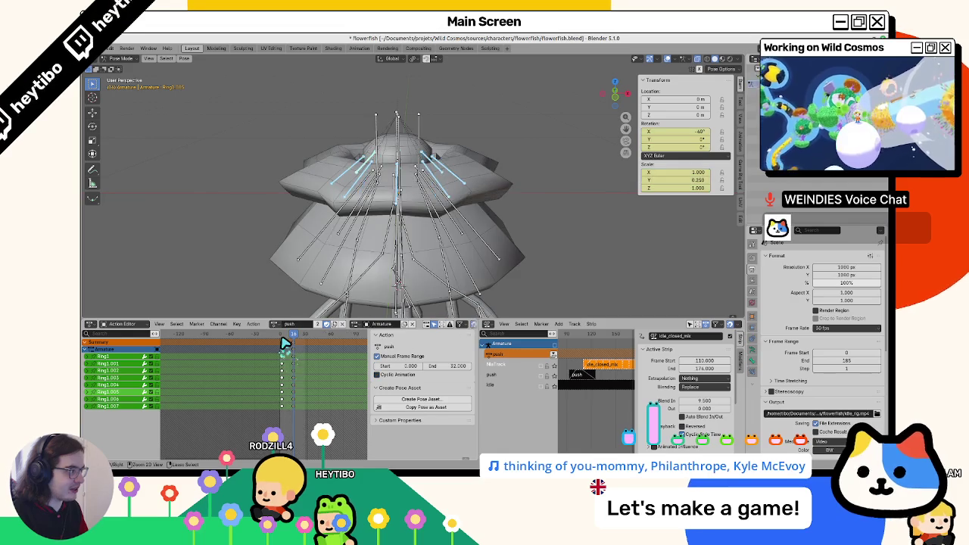
key(ctrl+shift+z)
key(ctrl+z)
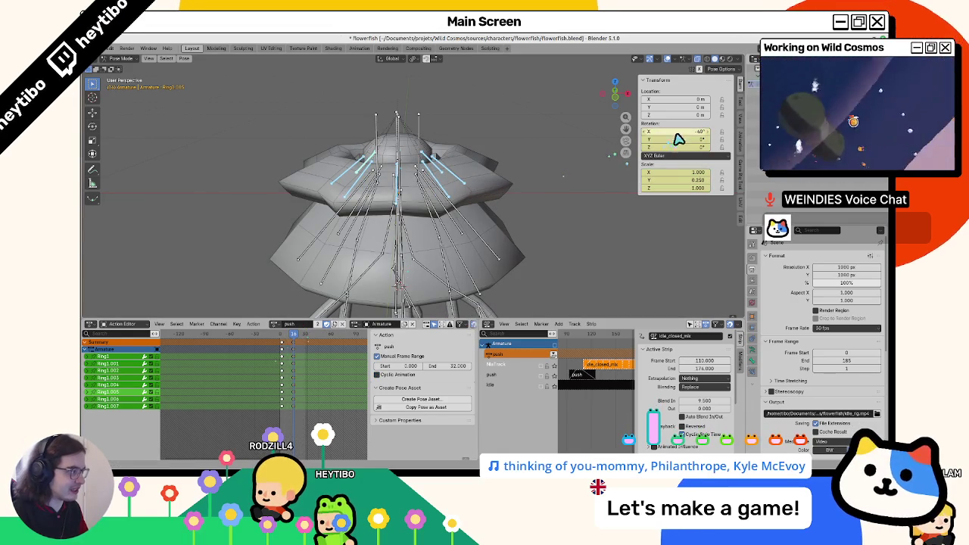
- Tilt the ring bones on X, settling on -60° instead of -100°
click(676, 131)
text(-100)
key(Return)
key(ctrl+z)
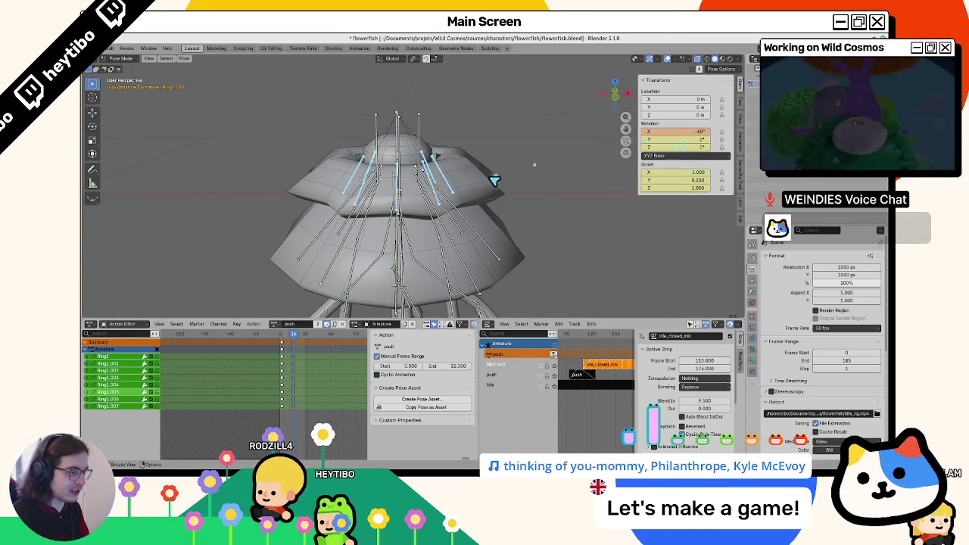
right_click(491, 177)
key(Escape)
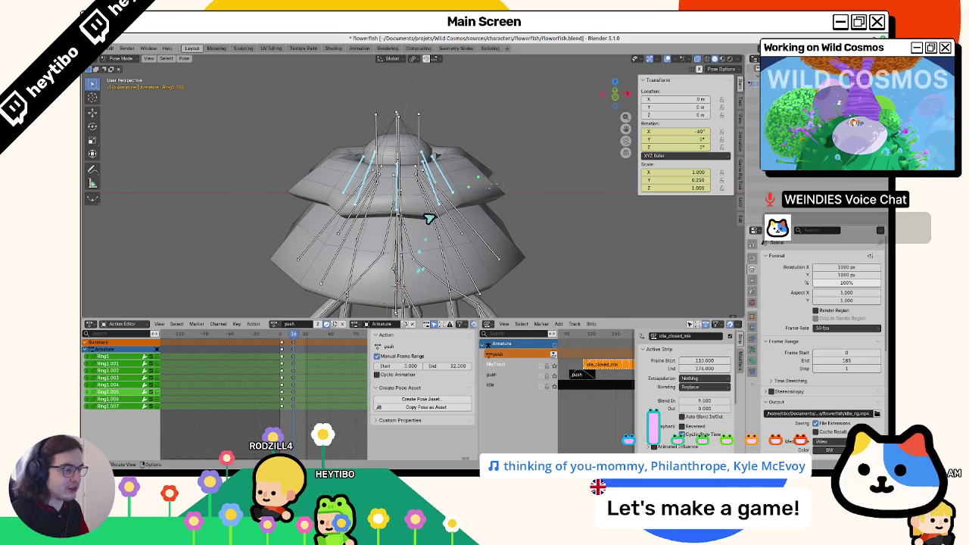
drag(383, 222, 339, 310)
- Compare the tilt with idle_closed_mix, then select Ring2.004 and step back to frame 14
click(276, 324)
click(303, 356)
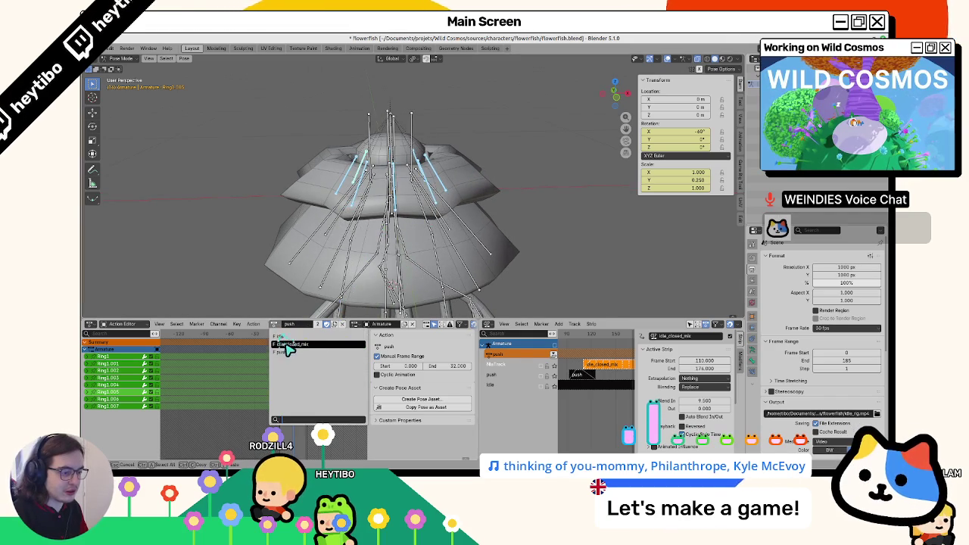
key(ctrl+z)
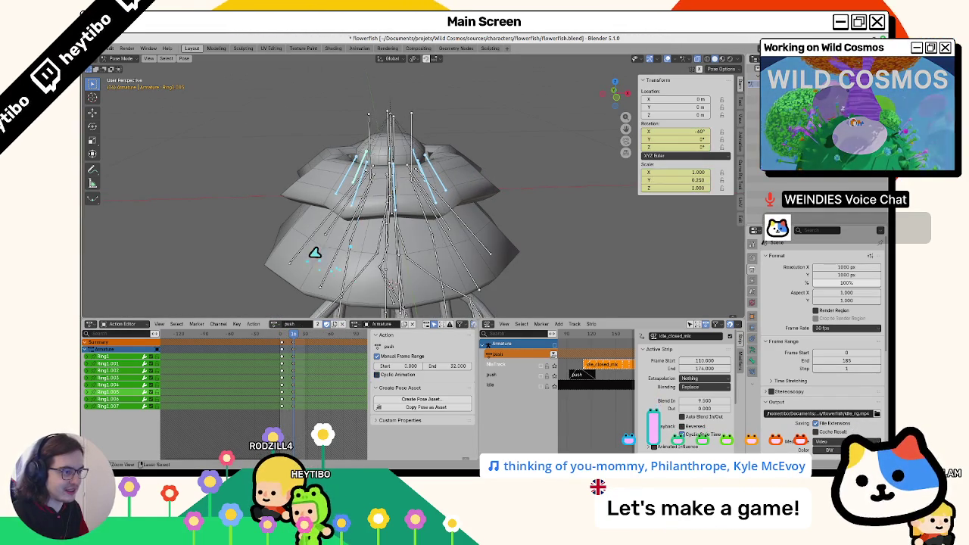
click(295, 260)
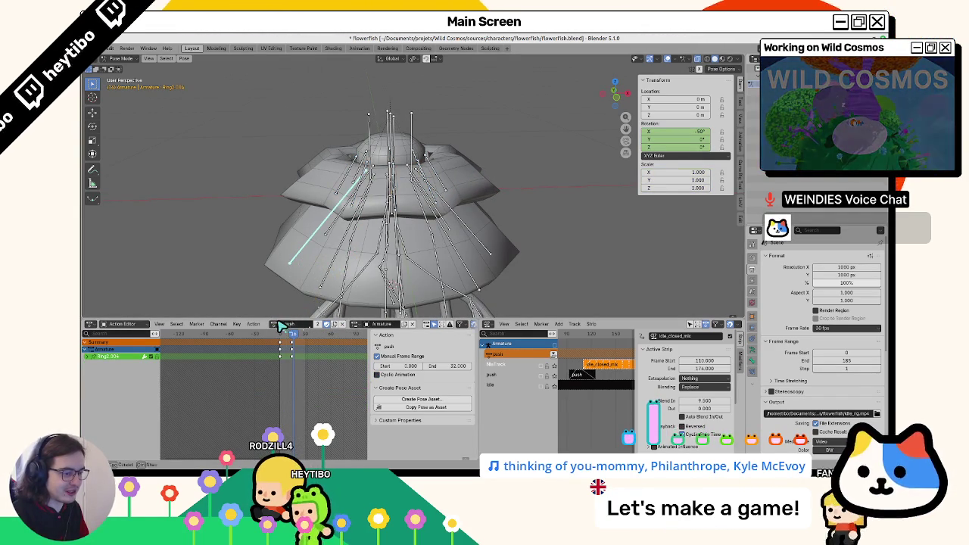
key(Left)
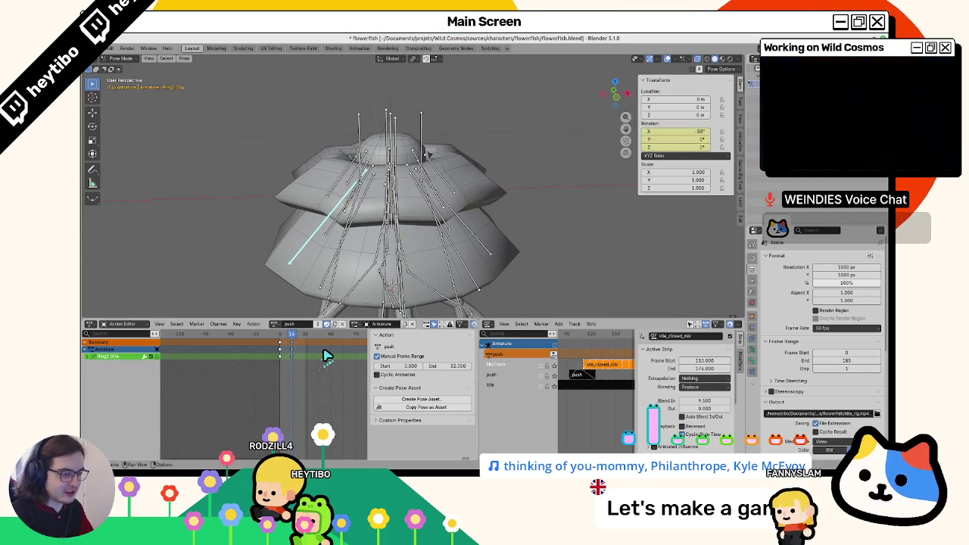
key(Left)
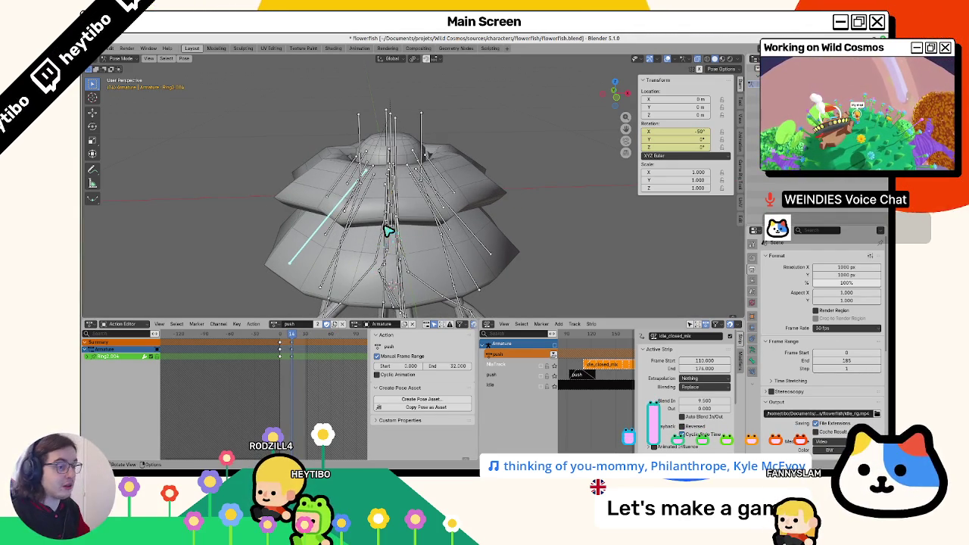
- Recheck against idle_closed_mix, return to push, and add Ring2.005 to the selection
key(Left)
click(275, 325)
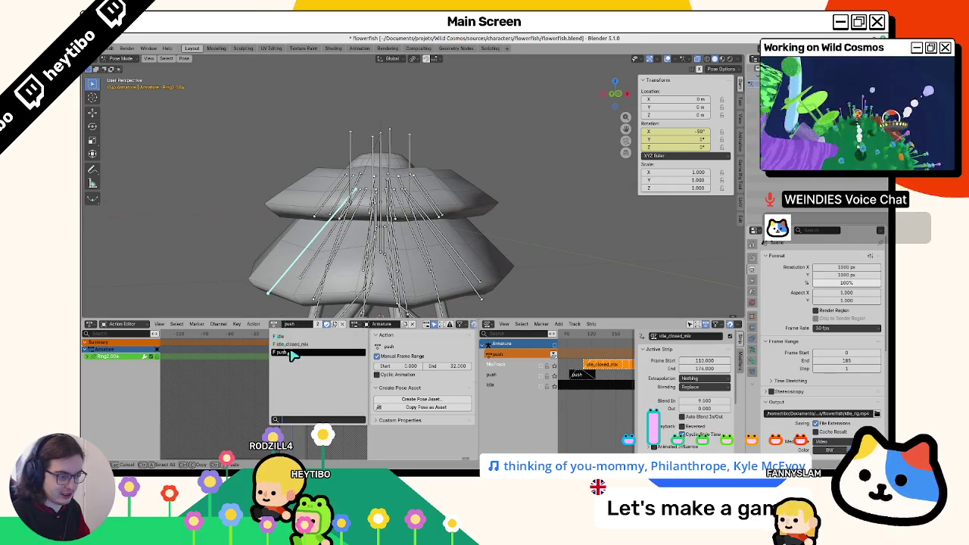
click(294, 345)
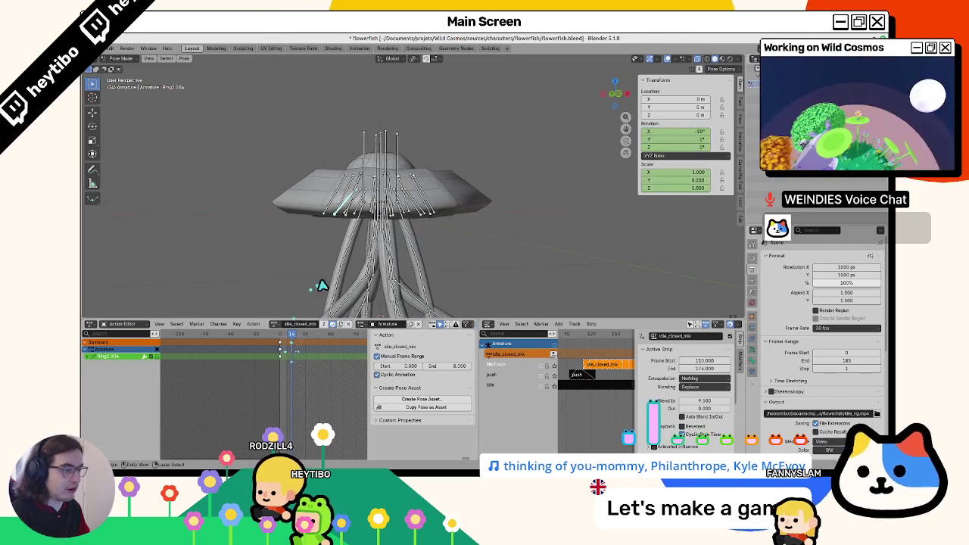
key(ctrl+z)
scroll(up, 3)
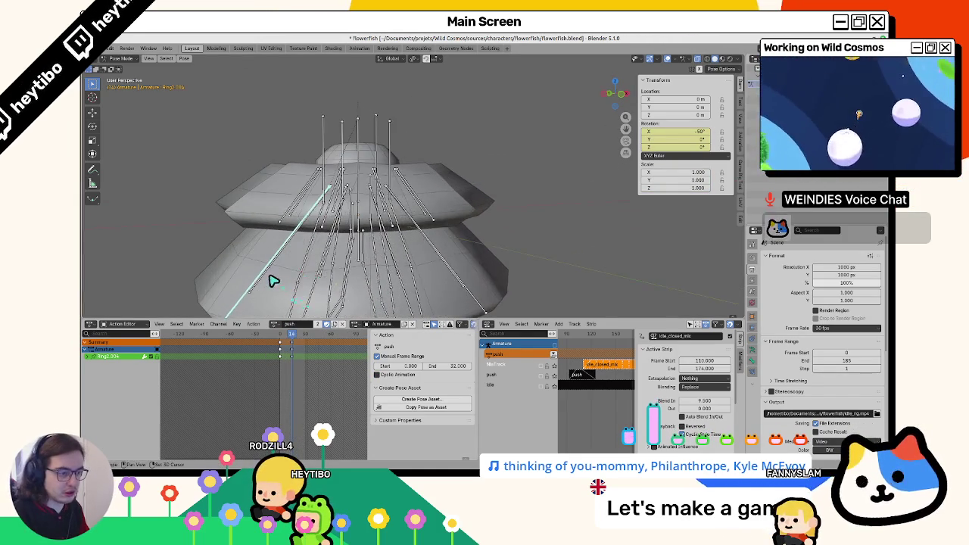
click(278, 272)
drag(278, 270, 445, 272)
- Select the Ring2 bones, from Ring2.002 through Ring2.006
click(445, 273)
click(496, 262)
click(481, 256)
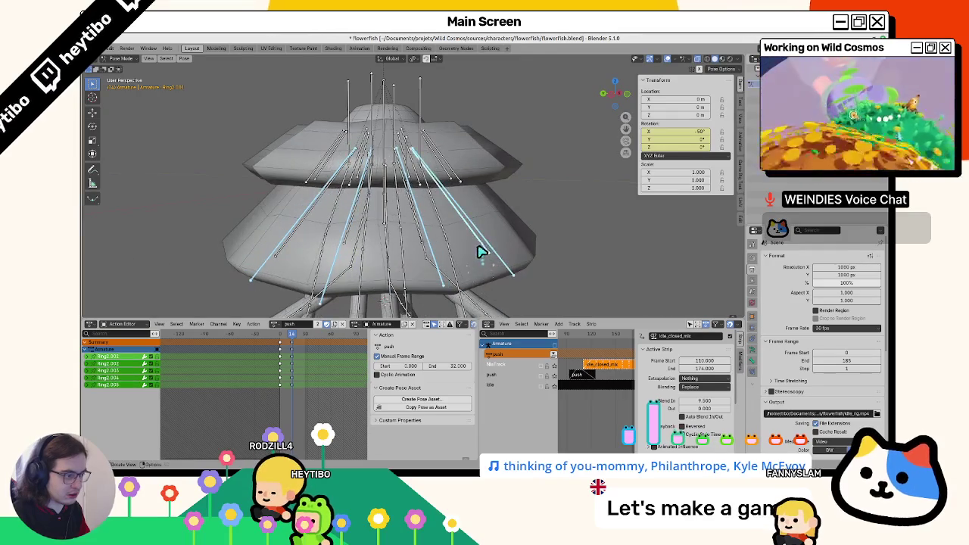
key(KP_Decimal)
click(544, 237)
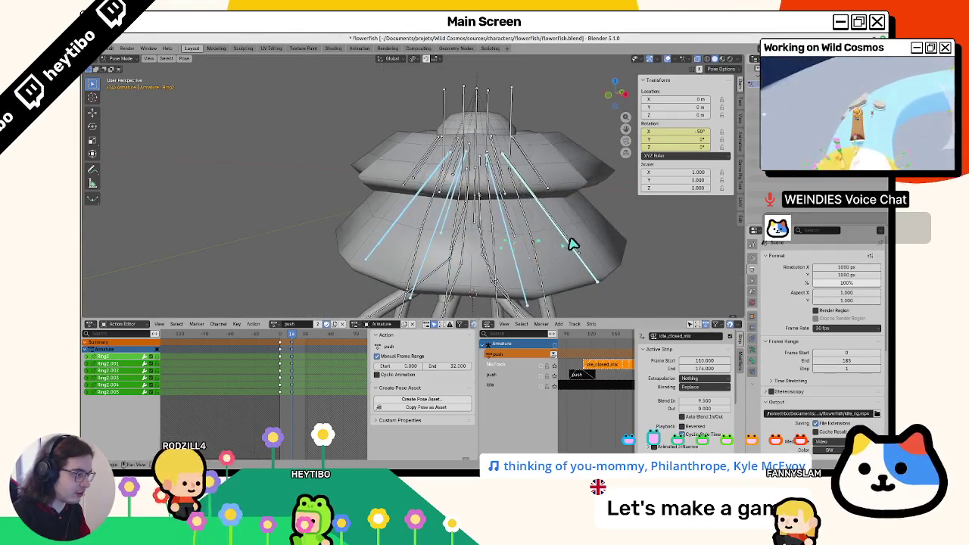
click(556, 244)
click(561, 243)
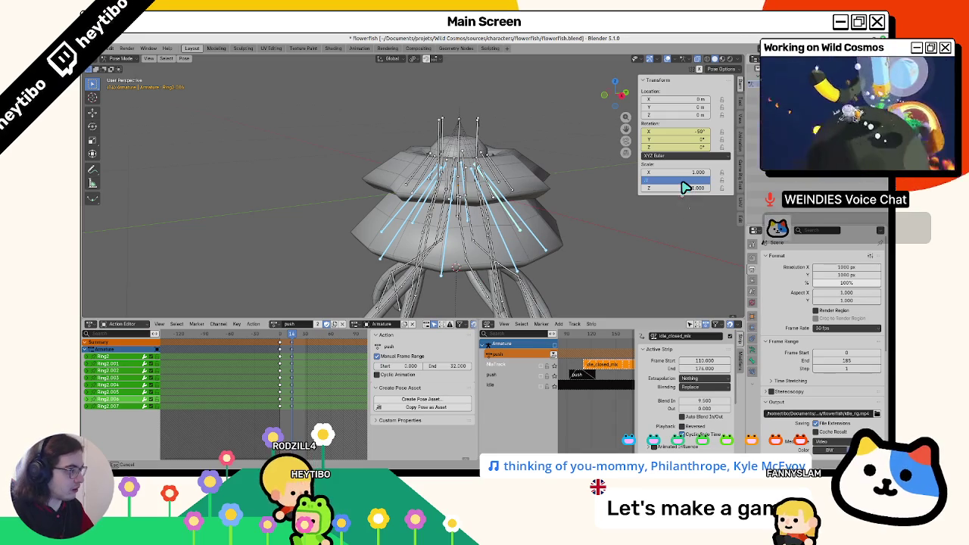
- Set the Ring2 bones' Y scale to 0.25, key their scale, and load idle_closed_mix
text(0.25)
key(Return)
right_click(394, 181)
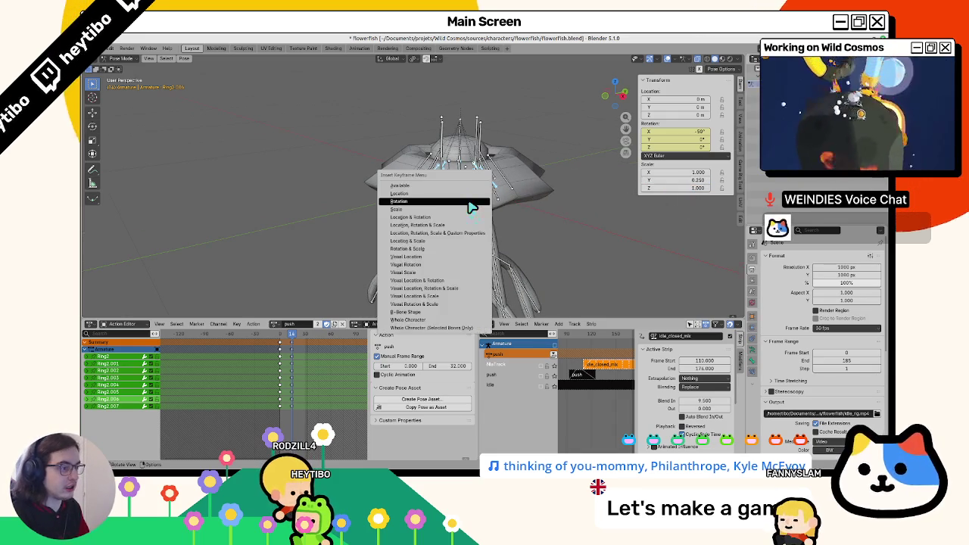
click(391, 261)
key(k)
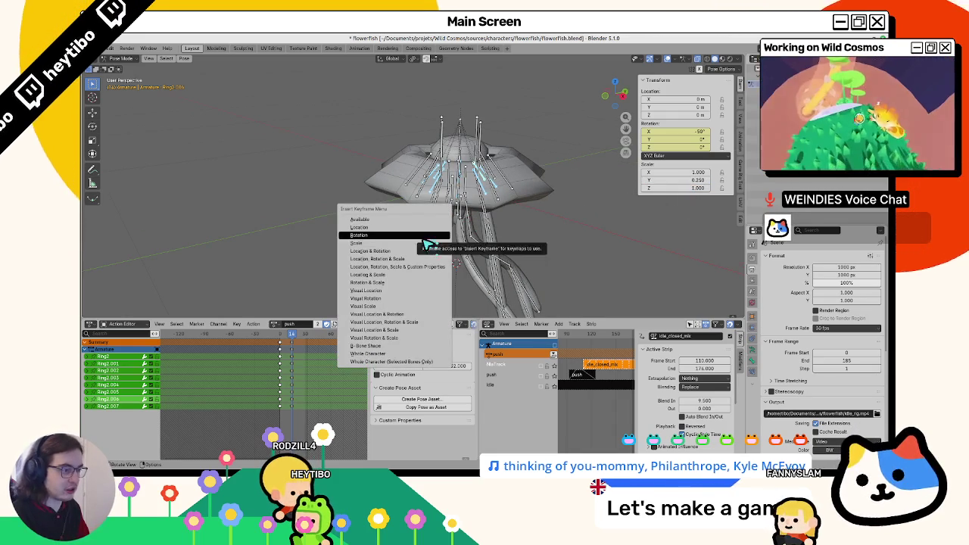
click(421, 244)
click(275, 324)
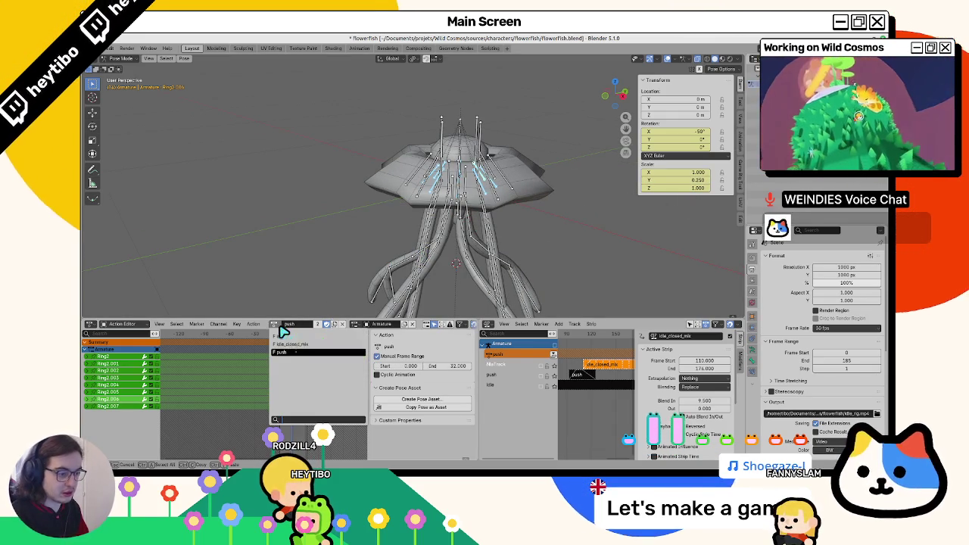
click(282, 346)
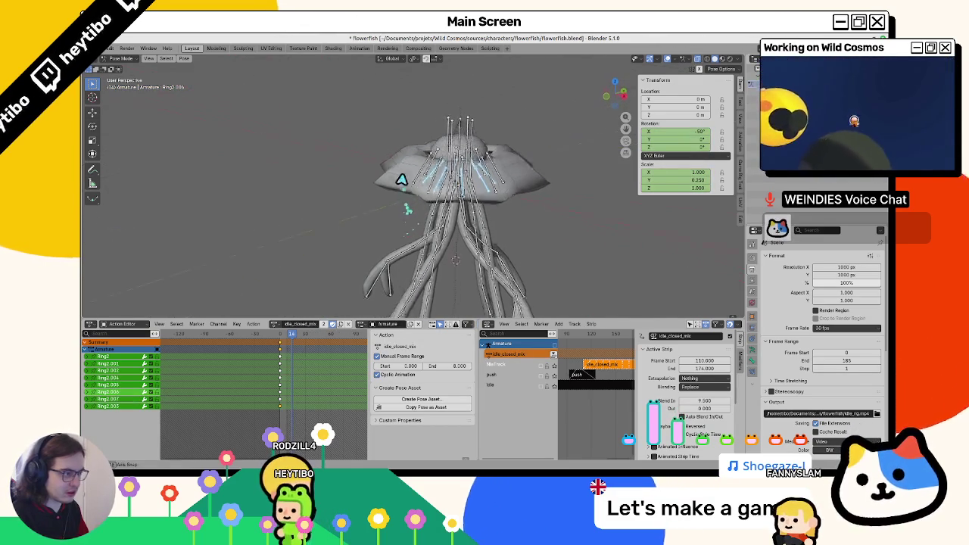
- Scale the Body bone down to 0.2 in the push action
click(465, 190)
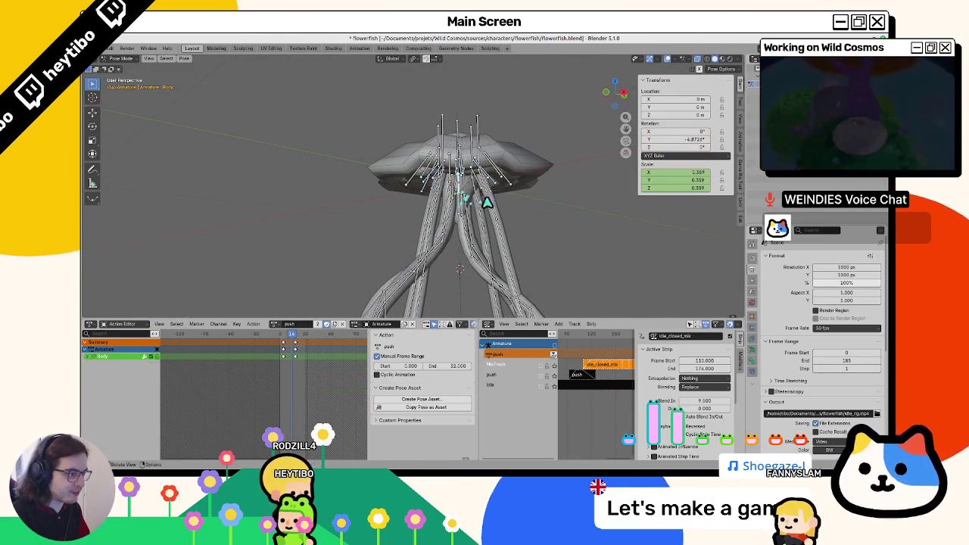
key(s)
click(392, 253)
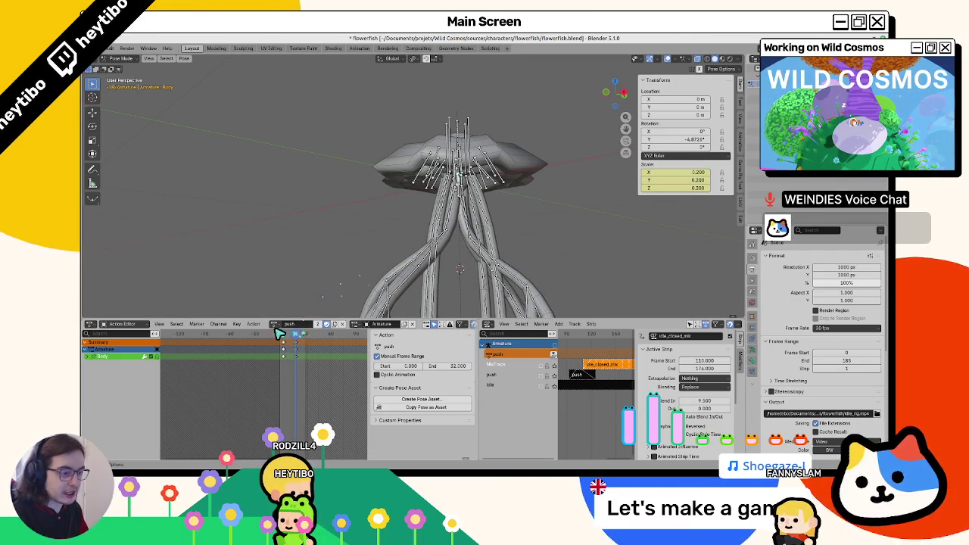
- Flip between idle_closed_mix and push to compare the shrunken Body bone
click(275, 325)
click(299, 350)
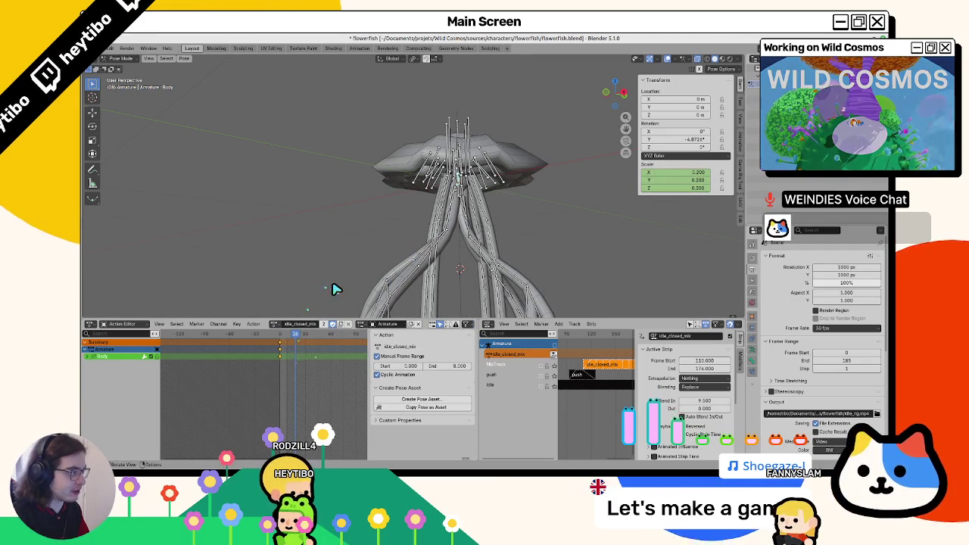
drag(292, 336, 281, 346)
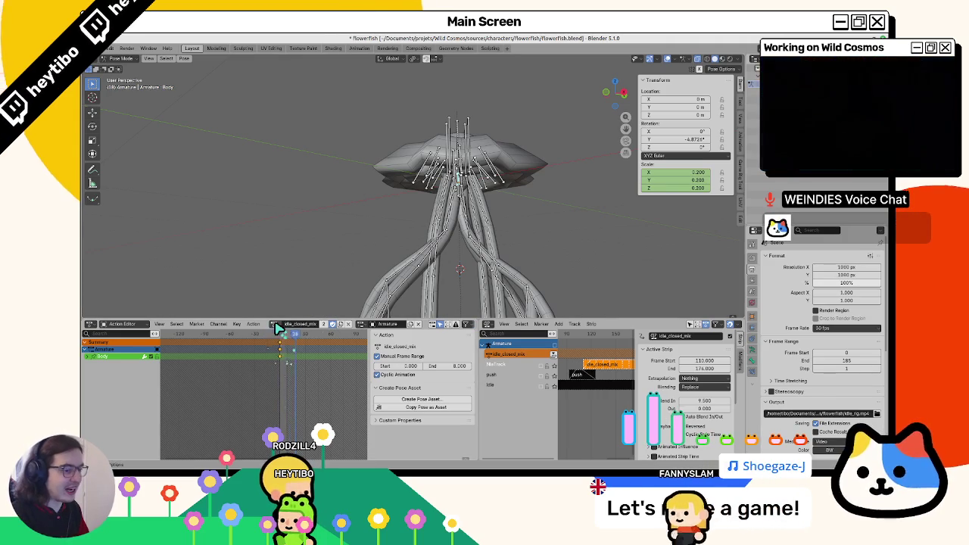
click(277, 326)
click(297, 346)
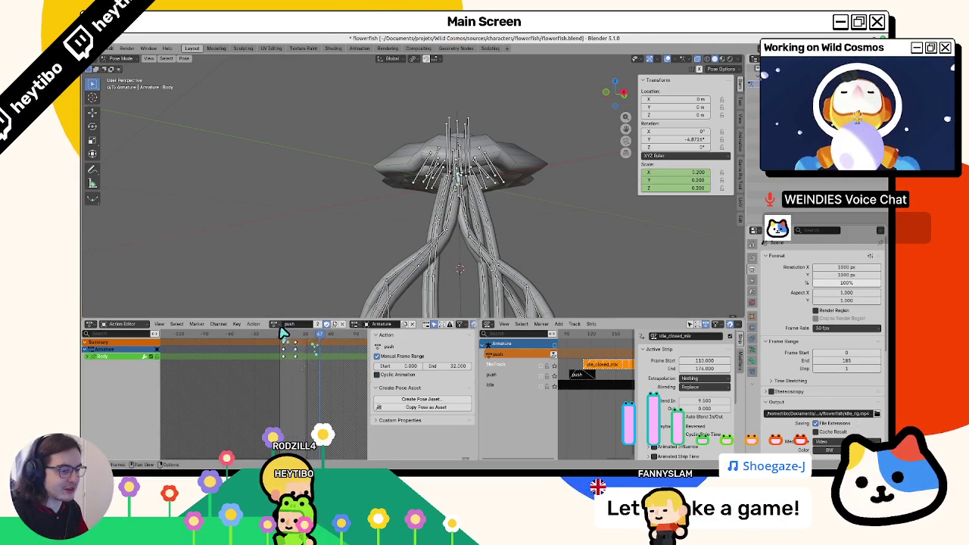
click(279, 327)
click(286, 344)
click(277, 328)
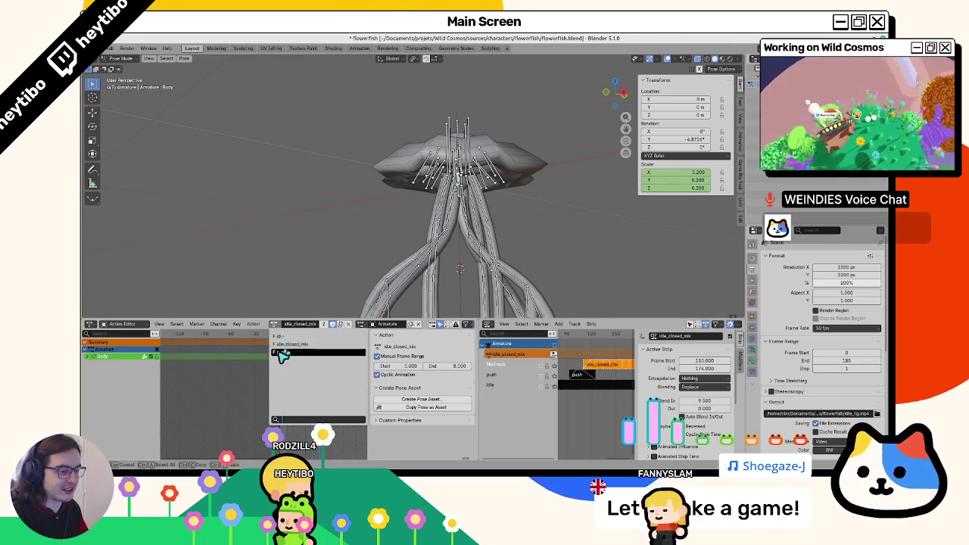
- On the push action, clear rotation and scale on all rig bones
click(295, 347)
key(a)
key(alt+r)
key(alt+s)
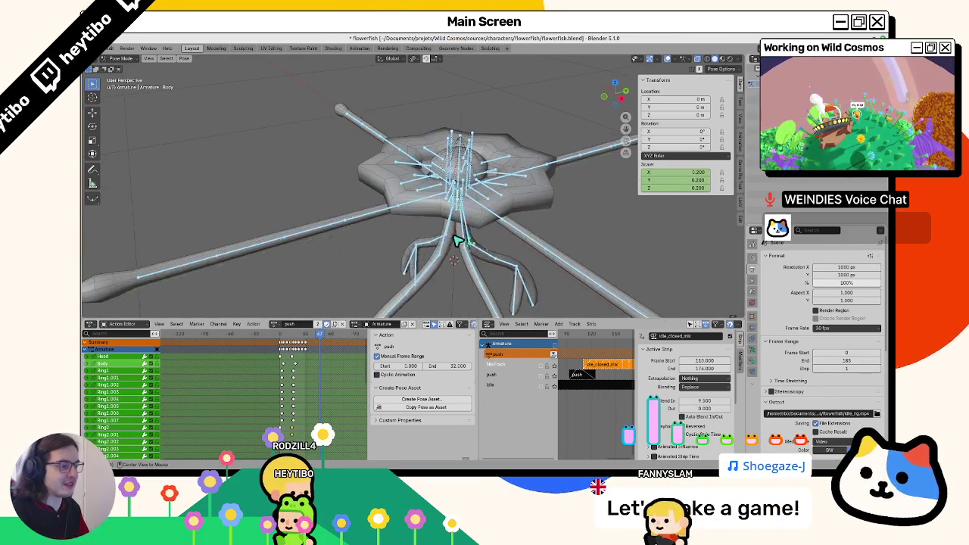
- Save flowerfish.blend and unlink the push action from the rig
key(ctrl+s)
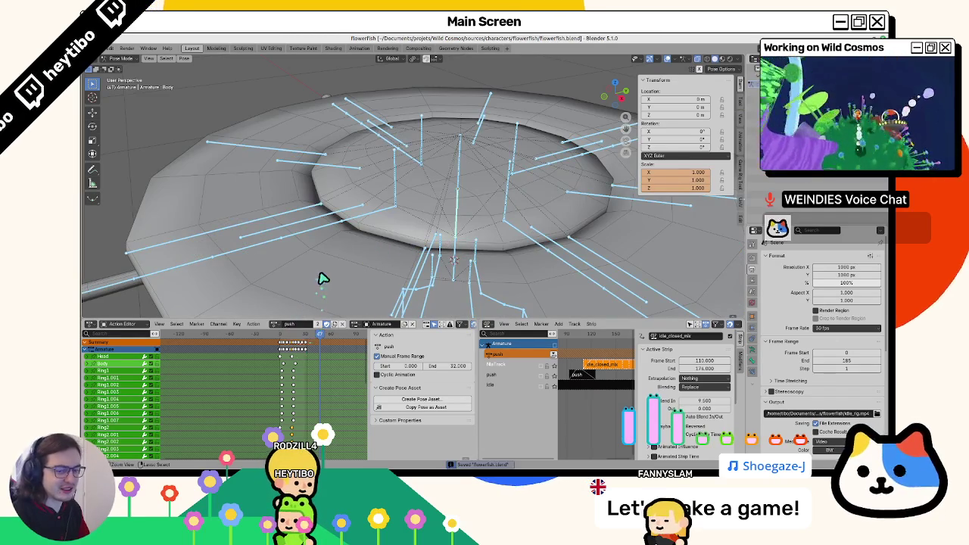
scroll(down, 3)
click(342, 324)
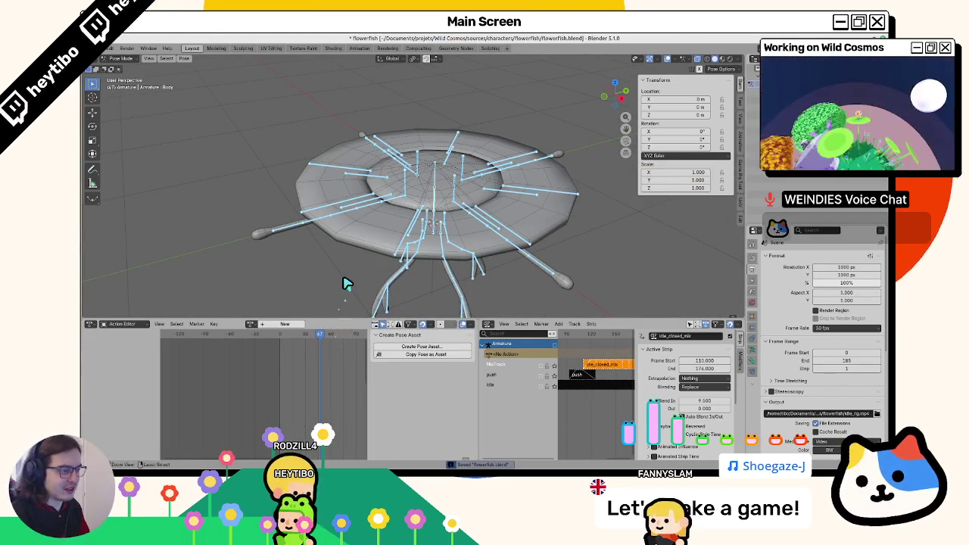
- Toggle the armature back and forth between Pose Mode and Object Mode
key(ctrl+Tab)
key(ctrl+Tab)
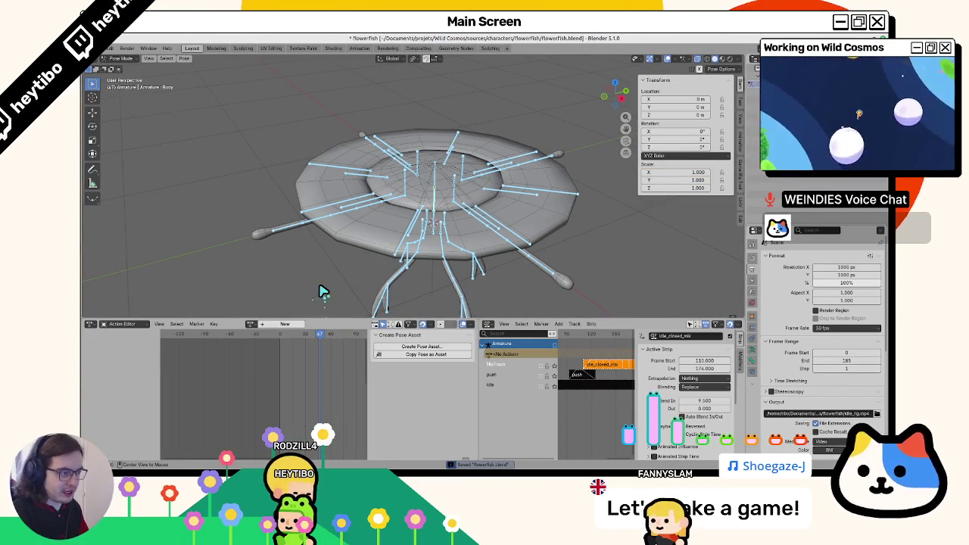
key(ctrl+Tab)
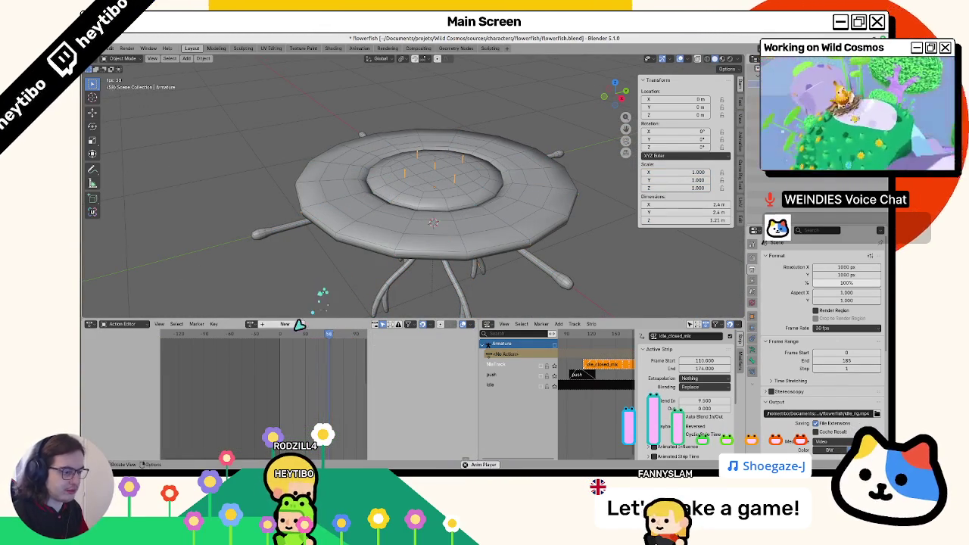
key(ctrl+Tab)
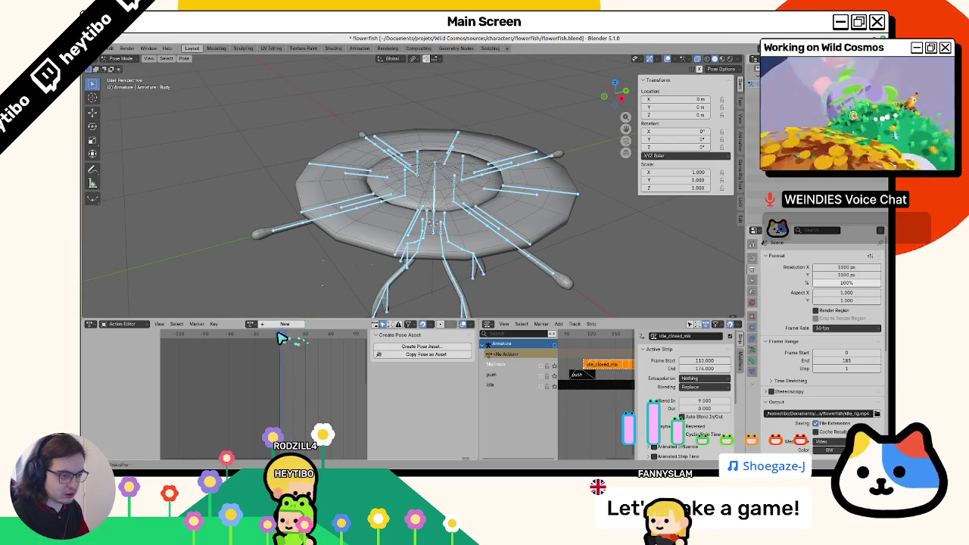
key(ctrl+Tab)
key(ctrl+Tab)
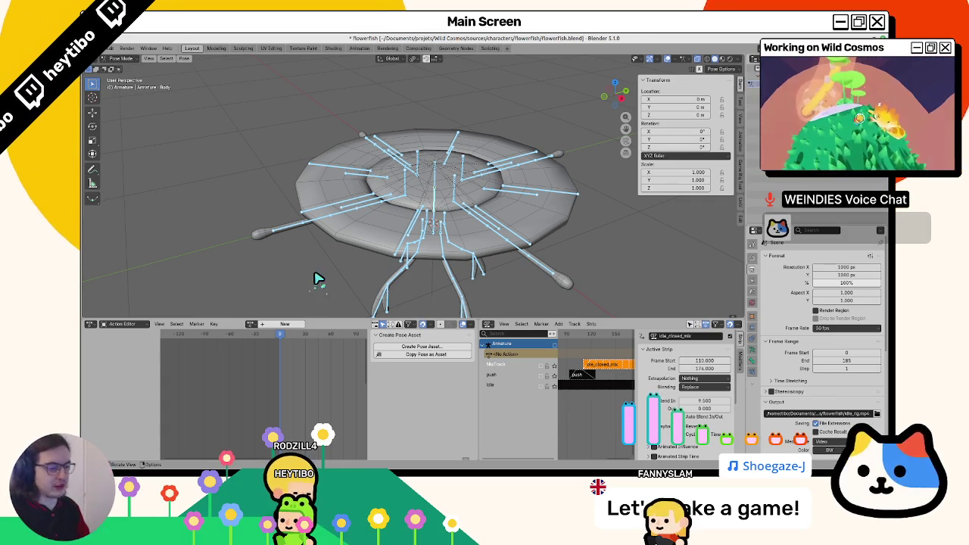
- Browse through push and idle_closed_mix, then unlink the action from the rig
click(251, 324)
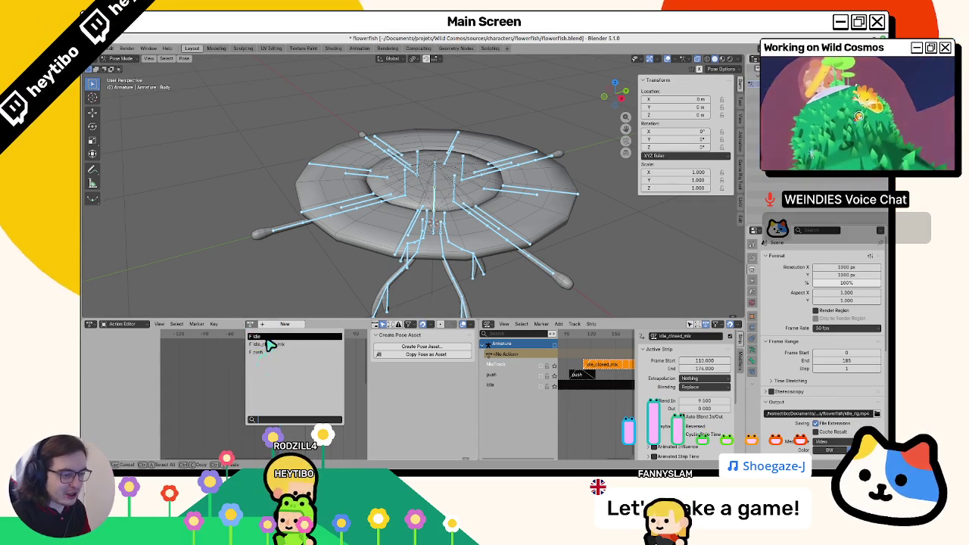
click(274, 352)
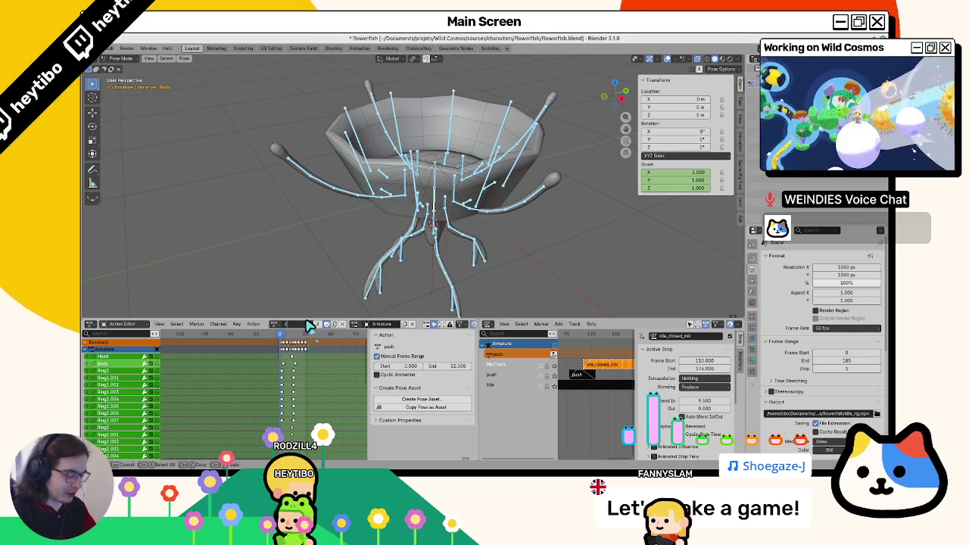
click(278, 327)
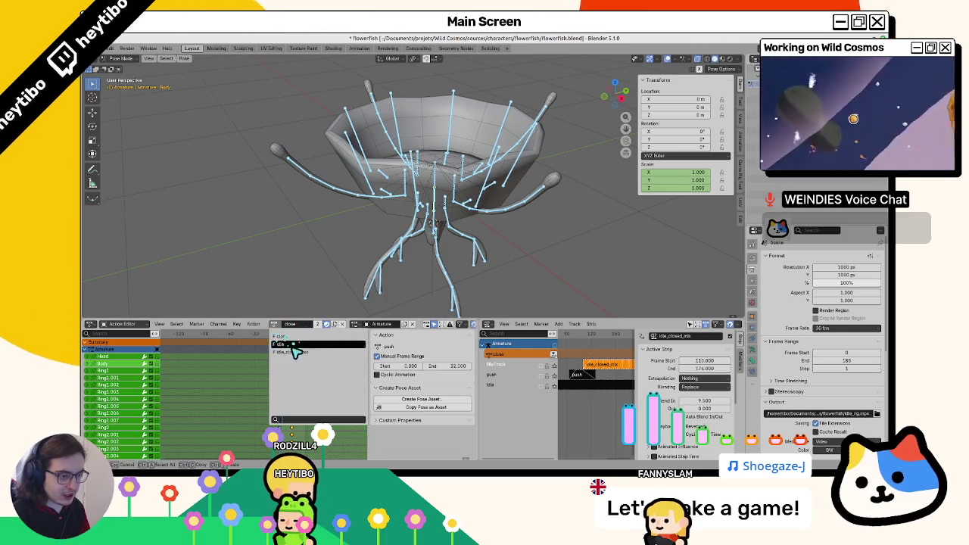
click(300, 333)
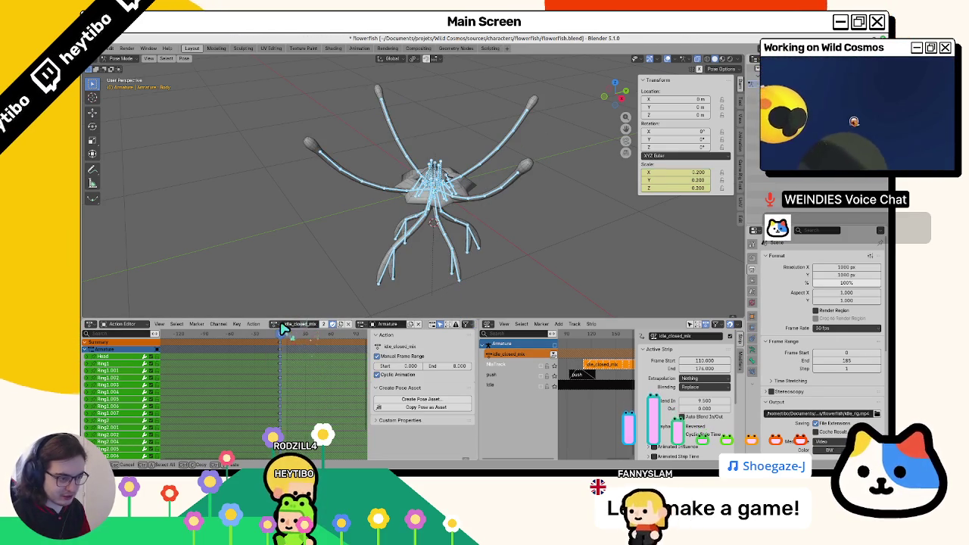
click(279, 325)
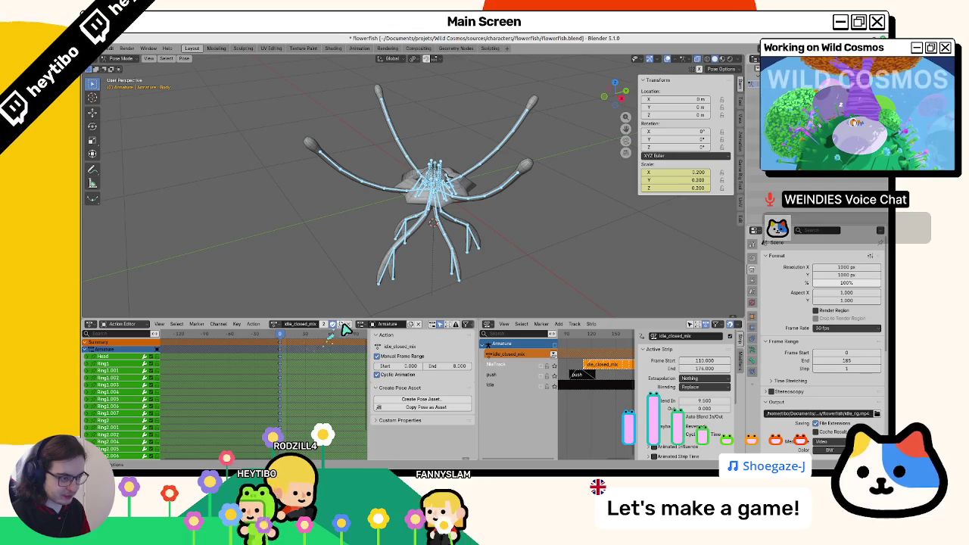
click(337, 327)
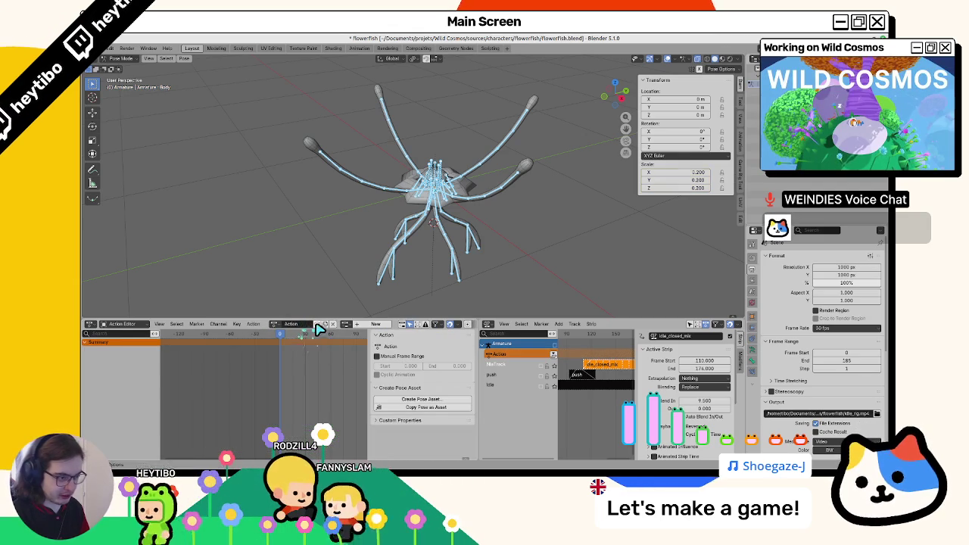
- Create a new action named 'open', select a tentacle bone, and save flowerfish.blend
key(ctrl+s)
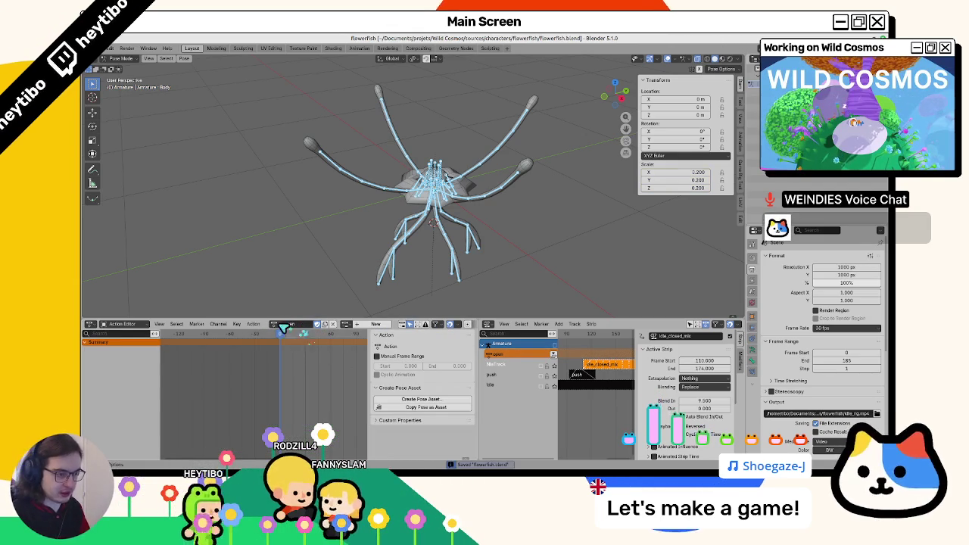
click(279, 325)
key(Return)
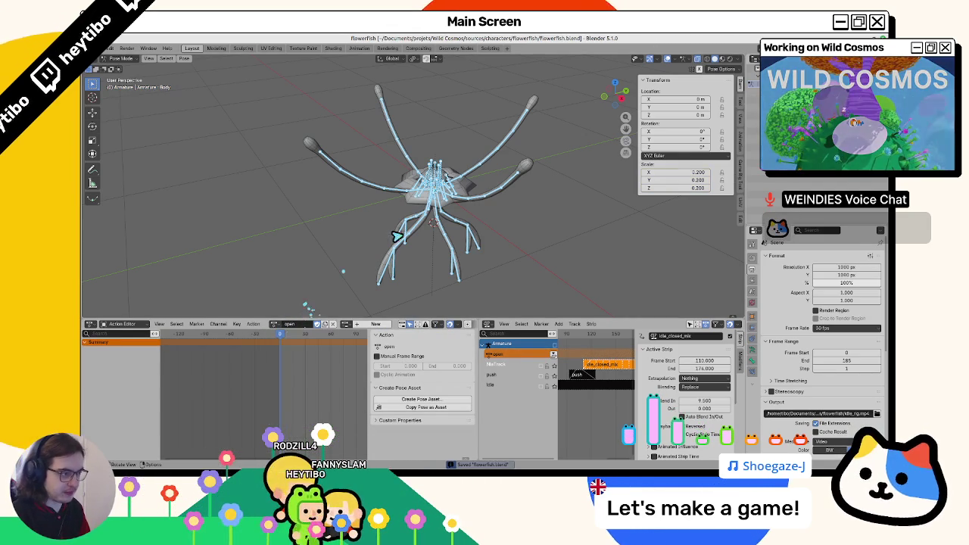
click(399, 201)
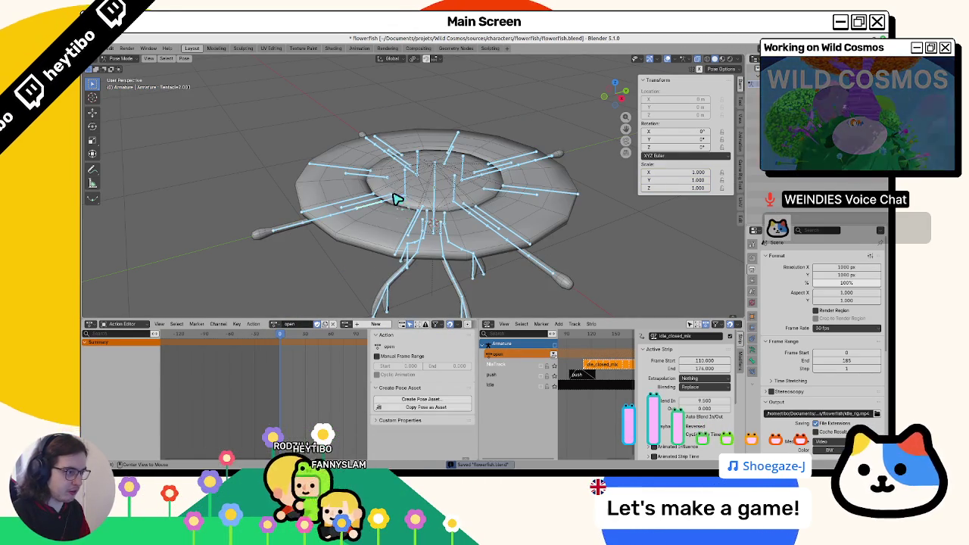
key(ctrl+s)
key(ctrl+Tab)
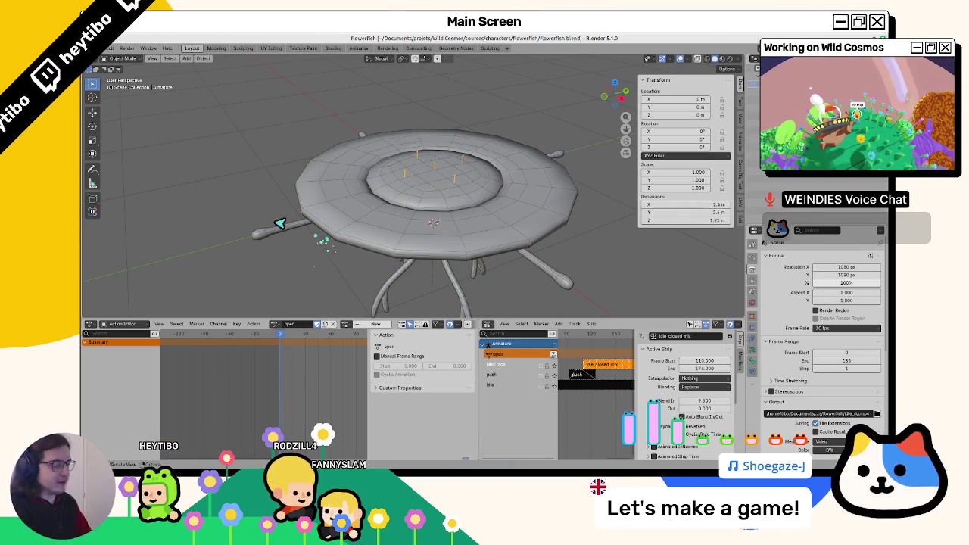
- Delete the selected idle_closed_mix NLA strip together with its track
key(x)
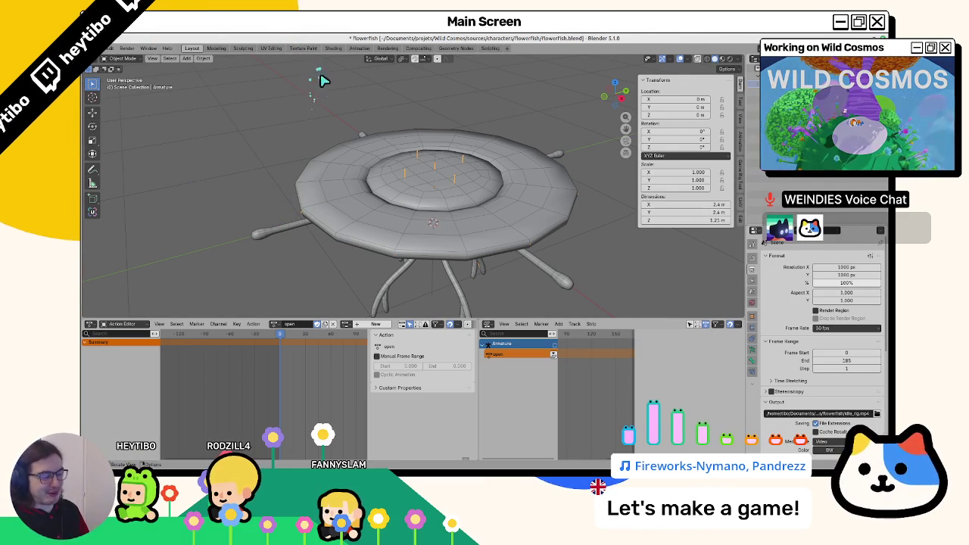
- From a low side view, load idle then close and scrub through the close animation
drag(435, 152, 422, 138)
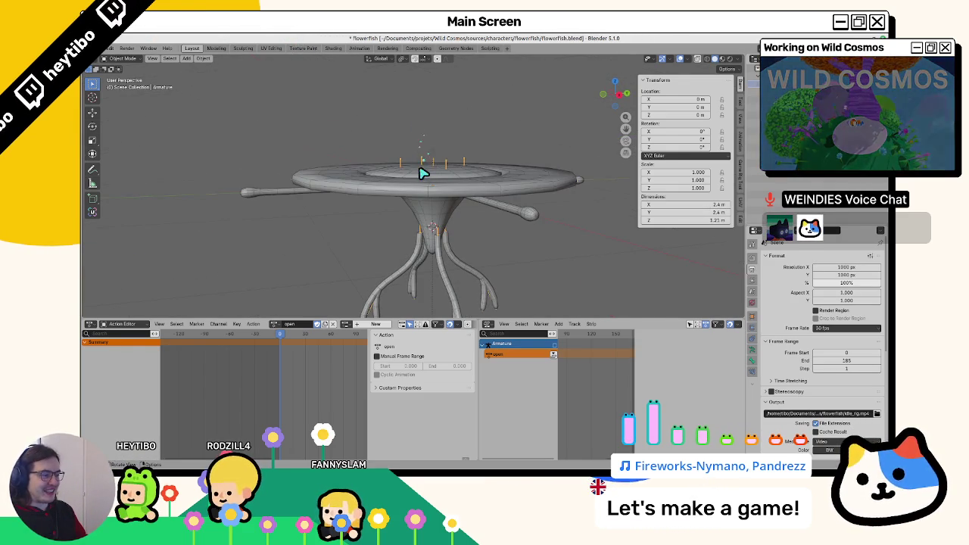
drag(424, 173, 409, 185)
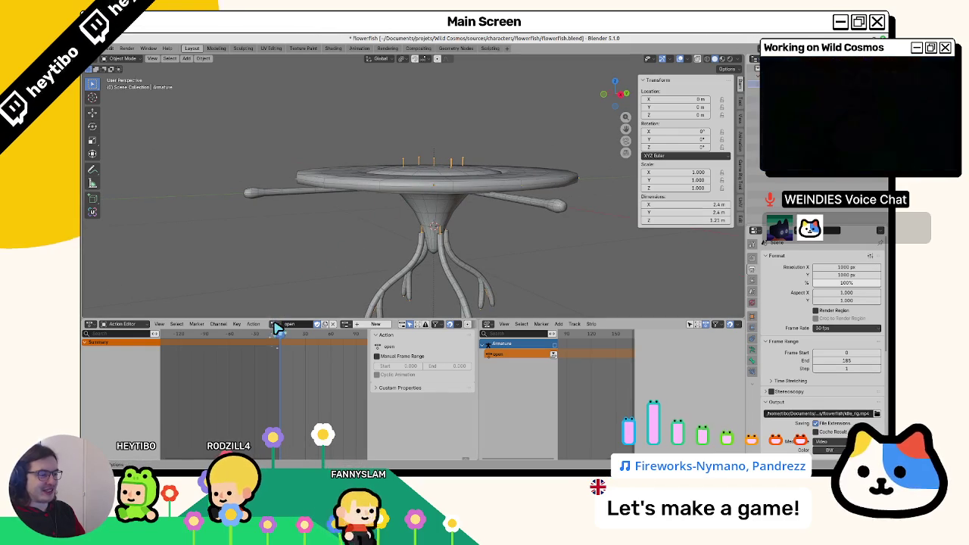
click(275, 325)
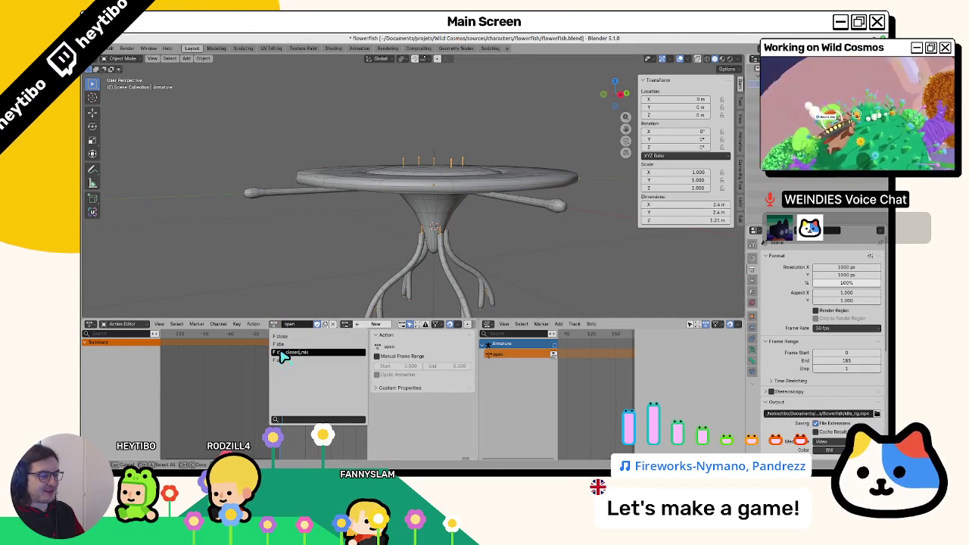
click(282, 354)
click(277, 325)
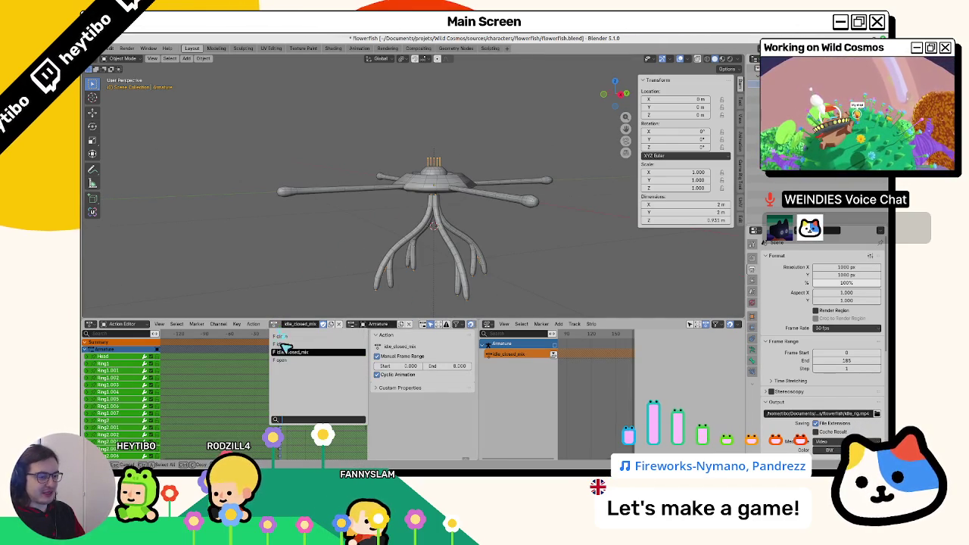
click(282, 345)
click(276, 325)
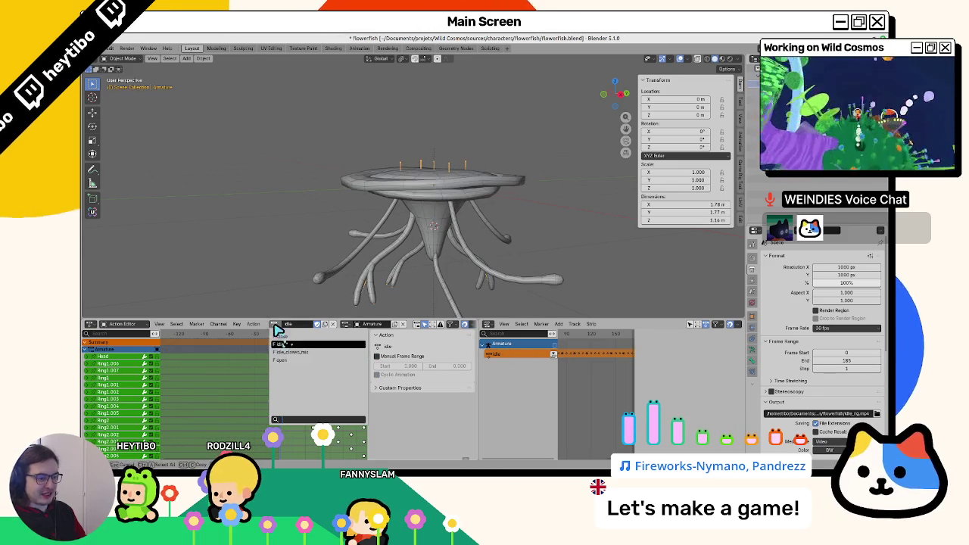
click(280, 337)
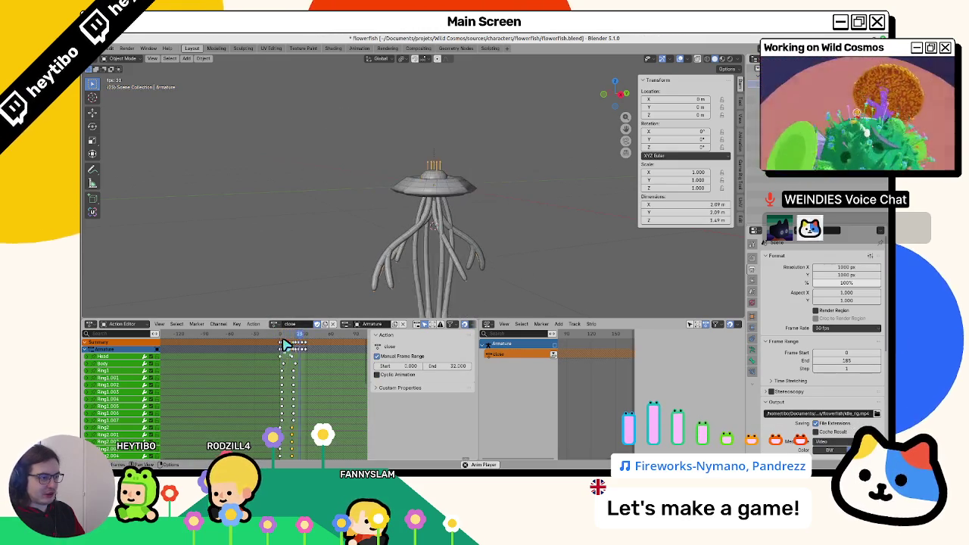
drag(280, 338, 282, 354)
- Check the close pose around frame 10, then assign the open action
click(276, 324)
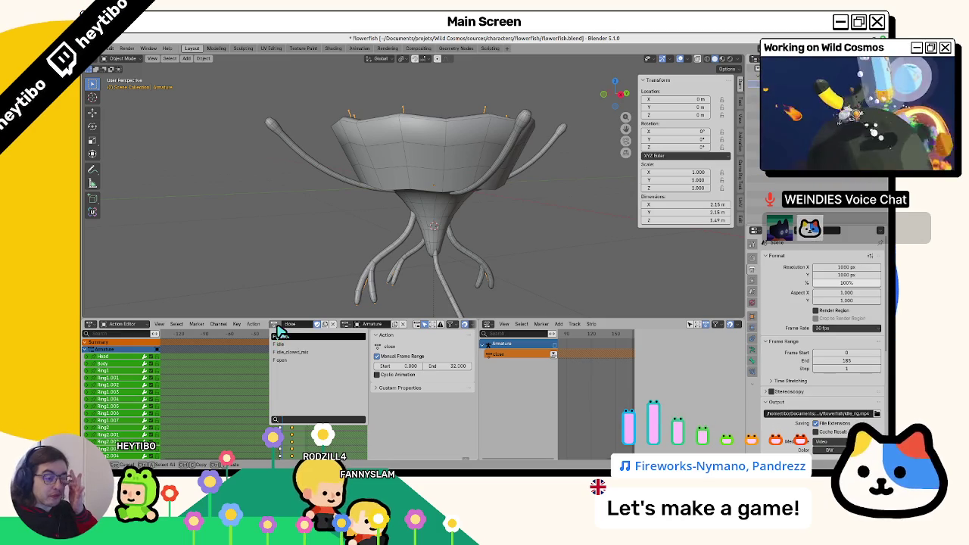
click(280, 336)
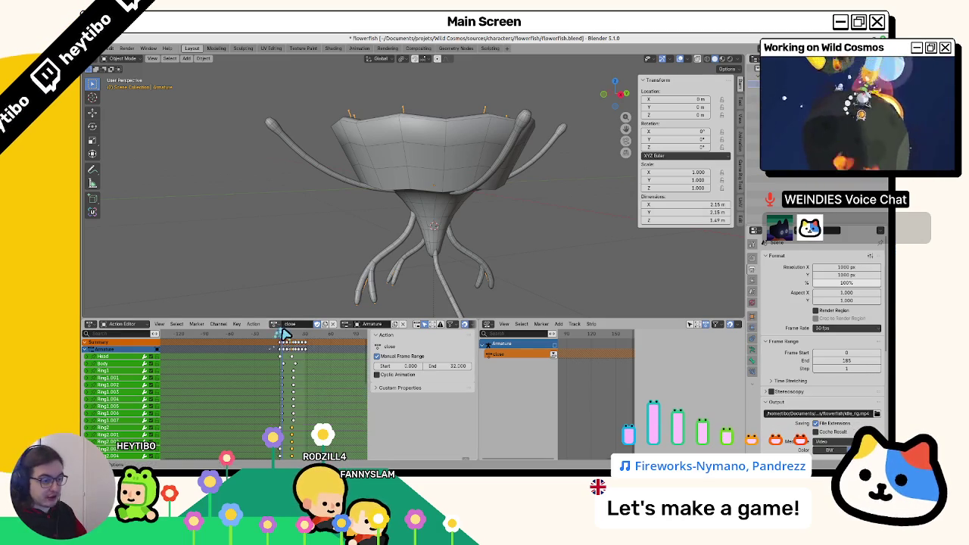
click(302, 338)
click(275, 325)
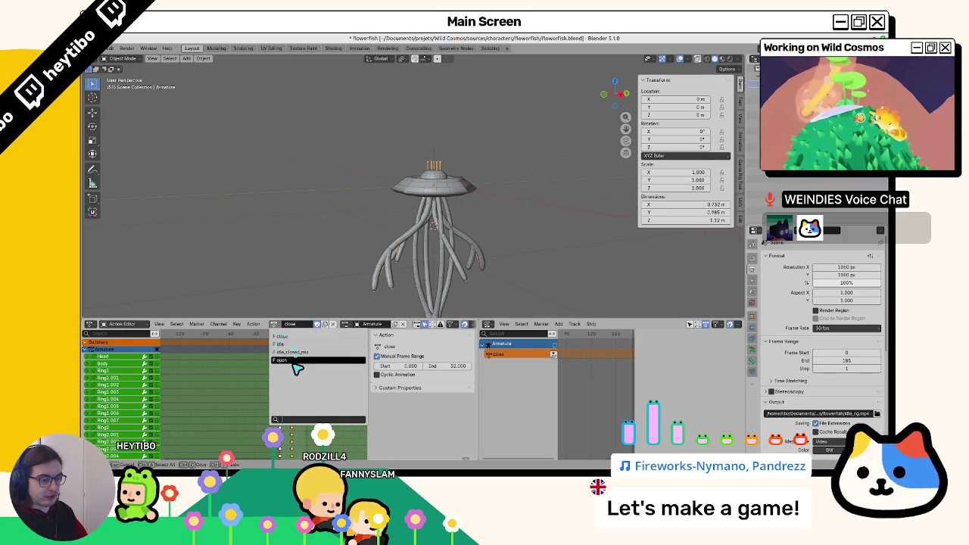
click(287, 361)
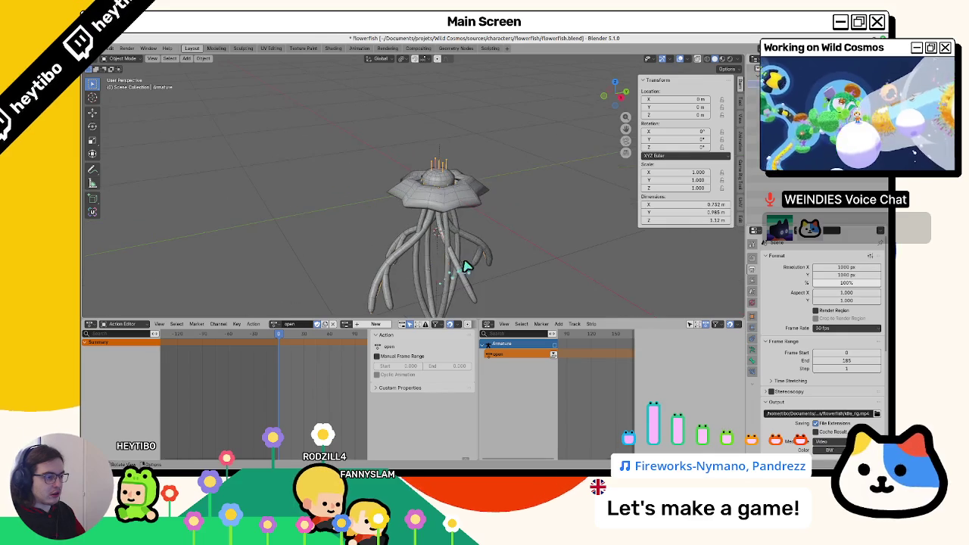
- Select the flowerfish armature and enter Pose Mode
click(484, 261)
click(484, 263)
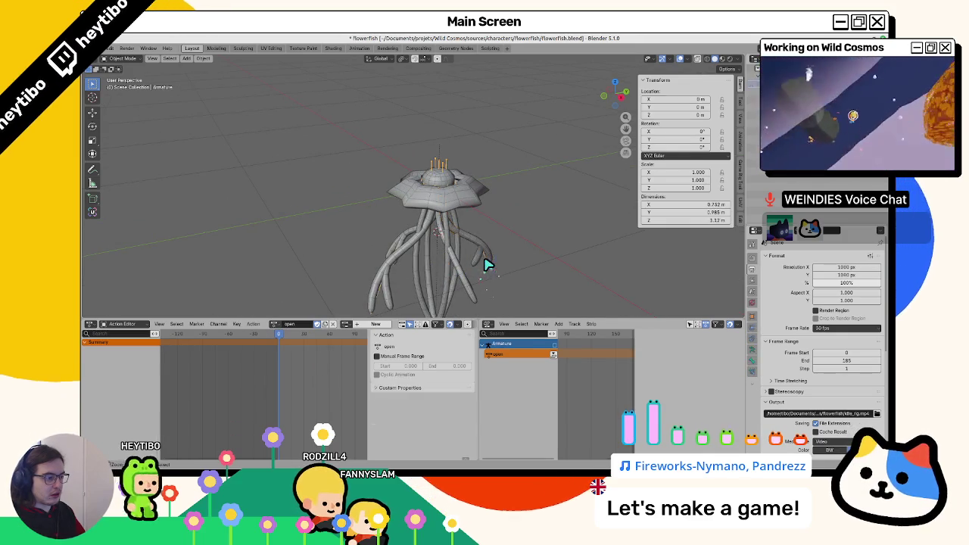
key(ctrl+Tab)
scroll(up, 3)
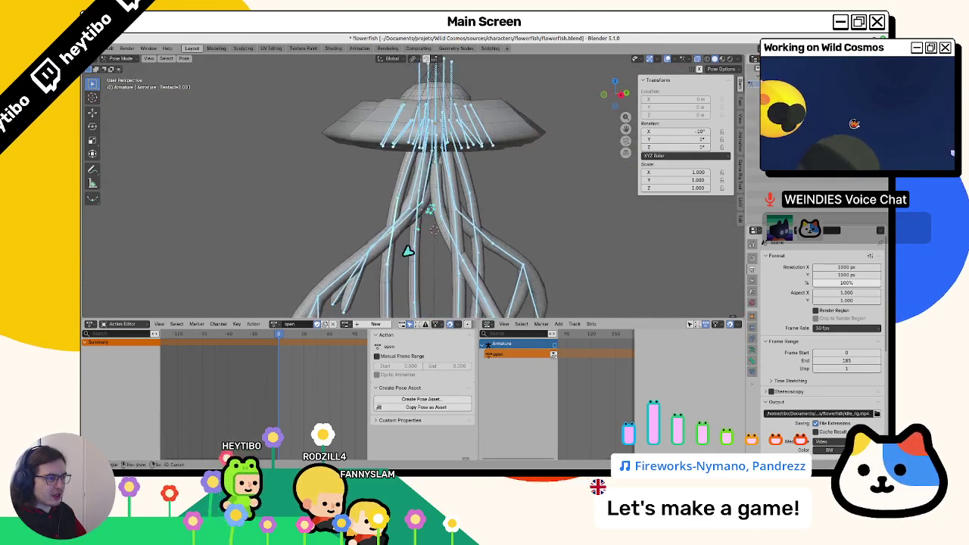
scroll(up, 3)
- Select the vertical bones under the cap and test-move them without committing
click(357, 182)
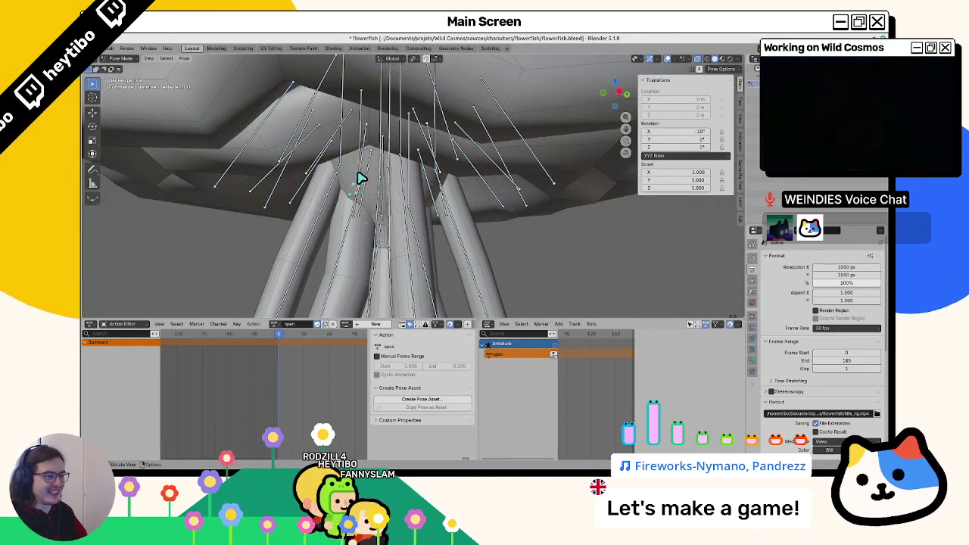
drag(362, 229, 452, 155)
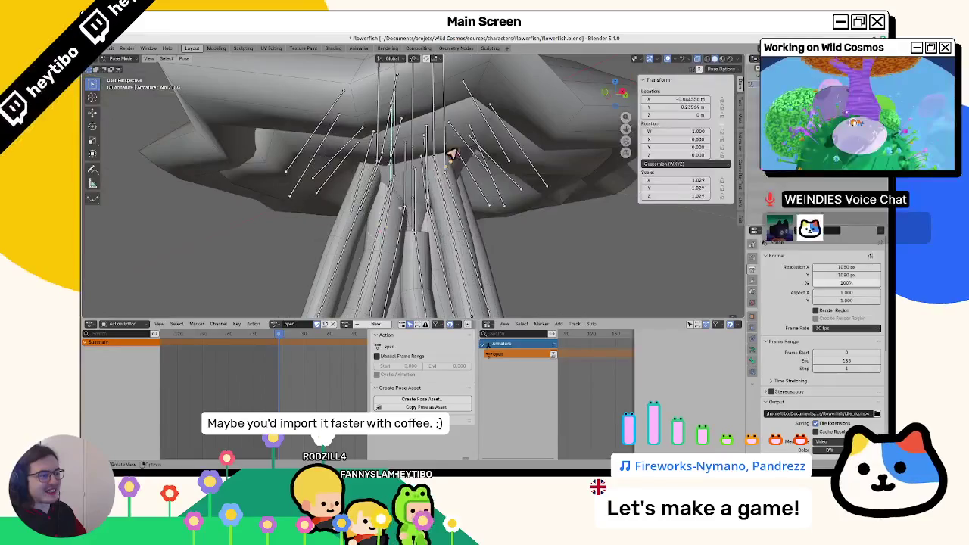
click(433, 155)
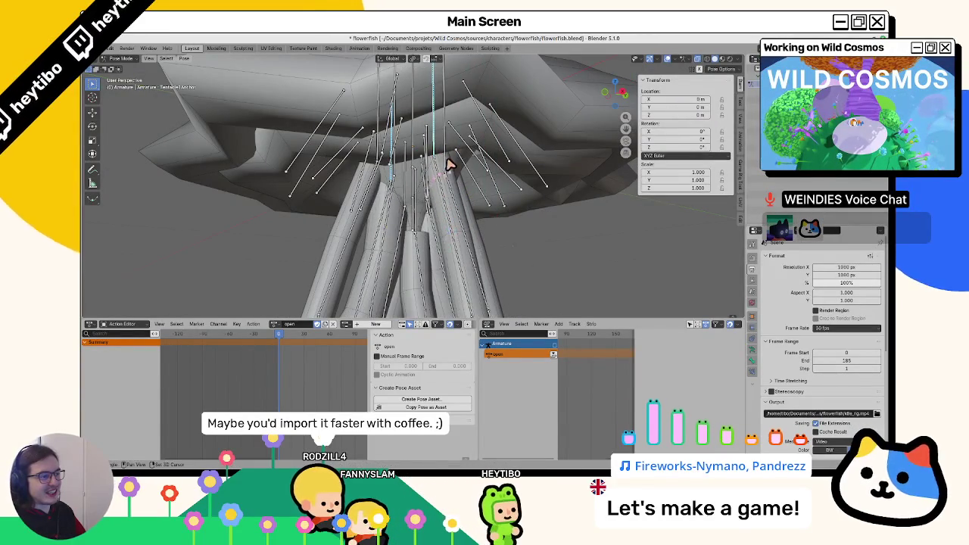
click(447, 162)
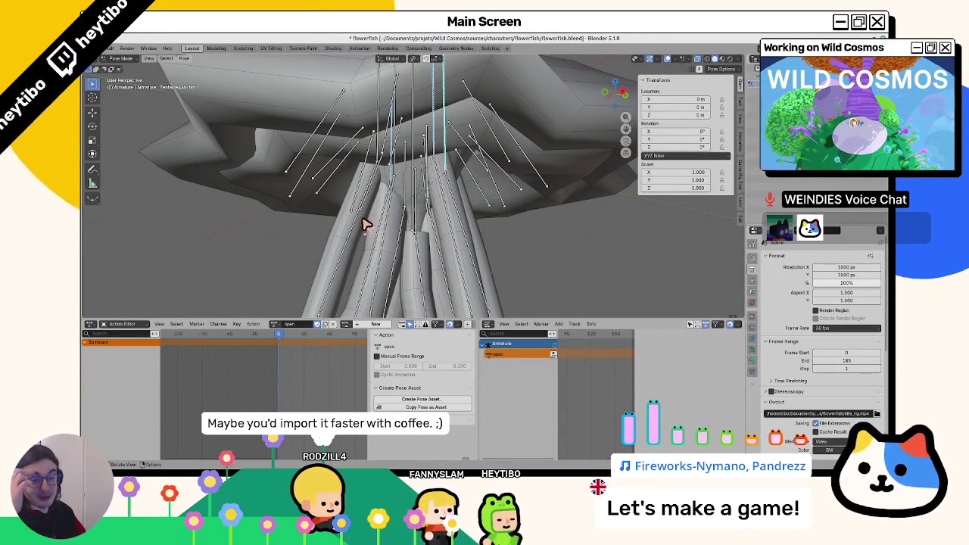
drag(324, 210, 396, 183)
scroll(down, 3)
key(g)
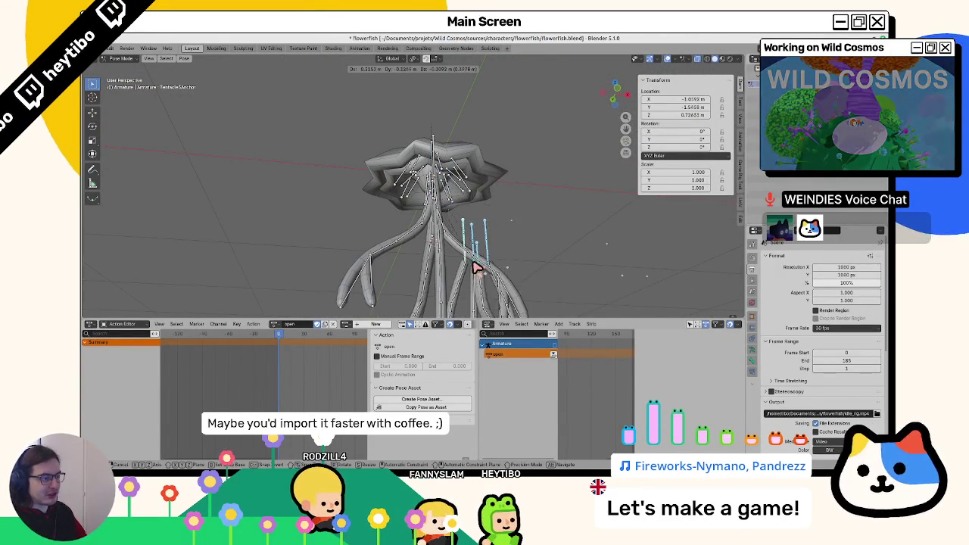
key(Escape)
- Test-move the right tentacle bones from several angles, cancelling the move
drag(480, 188, 549, 260)
key(g)
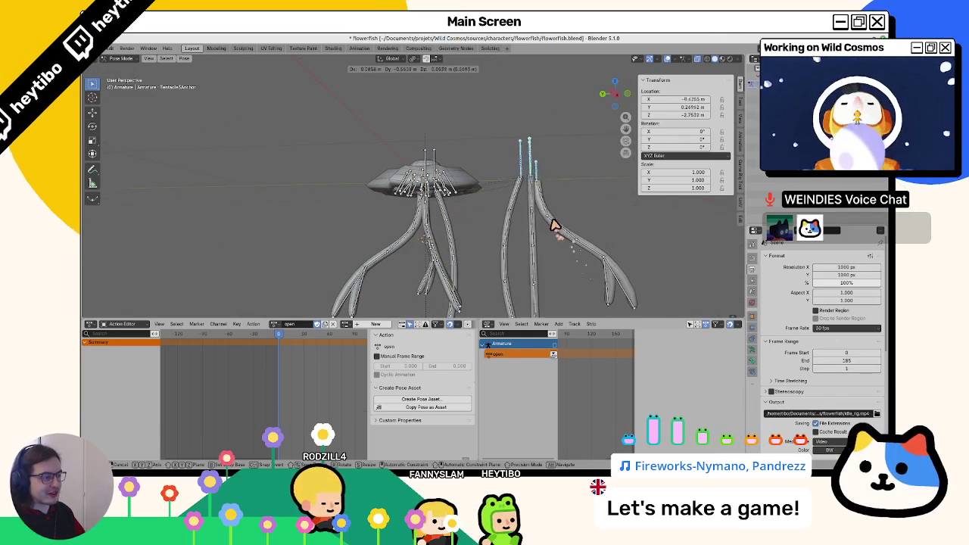
key(Escape)
drag(442, 188, 422, 175)
drag(428, 128, 415, 114)
scroll(down, 3)
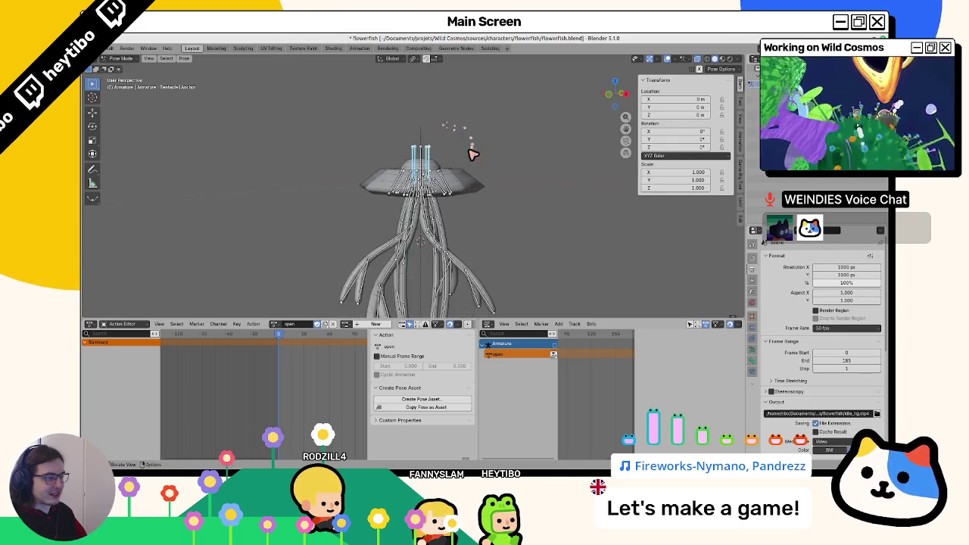
key(g)
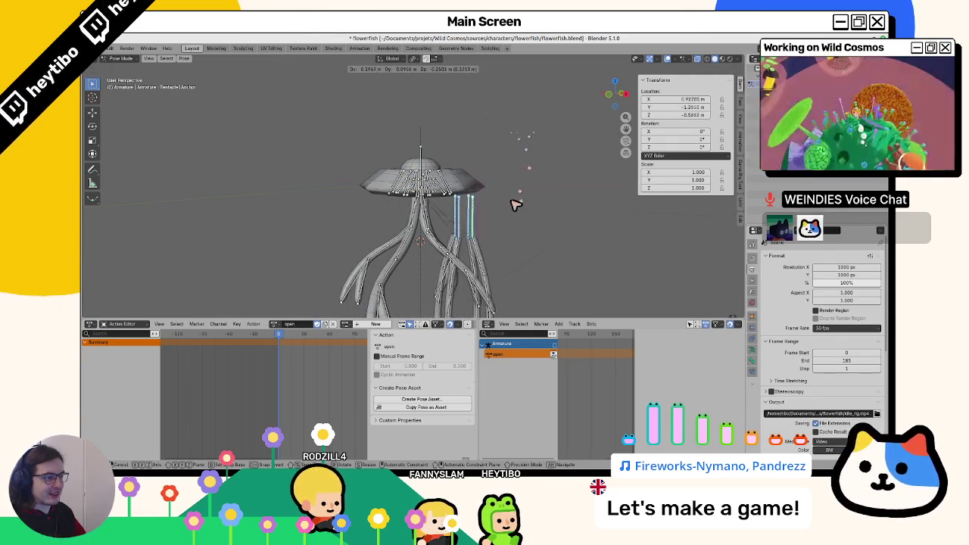
scroll(up, 3)
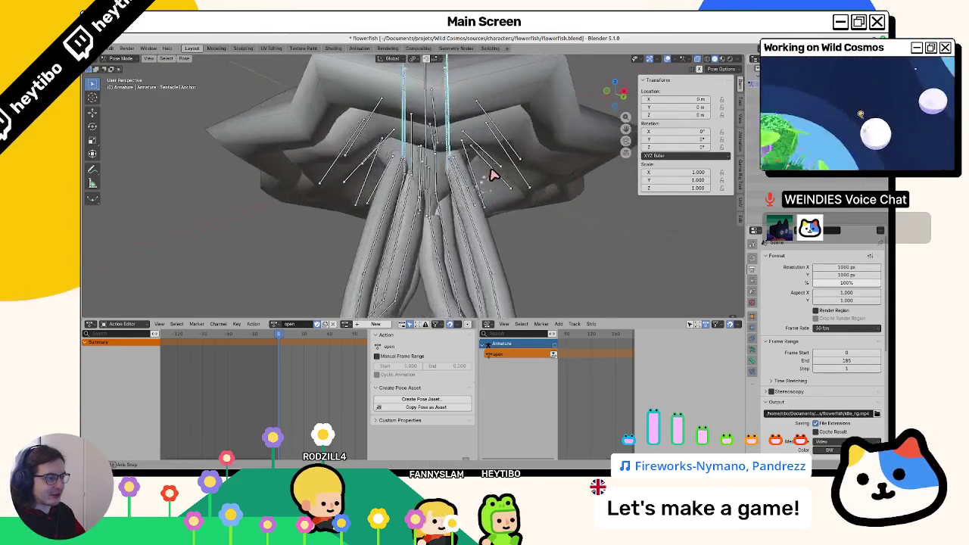
scroll(up, 3)
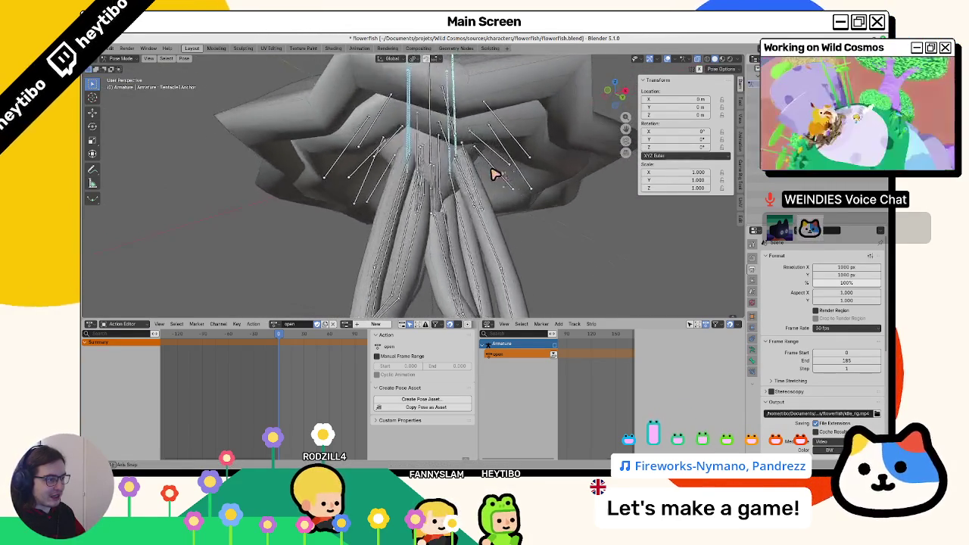
scroll(down, 3)
- Select Arm3.003 and test-move it, cancelling and returning to a frontal view
click(390, 246)
key(g)
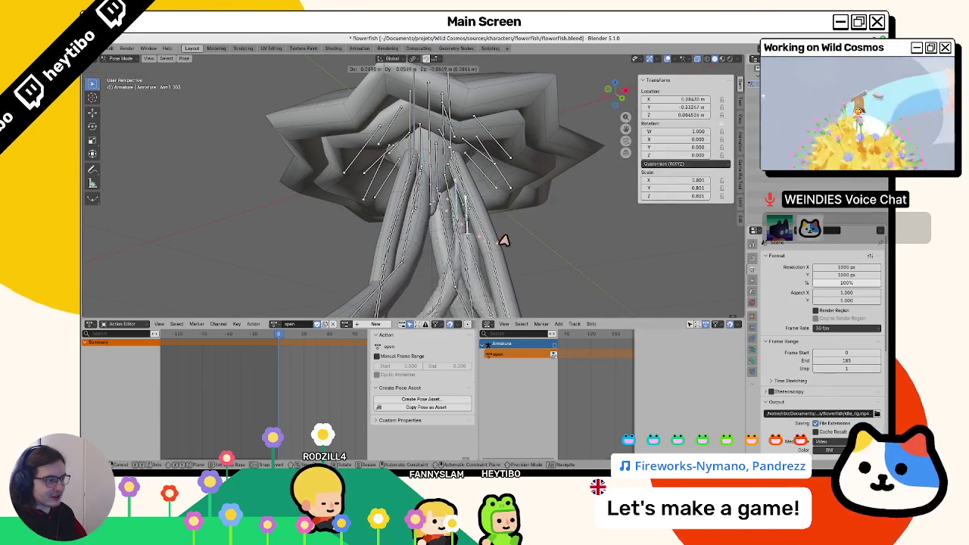
drag(485, 197, 393, 168)
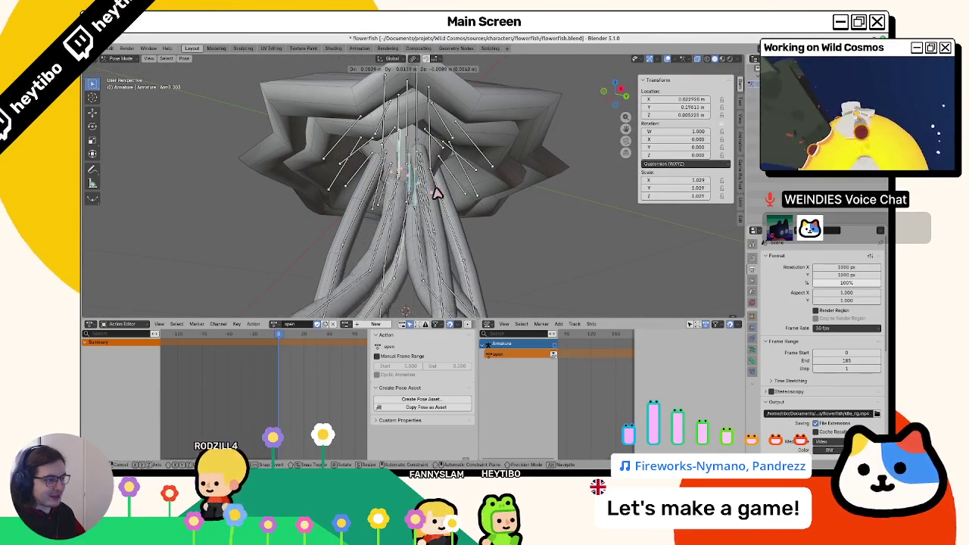
drag(402, 253, 396, 190)
scroll(down, 3)
key(g)
right_click(416, 298)
drag(416, 298, 479, 253)
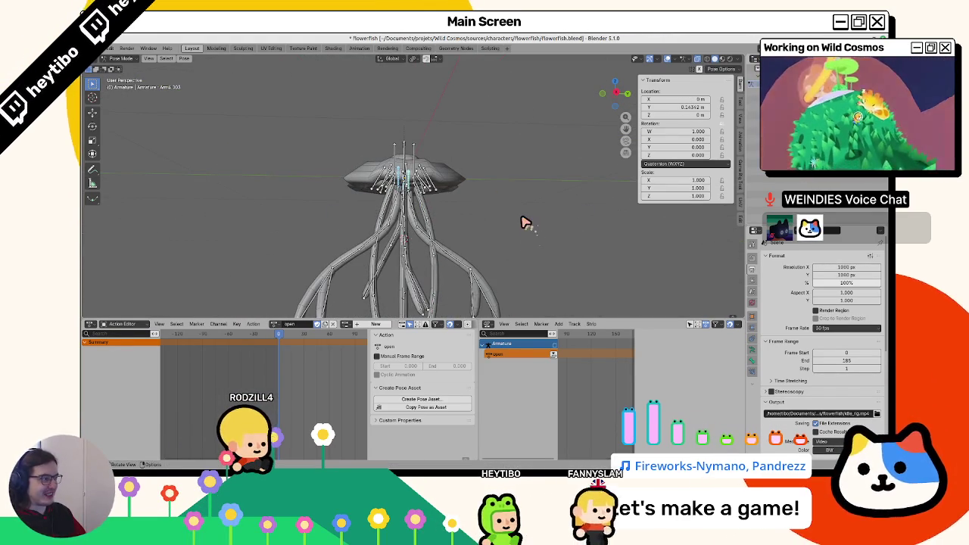
- Key location, rotation and scale of the Arm1.003–Arm4.003 tentacle bones at frame 0
key(g)
right_click(580, 276)
drag(580, 276, 471, 249)
key(i)
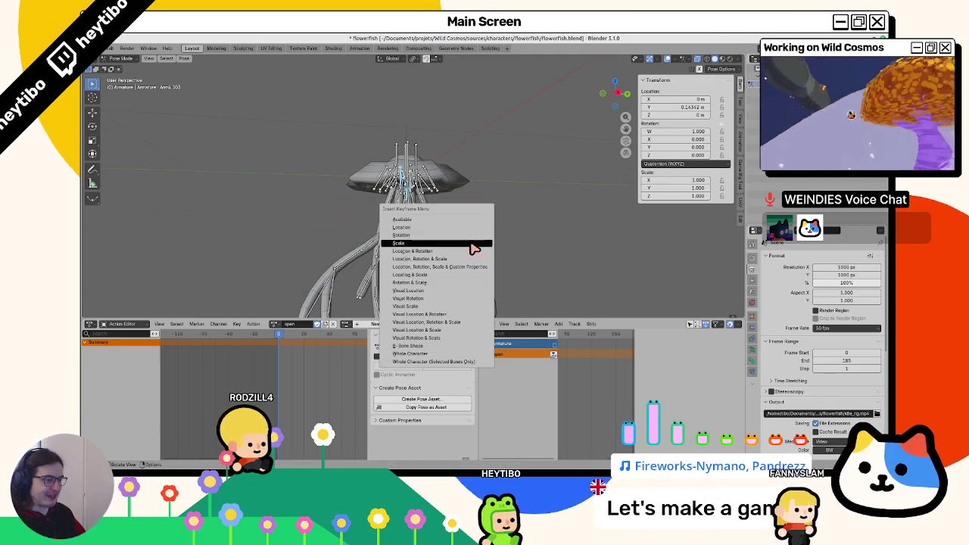
click(465, 260)
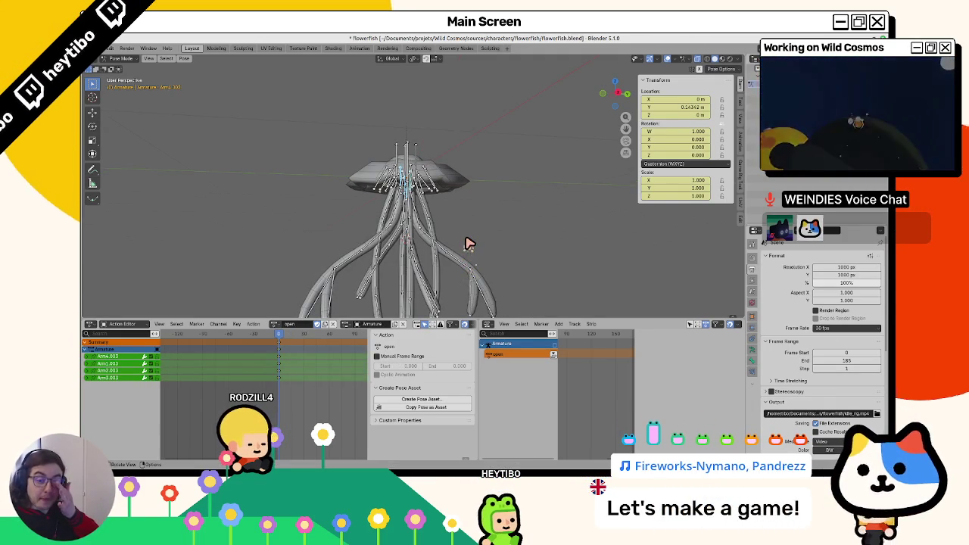
scroll(up, 3)
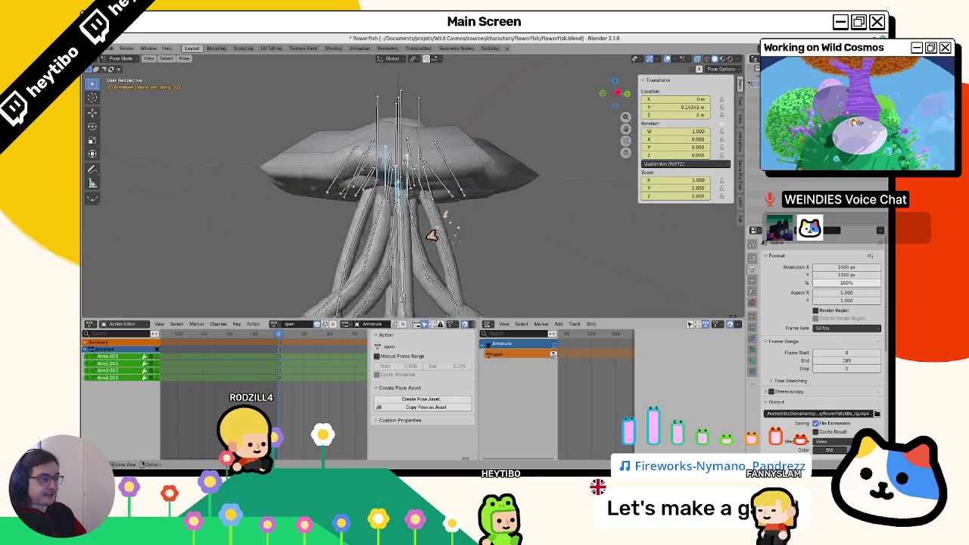
- Hide the keyed Arm bones and the central upper vertical bones
key(h)
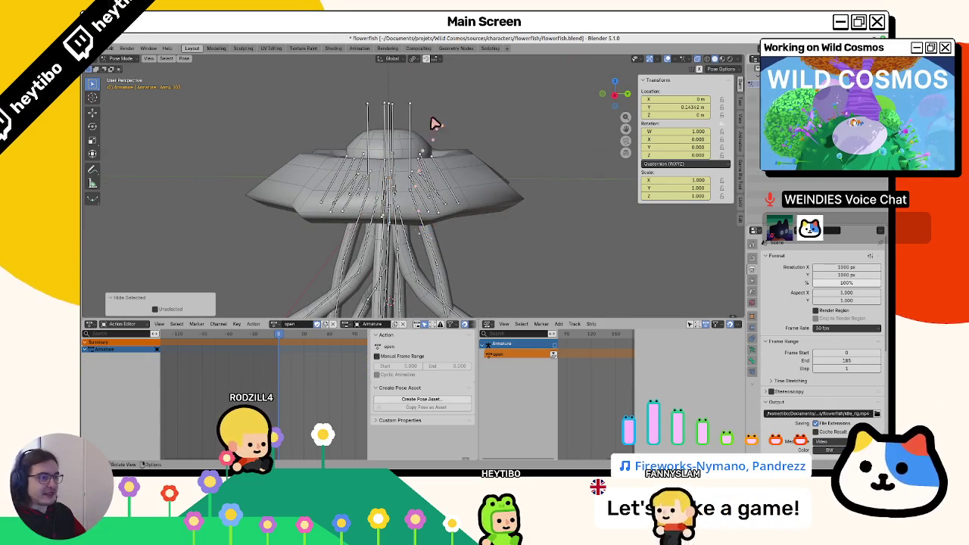
click(393, 178)
key(h)
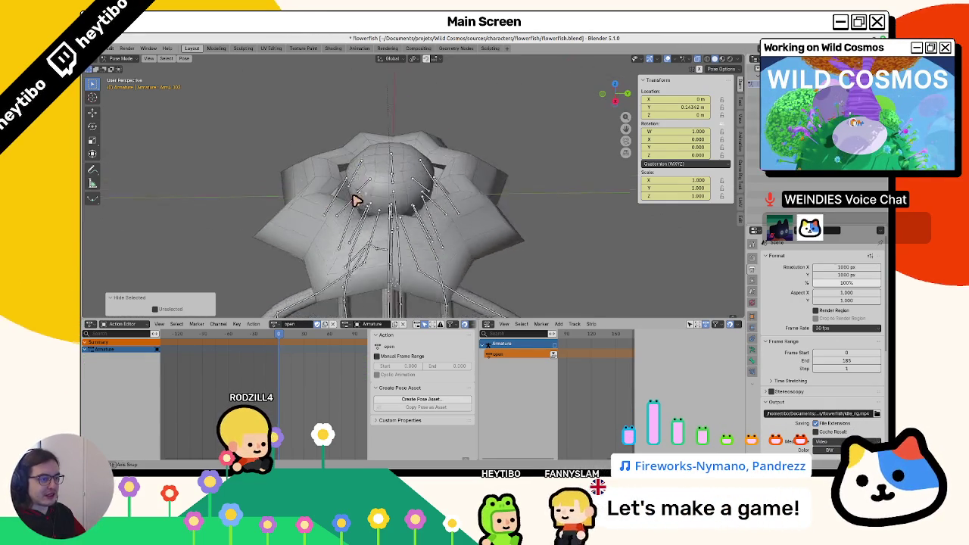
- Select the outer saucer Ring1 bones from front view and rotate them -60°
key(KP_1)
drag(369, 112, 519, 159)
key(KP_8)
scroll(down, 3)
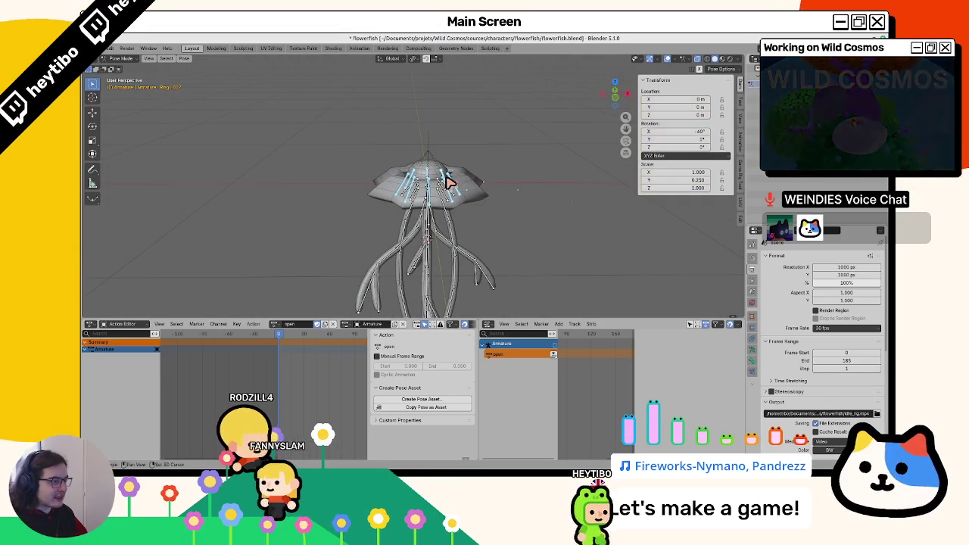
key(r)
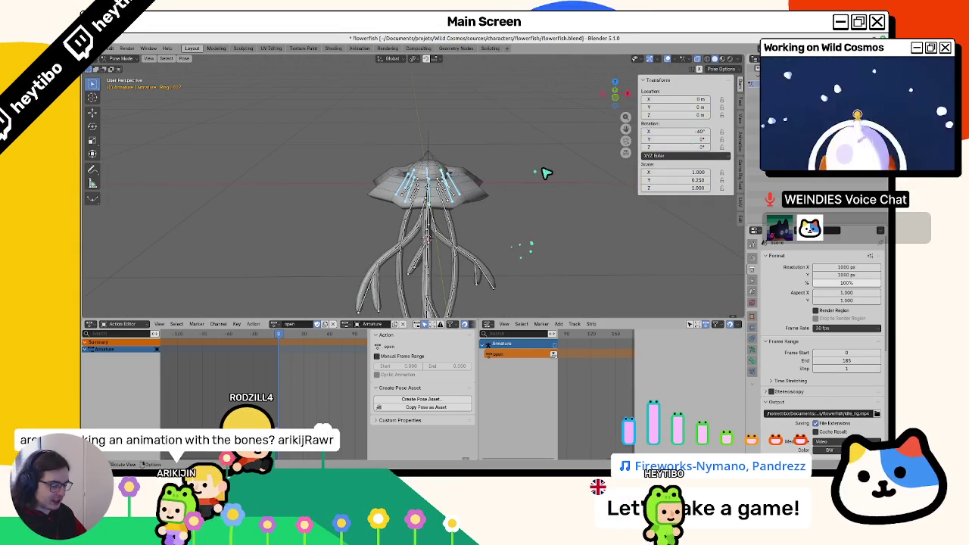
click(546, 174)
- Keyframe the Ring1 bones' rotation and scale at frame 0 and verify the key by scrubbing
key(i)
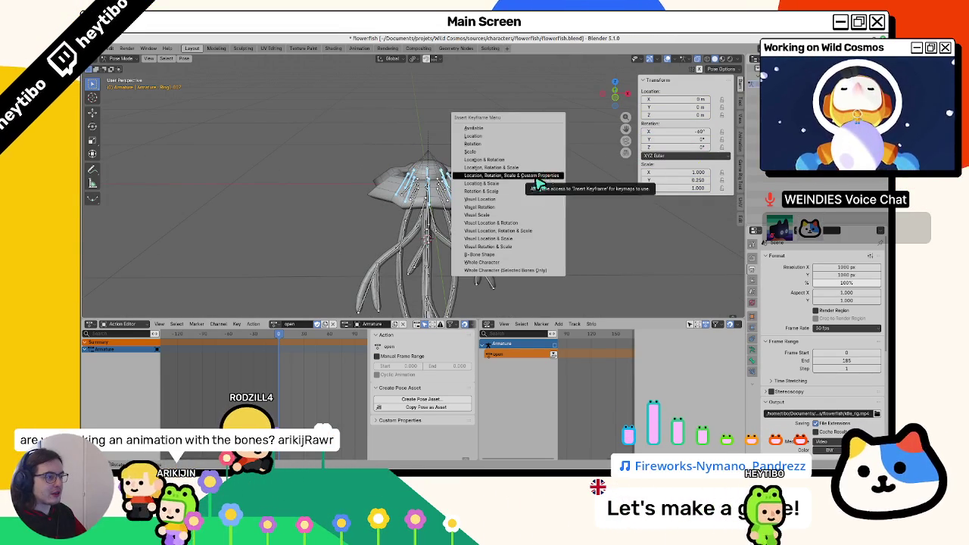
click(534, 190)
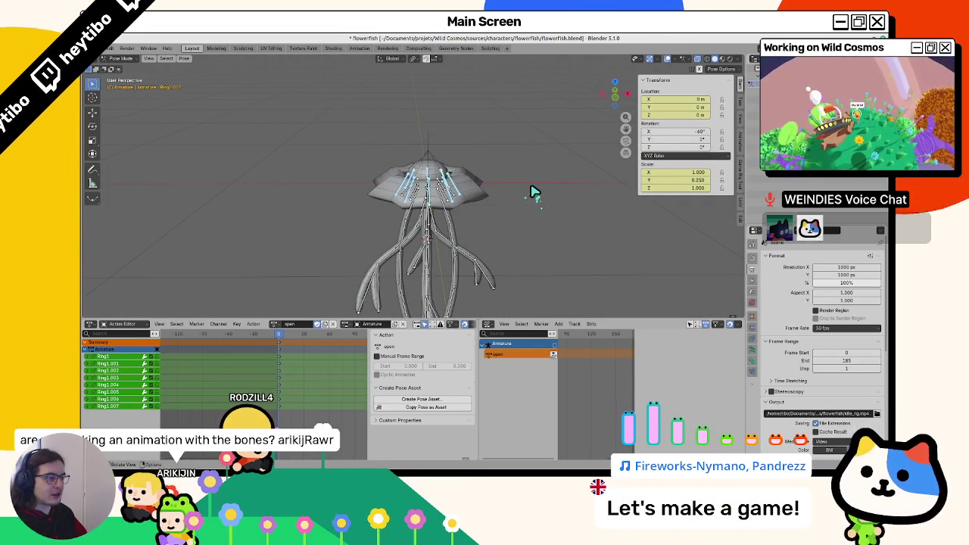
key(ctrl+z)
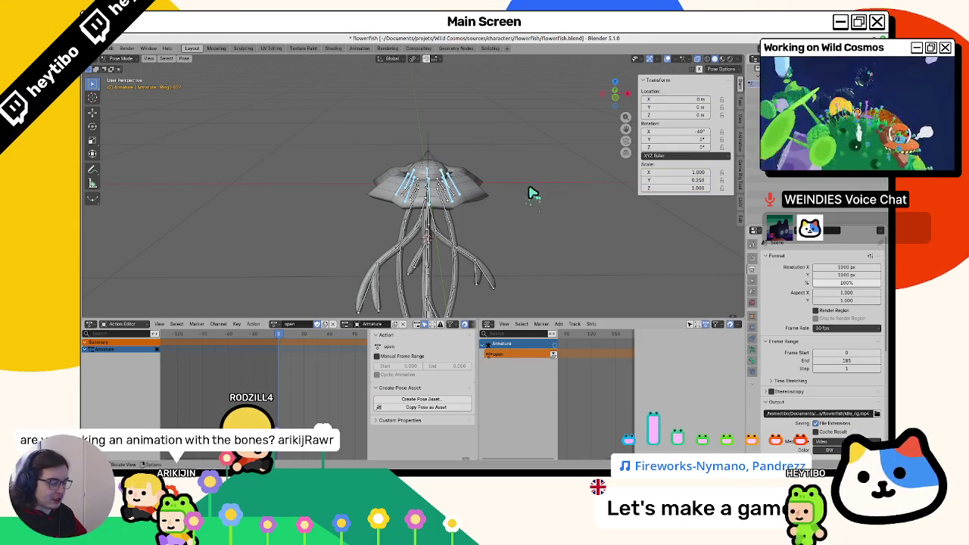
key(i)
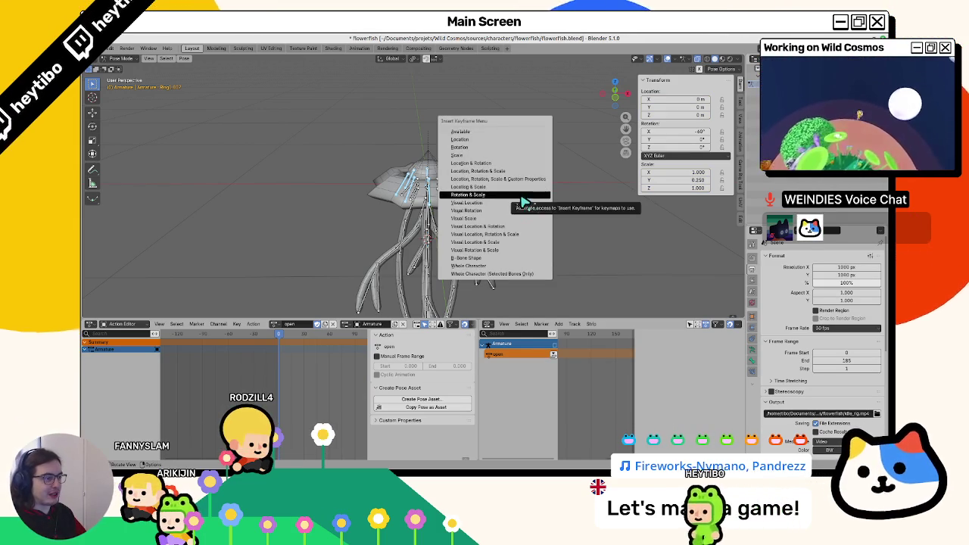
click(524, 198)
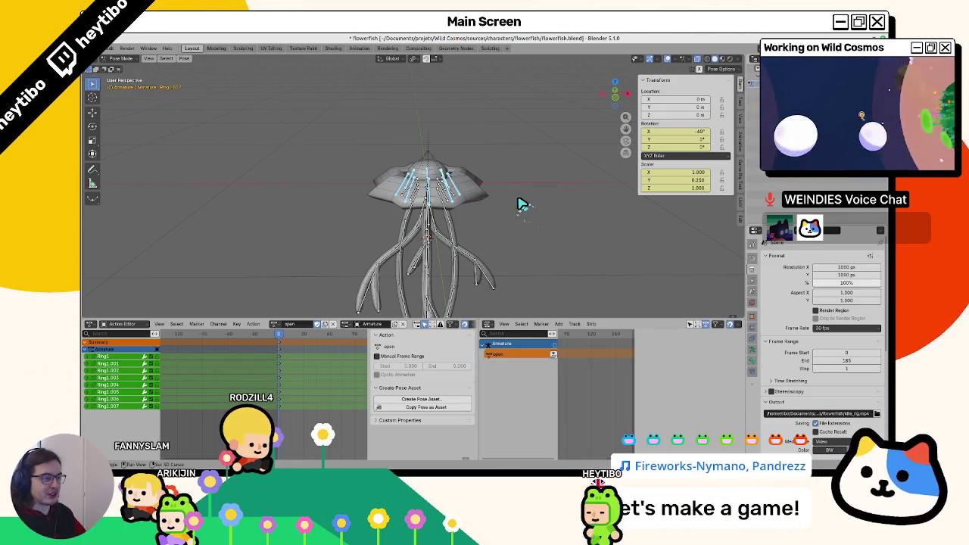
click(289, 342)
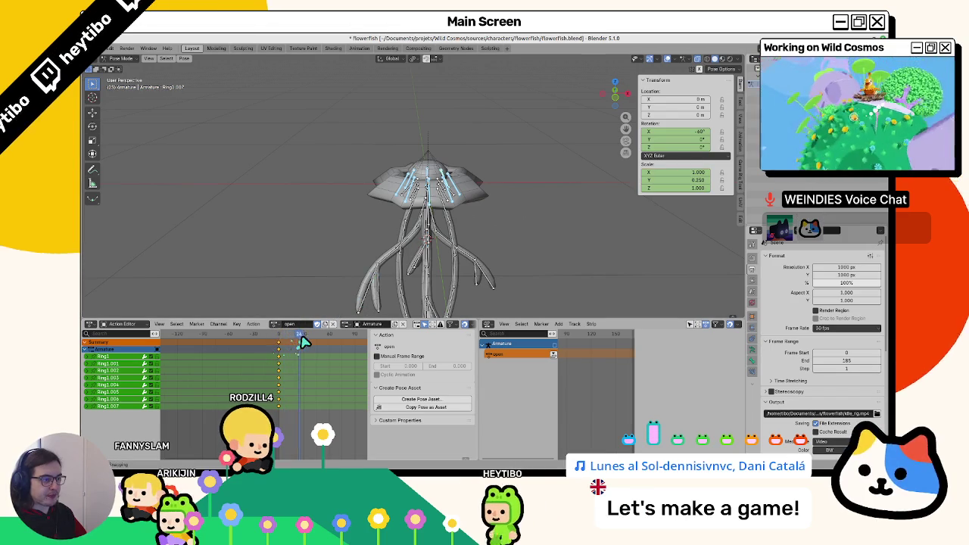
click(280, 345)
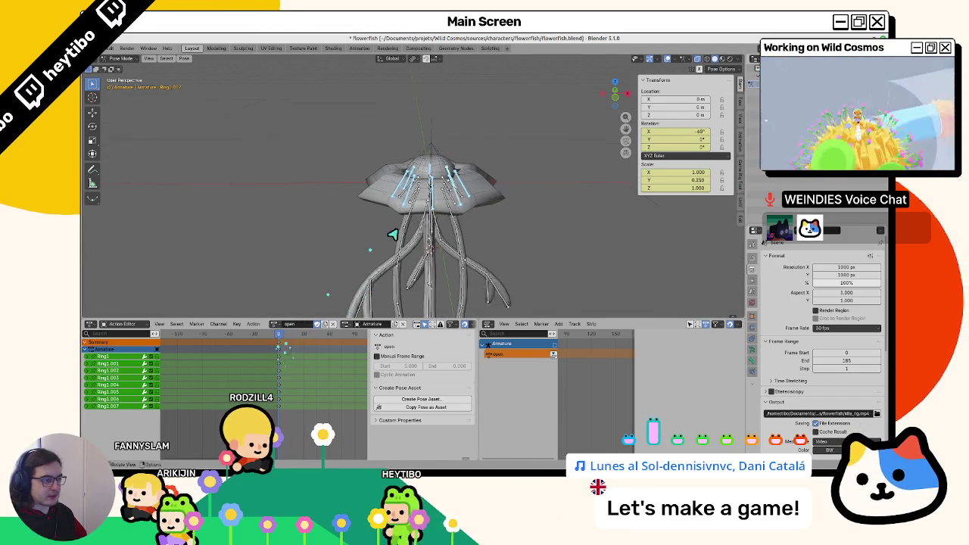
- Hide the keyed Ring1 bones
scroll(up, 3)
key(h)
scroll(up, 3)
key(KP_1)
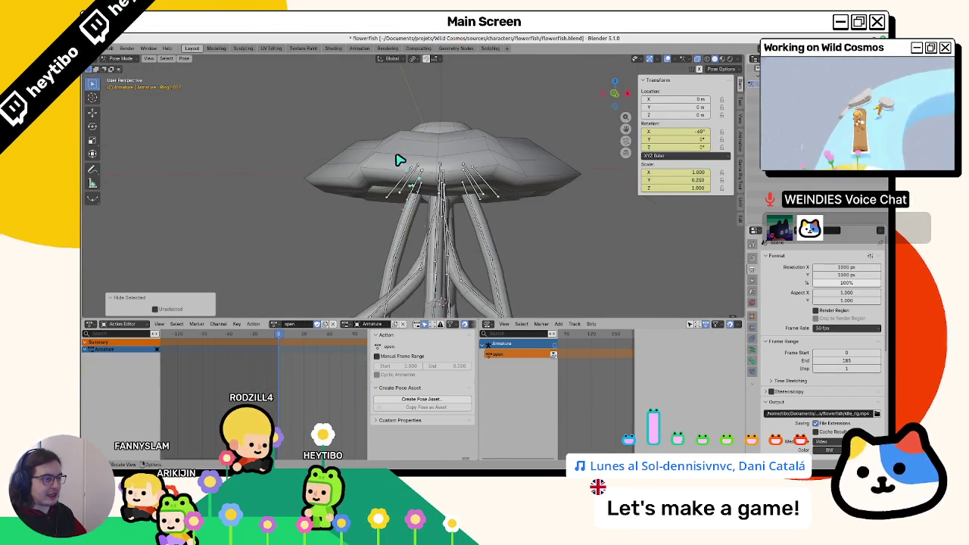
- Box-select the Ring2 bones around the dome and keyframe them
drag(395, 133, 530, 190)
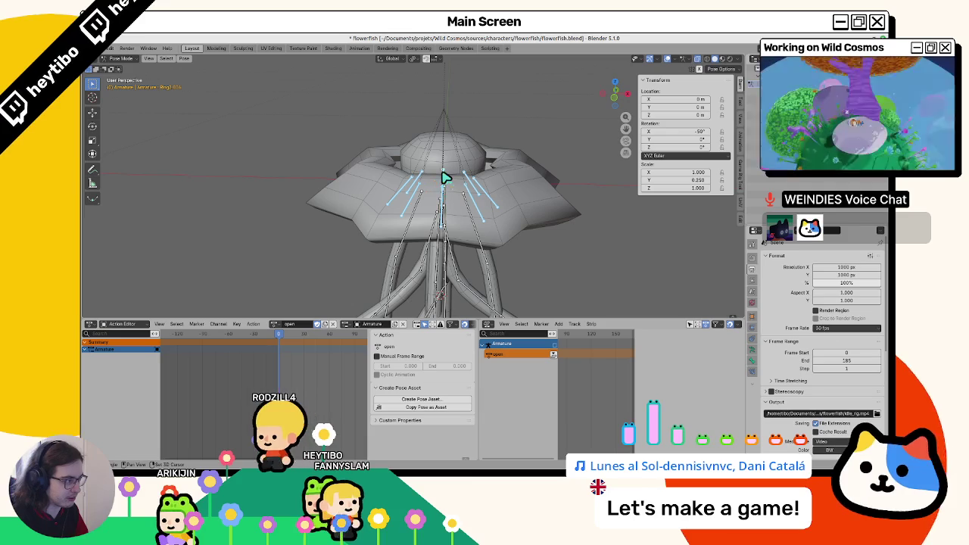
key(k)
click(445, 170)
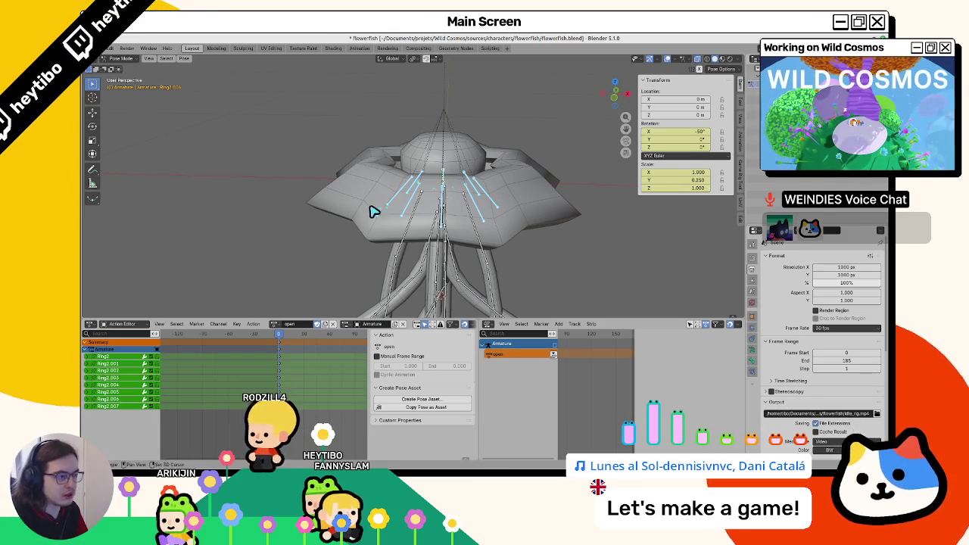
- Select the central Head bone and keyframe its rotation and scale
key(alt+r)
key(alt+a)
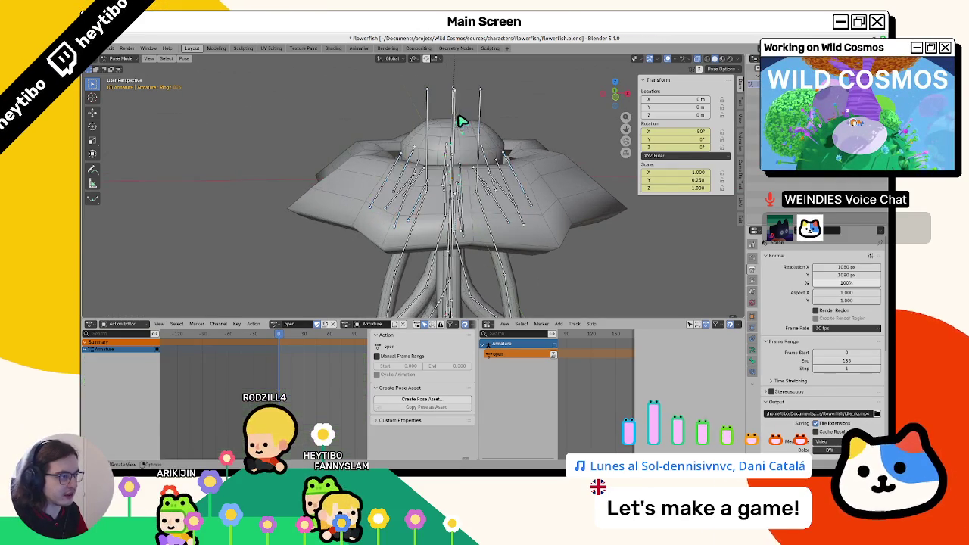
click(459, 113)
key(k)
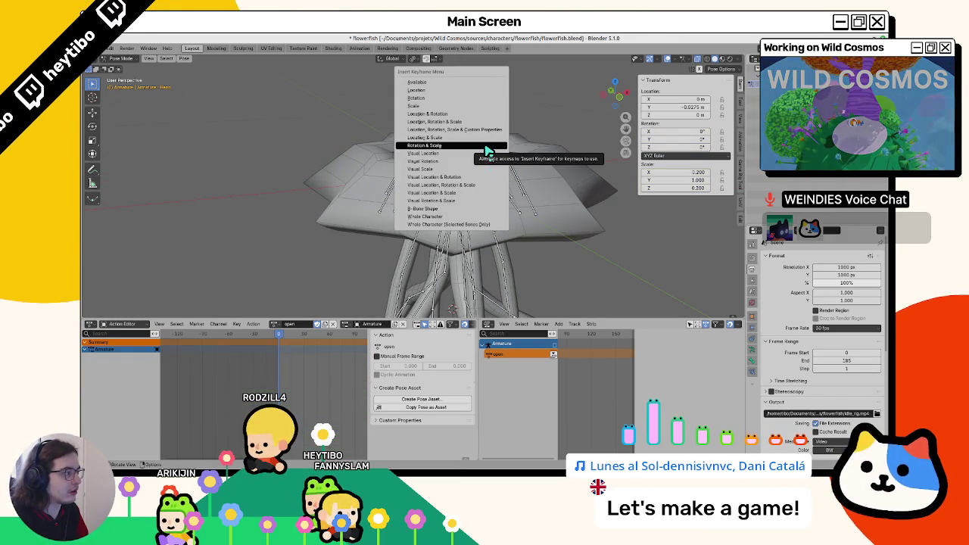
click(487, 146)
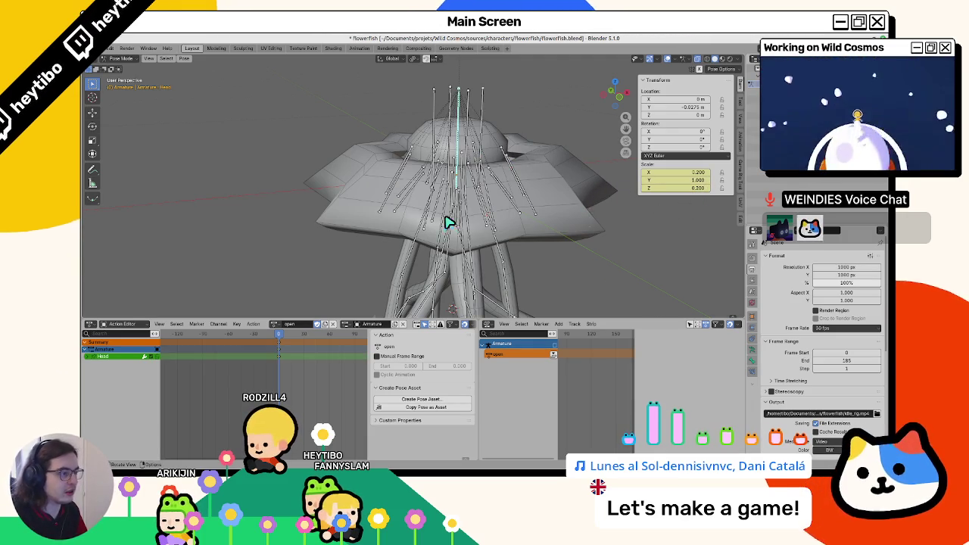
scroll(down, 3)
click(285, 334)
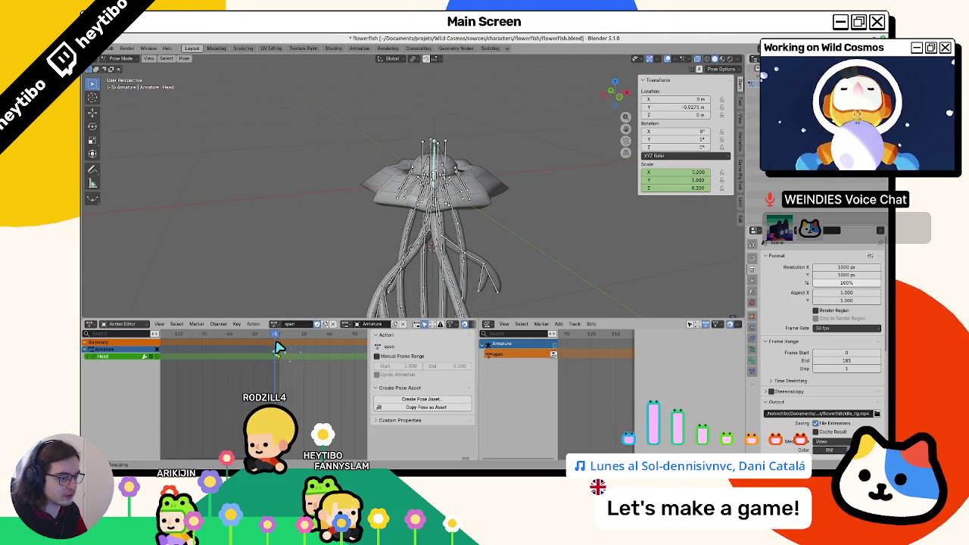
drag(278, 347, 282, 347)
click(276, 324)
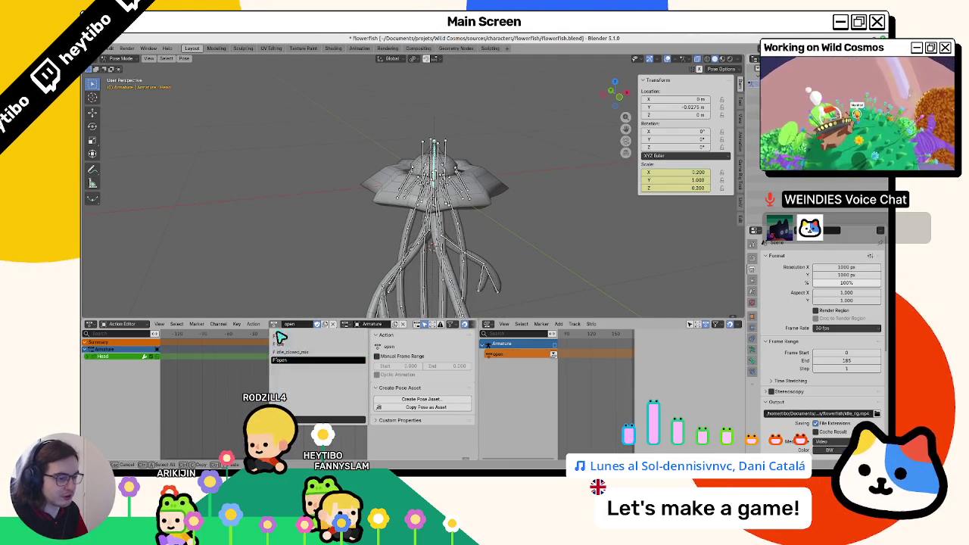
click(285, 342)
key(space)
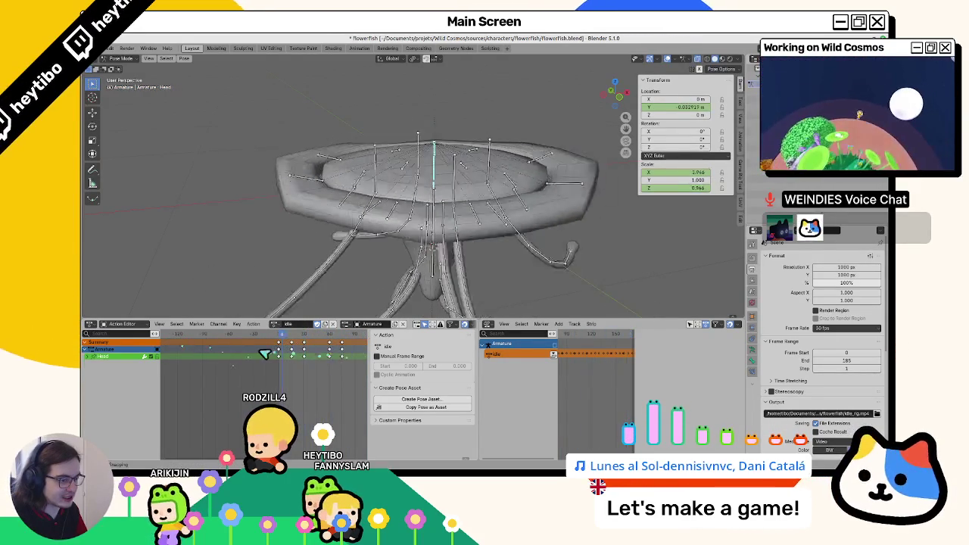
click(287, 337)
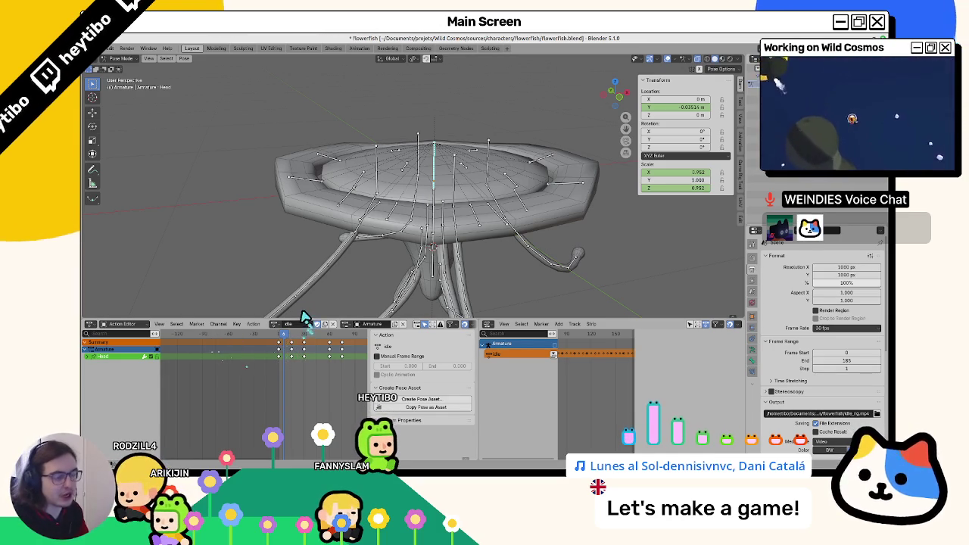
key(Down)
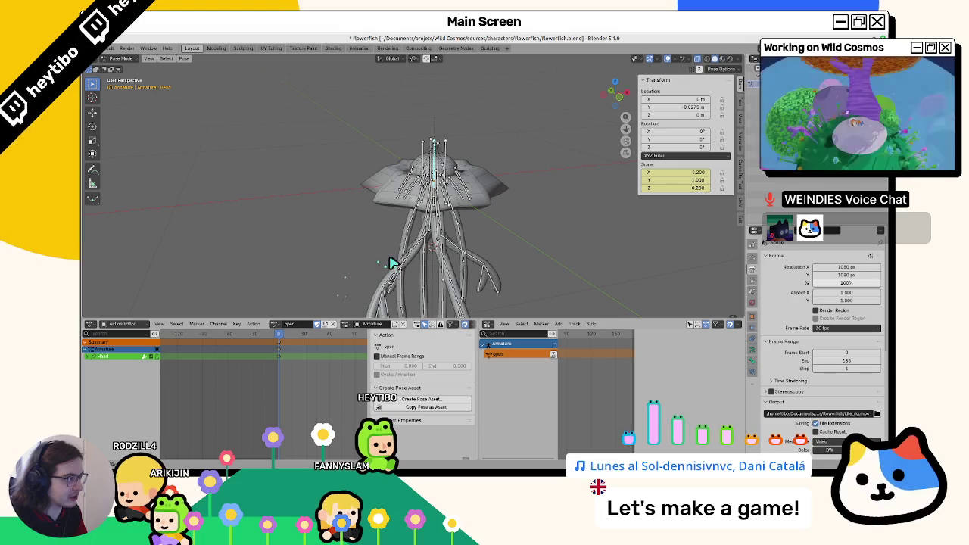
drag(299, 337, 294, 343)
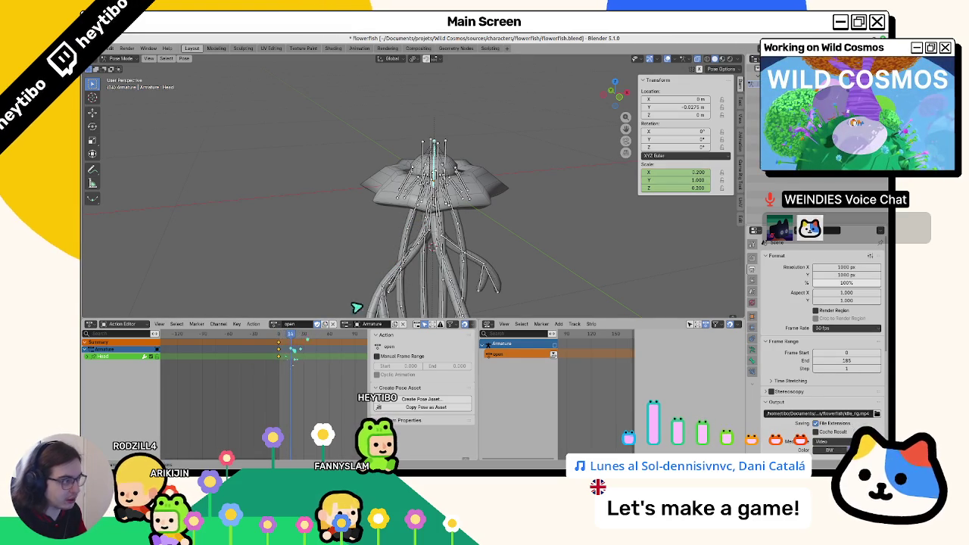
- Reset the Head bone to full scale and keyframe it at frame 14
key(alt+s)
key(i)
drag(280, 334, 291, 336)
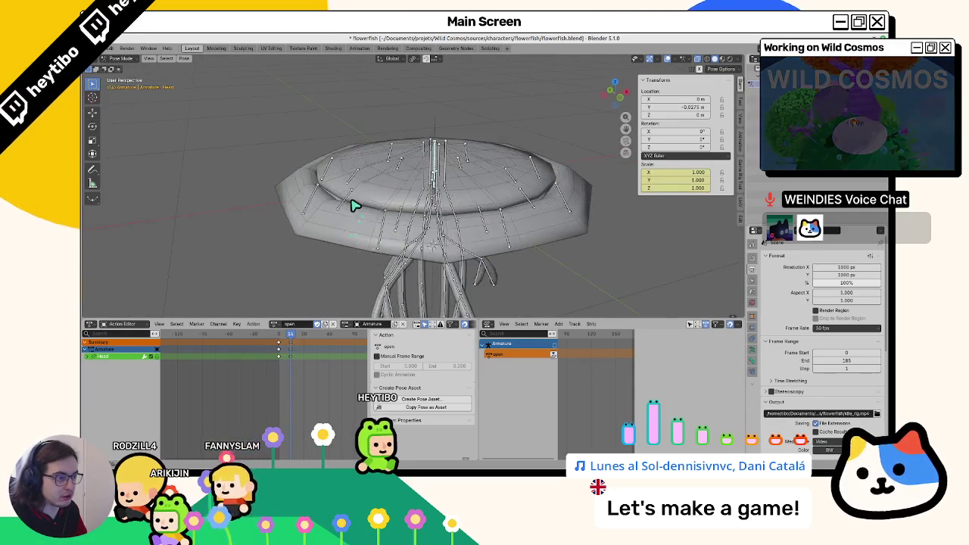
- Select all the ring bones, from Ring2.004 and Ring2.005 through Ring1 and Ring2.007
click(352, 185)
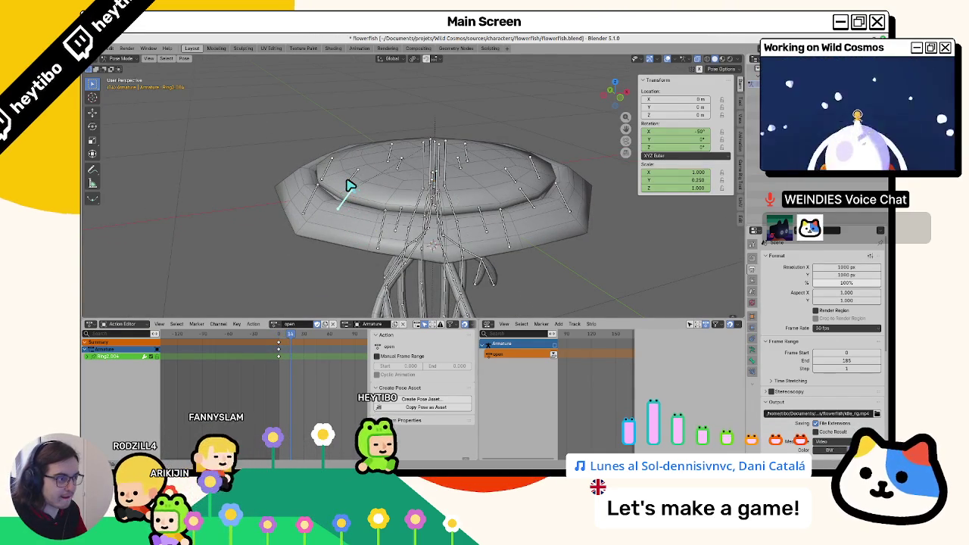
click(368, 179)
scroll(down, 3)
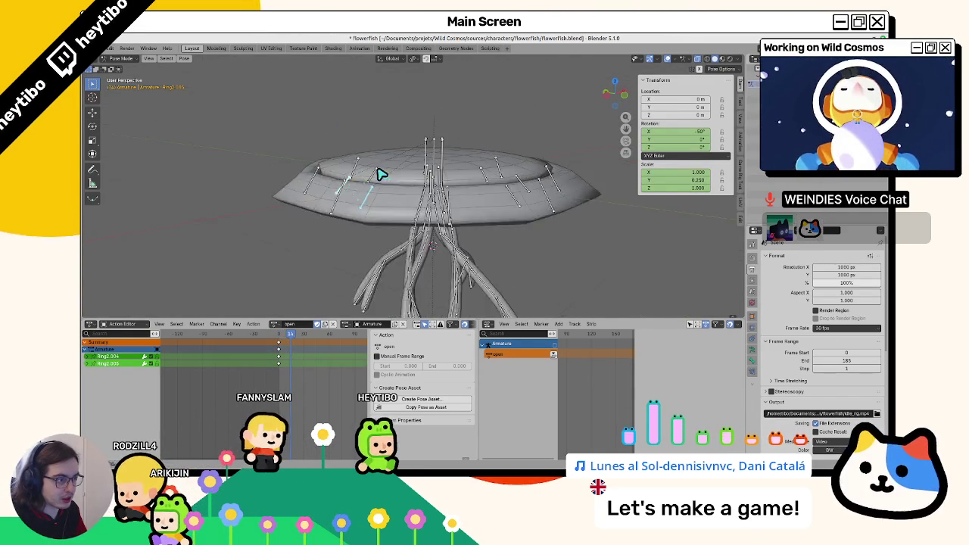
scroll(up, 3)
scroll(down, 3)
click(377, 198)
click(385, 180)
click(392, 169)
click(454, 199)
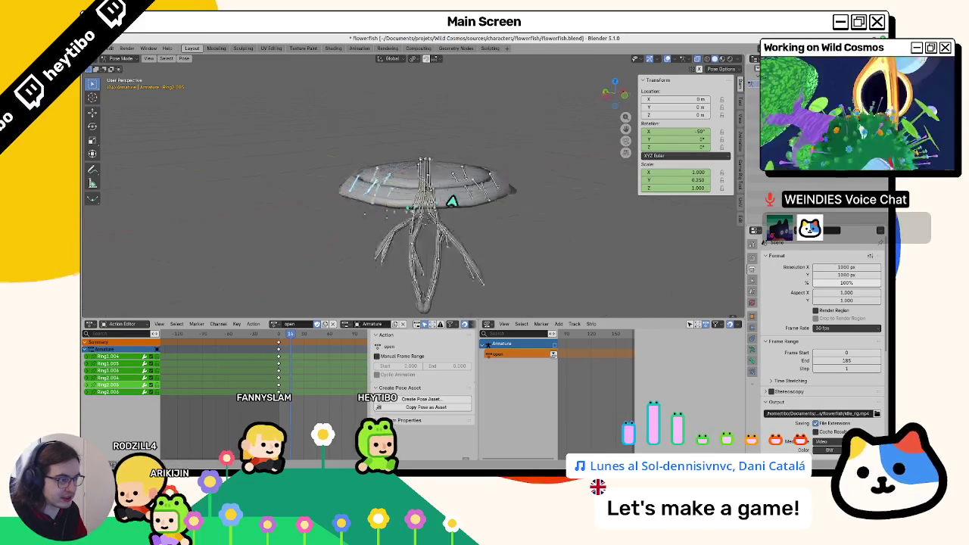
click(461, 204)
click(502, 199)
click(432, 199)
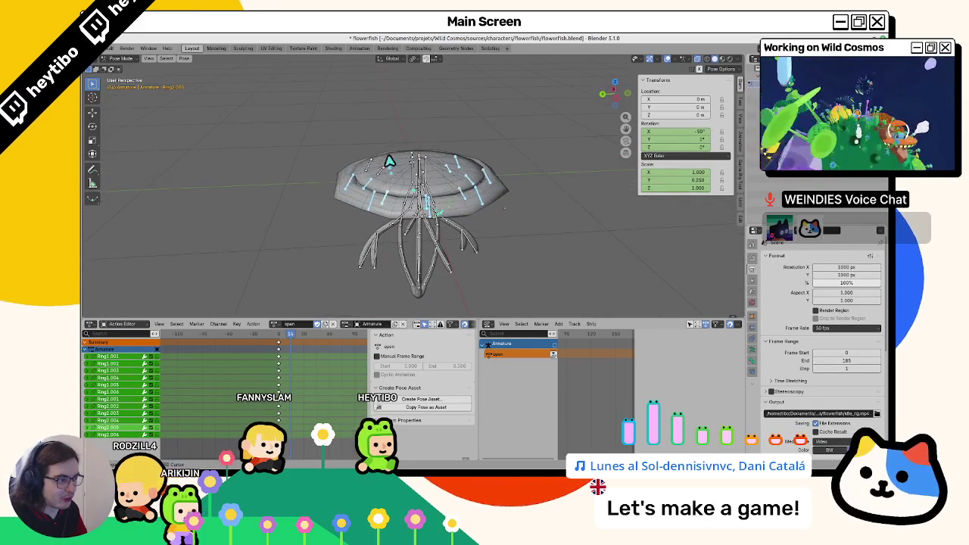
click(391, 156)
click(388, 158)
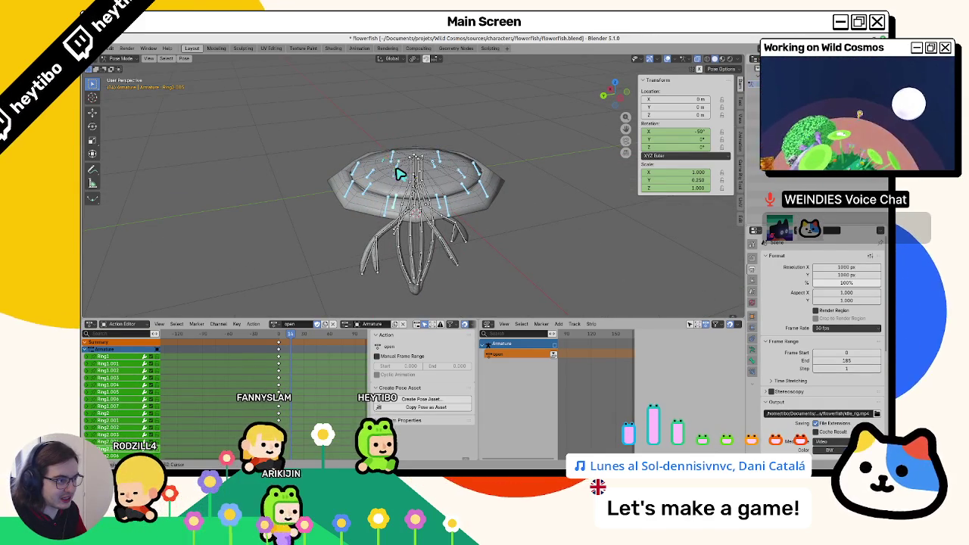
- Clear the rings' rotation and scale so they lie flat, and keyframe rotation and scale
key(alt+r)
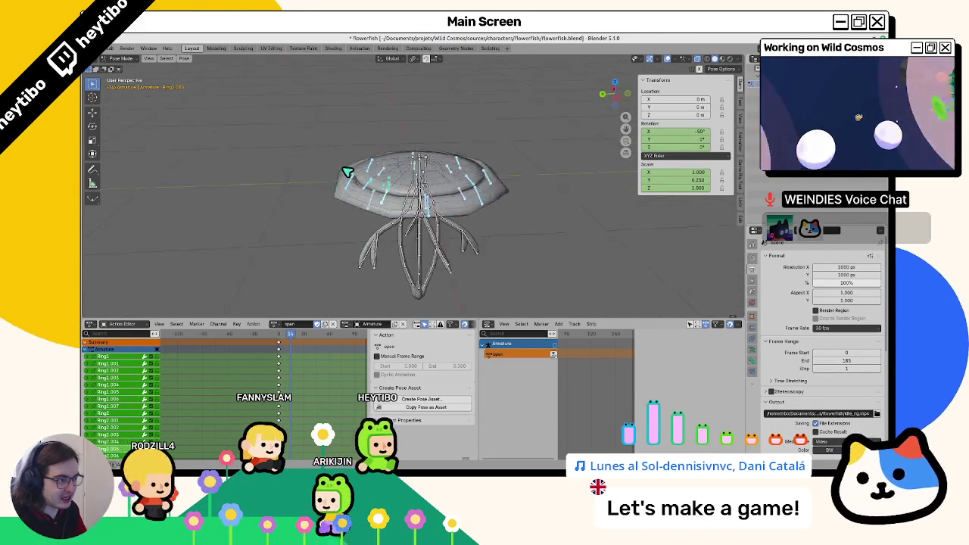
key(alt+s)
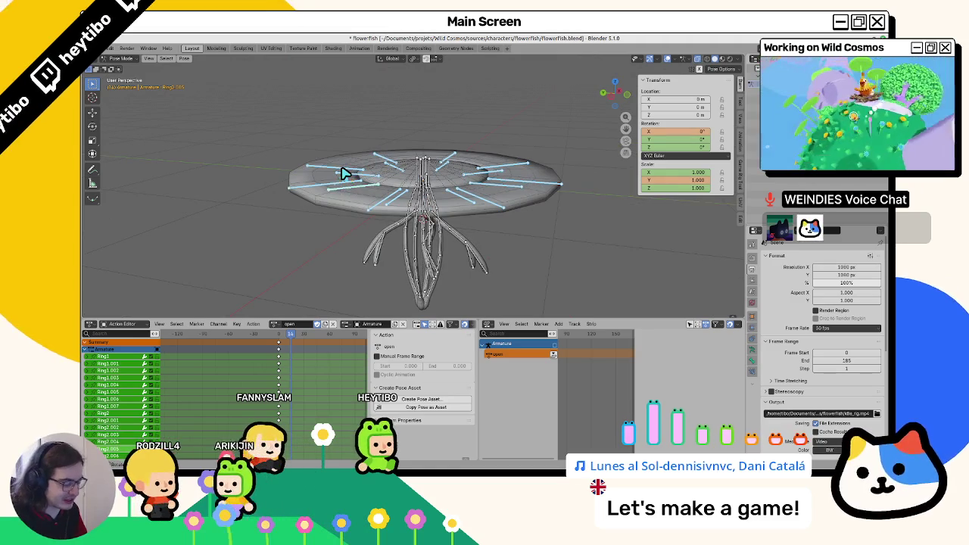
key(i)
click(342, 174)
drag(302, 337, 290, 337)
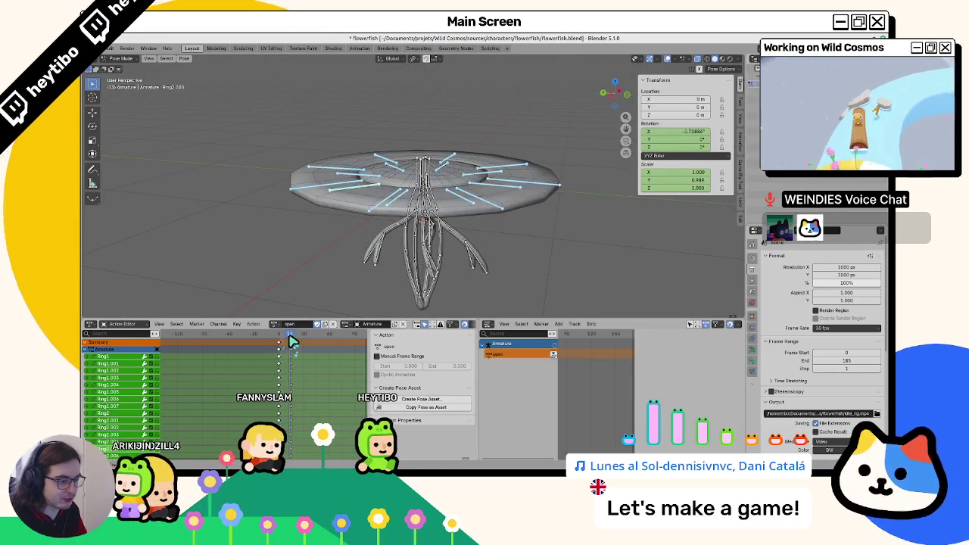
- Select the Tentacle bone and try clearing its rotation, then undo it
drag(394, 244, 321, 217)
click(404, 208)
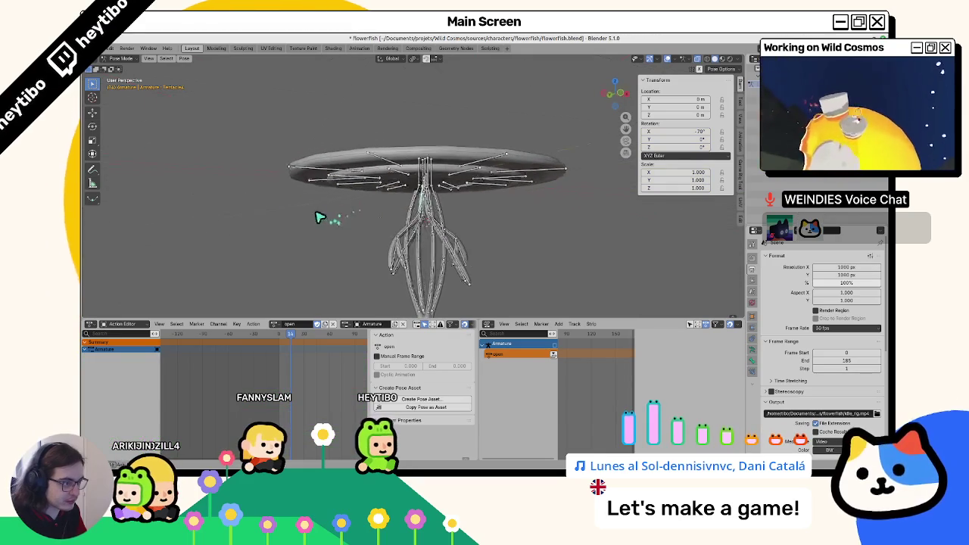
drag(412, 205, 390, 236)
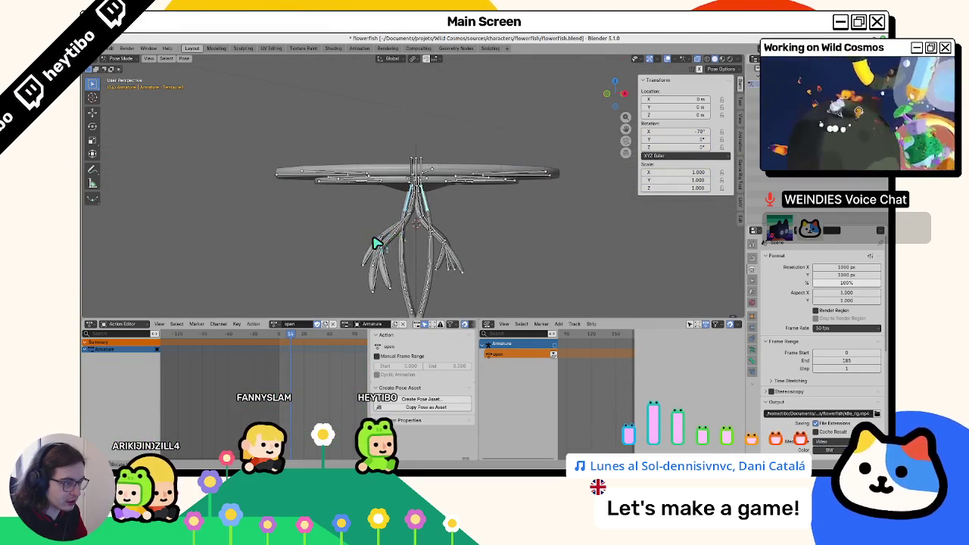
key(alt+r)
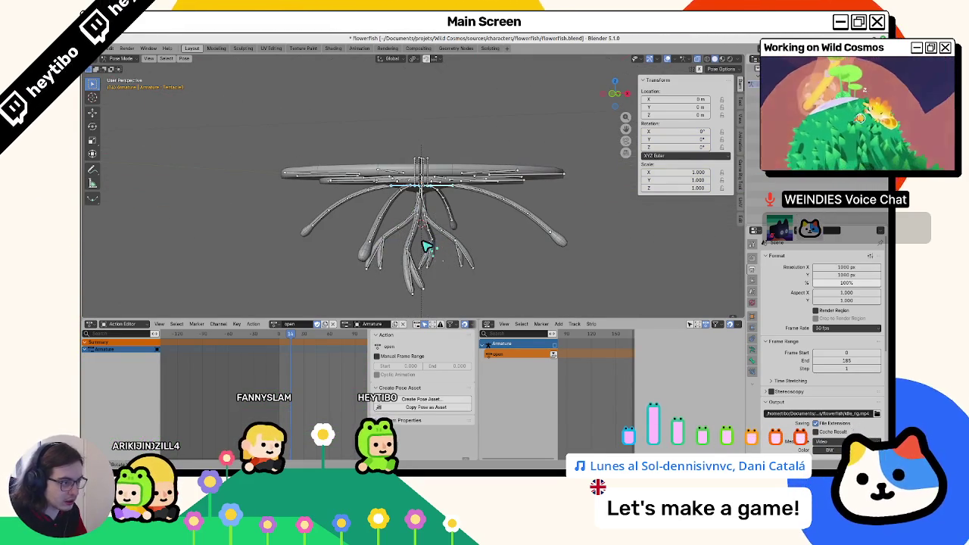
key(ctrl+z)
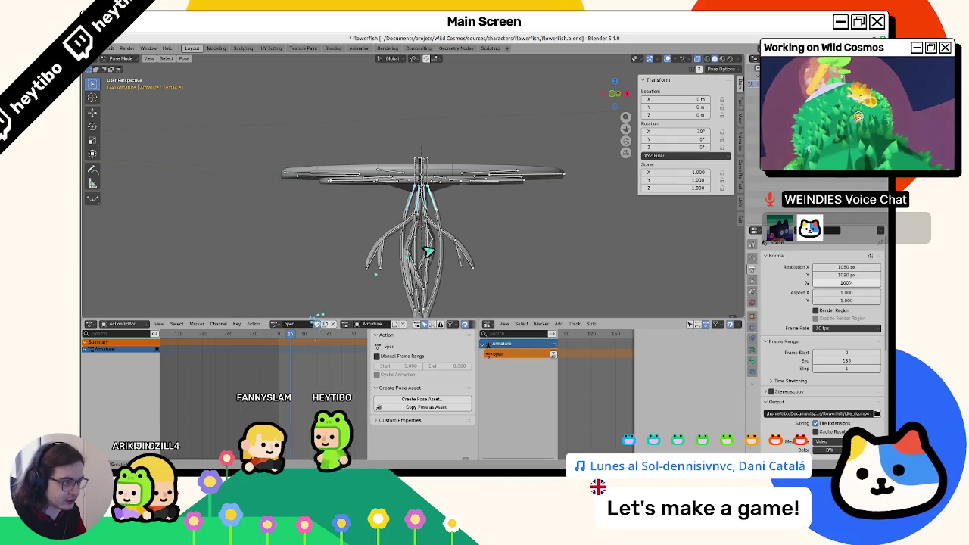
- Keyframe the tentacles' rotation and shift those keys a few frames earlier
key(i)
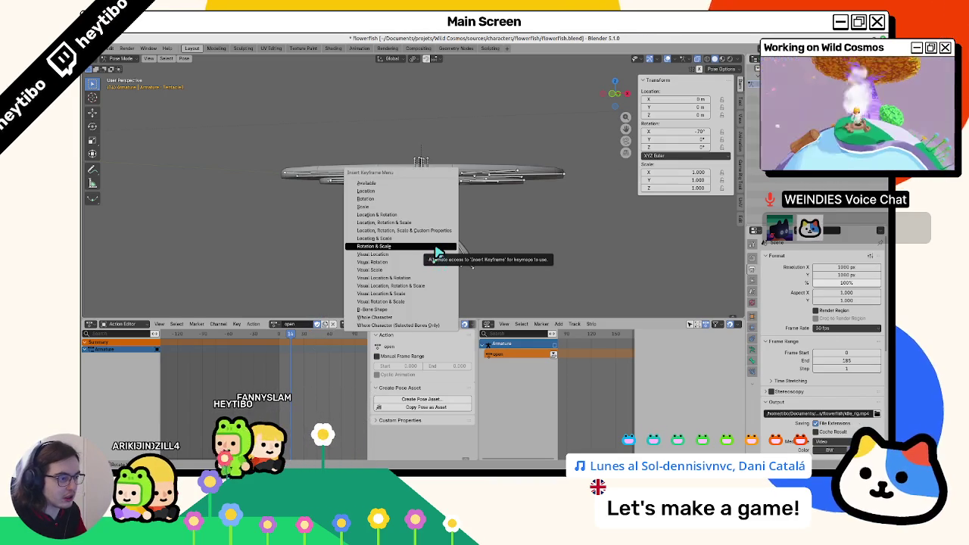
click(386, 199)
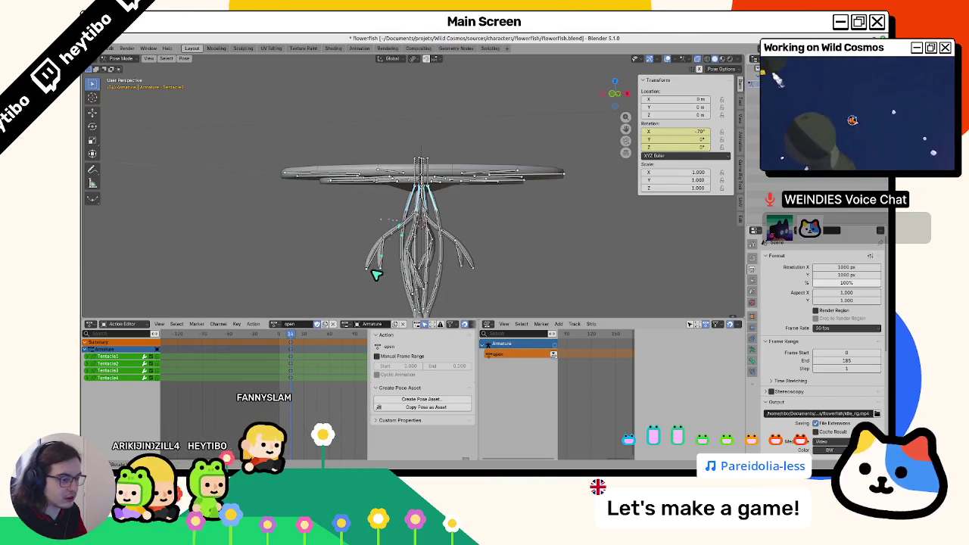
key(g)
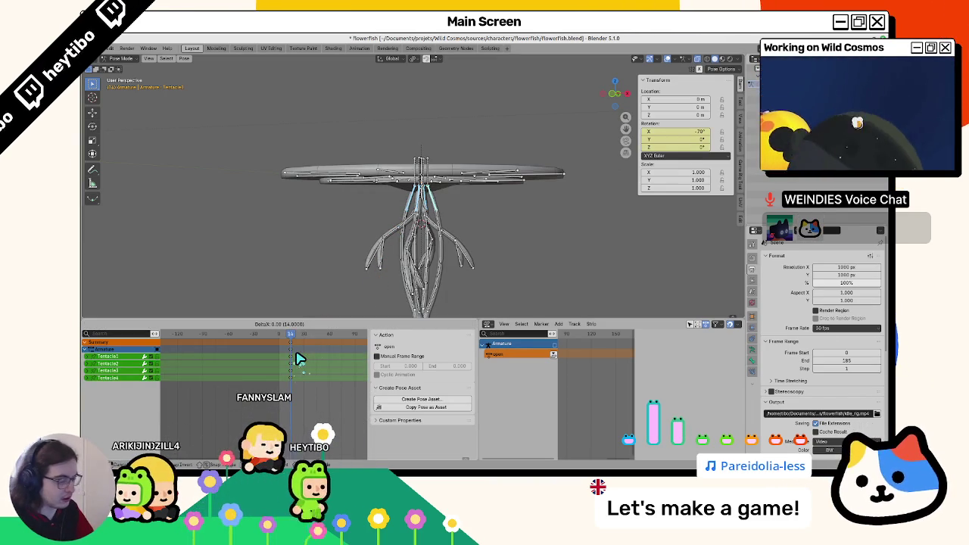
click(282, 361)
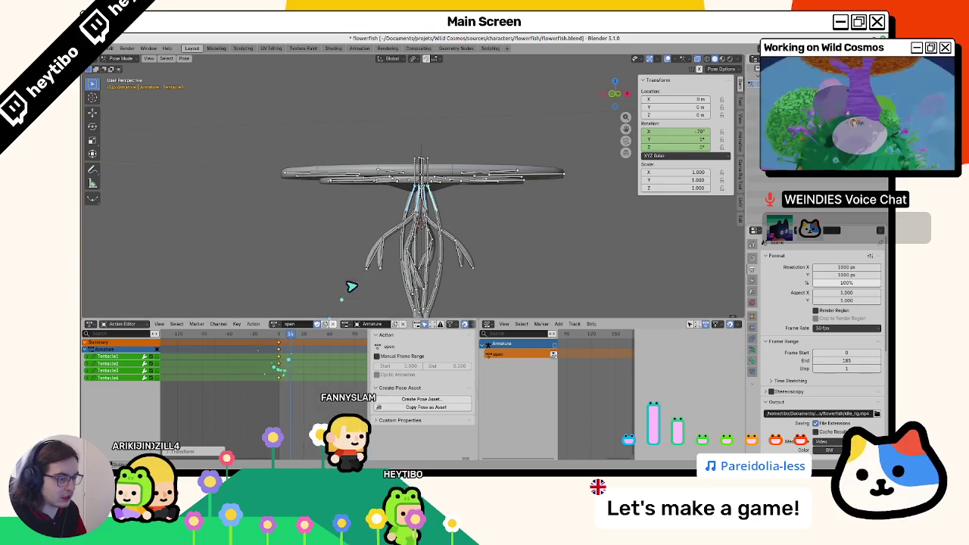
- Keyframe the tentacle's rotation cleared to 0° at rest
key(alt+r)
key(k)
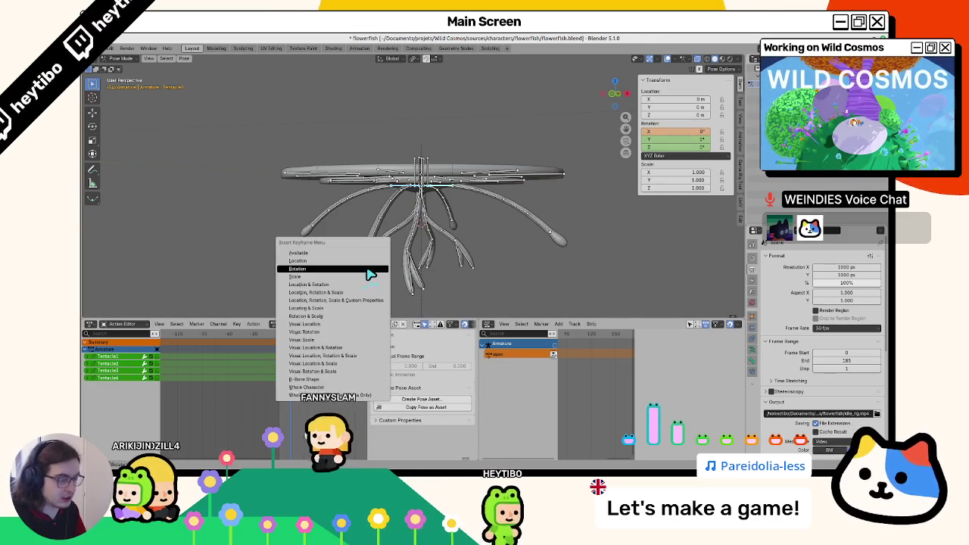
click(369, 271)
click(278, 340)
drag(278, 342, 293, 350)
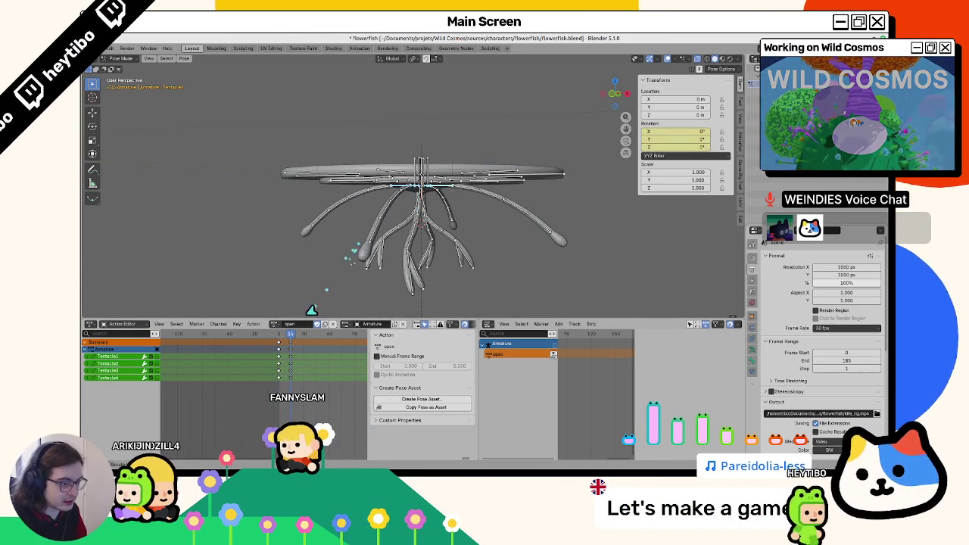
- Droop the tentacle to -10° on X and keyframe its rotation
key(r)
key(x)
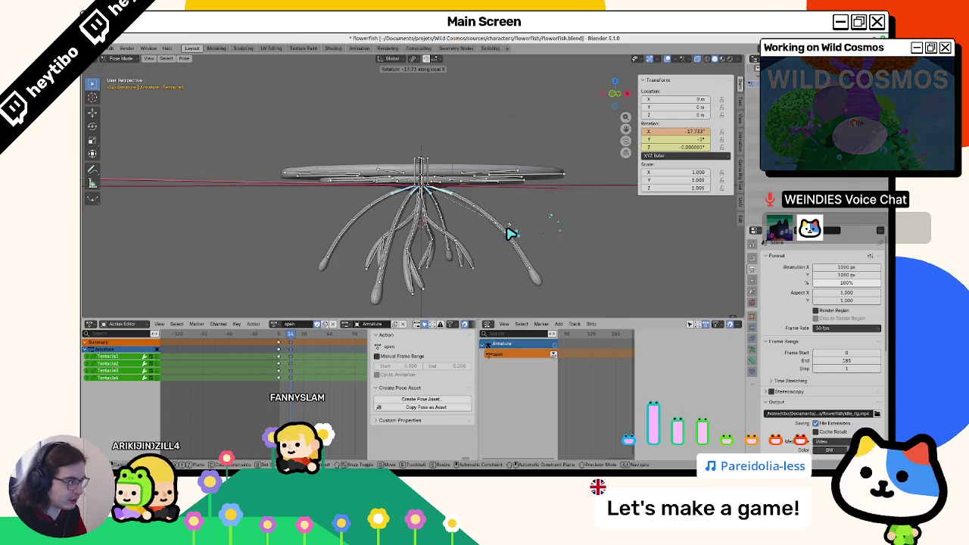
click(510, 231)
key(r)
key(x)
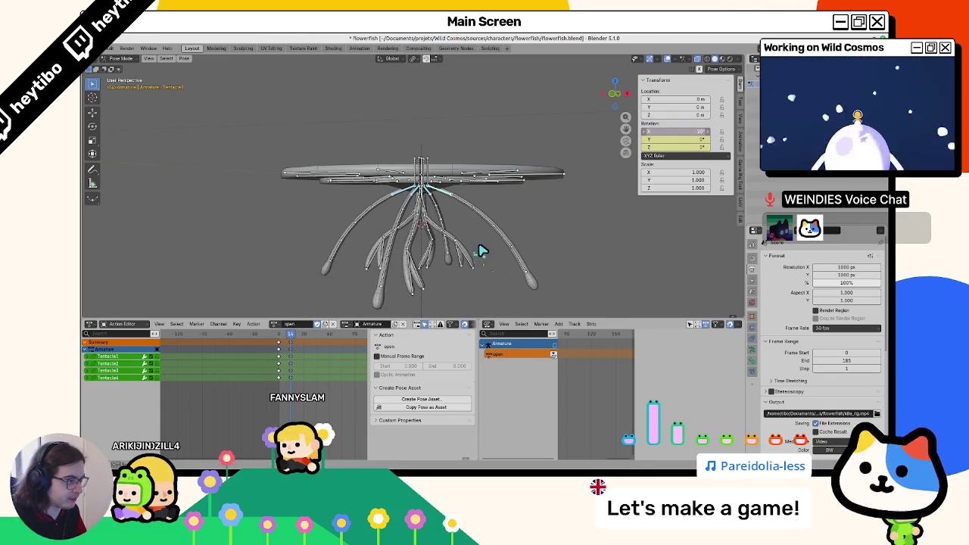
key(i)
click(464, 187)
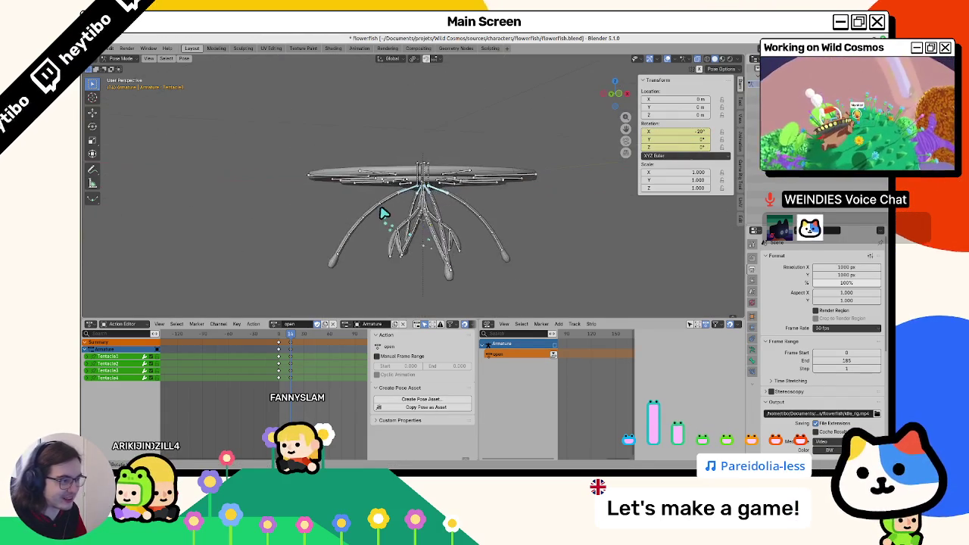
- Select the next tentacle bones, including Tentacle3.004, and jump back to frame 0
click(384, 209)
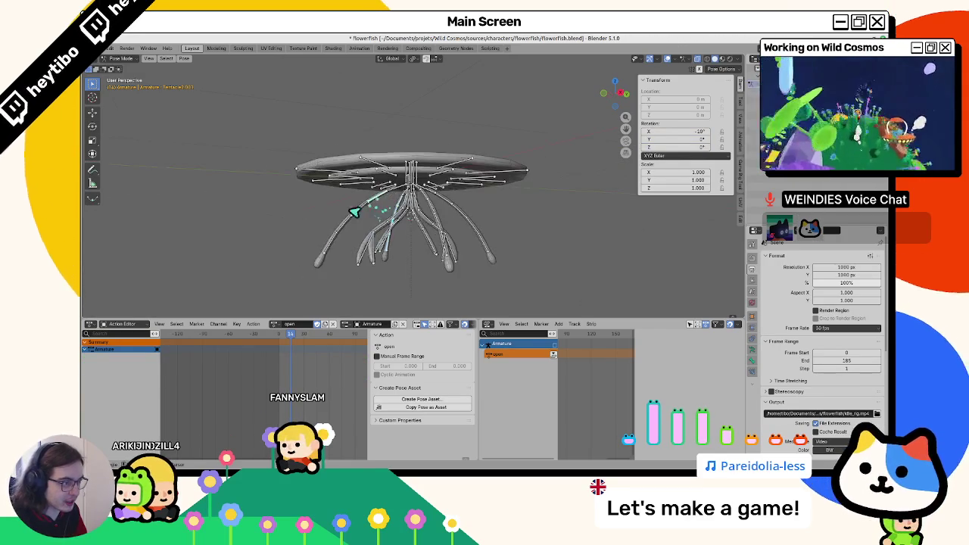
click(352, 226)
drag(340, 240, 362, 212)
drag(331, 245, 356, 263)
key(shift+Left)
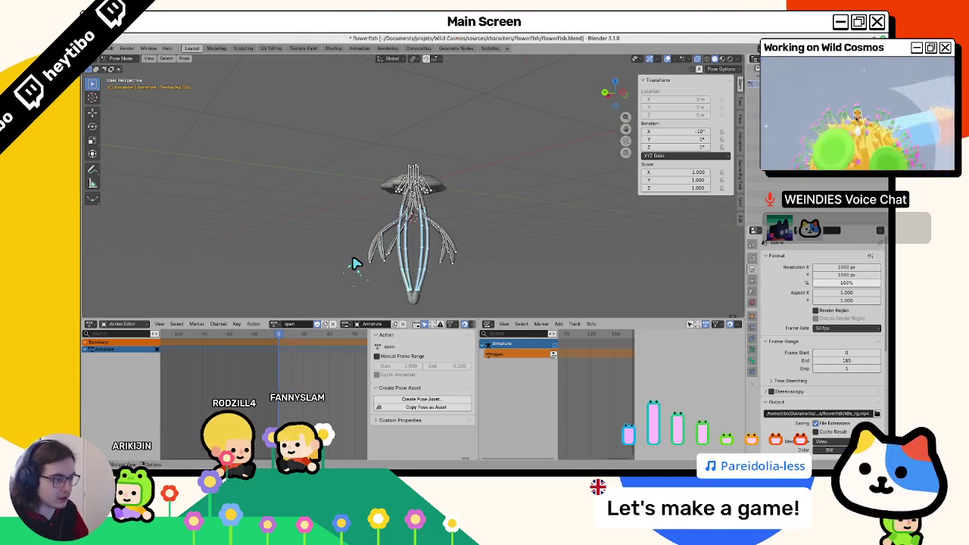
- Keyframe the selected tentacles' rotation at frame 0, then move to frame 14
key(k)
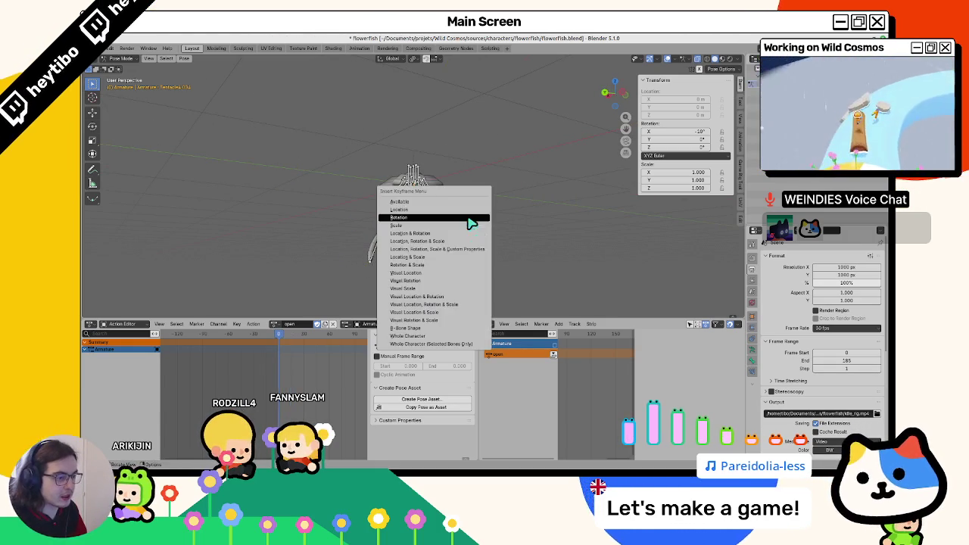
click(469, 220)
drag(281, 335, 293, 338)
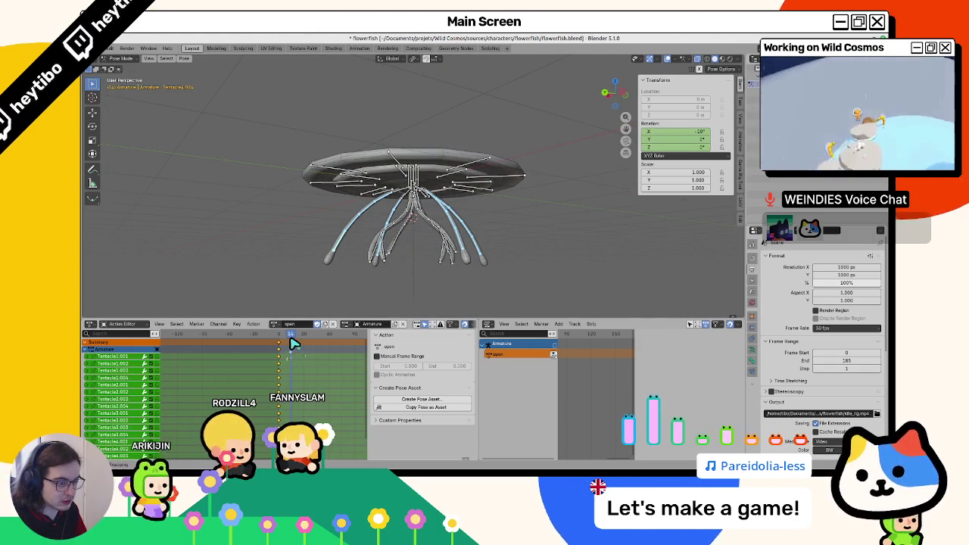
key(alt+r)
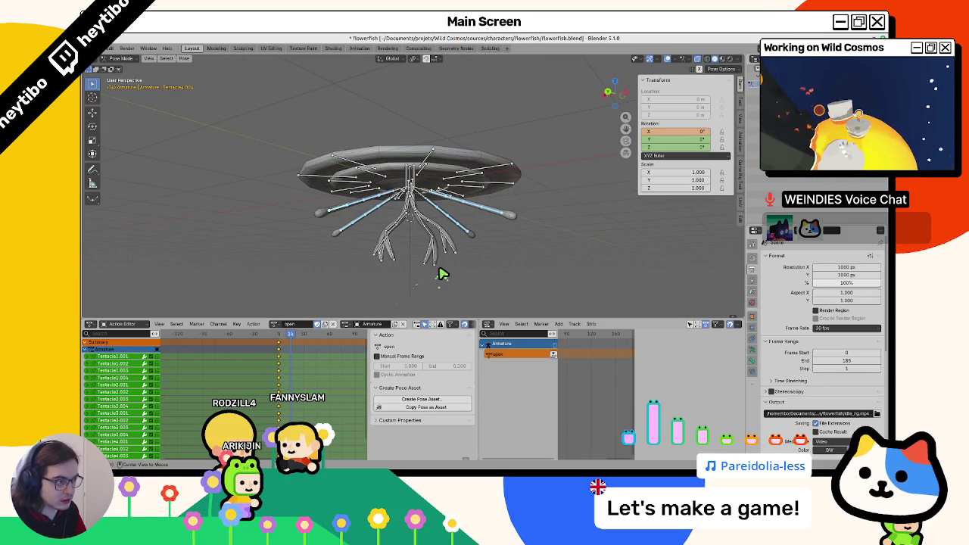
key(ctrl+z)
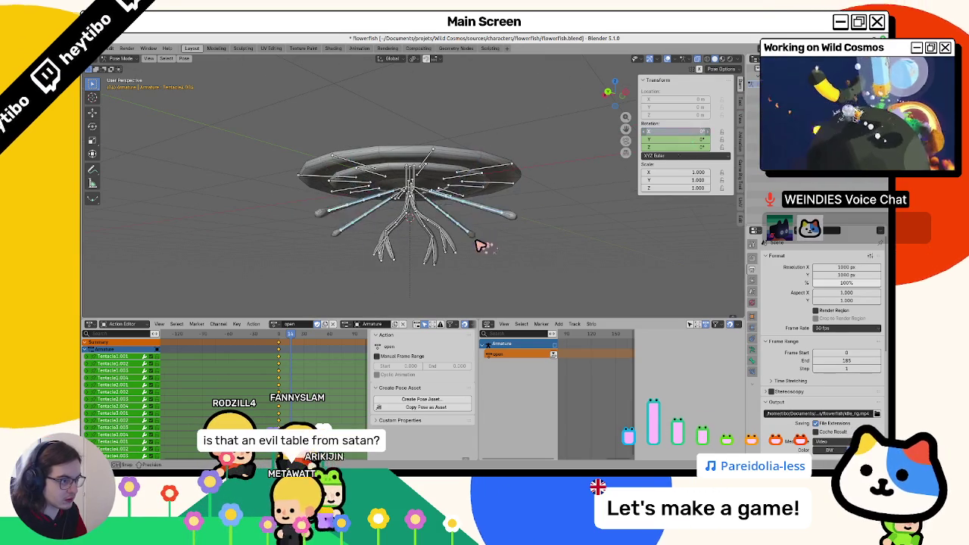
key(ctrl+shift+z)
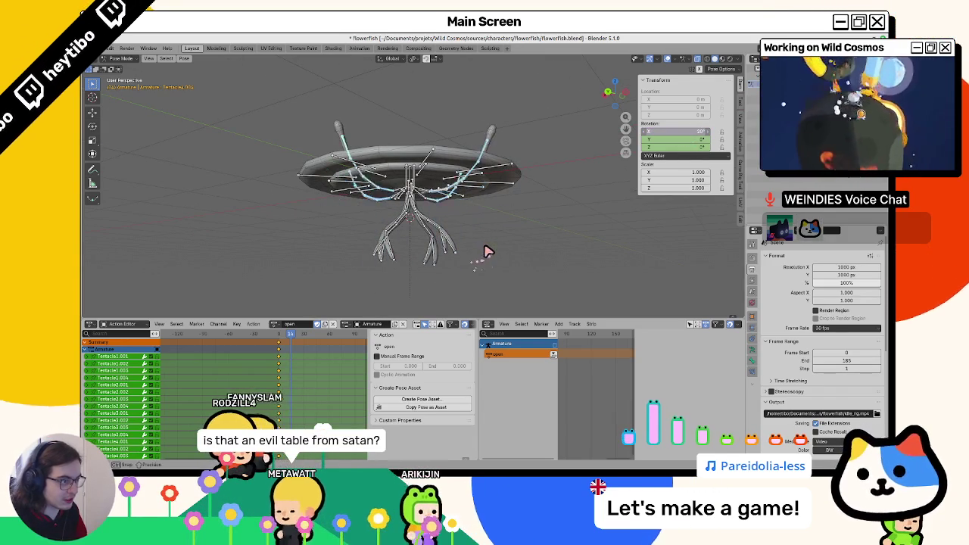
- Set the tentacles' X rotation to 8°, keyframe it, then run the game in Godot
key(r)
key(x)
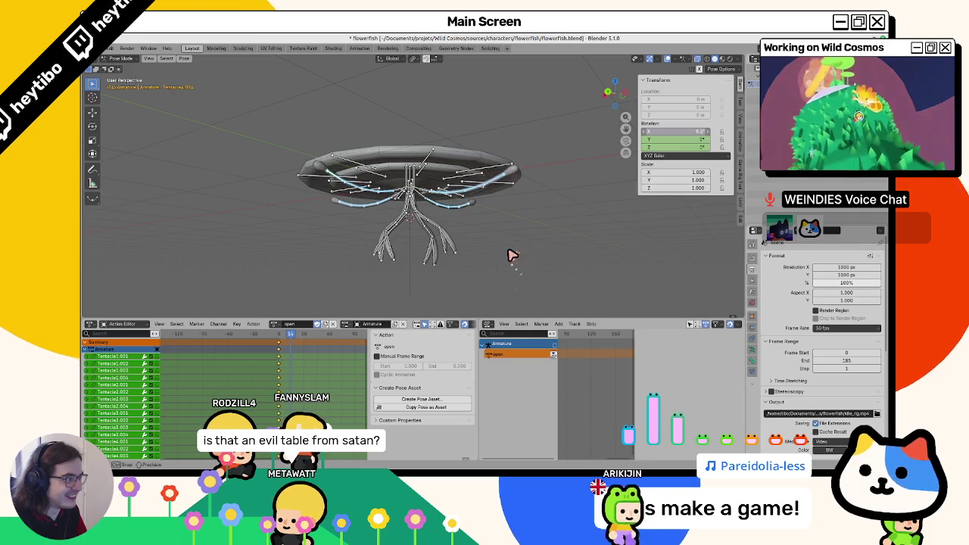
key(Escape)
key(r)
key(x)
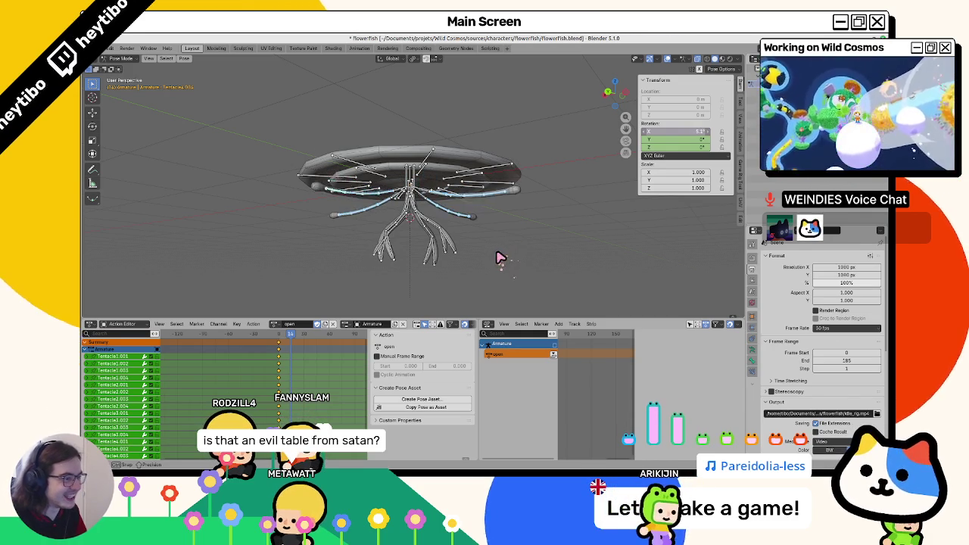
double_click(679, 135)
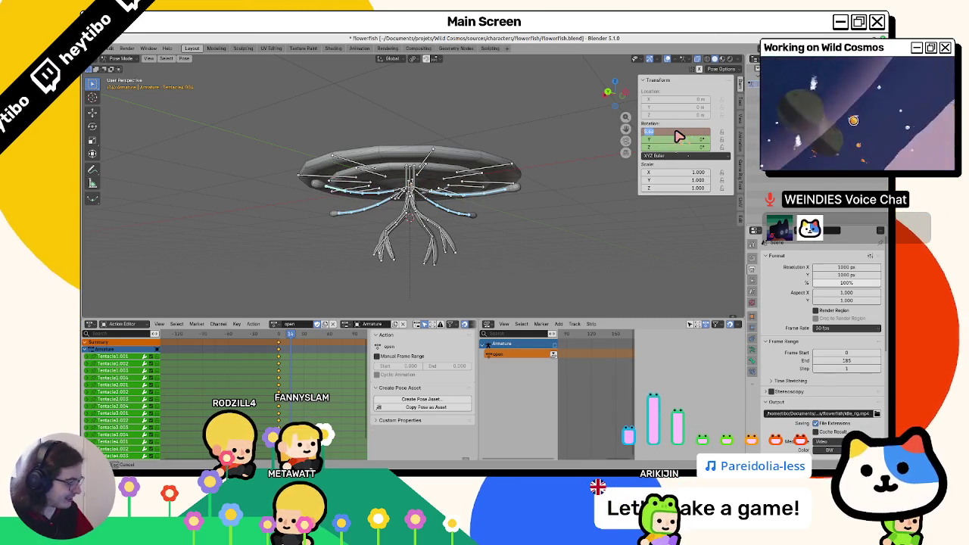
text(8)
key(Return)
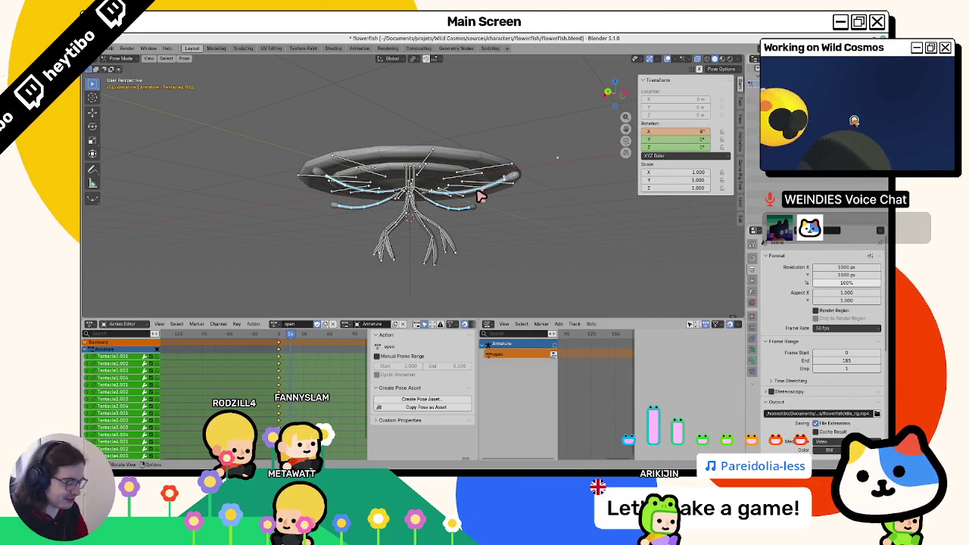
key(k)
click(479, 192)
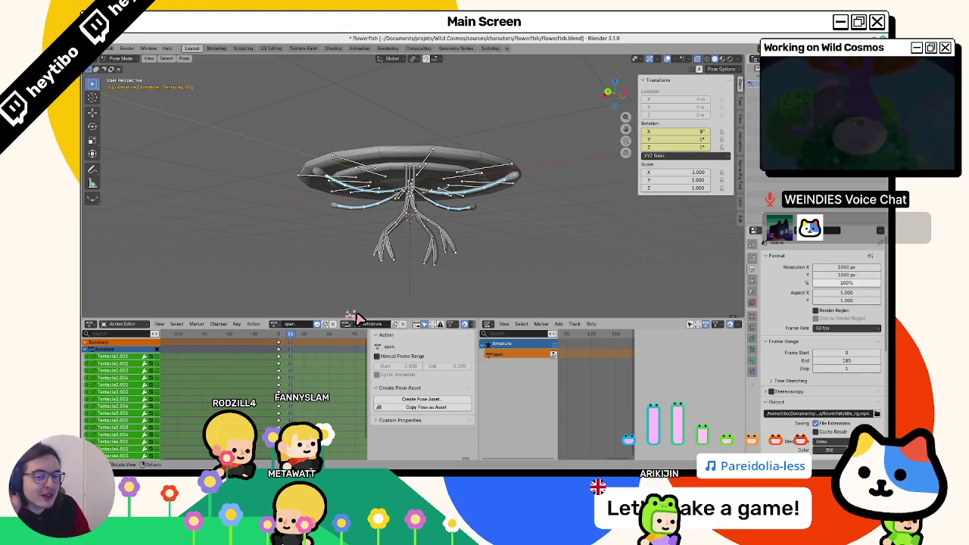
key(alt+Tab)
key(F5)
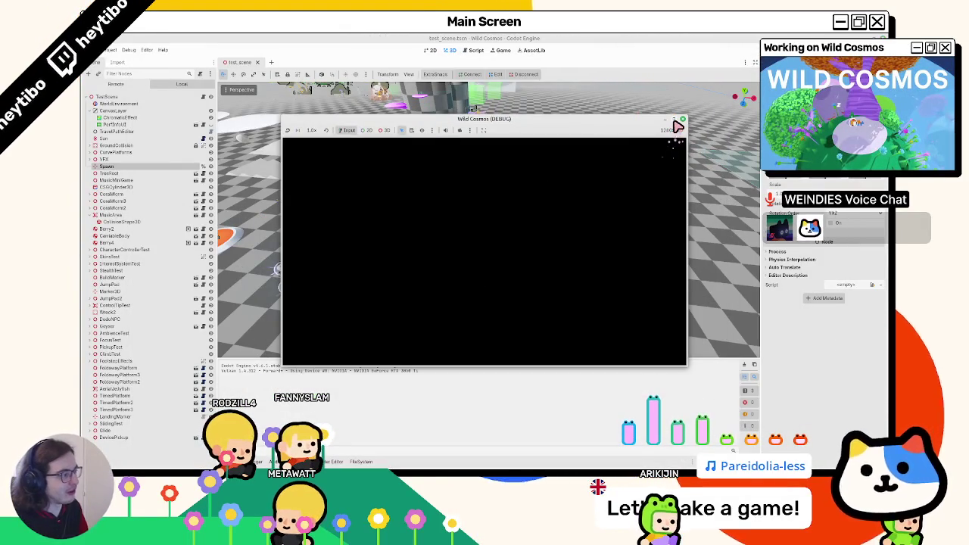
- Maximize the Wild Cosmos debug window, run the character toward the checkered pillars, then stop the game
click(673, 120)
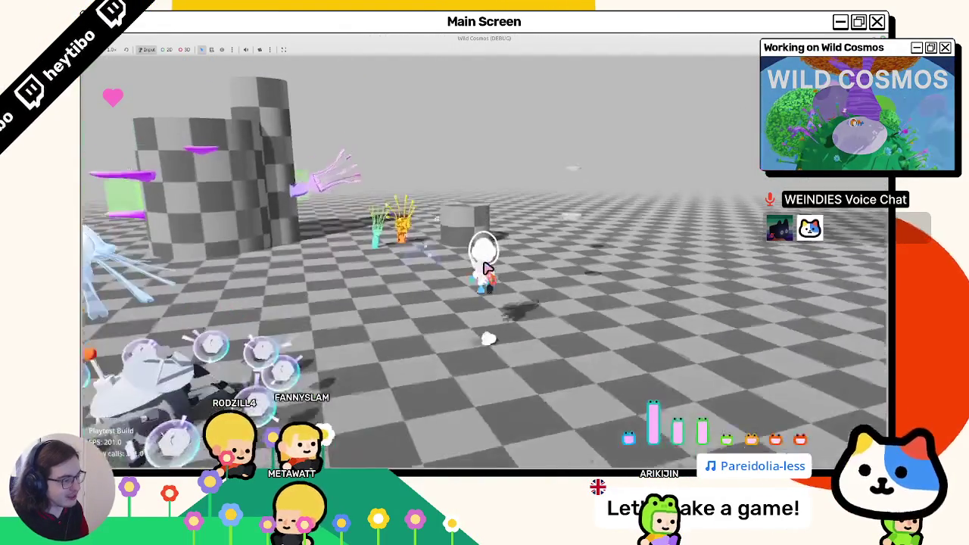
key(w)
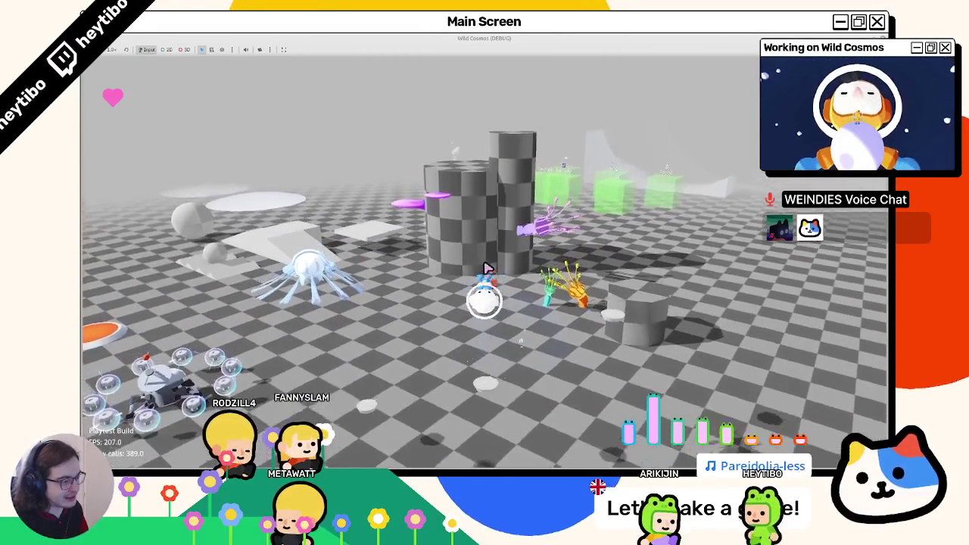
key(w)
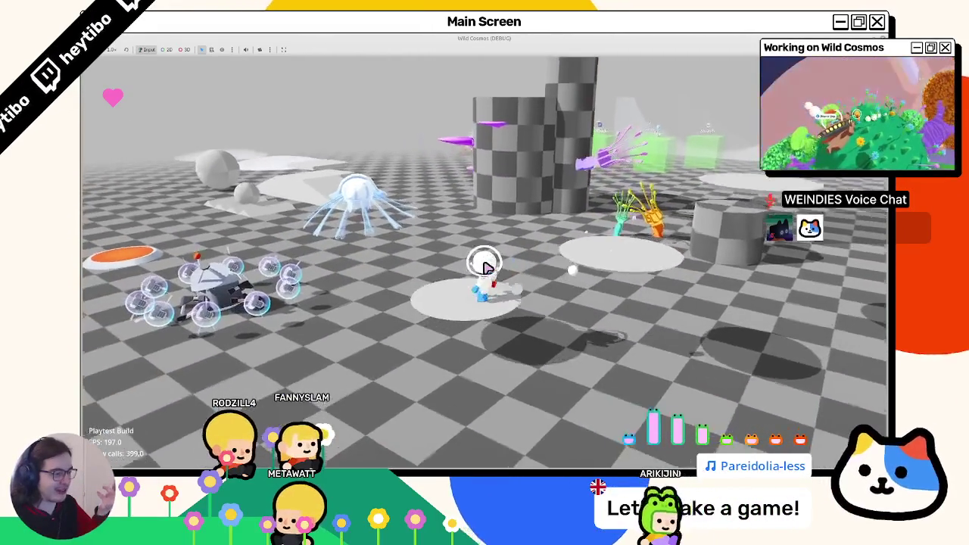
key(a)
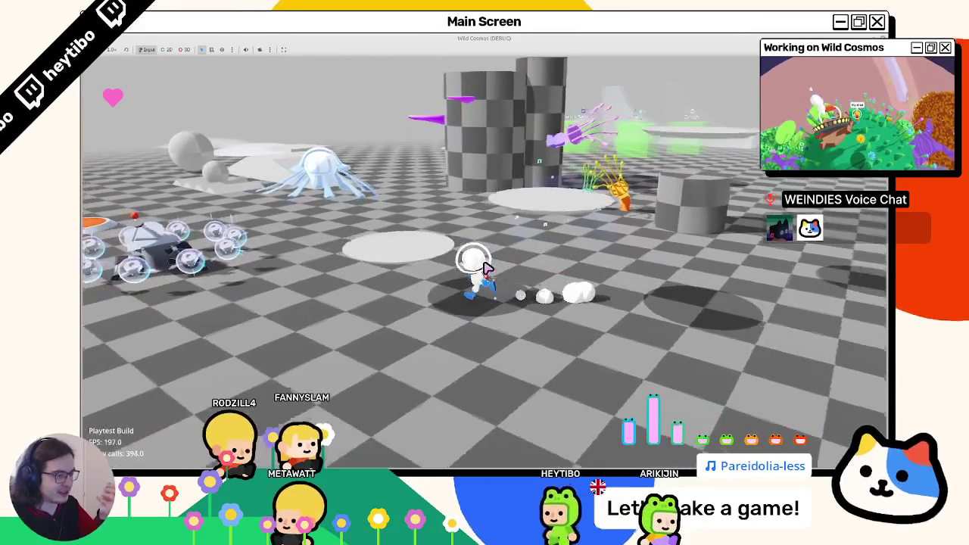
key(w)
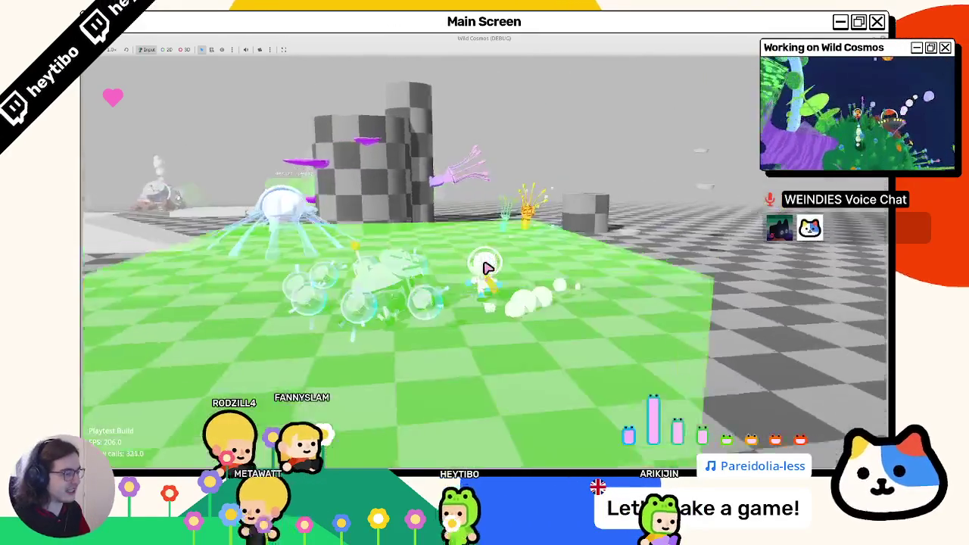
key(w)
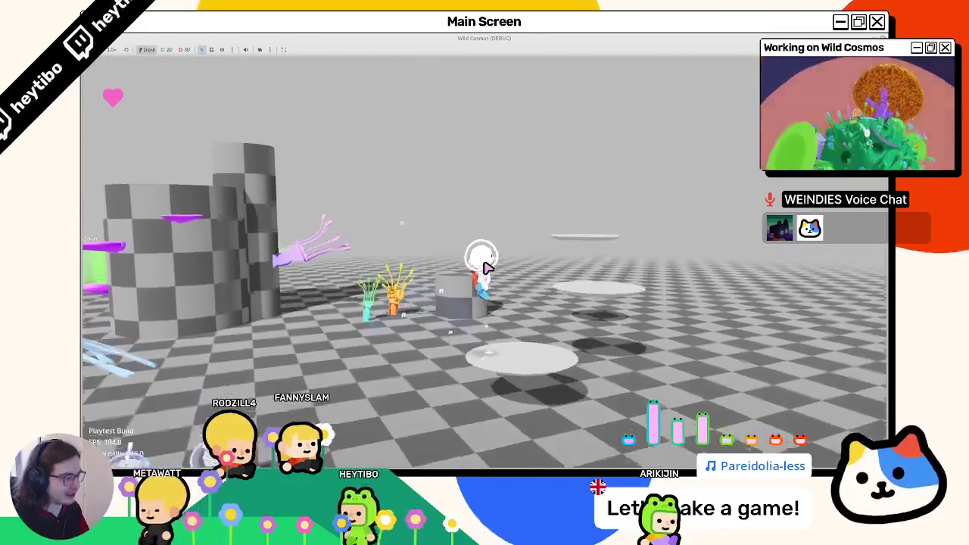
key(w)
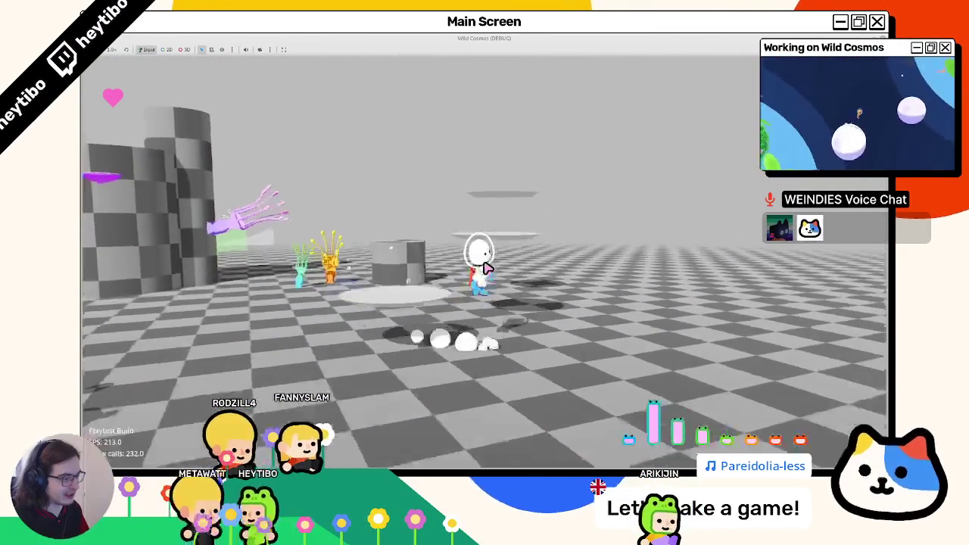
key(w)
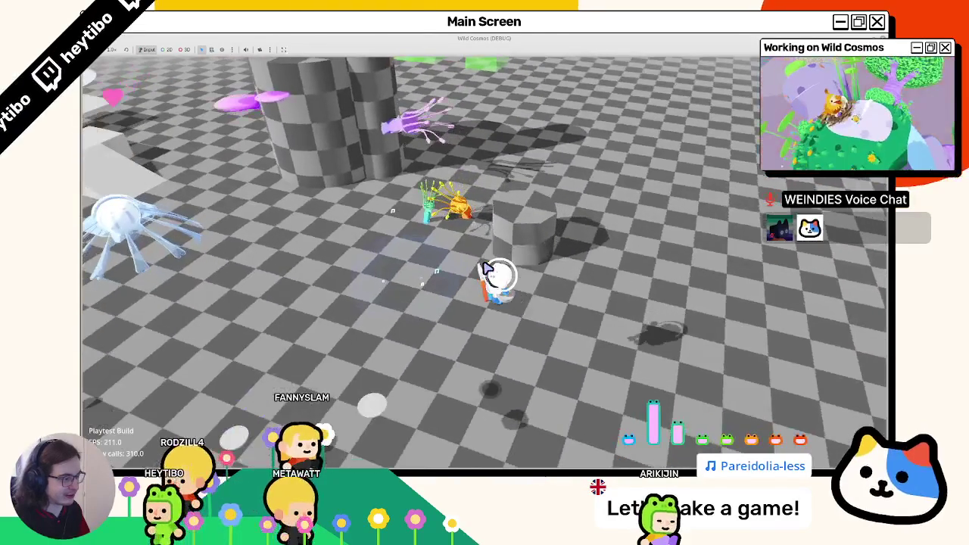
key(F8)
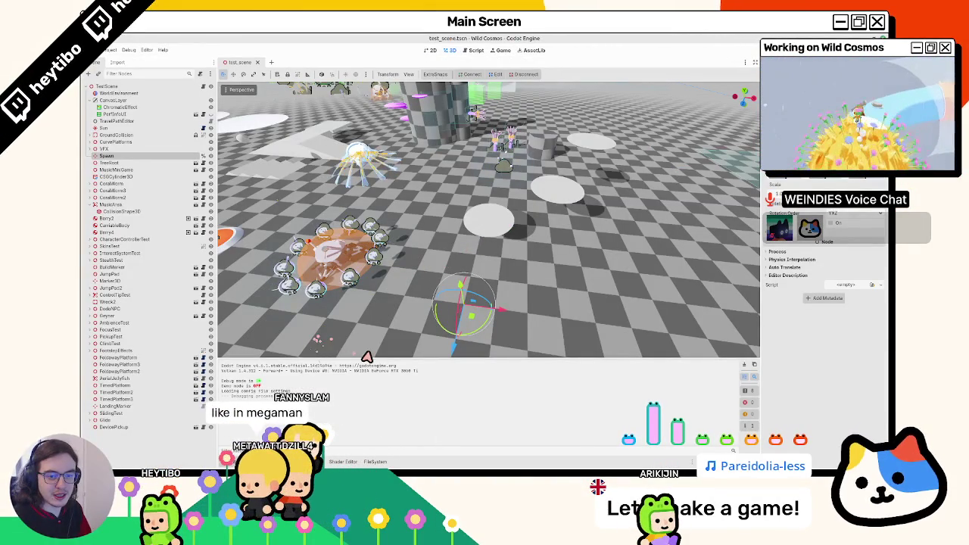
- Back in Blender, preview the pose at frame 13 from a lower, flatter view
key(alt+Tab)
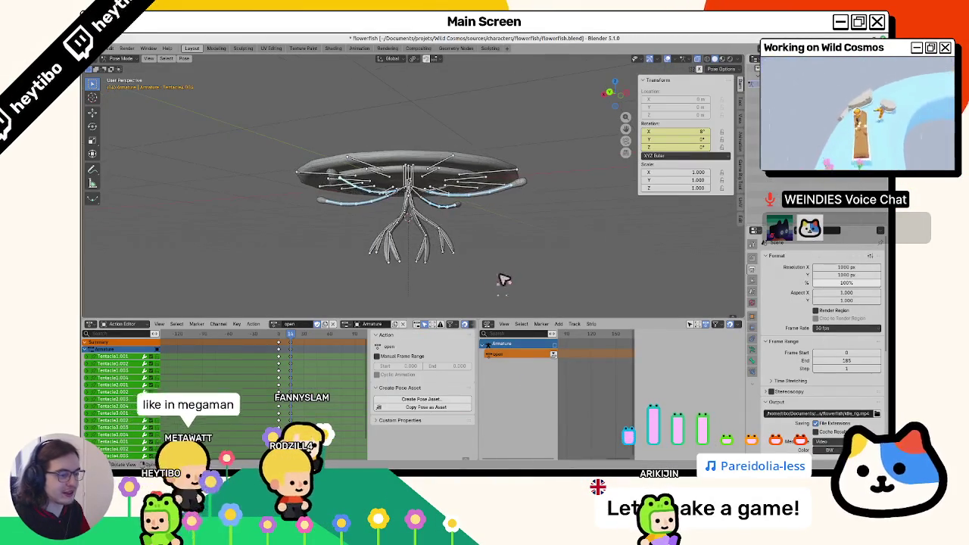
drag(291, 352, 293, 346)
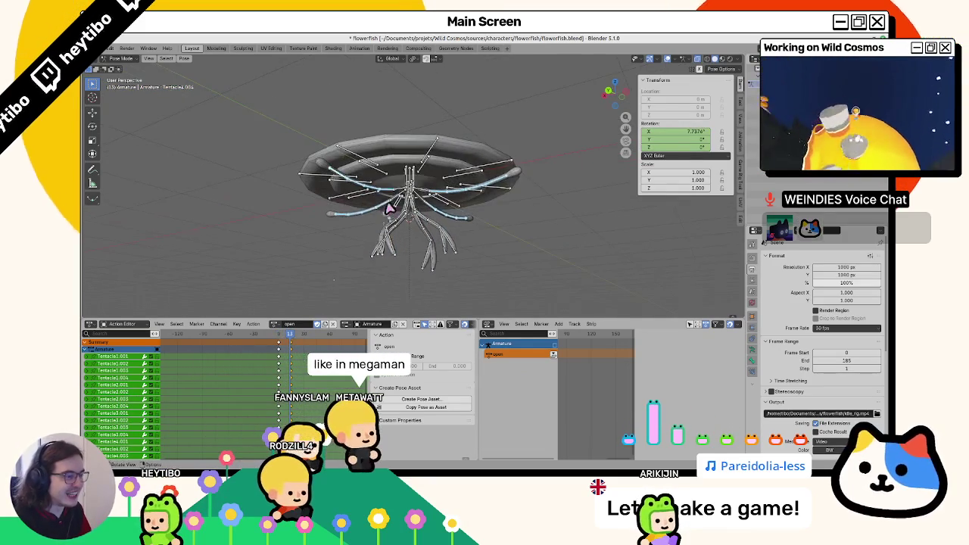
scroll(up, 3)
scroll(down, 3)
scroll(up, 3)
drag(394, 200, 392, 212)
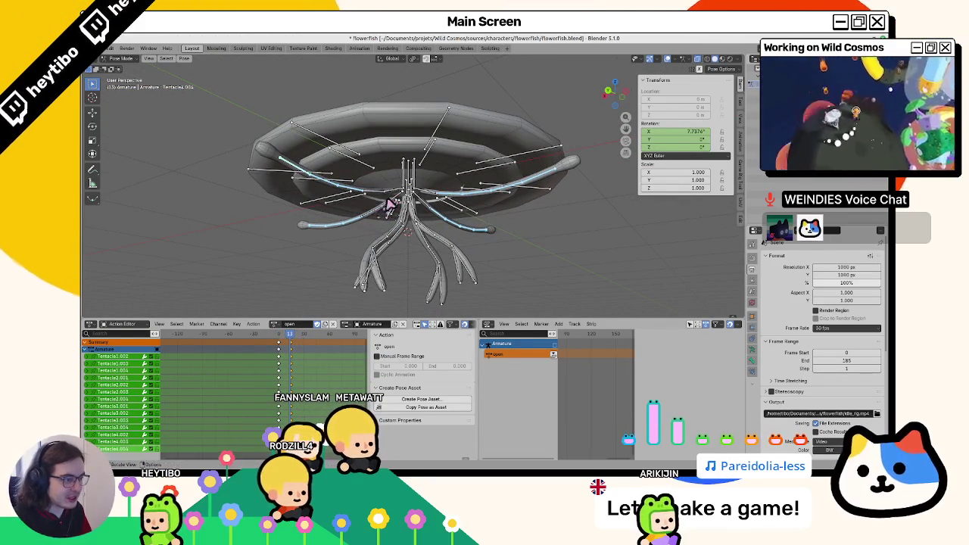
click(316, 376)
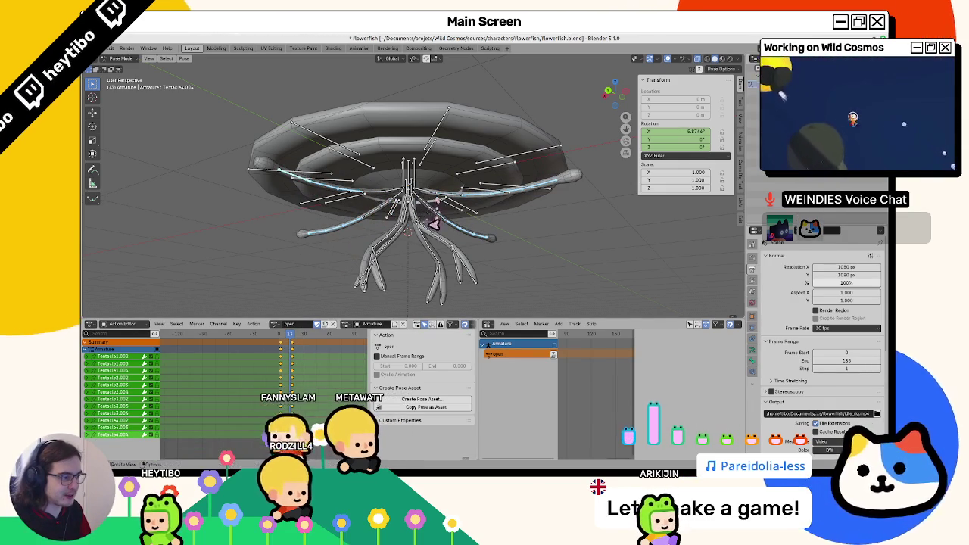
- Shift two groups of tentacle keyframes slightly later, then play the animation to check timing
drag(293, 370, 293, 371)
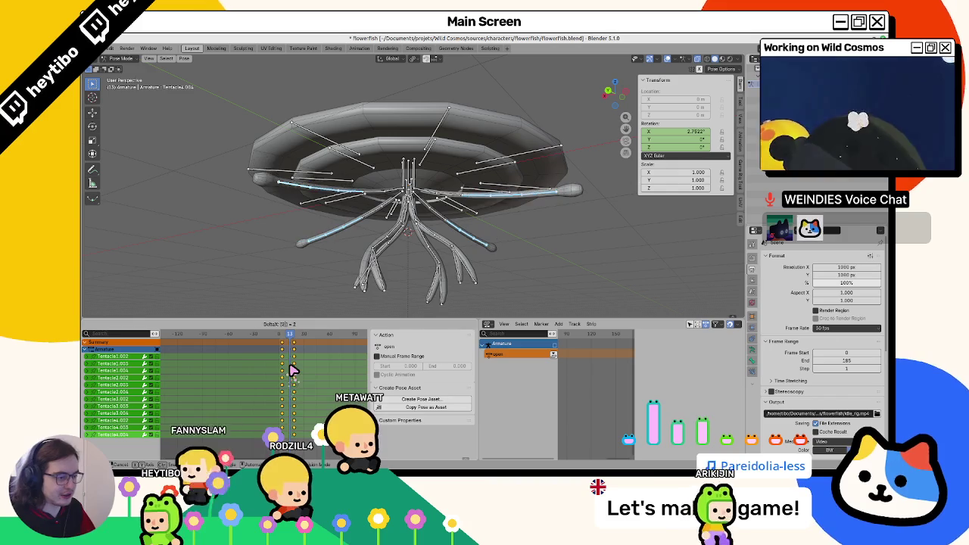
key(r)
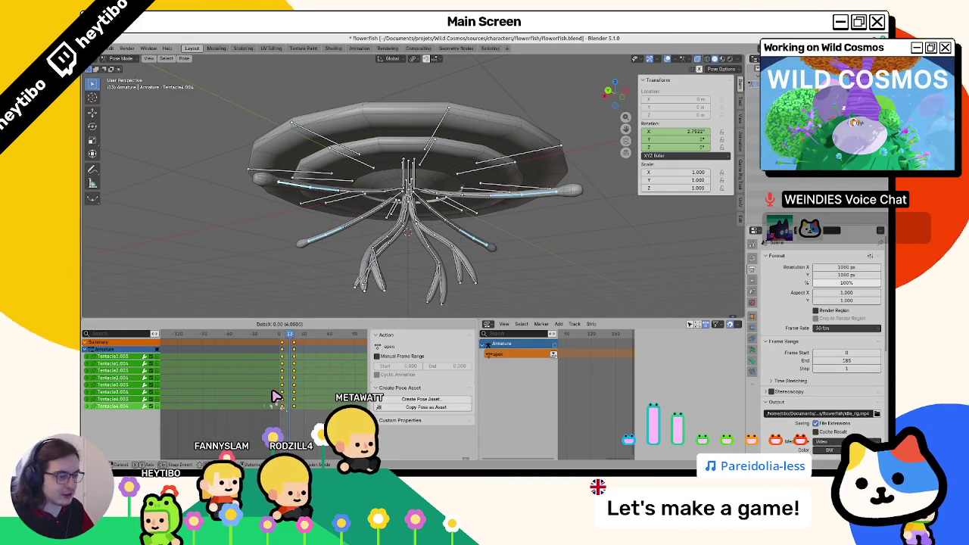
click(276, 396)
drag(344, 182, 349, 239)
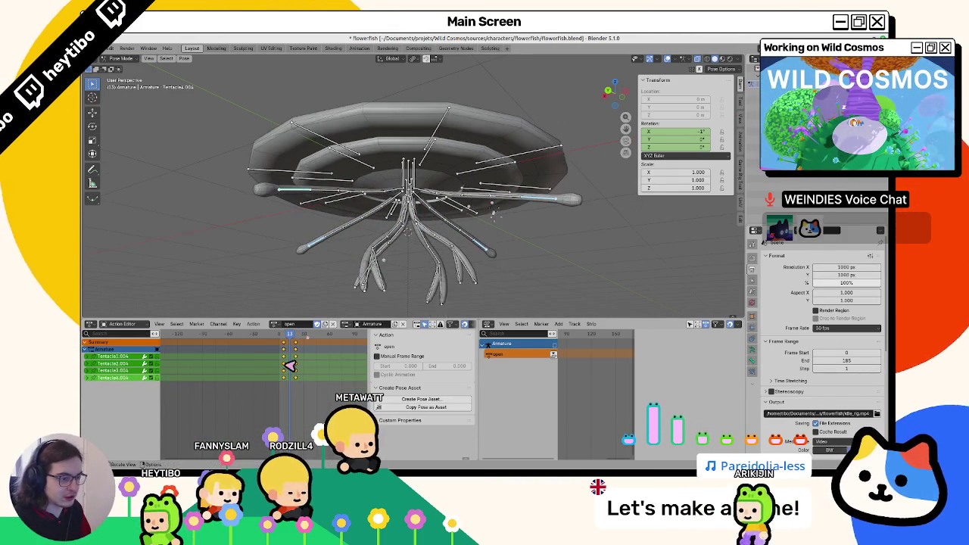
key(g)
click(288, 368)
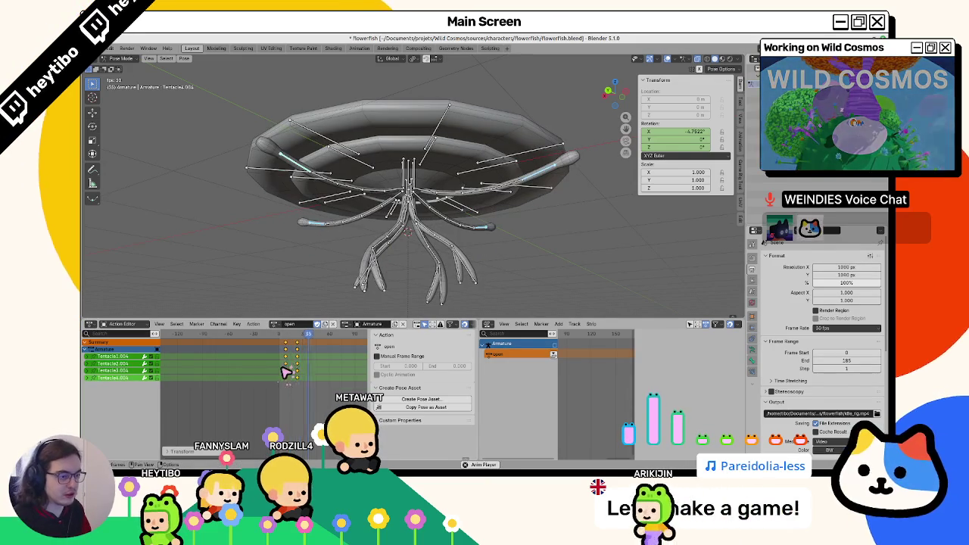
key(space)
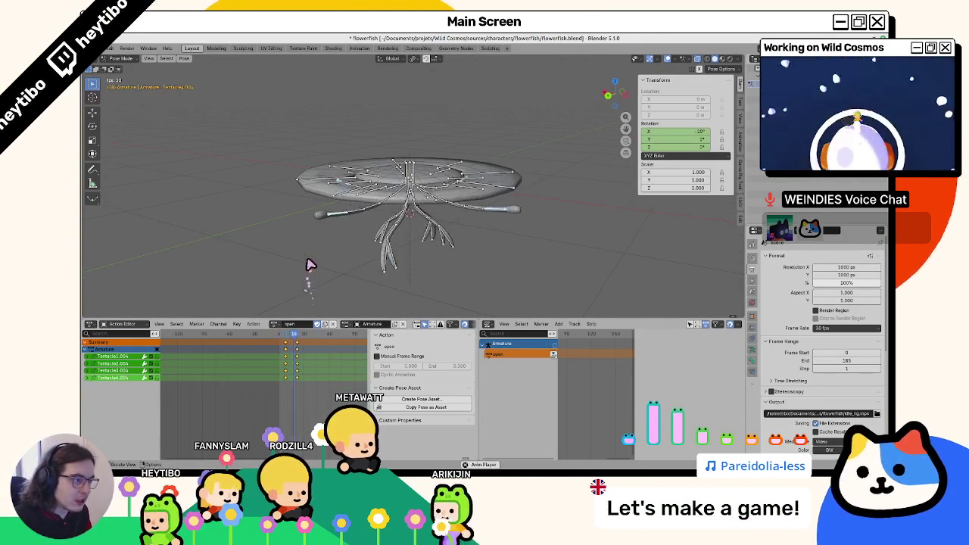
key(Escape)
- Hide the Head bone and select the ring bones around the rim in front view
click(404, 151)
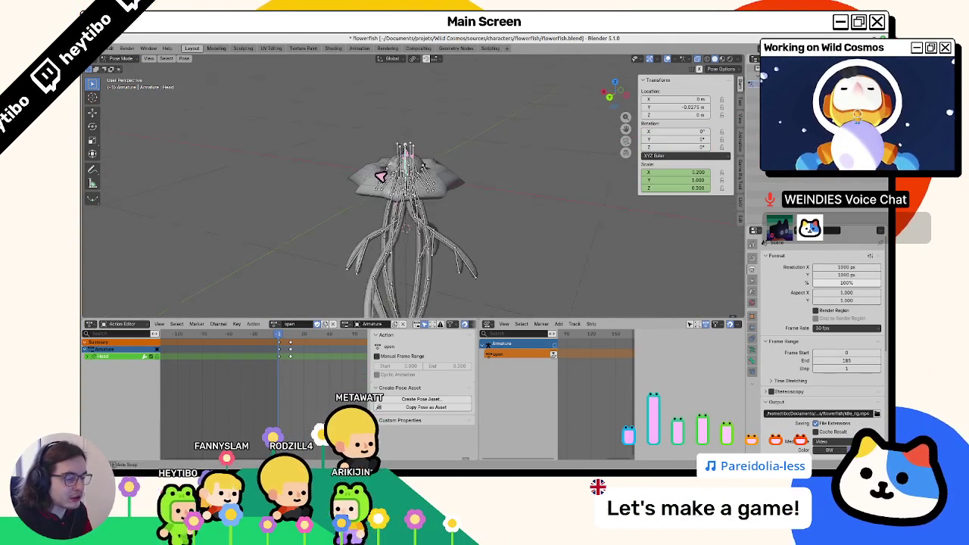
key(space)
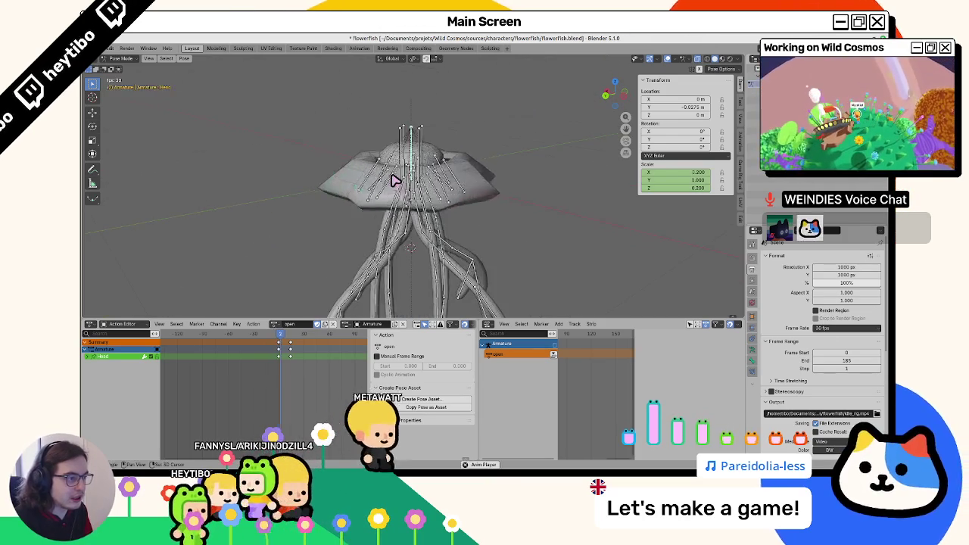
key(KP_1)
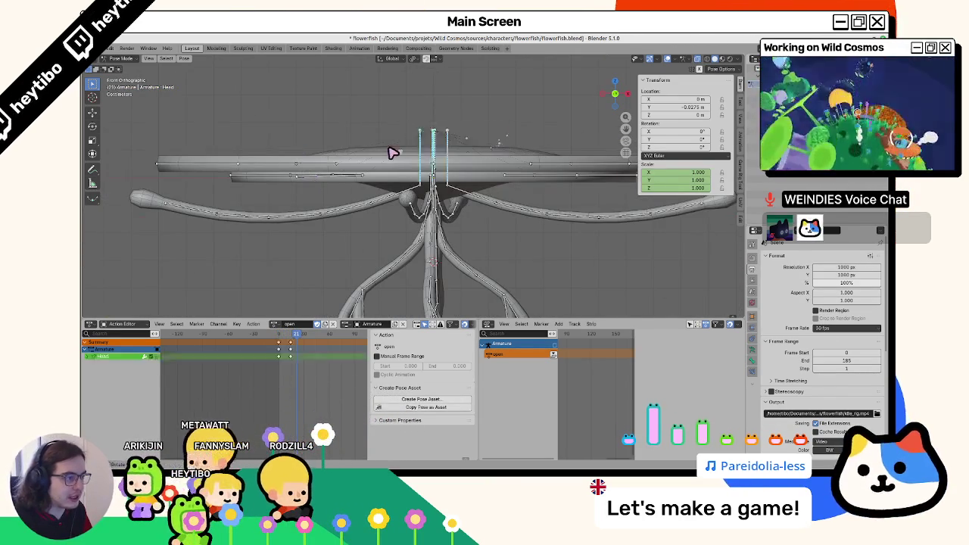
key(h)
scroll(down, 3)
drag(587, 180, 586, 181)
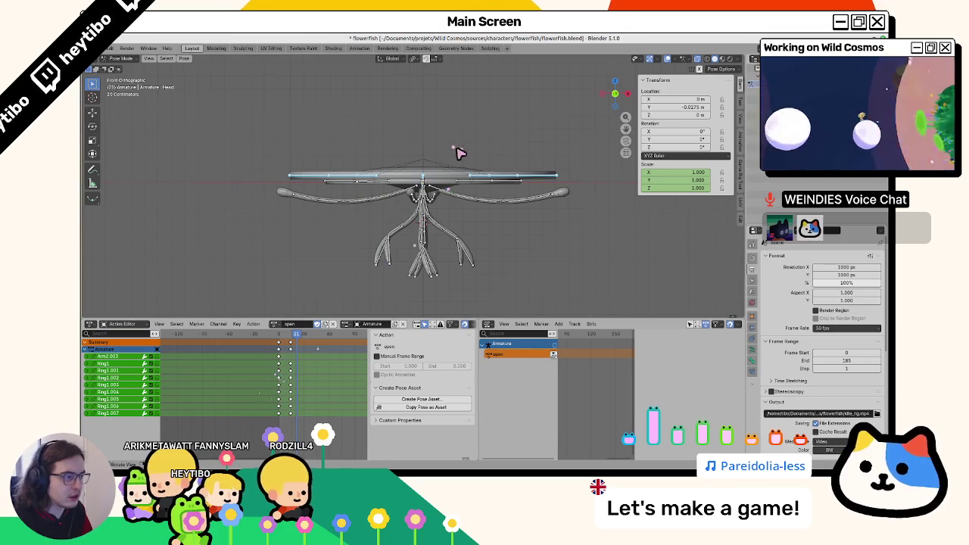
key(g)
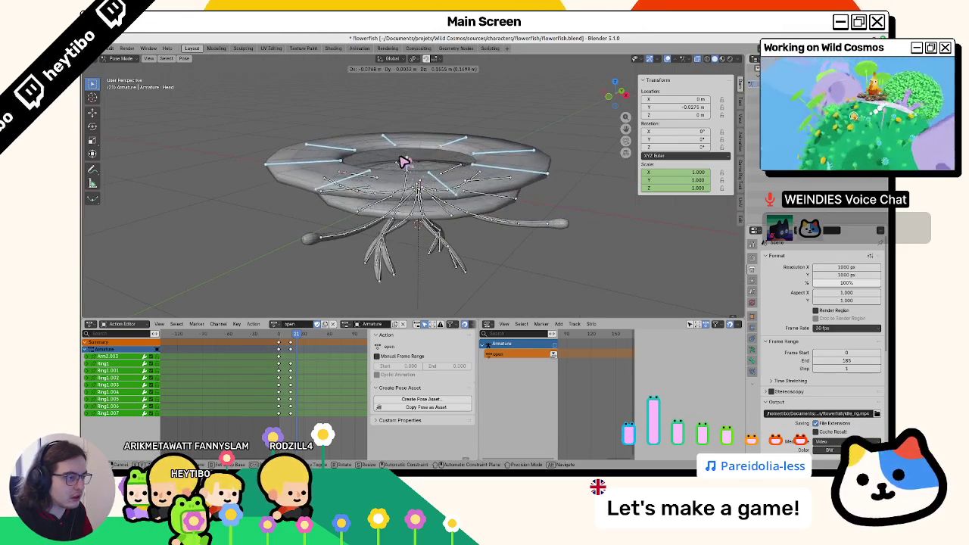
click(396, 184)
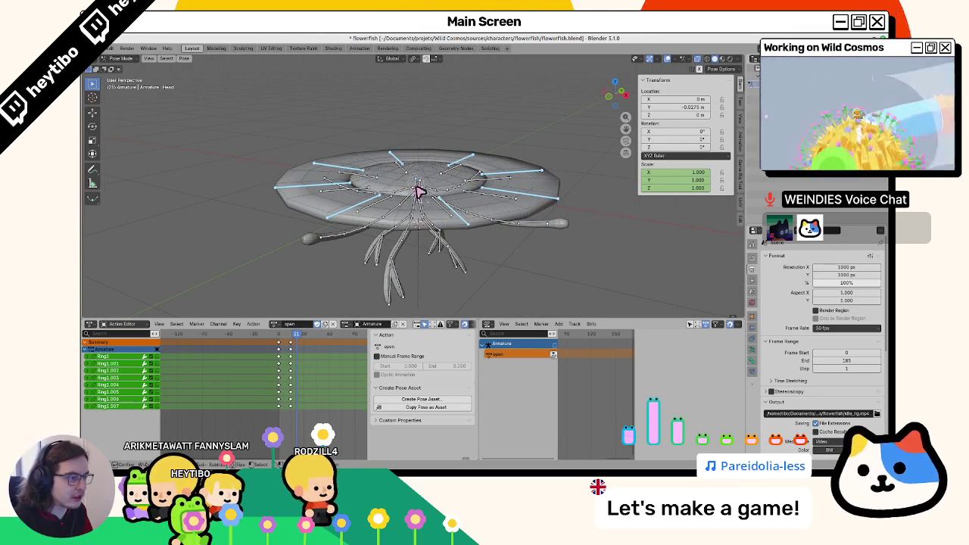
key(g)
key(Escape)
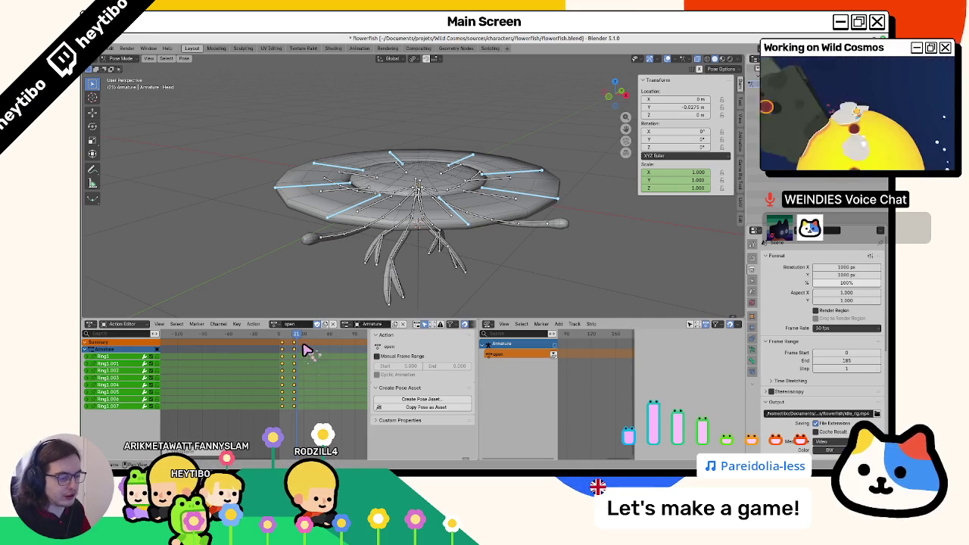
- Preview the opening animation, then select the inner Ring2 bones
click(275, 338)
drag(282, 343, 280, 349)
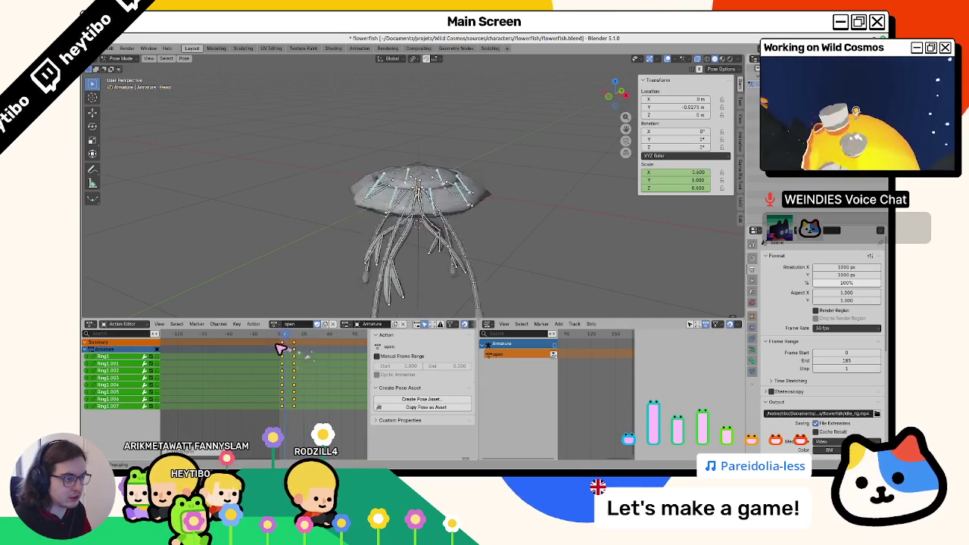
key(space)
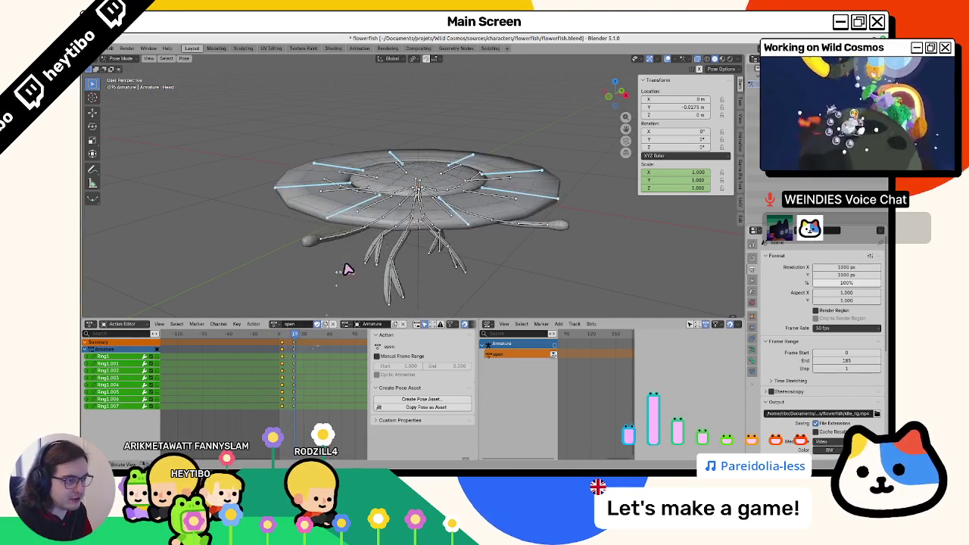
drag(366, 184, 362, 210)
click(388, 173)
click(362, 210)
key(a)
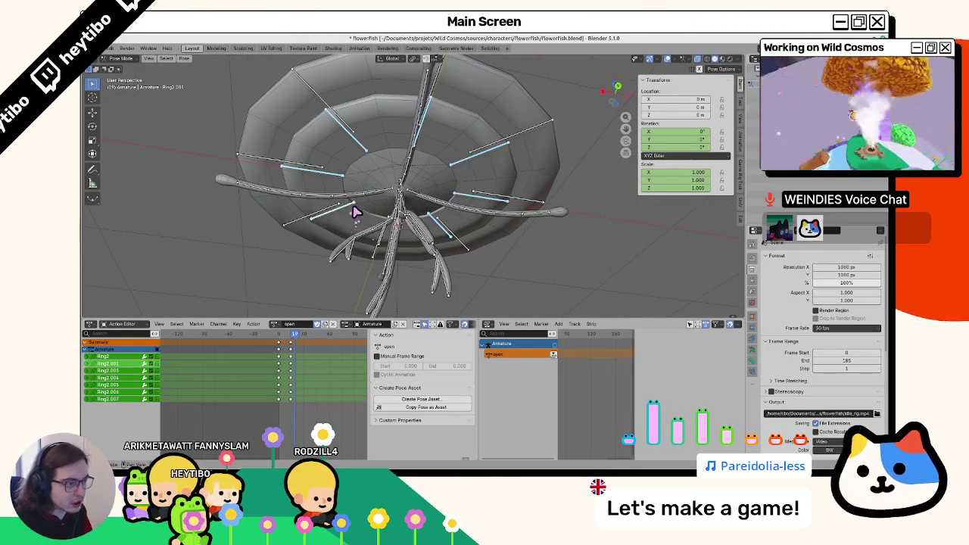
- Shift the inner ring's keyframes about 6 frames later and check the staggered timing
key(g)
key(Escape)
scroll(down, 3)
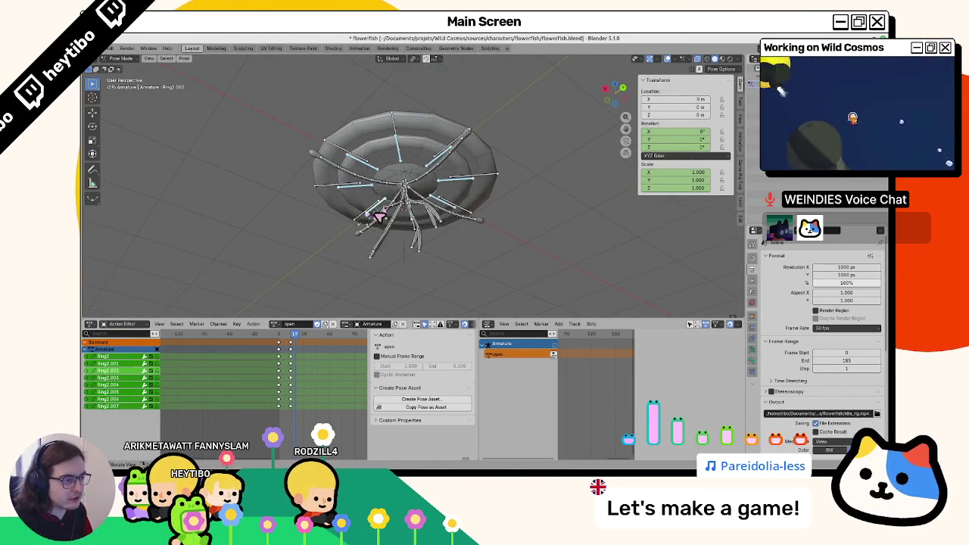
key(ctrl+z)
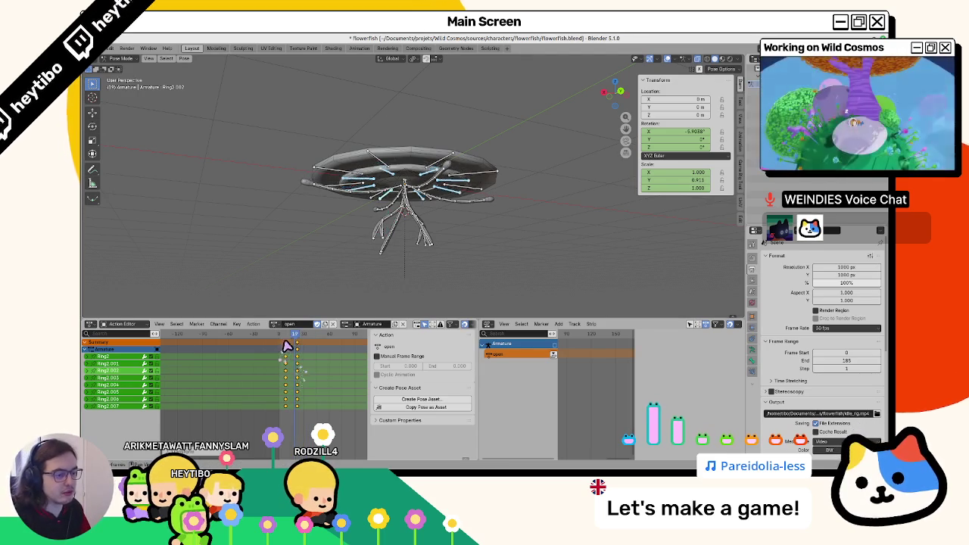
click(281, 338)
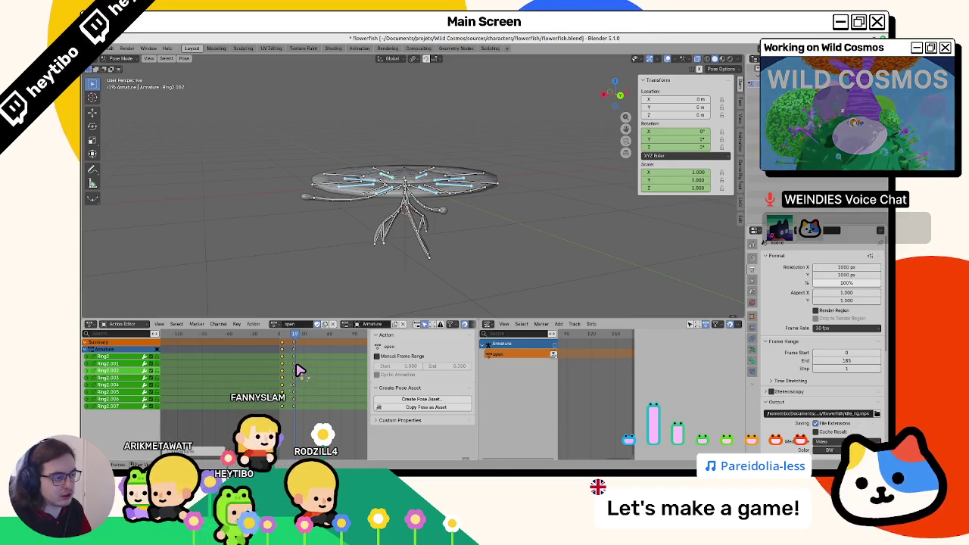
drag(283, 353, 296, 363)
click(278, 338)
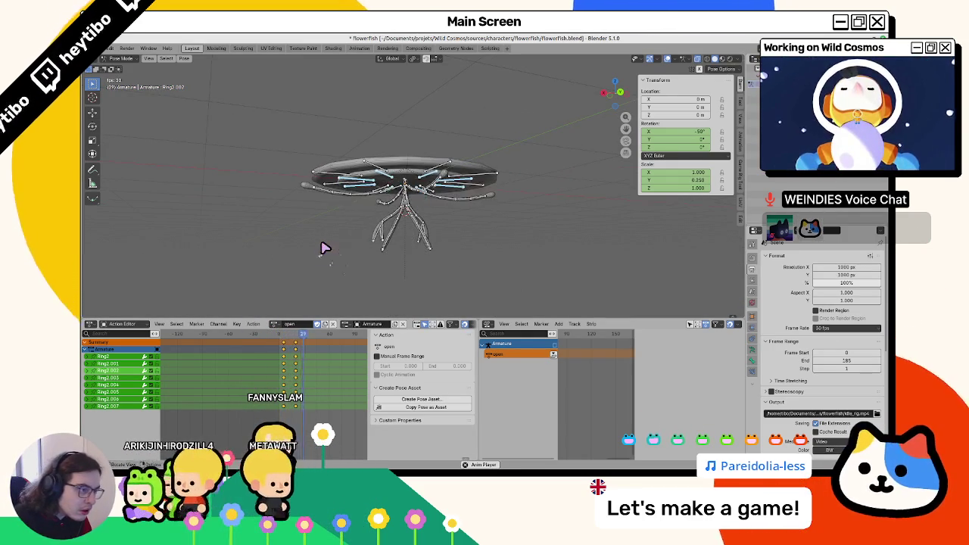
key(Escape)
- Save the flowerfish file and play back the animation
key(a)
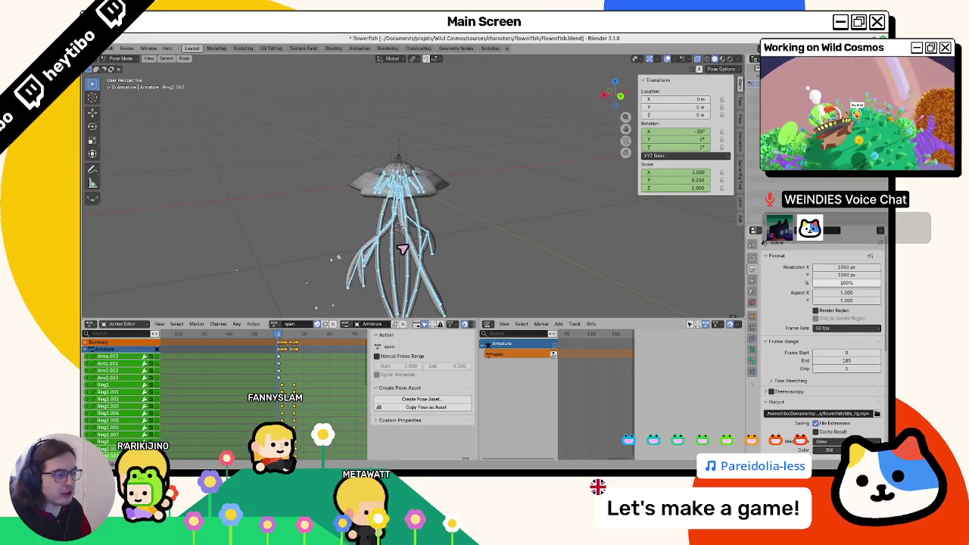
key(ctrl+Tab)
key(ctrl+s)
key(space)
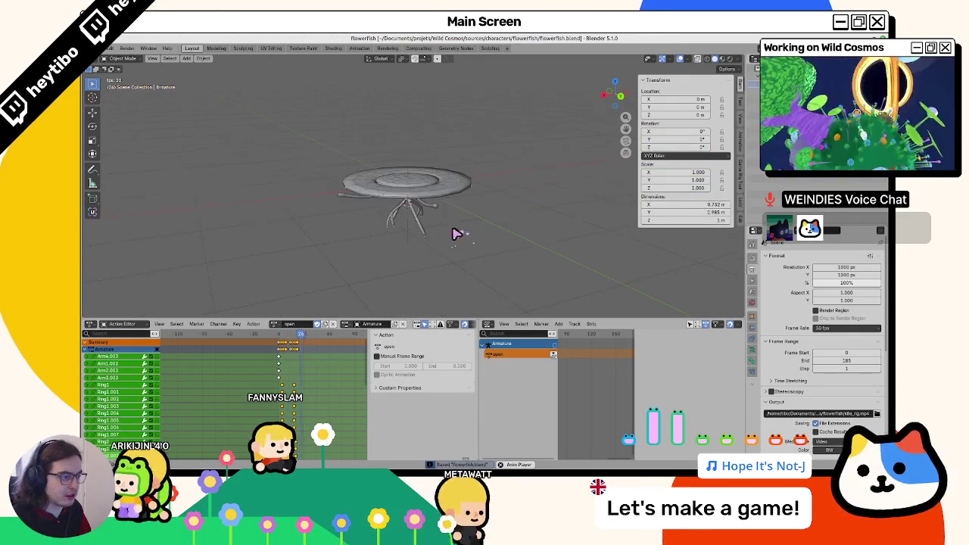
key(Escape)
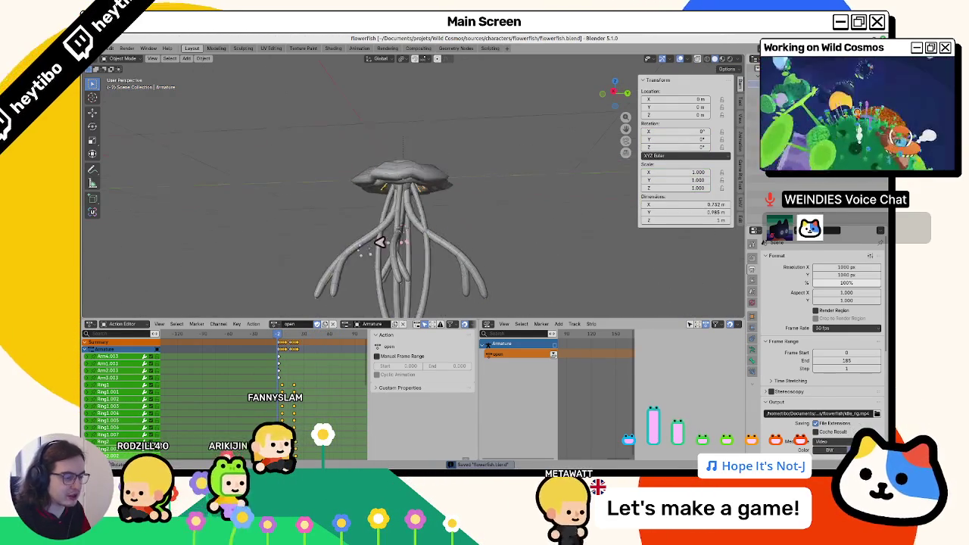
- Back in Pose Mode, scrub the flower opening on Arm3.003 and reveal the Head bone
key(ctrl+Tab)
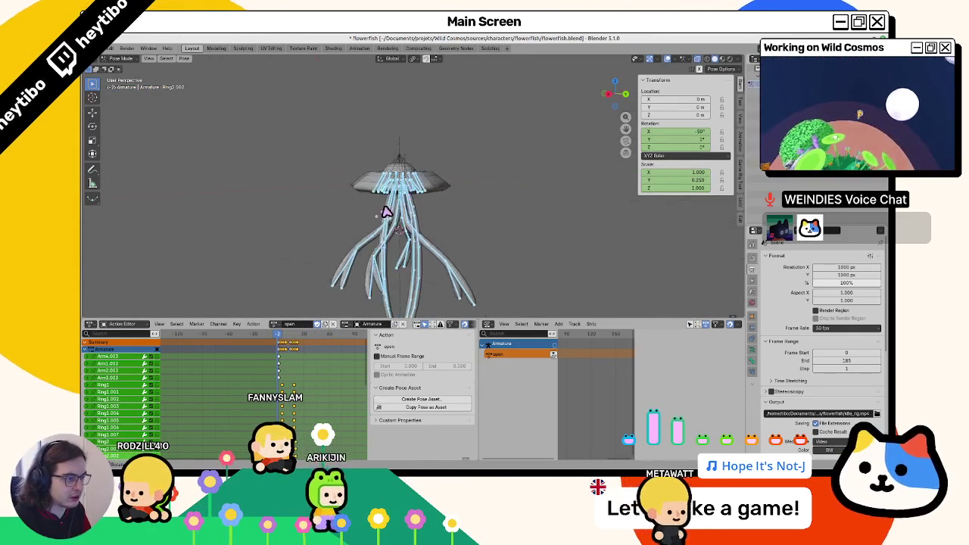
scroll(up, 3)
click(388, 180)
drag(282, 343, 300, 345)
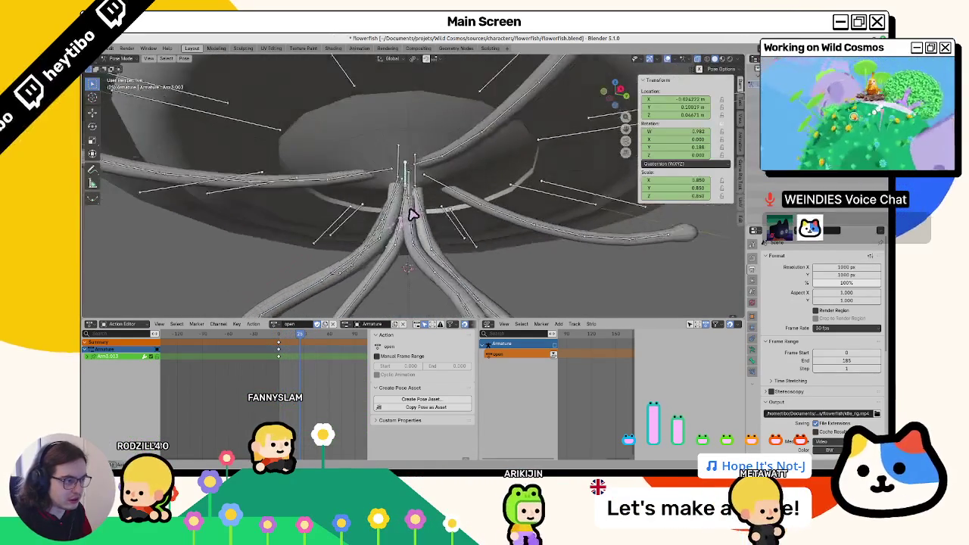
key(alt+h)
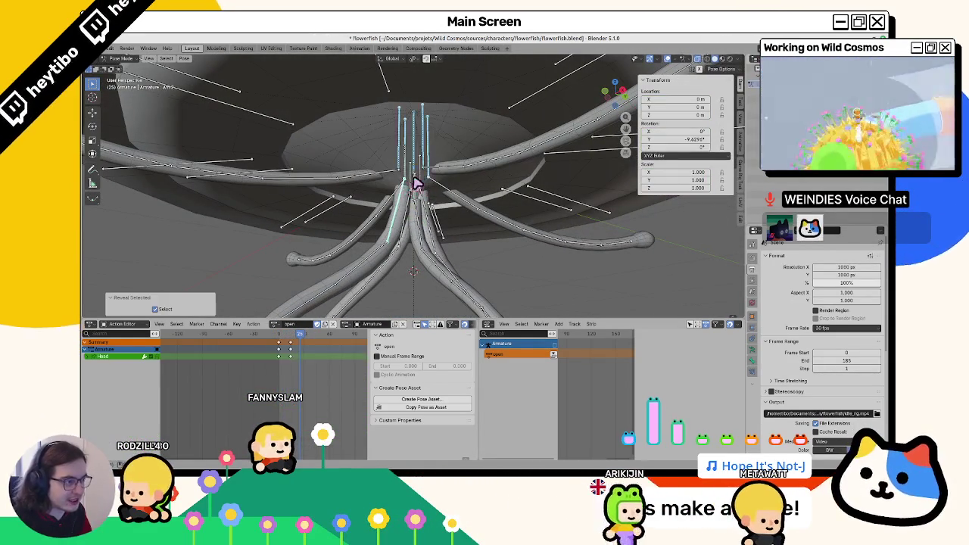
- Key the Body bone back to full 1.000 scale at frame 14 and play it
click(415, 182)
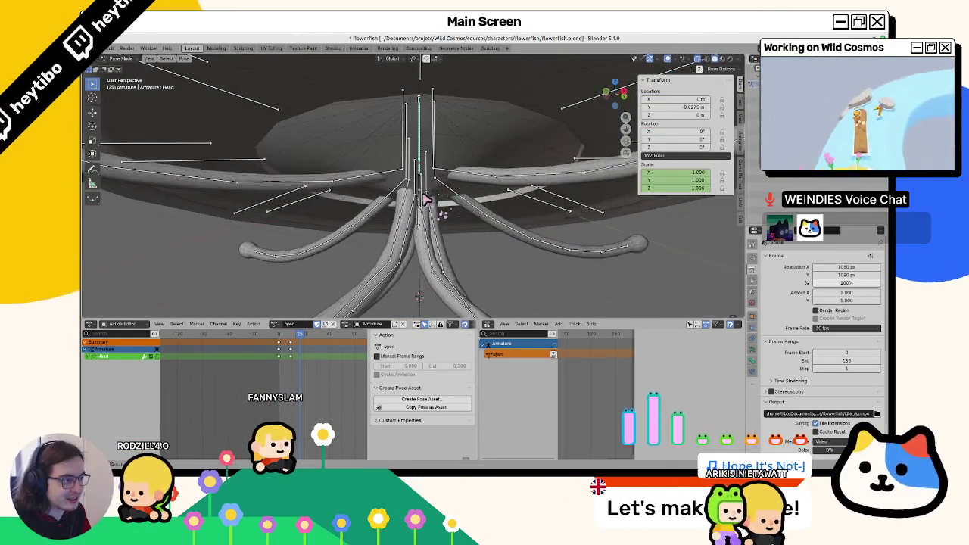
click(423, 194)
drag(301, 338, 293, 347)
key(alt+s)
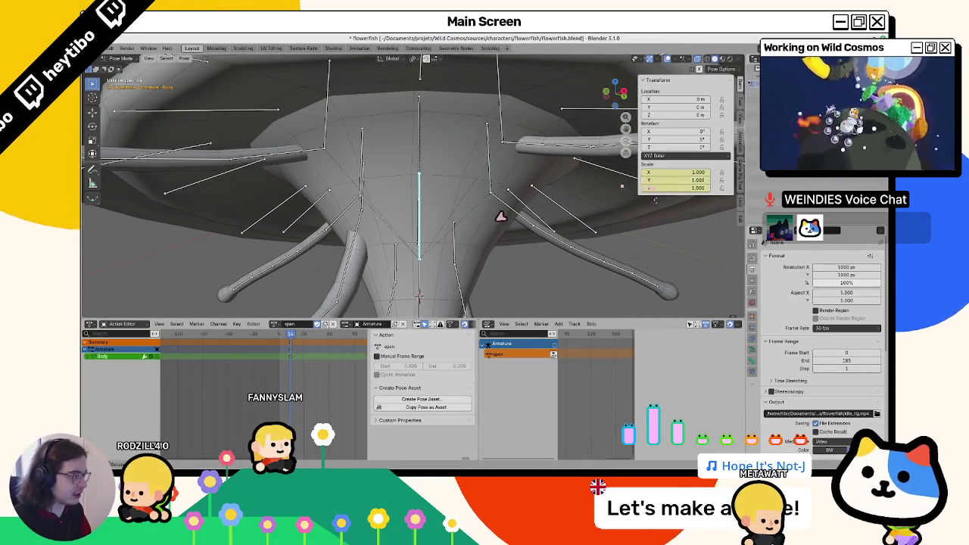
key(a)
scroll(down, 3)
key(space)
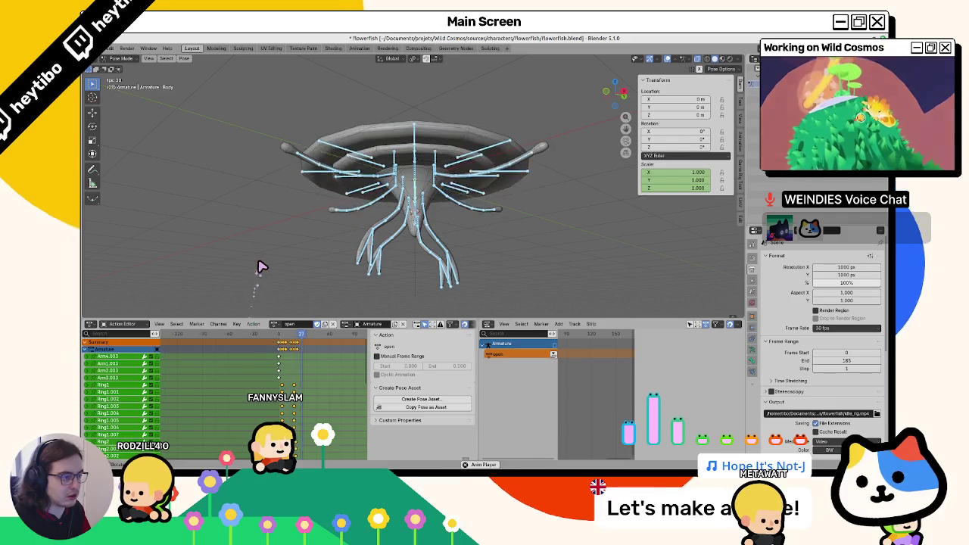
key(Escape)
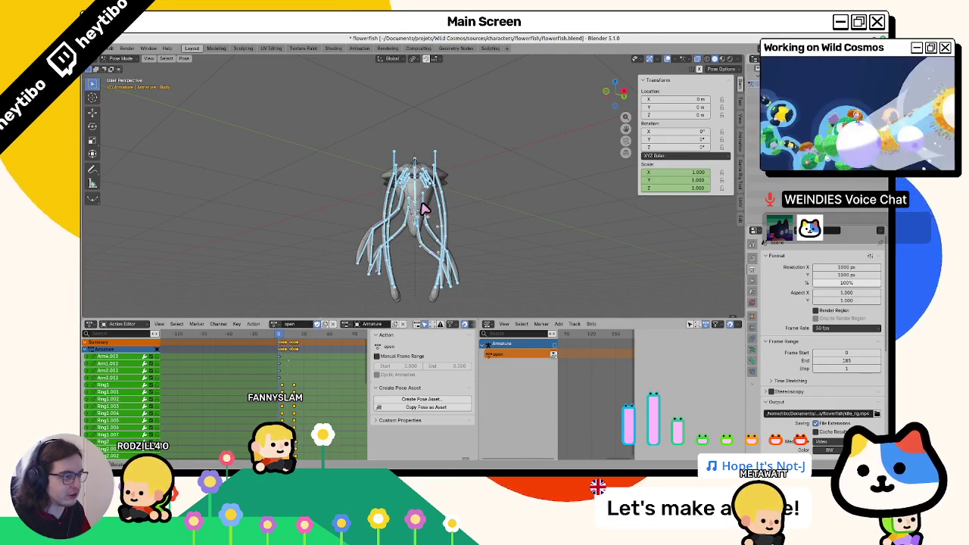
- Scale the Body bone down to 0.2 and keyframe it at frame 0
scroll(up, 3)
key(space)
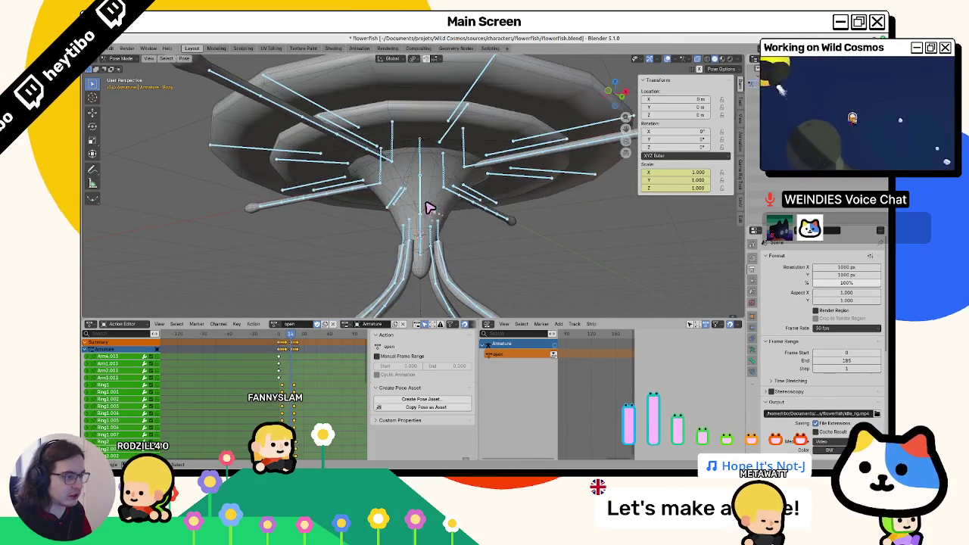
key(Escape)
click(424, 217)
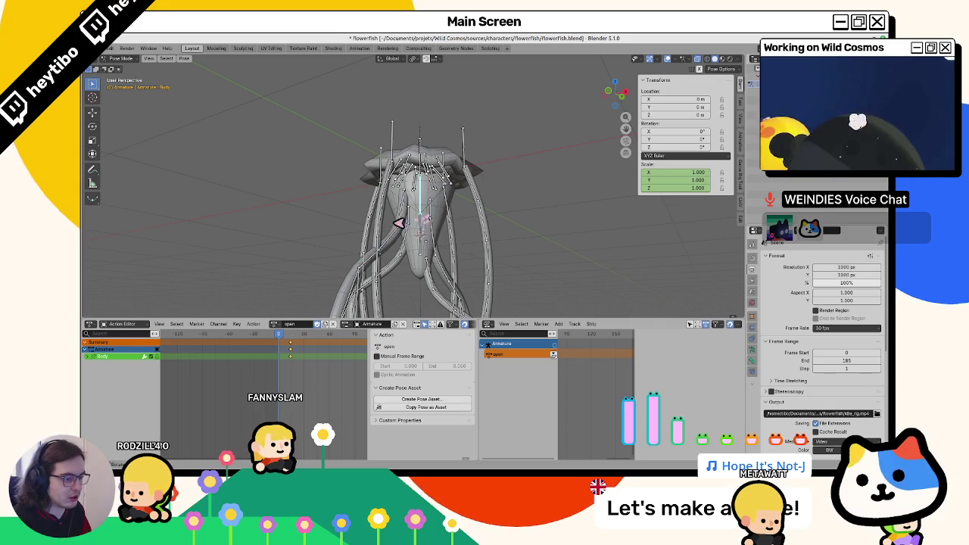
key(s)
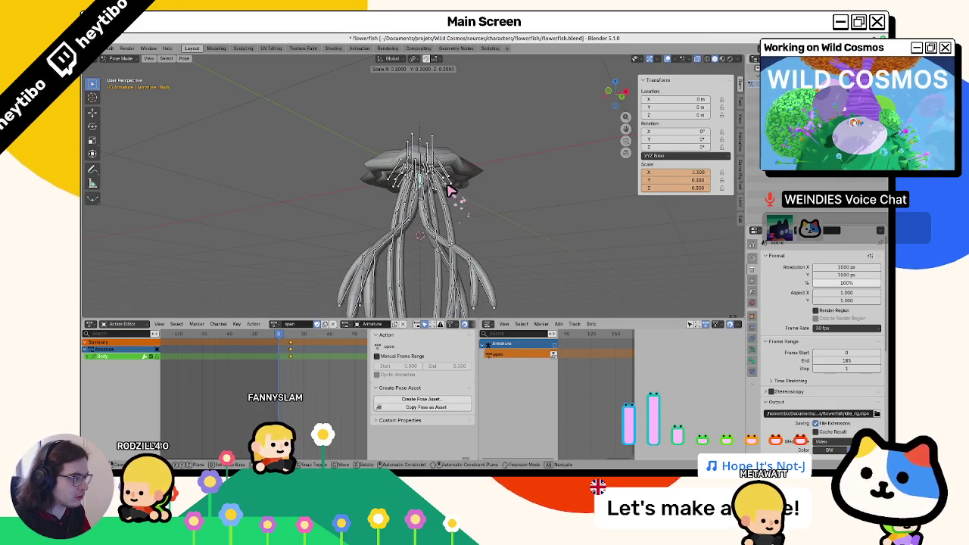
text(0.2)
key(Return)
key(i)
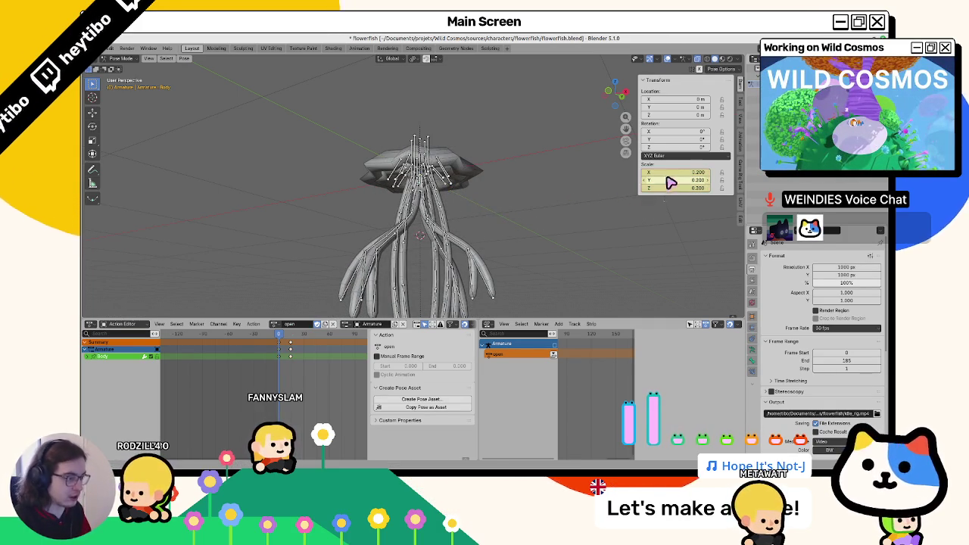
- Play back the open action and save flowerfish.blend
key(space)
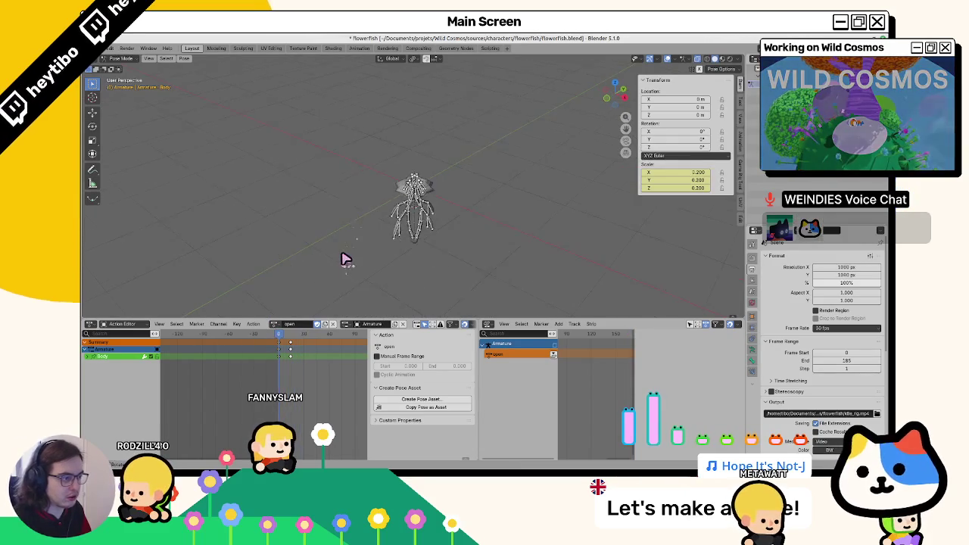
key(space)
key(ctrl+s)
click(278, 324)
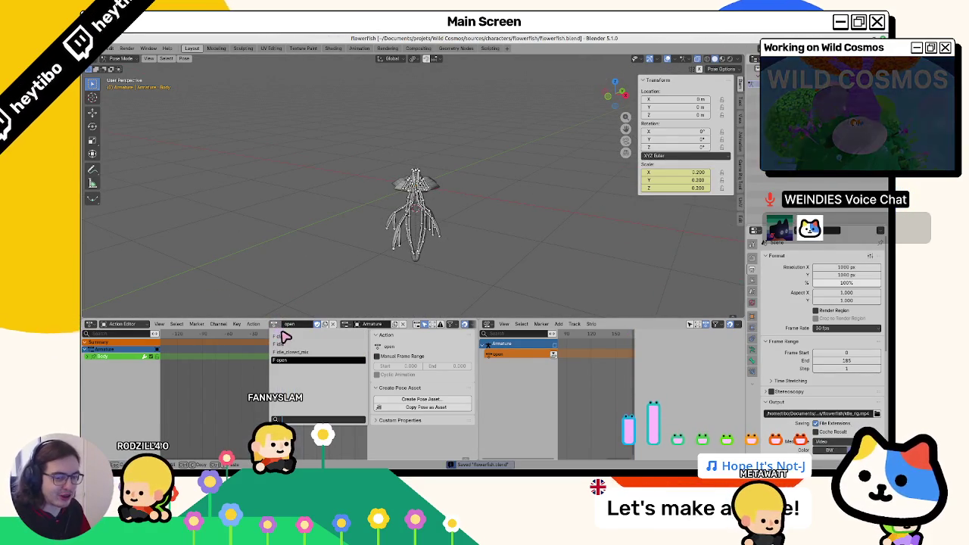
- Play the idle action, then the close action through to frame 27
click(301, 353)
key(space)
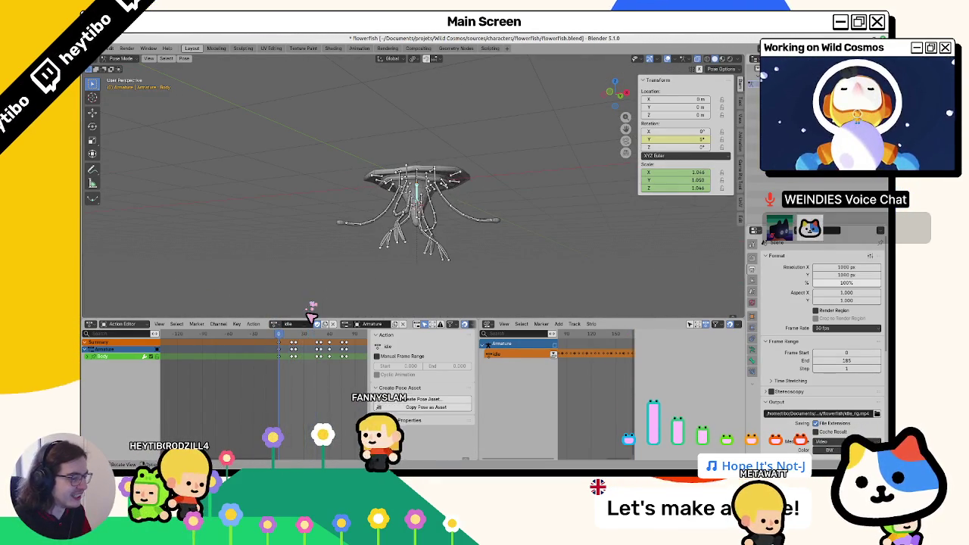
key(space)
click(288, 324)
click(281, 336)
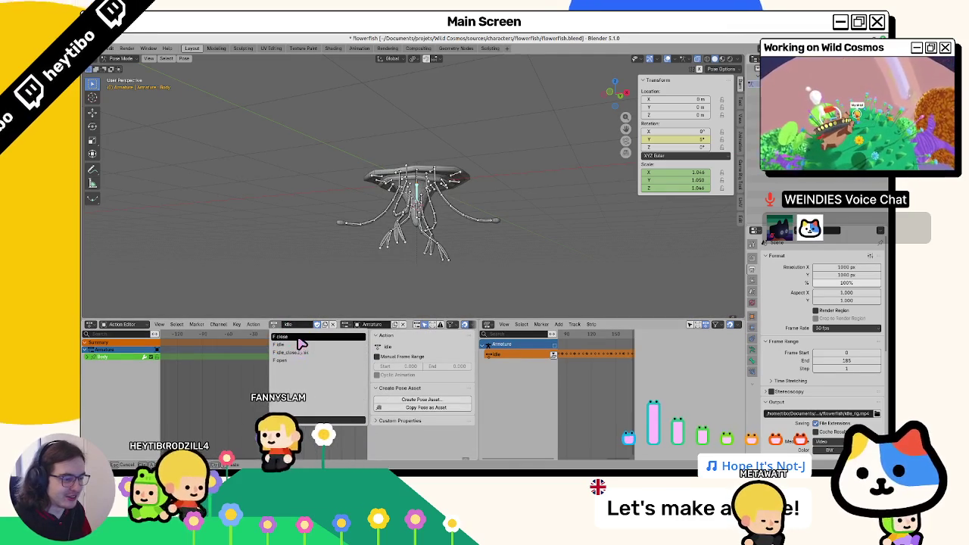
key(space)
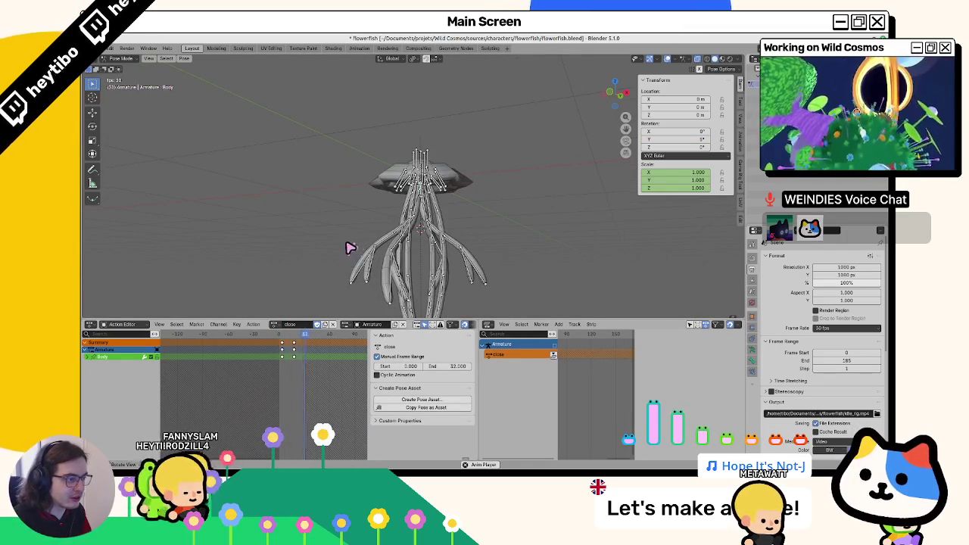
key(space)
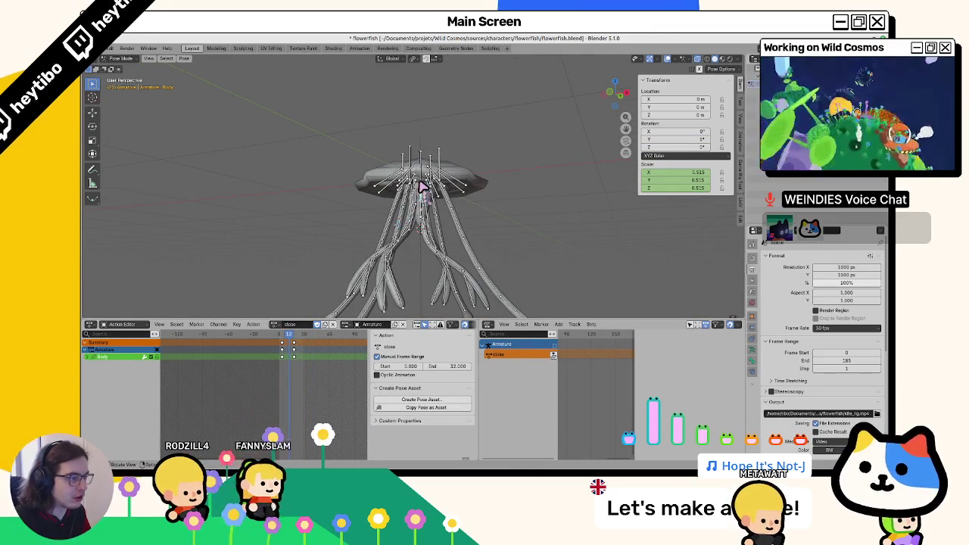
drag(408, 214, 411, 201)
key(space)
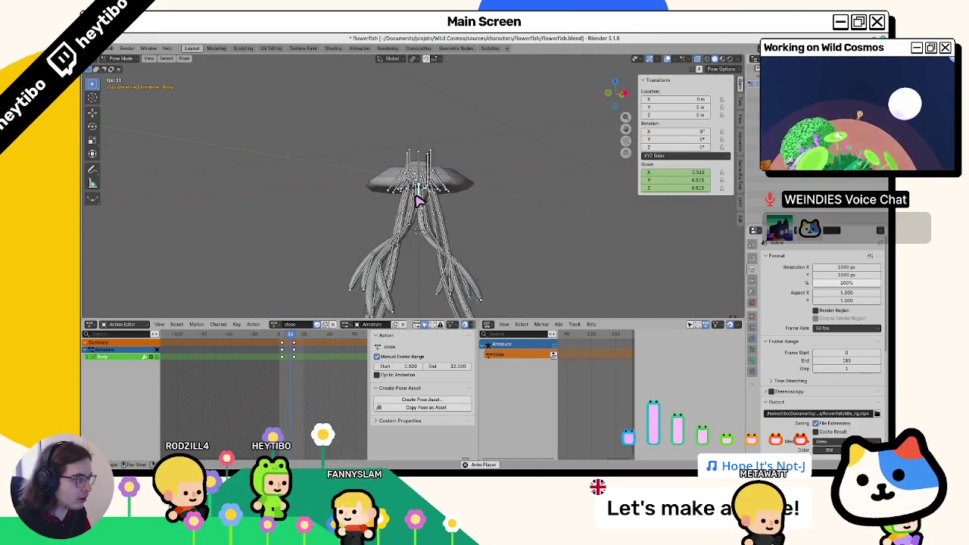
key(space)
- Play the idle_closed_mix action, then reassign the open action
click(275, 324)
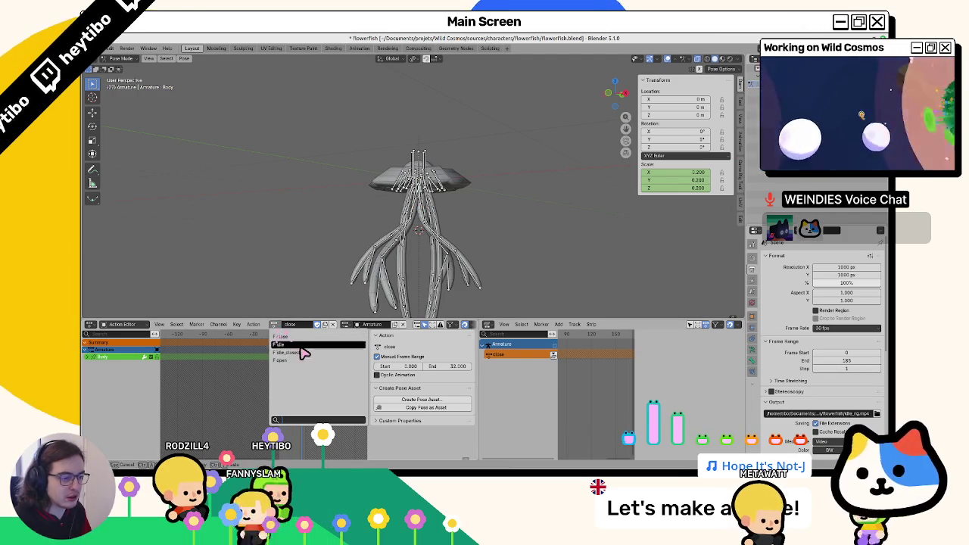
click(303, 352)
key(space)
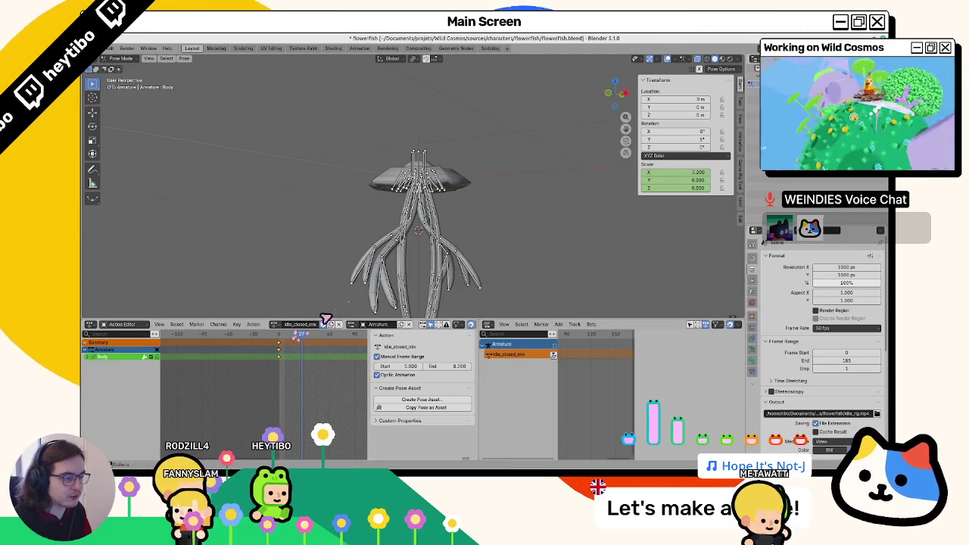
key(Escape)
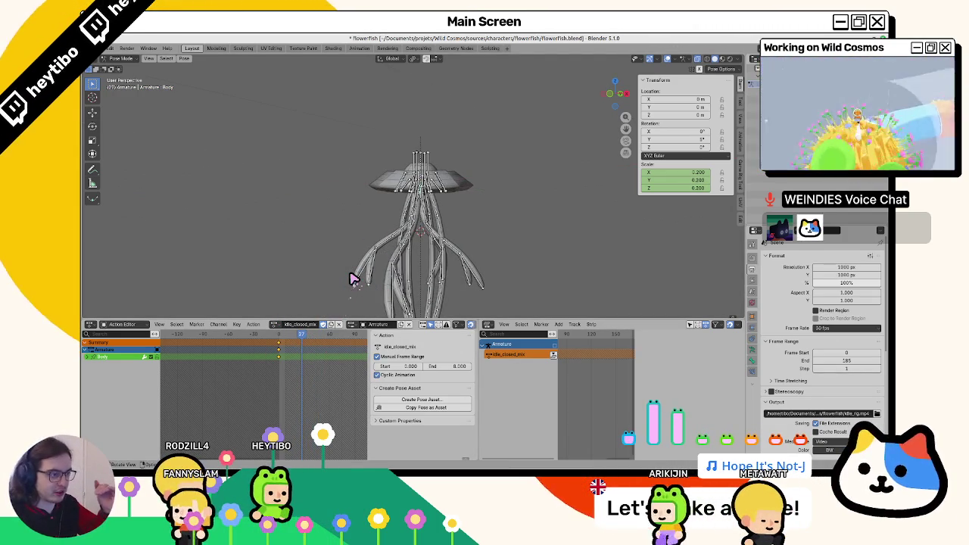
key(Escape)
click(277, 324)
click(271, 356)
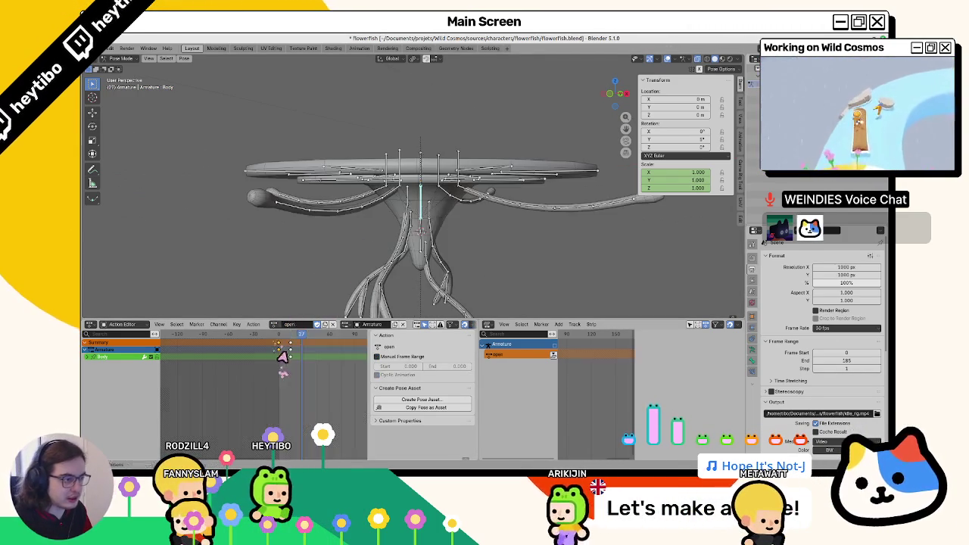
- Unlink the open action at frame 22 and save the flowerfish file
drag(277, 340, 279, 340)
key(a)
click(297, 341)
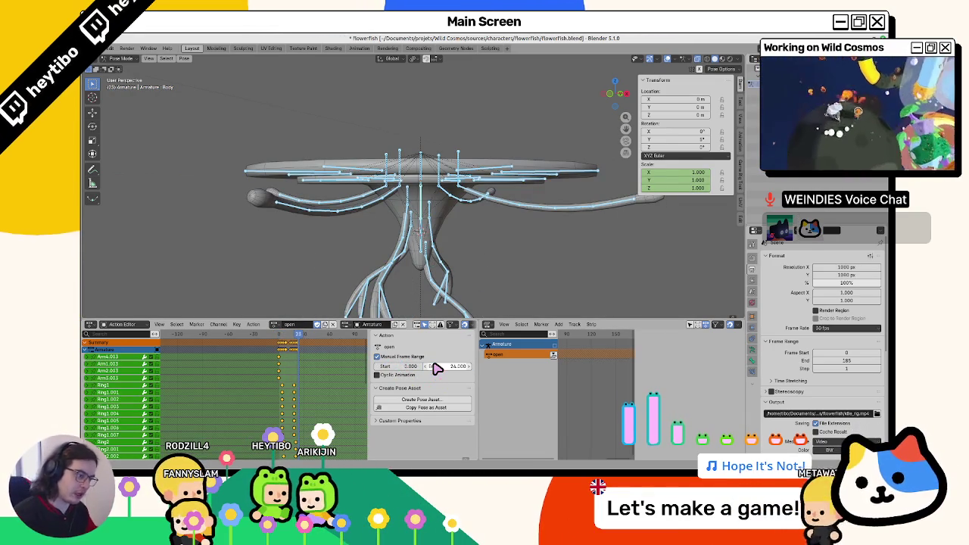
click(332, 325)
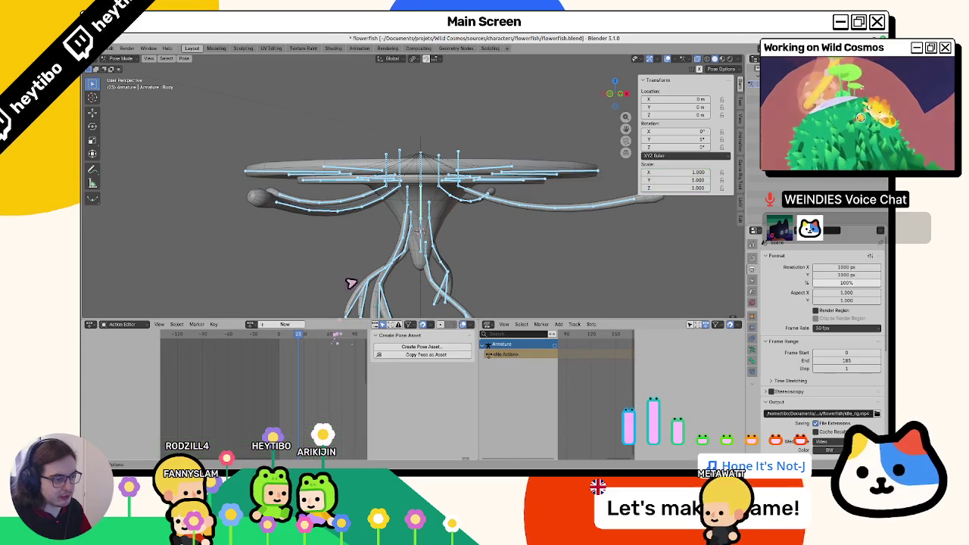
key(ctrl+s)
- In Object Mode, test the idle action on the armature, then remove it
scroll(down, 3)
click(392, 256)
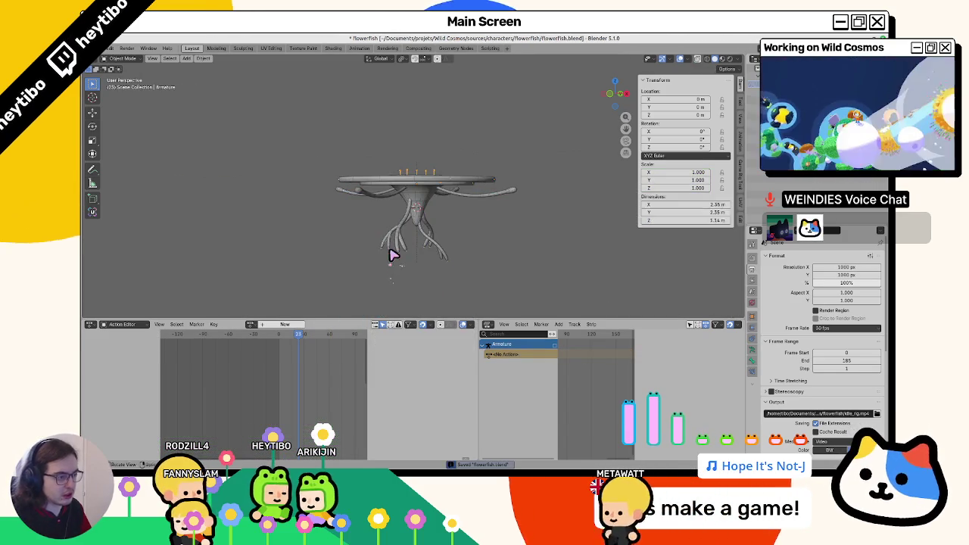
key(a)
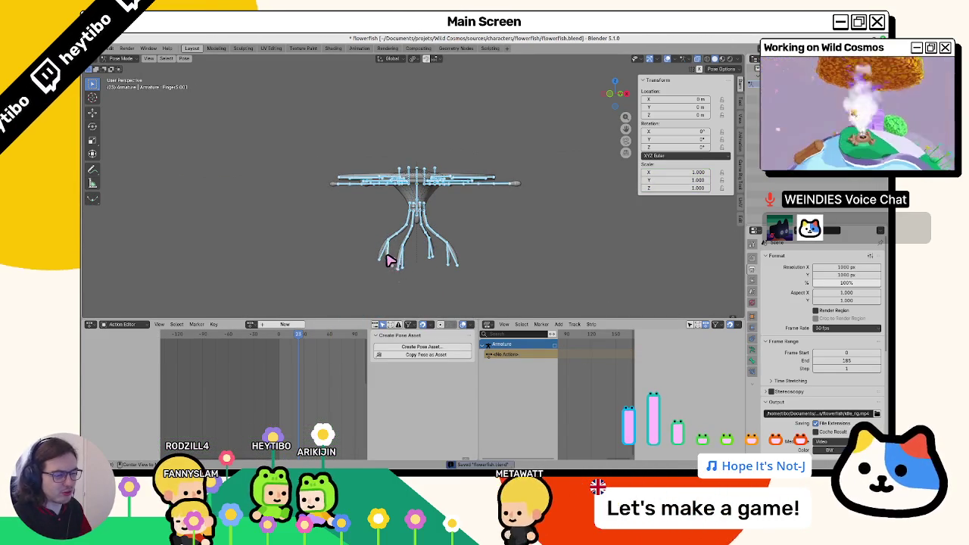
key(ctrl+Tab)
click(295, 334)
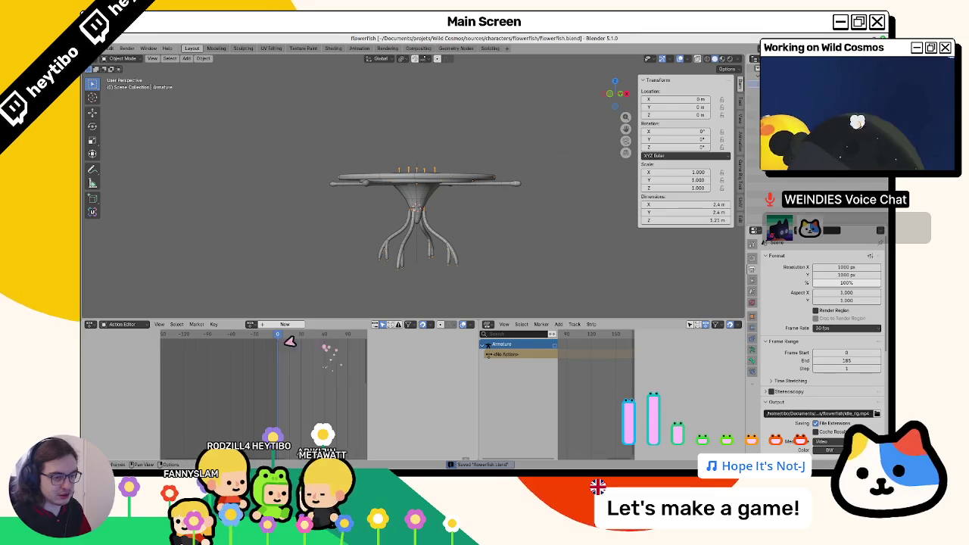
click(252, 327)
click(261, 350)
key(space)
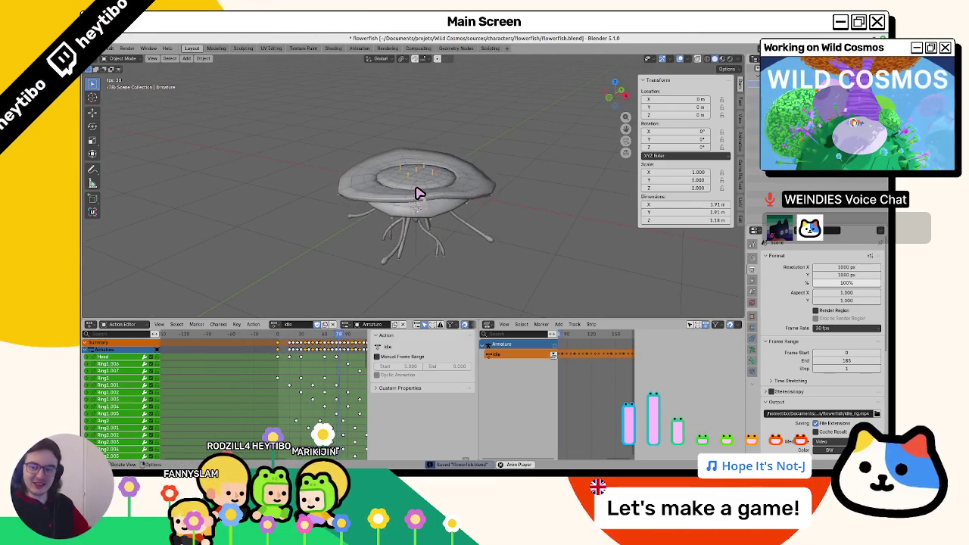
key(ctrl+z)
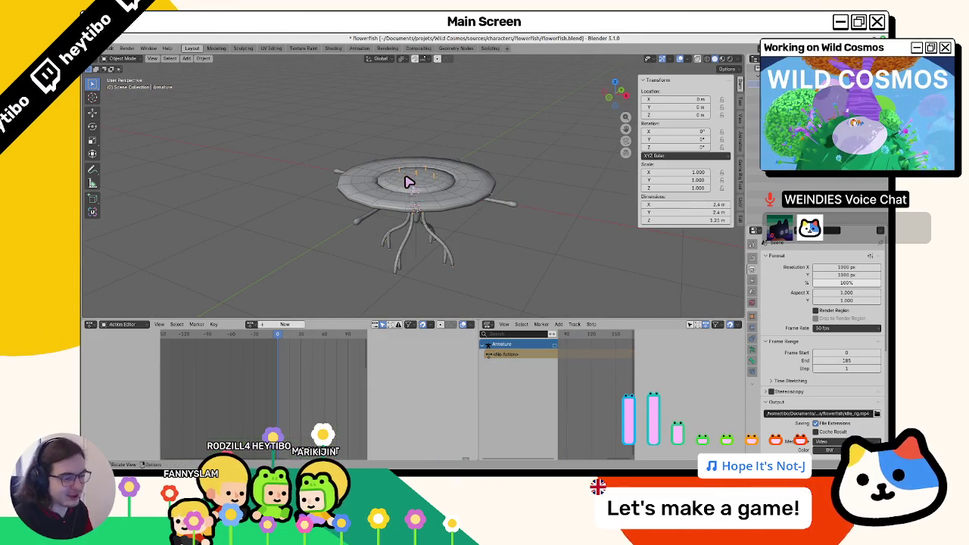
- Save, then select the Circle body mesh and view its Tentacle vertex groups in Object Data properties
key(ctrl+s)
key(ctrl+z)
key(ctrl+z)
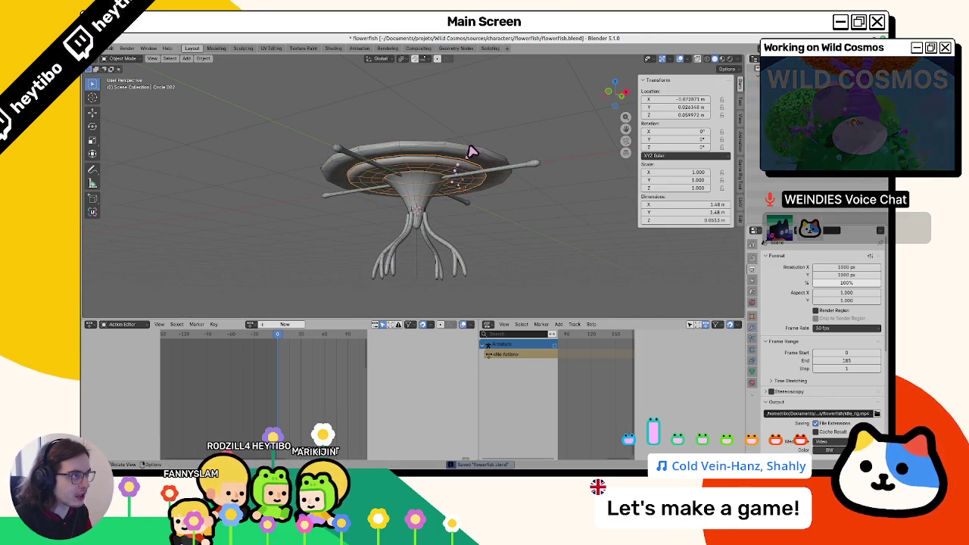
click(457, 163)
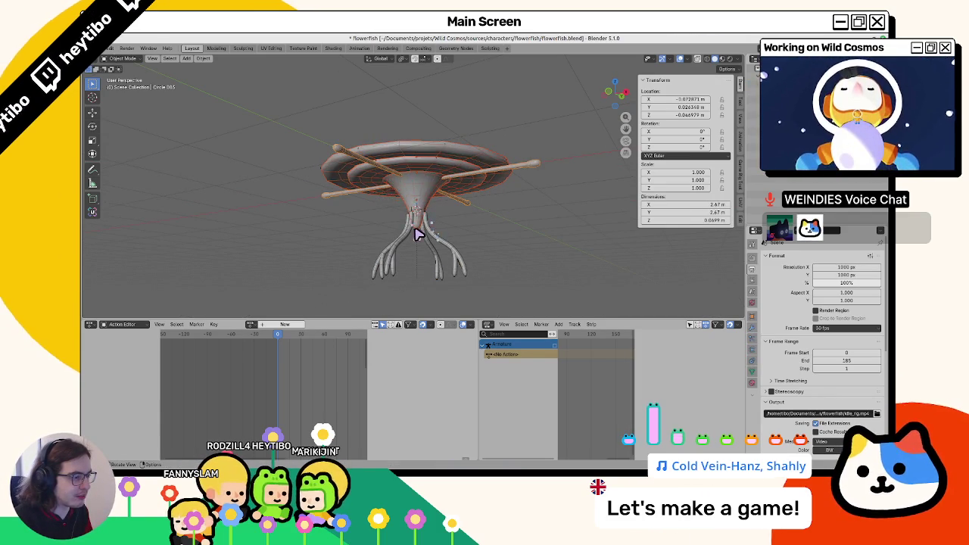
click(438, 234)
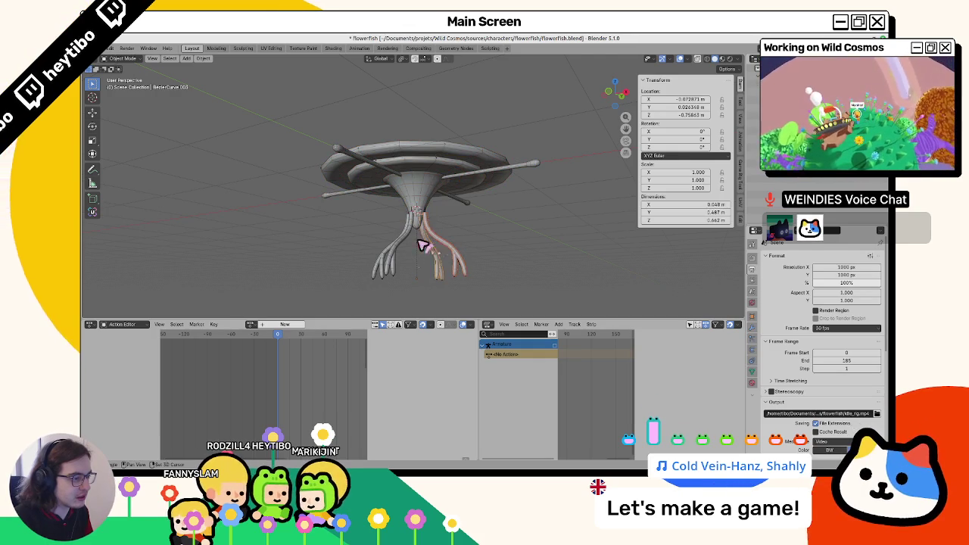
drag(402, 250, 450, 262)
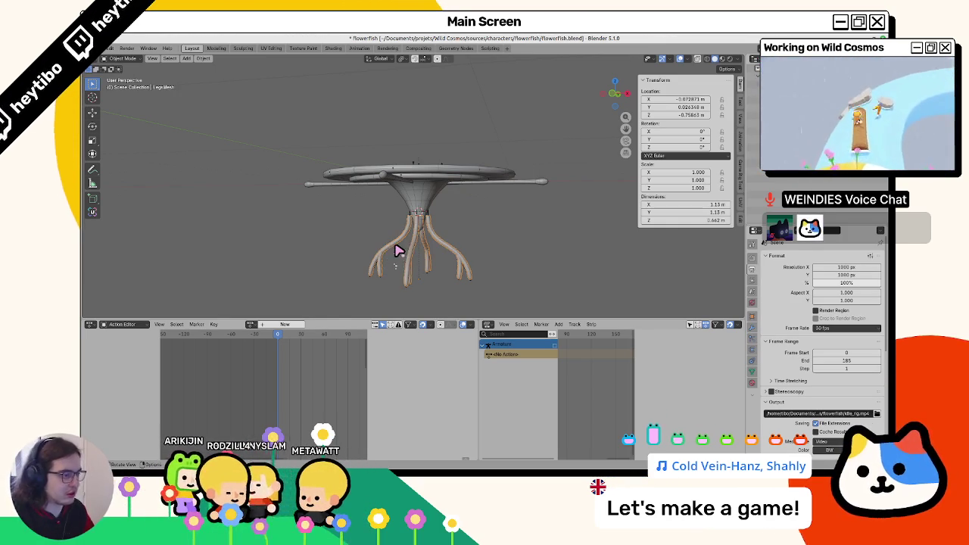
click(752, 372)
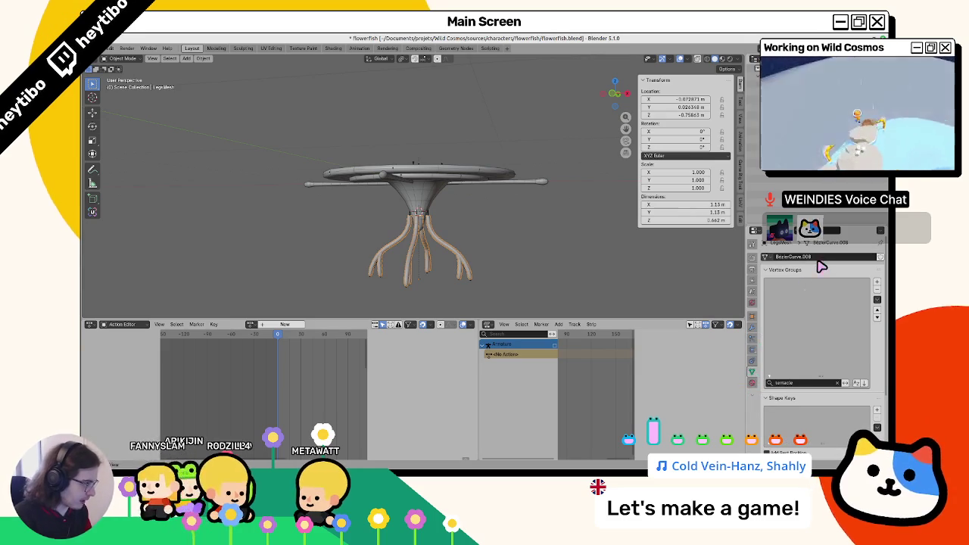
click(415, 211)
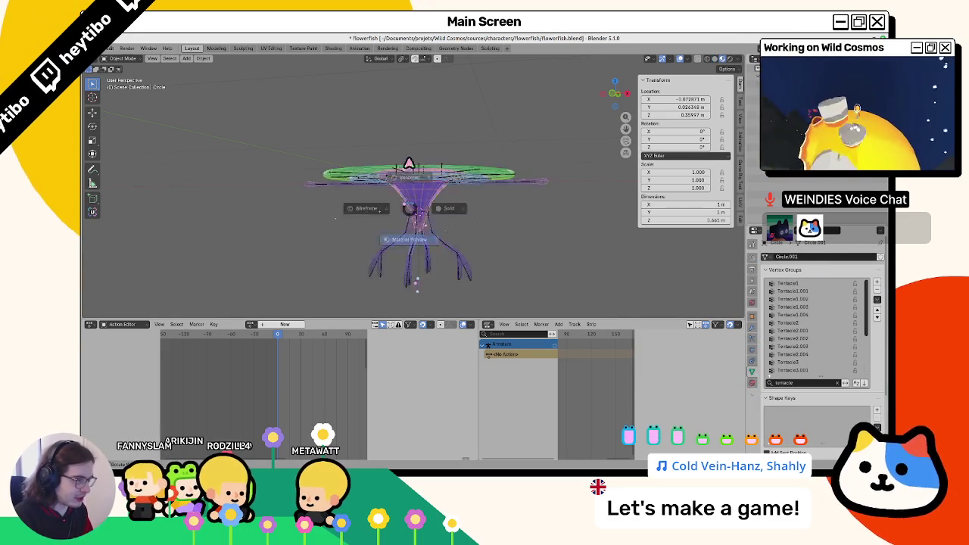
drag(418, 255, 419, 237)
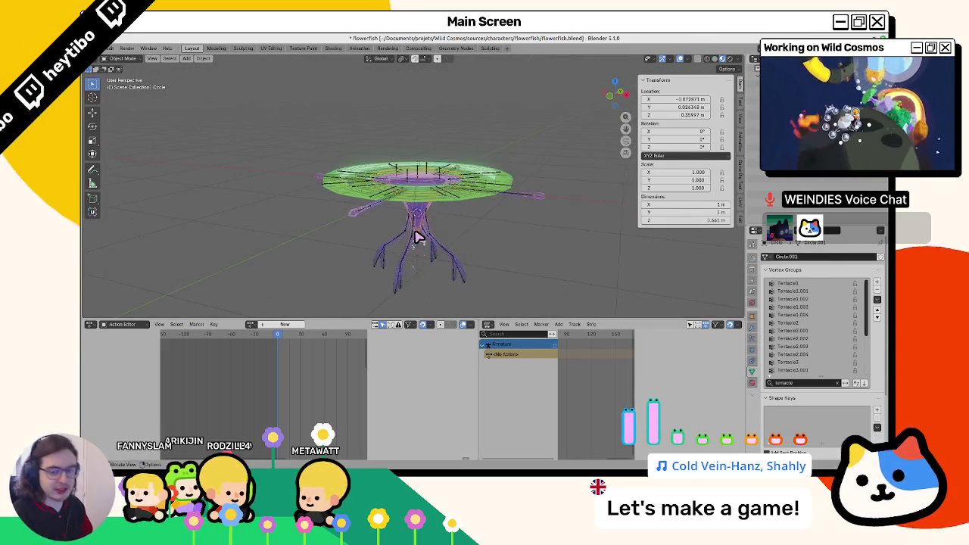
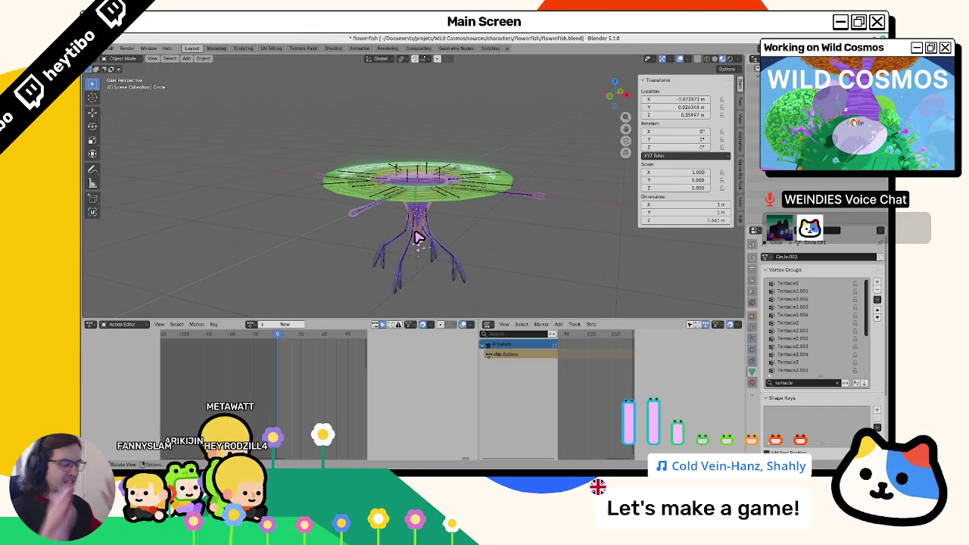
- Identify the purple funnel-shaped body mesh and rename it BodyMesh
click(368, 217)
drag(368, 218, 438, 159)
click(439, 205)
key(g)
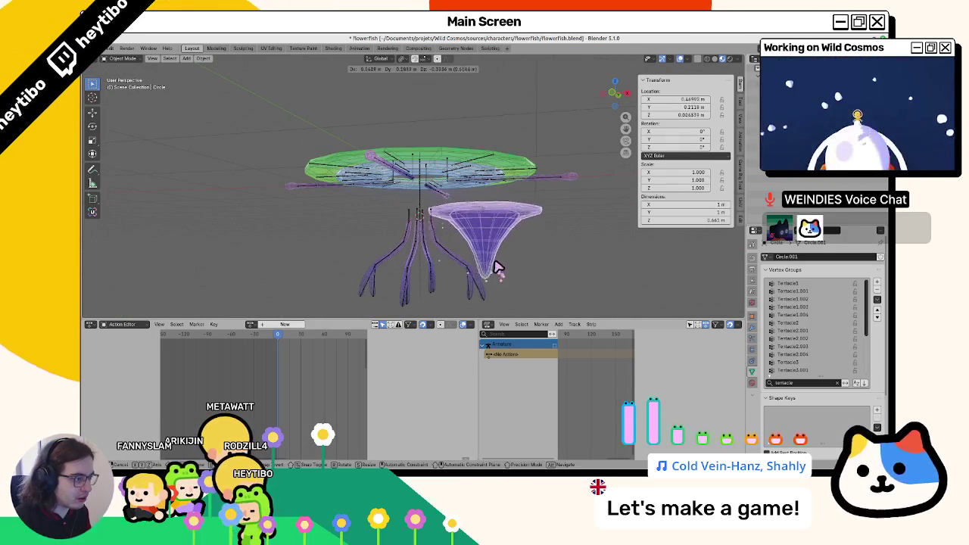
key(Escape)
key(g)
key(Escape)
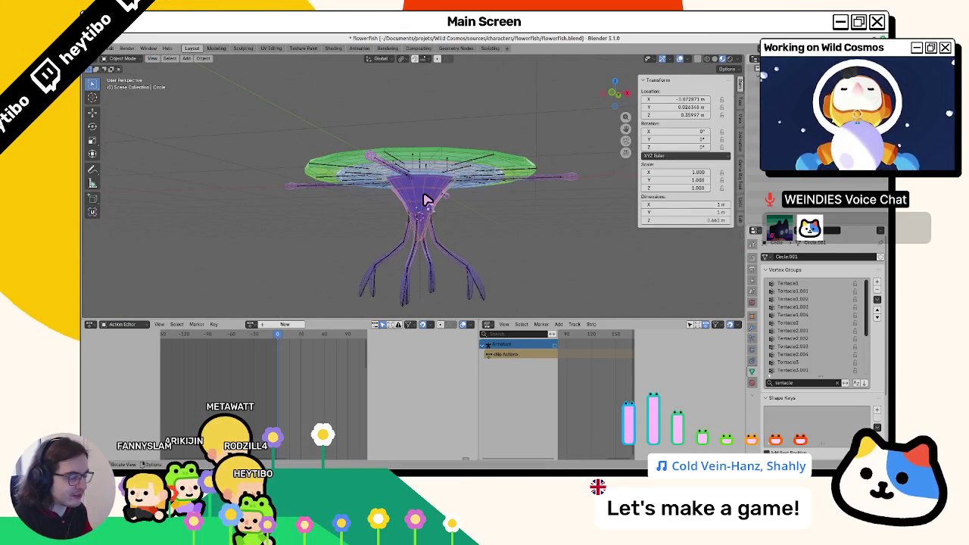
drag(426, 199, 434, 208)
key(F2)
text(BodyMe)
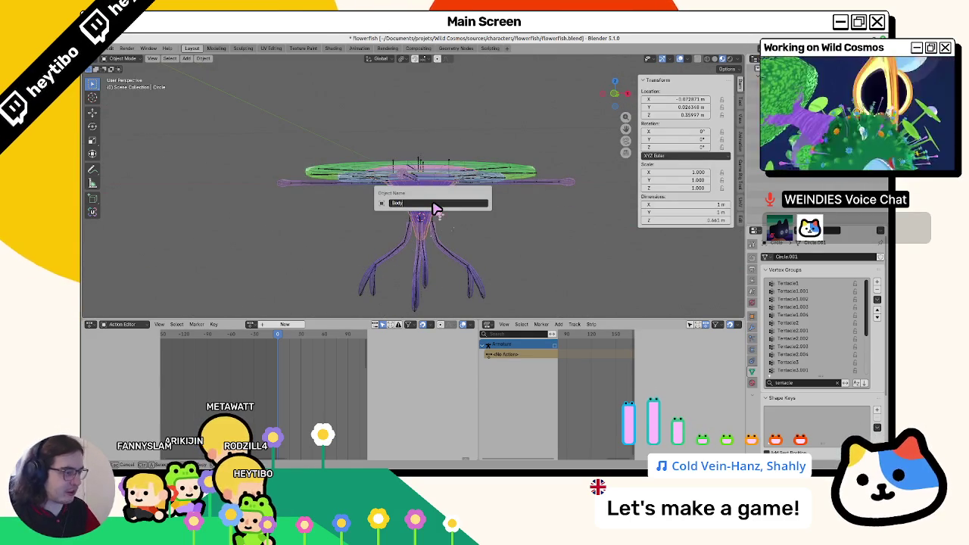
text(sh)
key(Return)
key(F2)
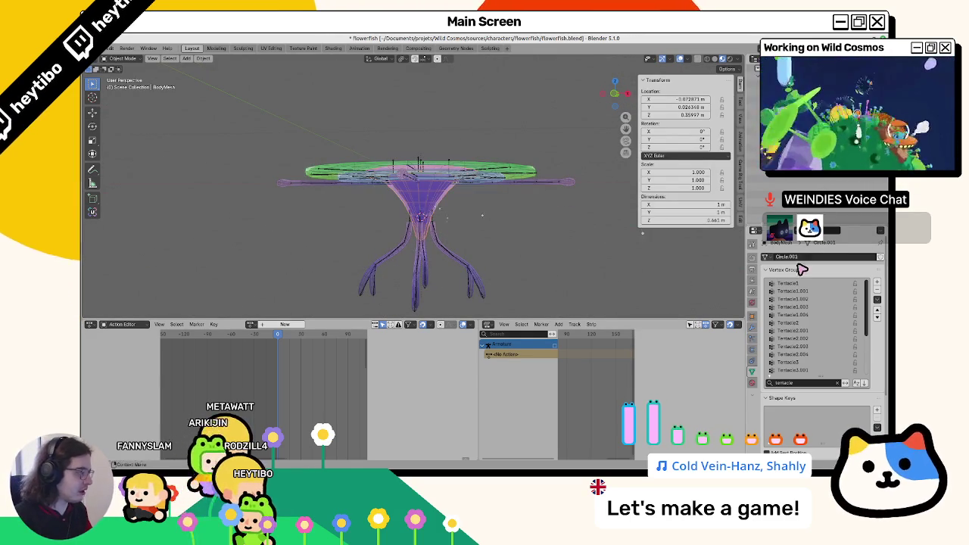
- Inspect the legs mesh, disc rim and armature bones without renaming them
click(444, 242)
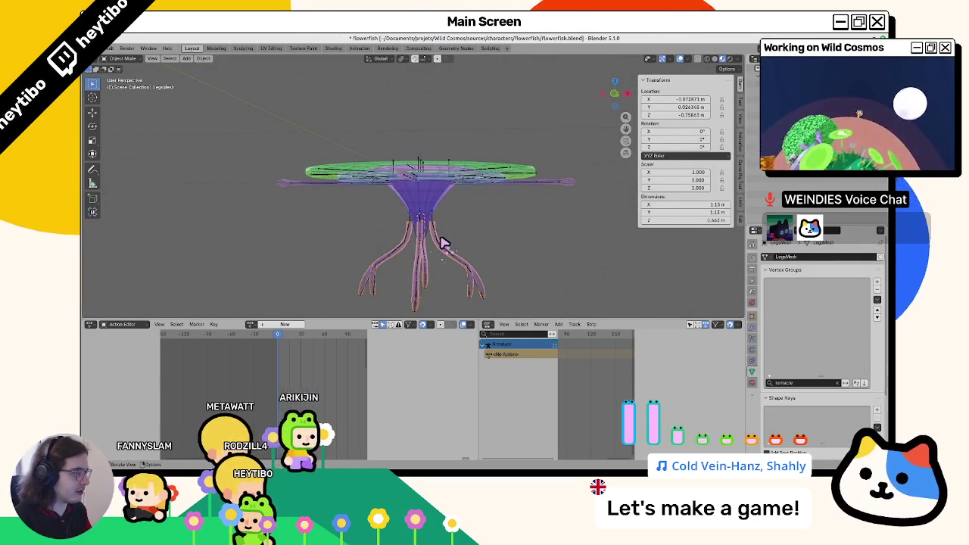
click(540, 184)
key(F2)
key(Escape)
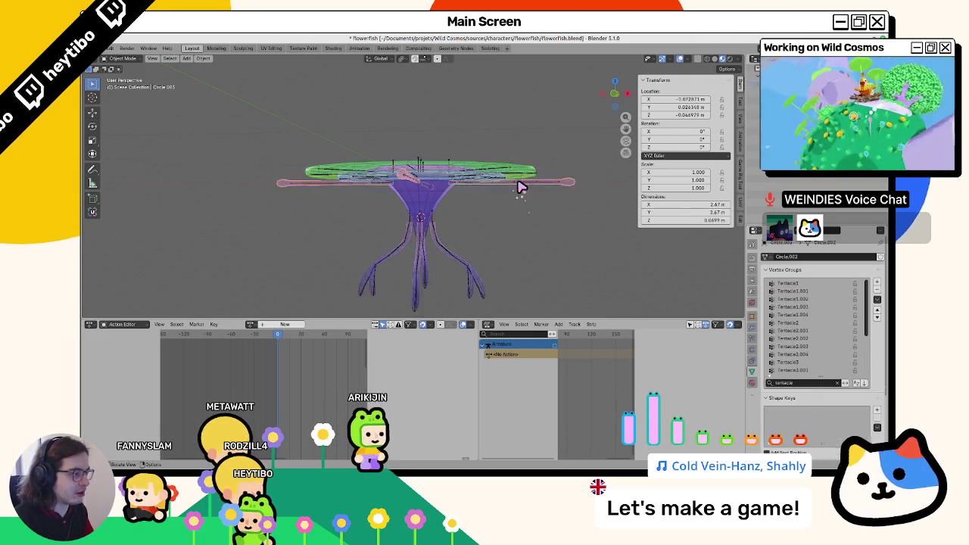
click(521, 185)
key(ctrl+Tab)
key(F2)
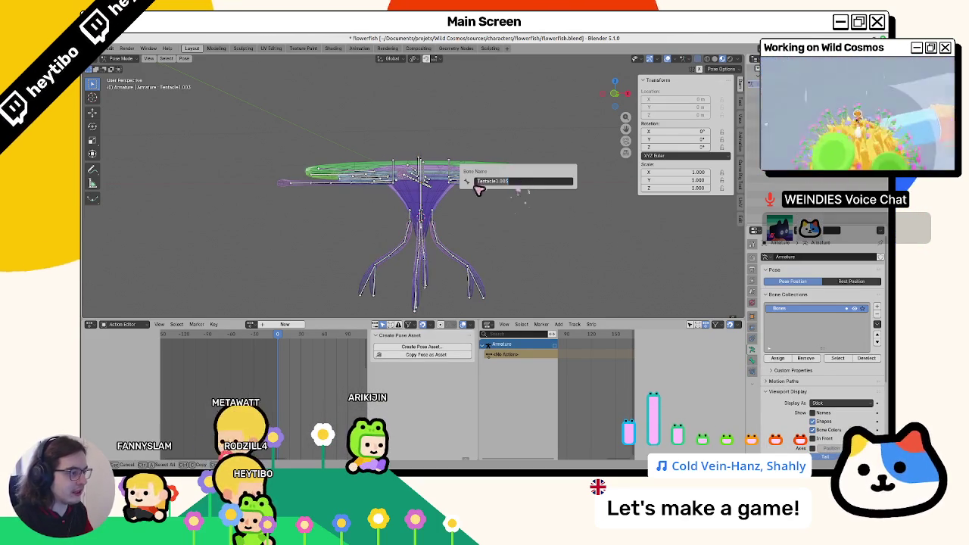
key(Escape)
key(ctrl+Tab)
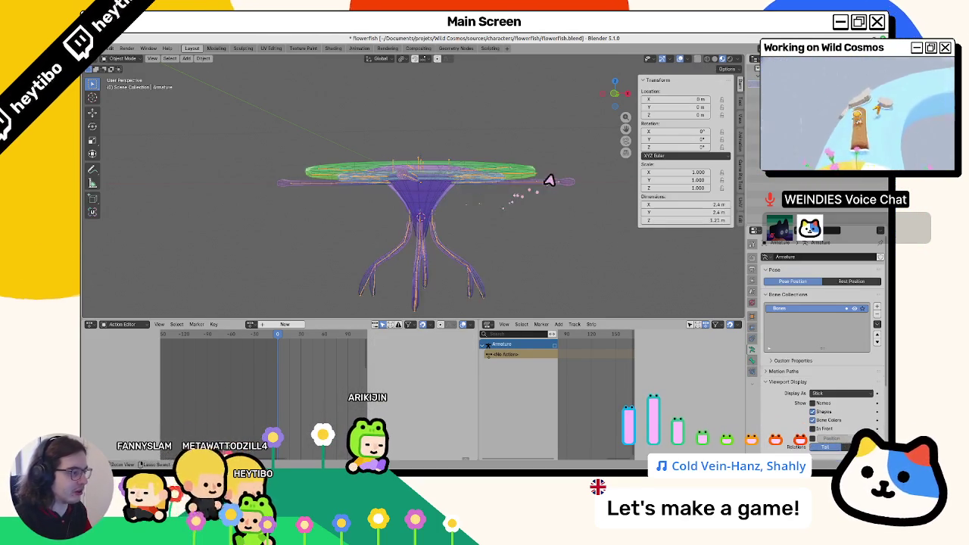
- Rename the tentacle rim mesh to TentacleMesh
click(554, 185)
key(F2)
text(TentacleMesh)
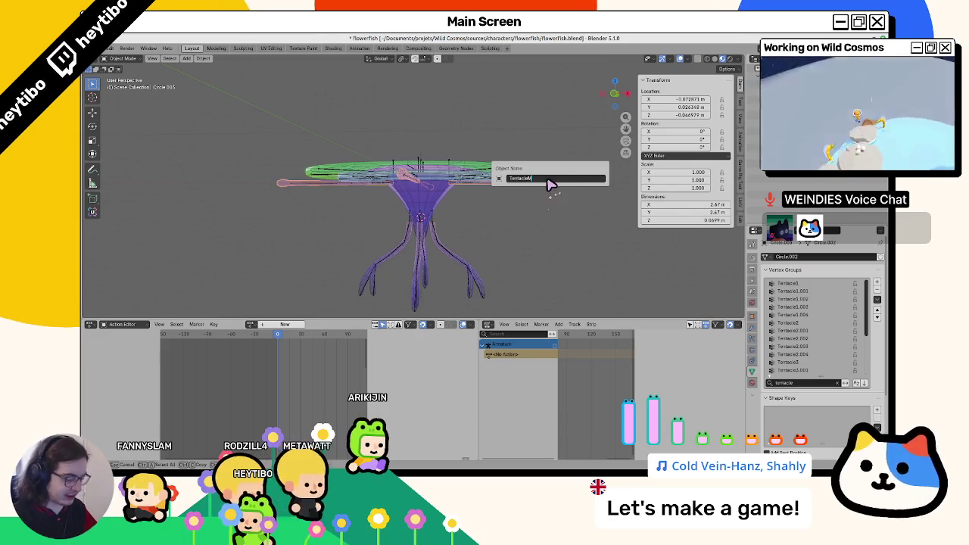
key(Return)
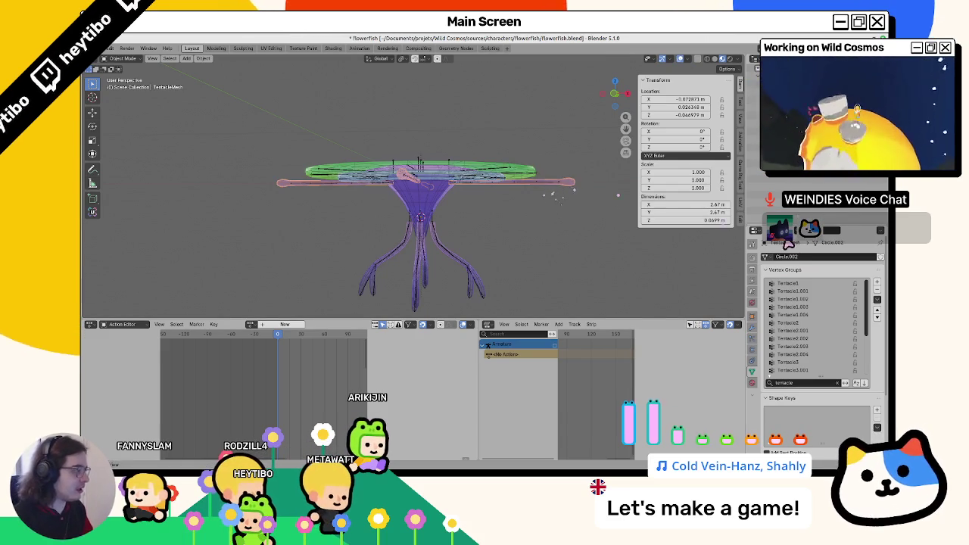
click(533, 175)
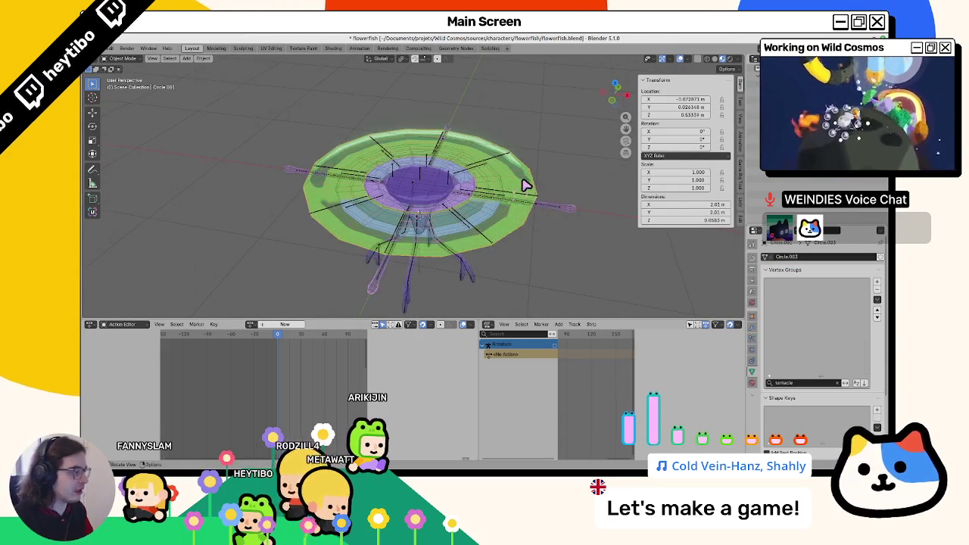
- Rename the upper disc mesh to TopFrillMesh
drag(526, 185, 528, 161)
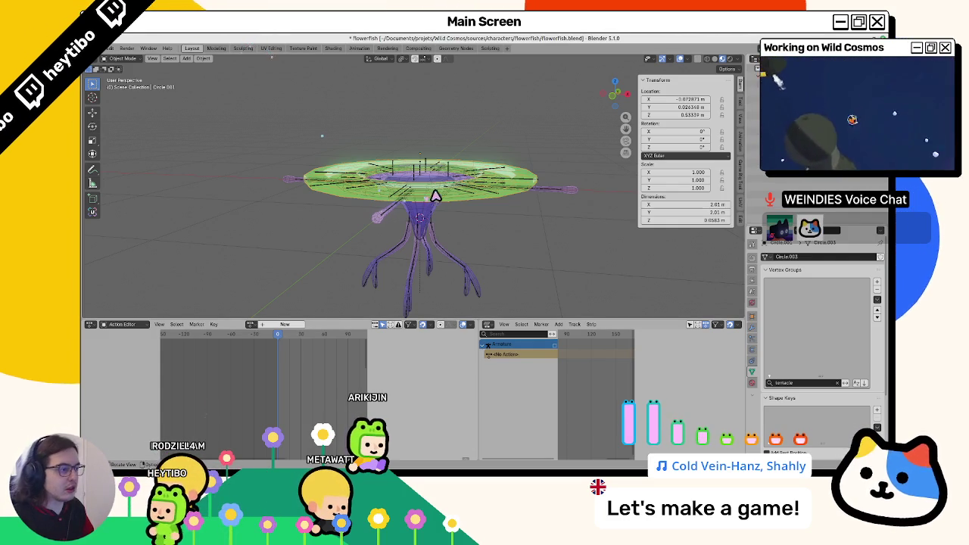
key(F2)
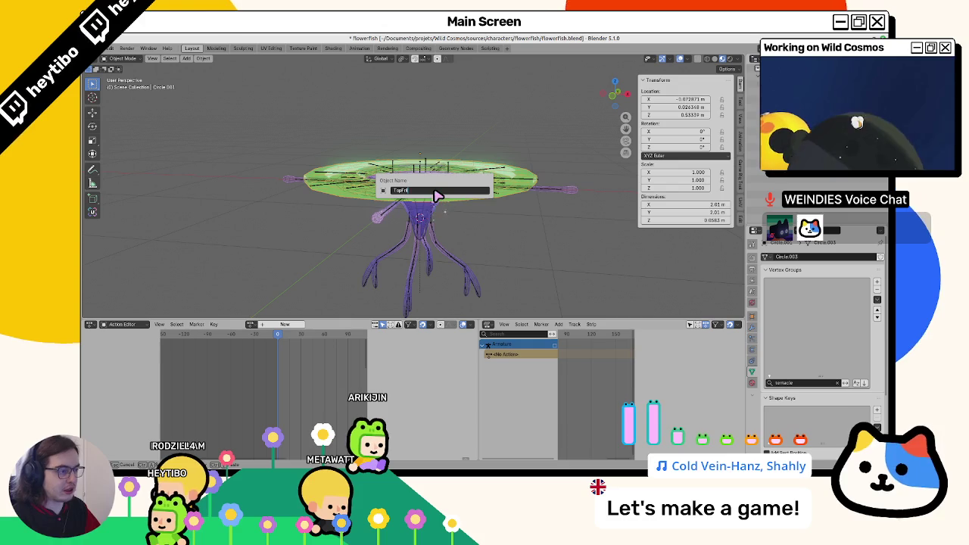
text(lMesh)
key(Return)
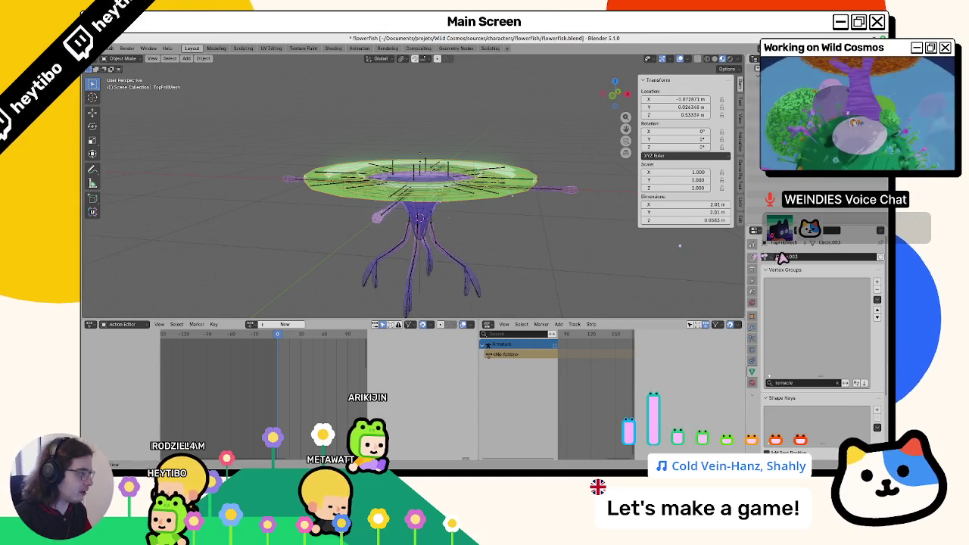
- Rename the lower disc to BottomFrillMesh and save the blend file
click(461, 198)
key(F2)
text(BottomFillMesh)
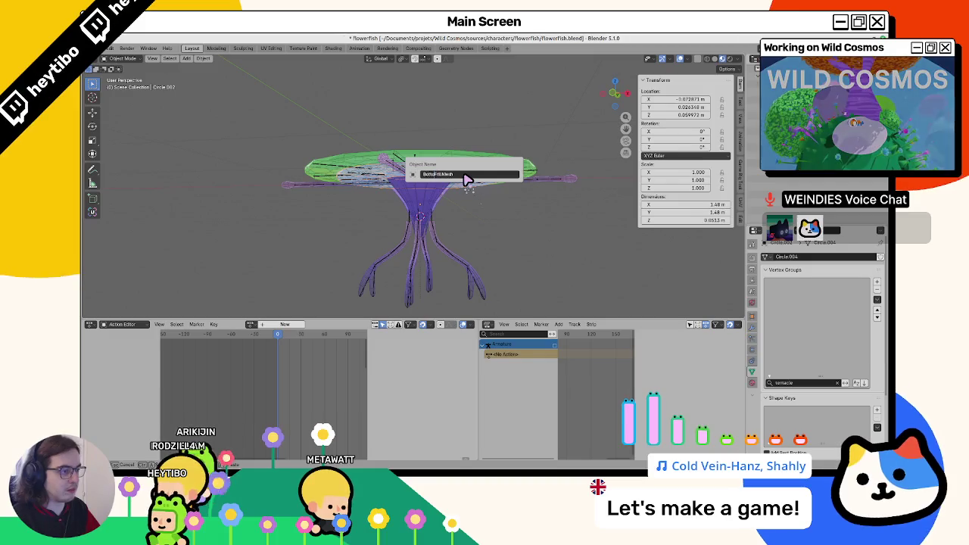
key(Return)
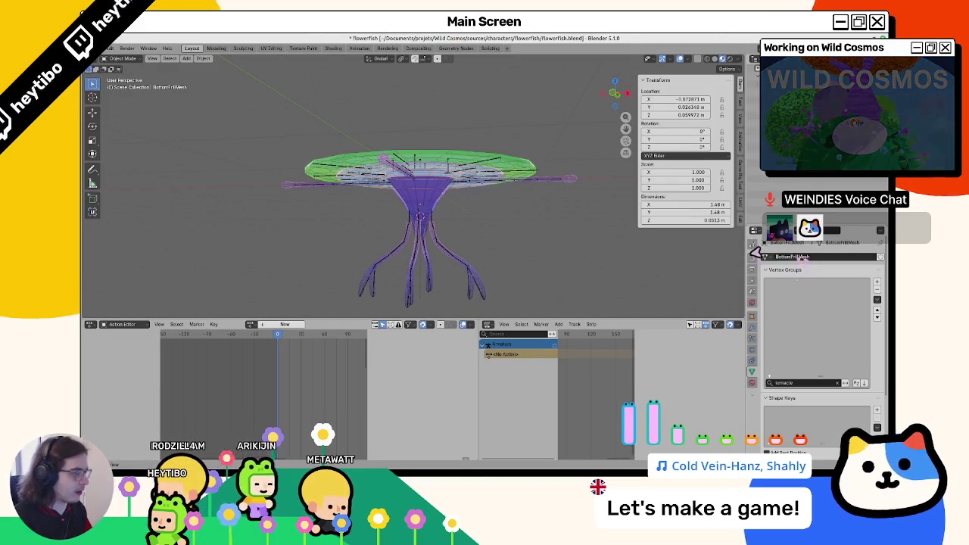
key(ctrl+s)
- Hide the lower disc, body and legs to check the parts, unhide all, and save
drag(461, 234, 452, 238)
key(h)
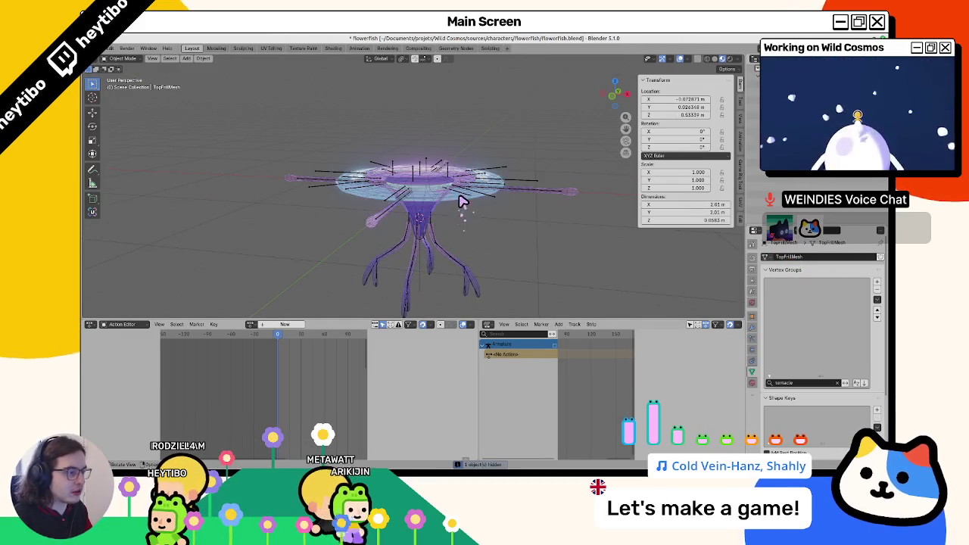
click(439, 191)
key(h)
click(423, 236)
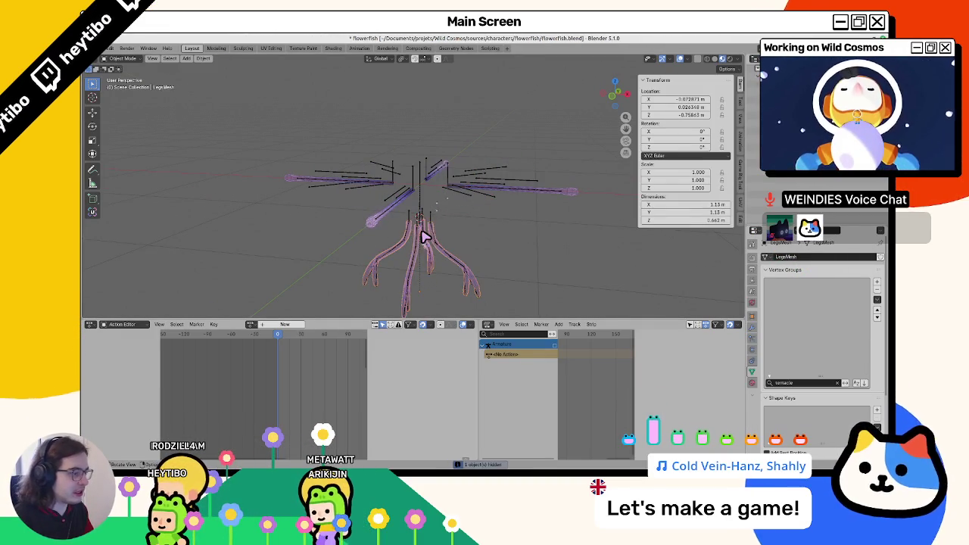
key(h)
key(alt+h)
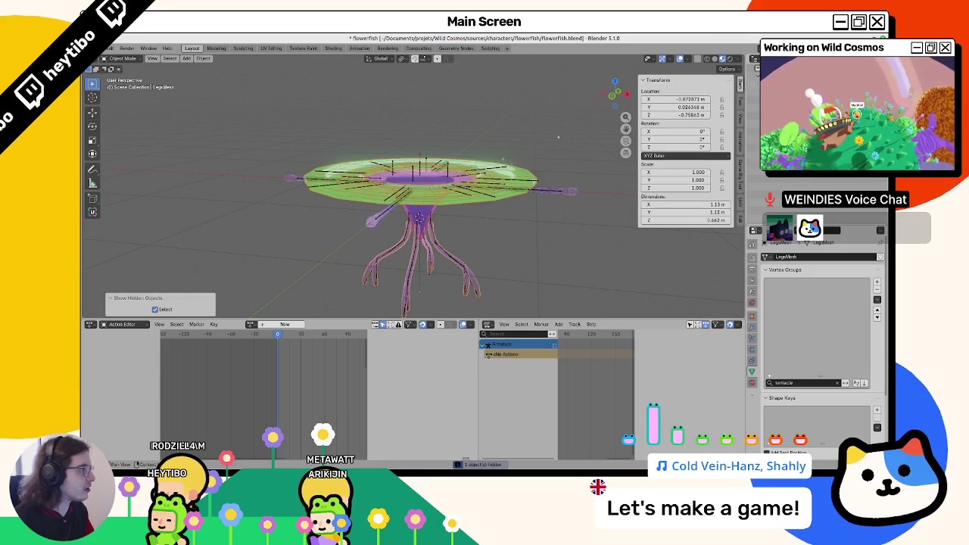
click(419, 217)
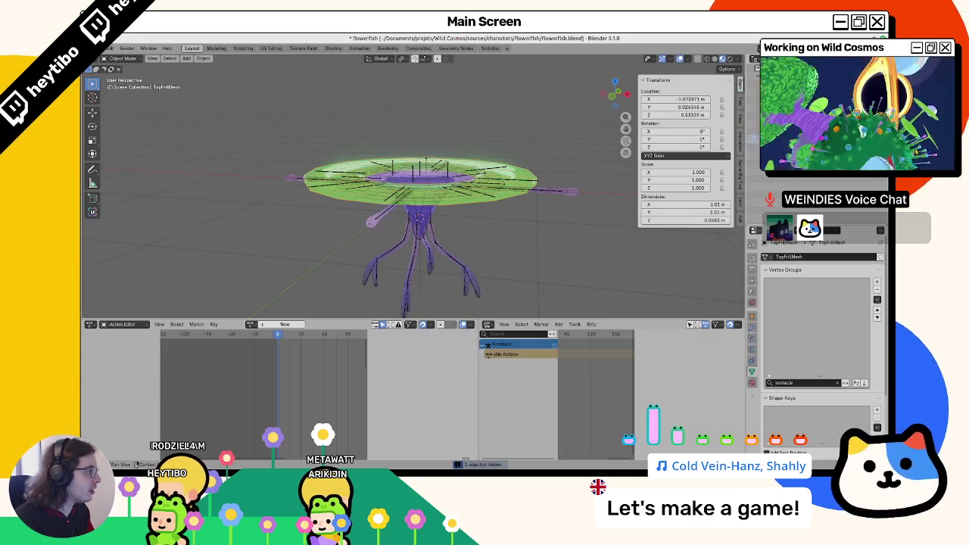
scroll(down, 3)
key(ctrl+s)
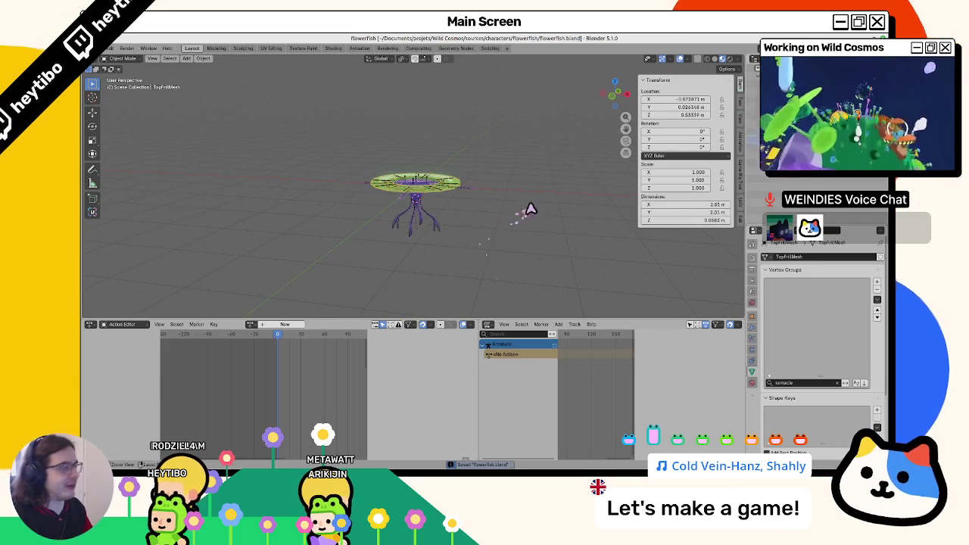
- Rename the armature to Rig and save the file
click(476, 183)
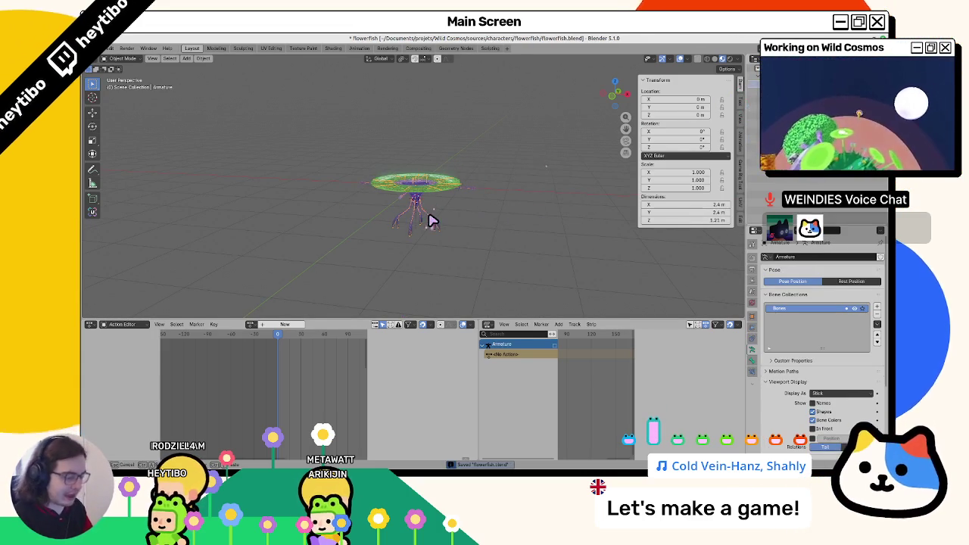
key(F2)
text(Rig)
key(Return)
key(ctrl+s)
scroll(up, 3)
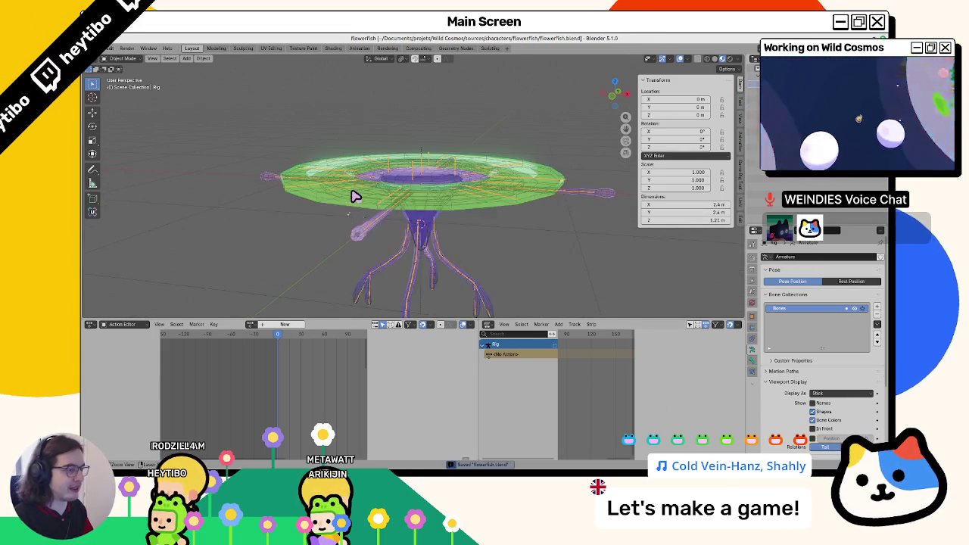
- Try an animation action on the rig, undo it, and switch to Material Preview shading
click(251, 325)
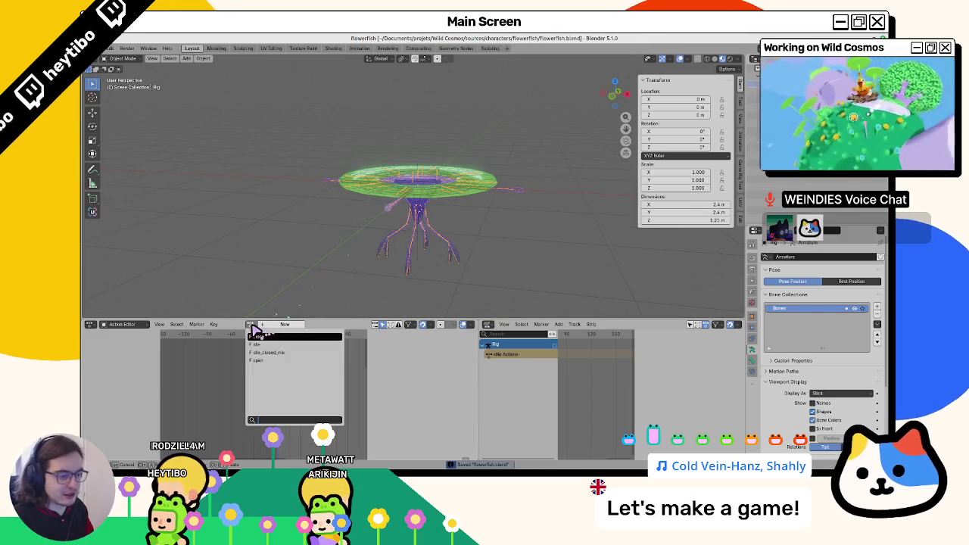
click(259, 347)
key(ctrl+z)
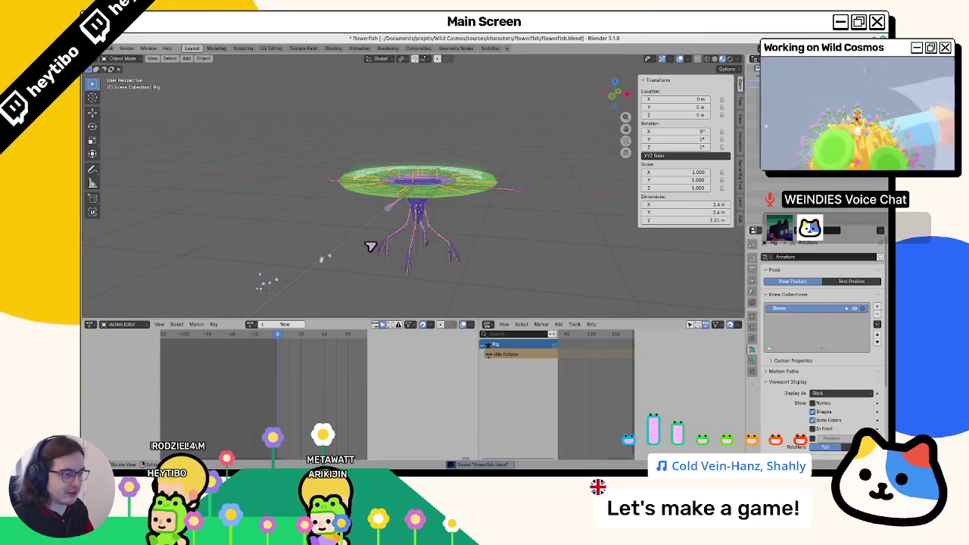
key(z)
click(444, 290)
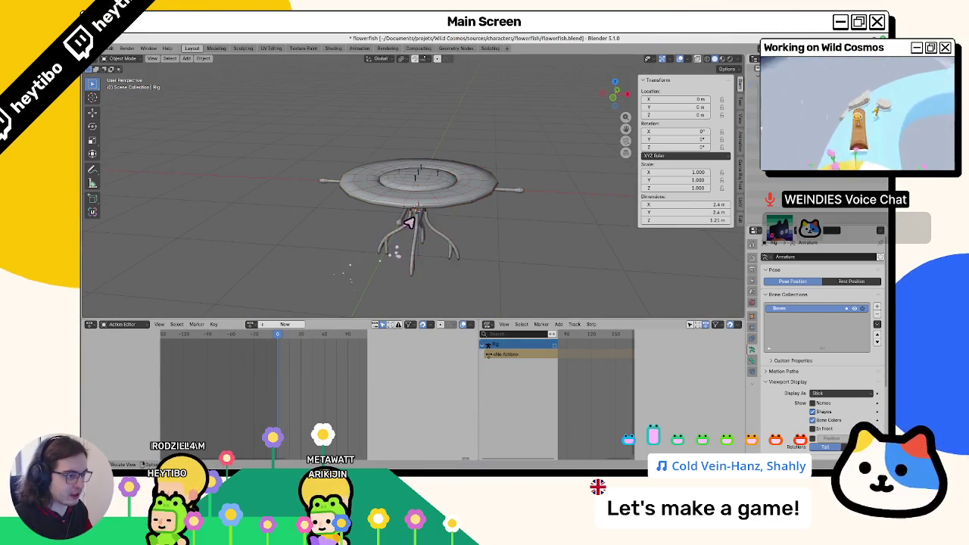
- Reselect the body mesh among the overlapping objects and save flowerfish.blend
click(422, 218)
click(422, 218)
click(417, 182)
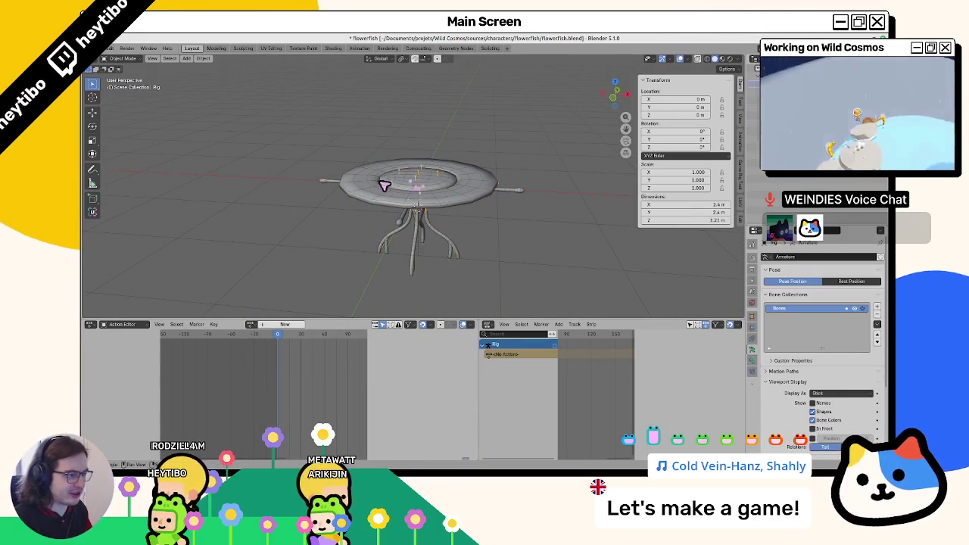
click(381, 187)
click(402, 176)
click(402, 177)
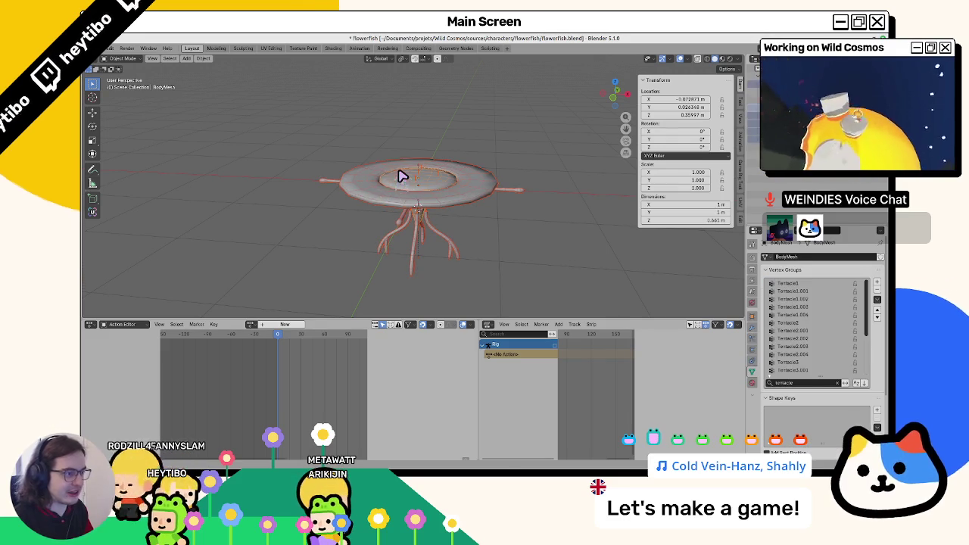
key(ctrl+s)
click(110, 49)
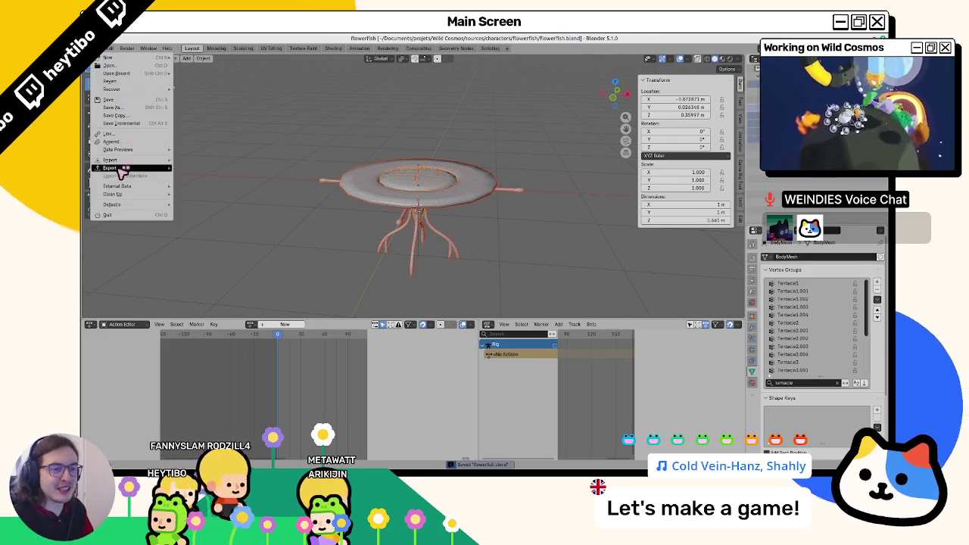
- Choose glTF 2.0 export and create and open a new folder named export
mouse_move(122, 167)
click(237, 240)
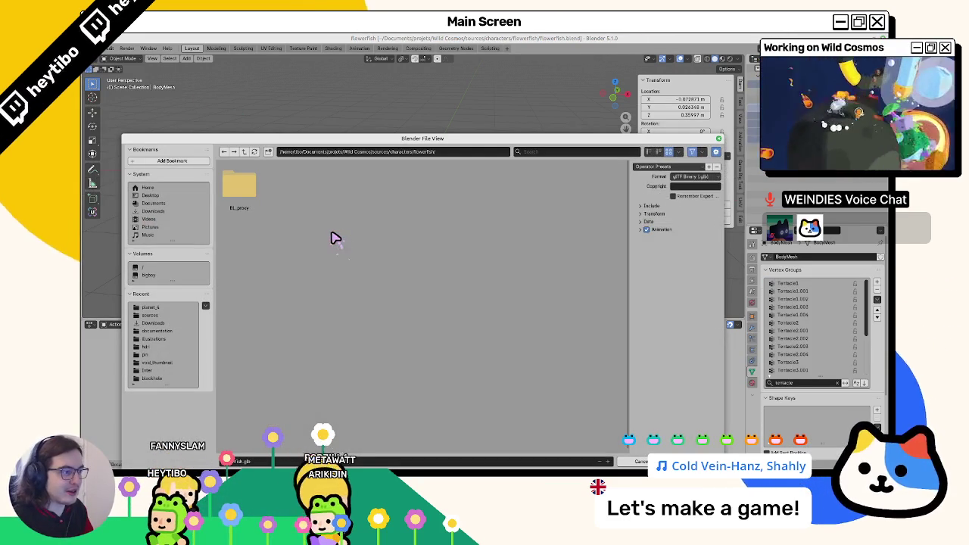
drag(400, 136, 389, 96)
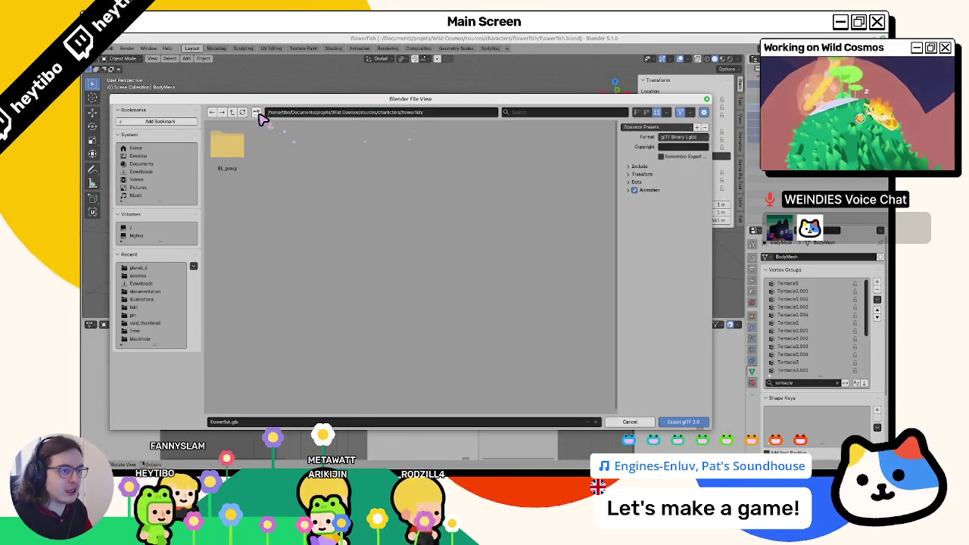
click(257, 112)
text(export)
key(Return)
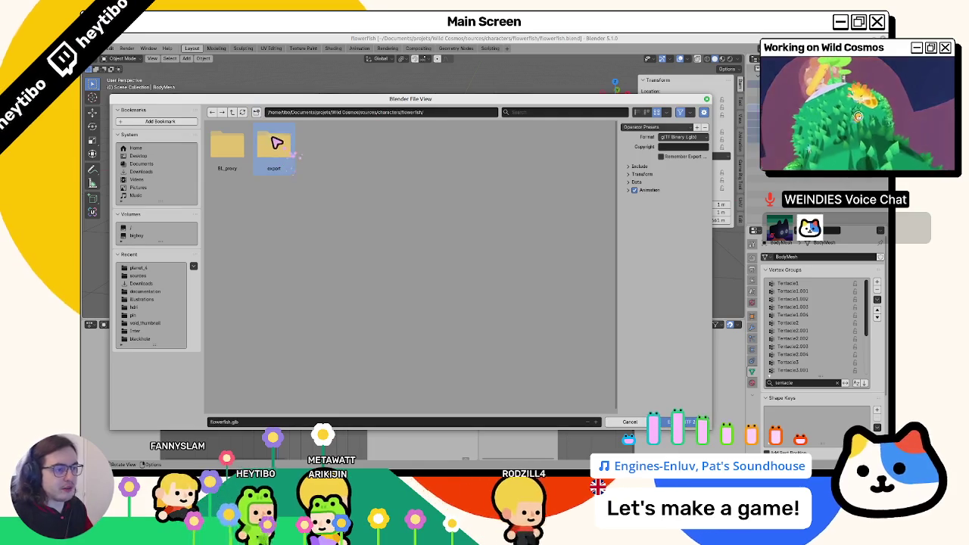
double_click(277, 144)
- Review the Include options and the Animation sub-sections, including Rest & Ranges
click(658, 166)
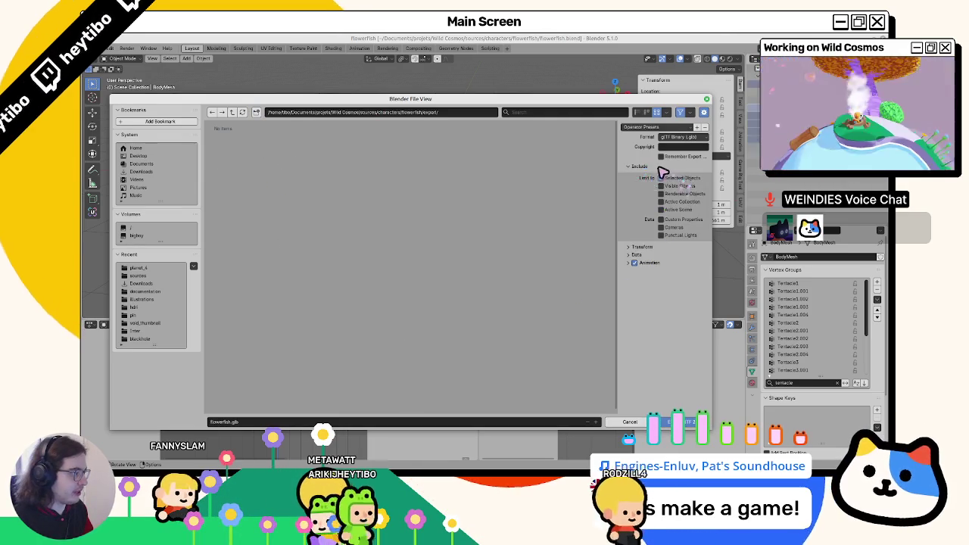
click(660, 167)
drag(615, 170, 519, 194)
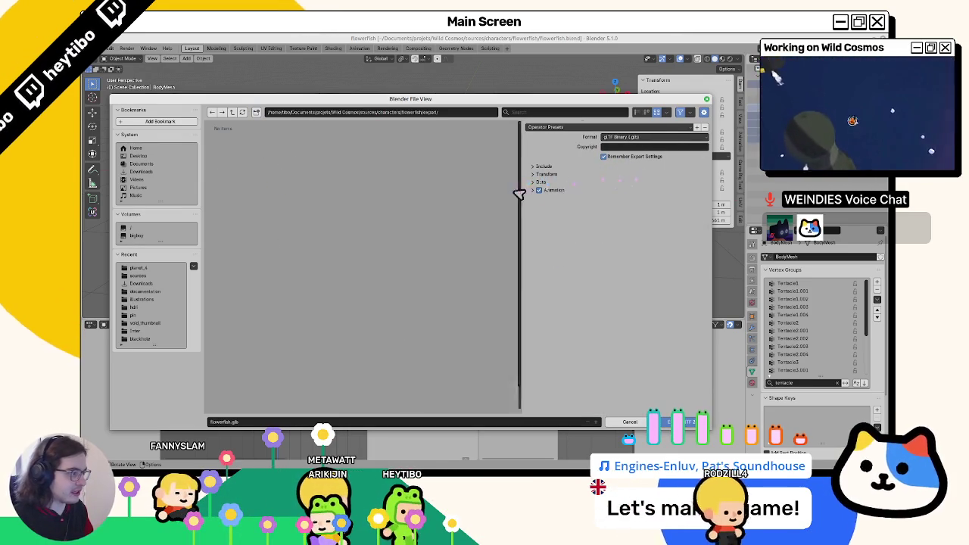
click(560, 190)
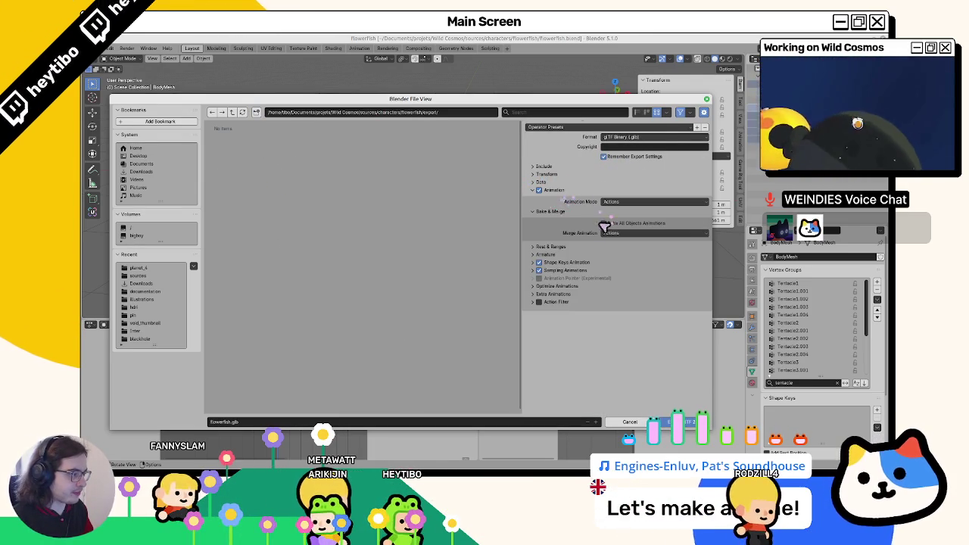
click(573, 249)
click(573, 249)
click(559, 256)
click(561, 256)
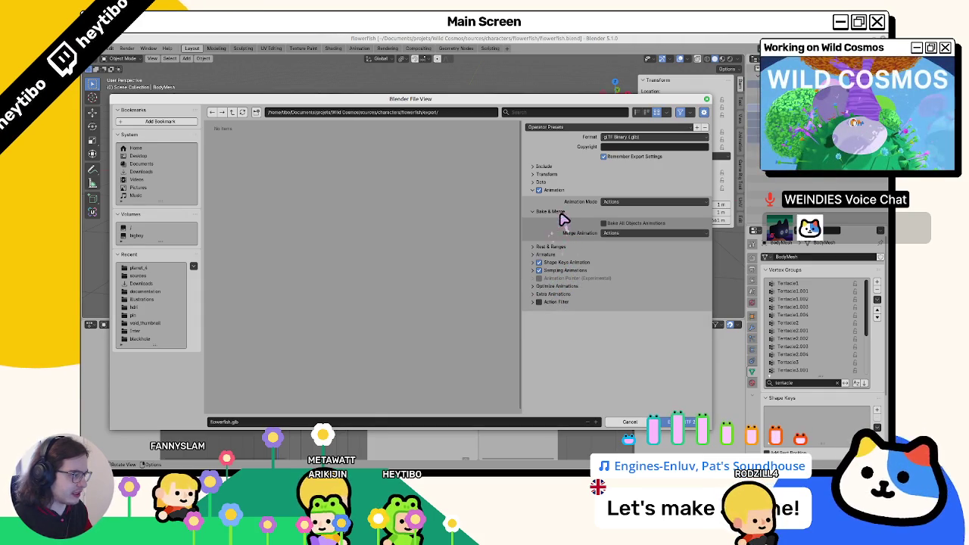
click(553, 248)
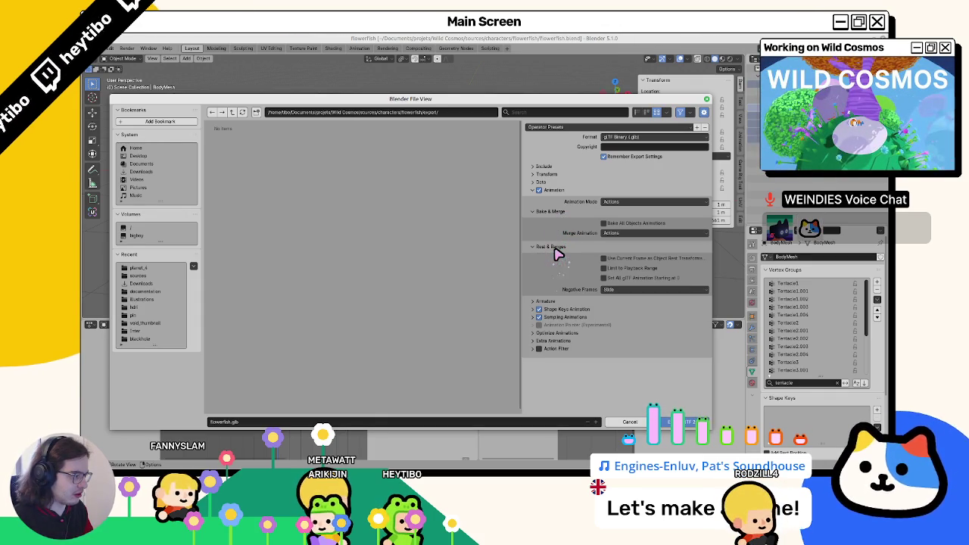
click(553, 248)
click(553, 248)
click(553, 248)
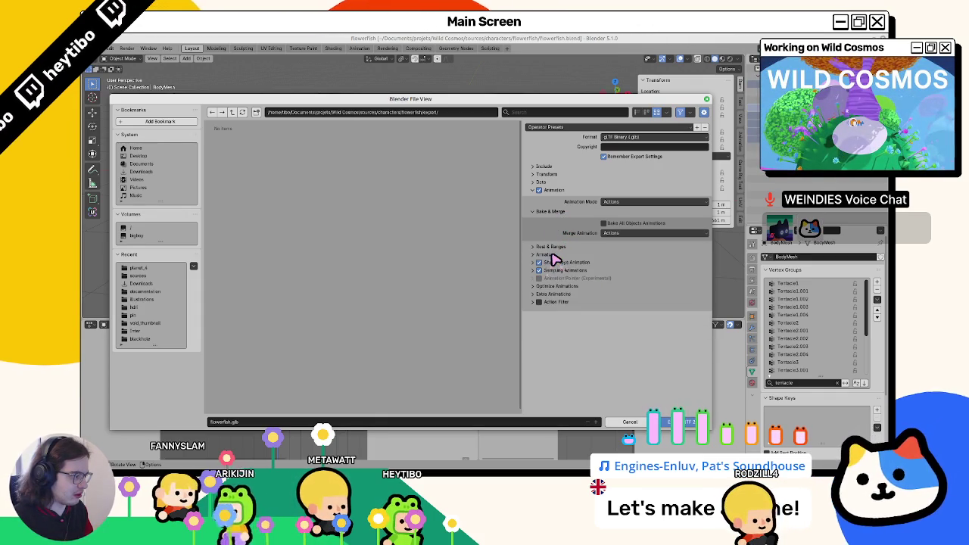
- Review the Optimize, Sampling and Shape Keys animation options, then collapse Animation
click(561, 287)
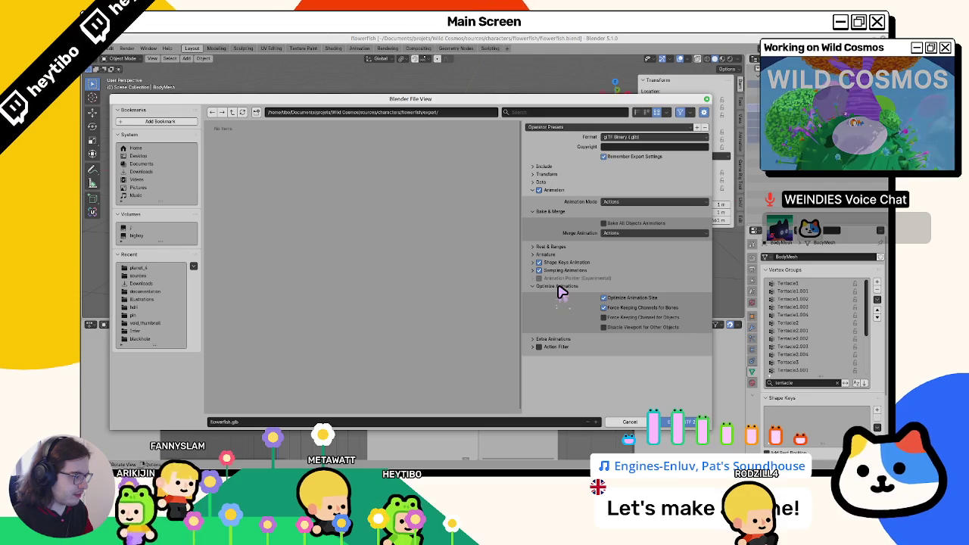
click(560, 288)
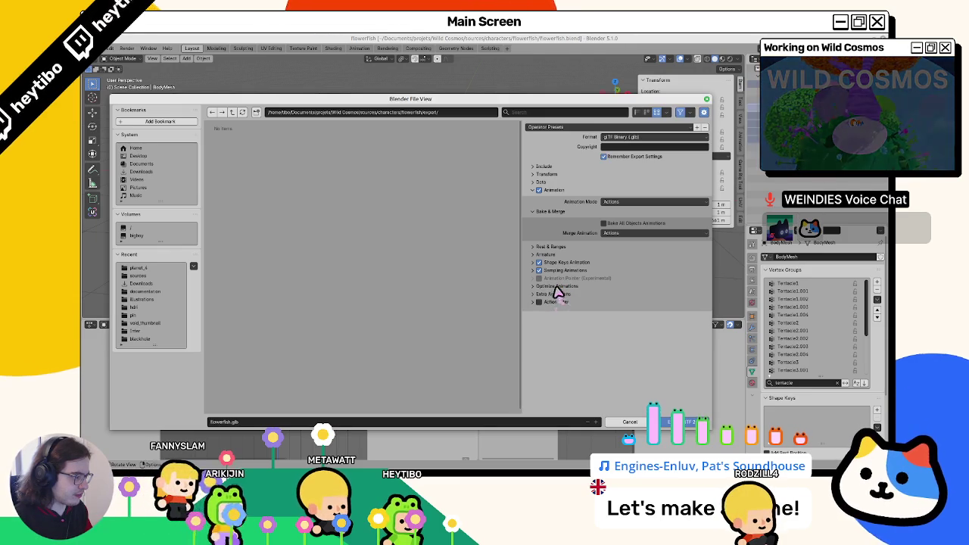
click(559, 271)
click(560, 272)
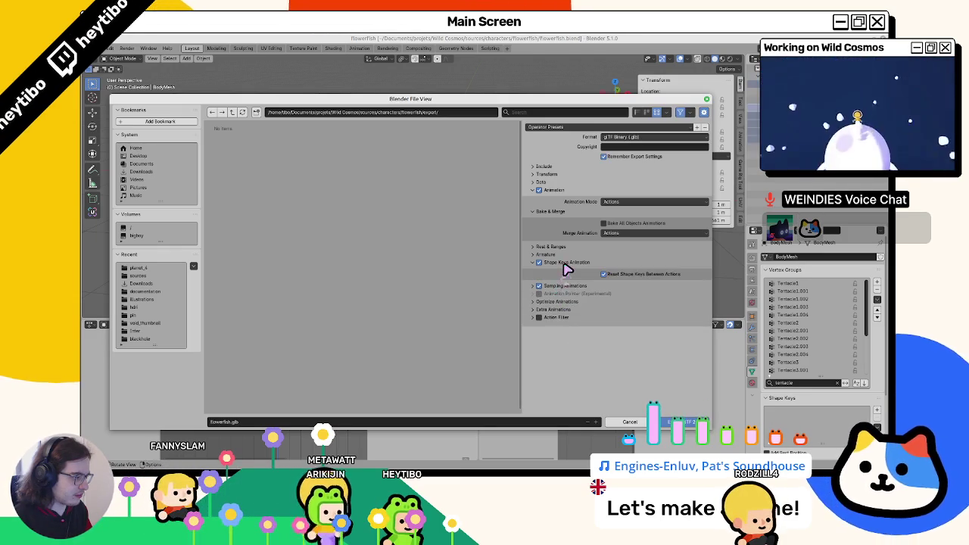
click(560, 255)
click(558, 255)
click(558, 255)
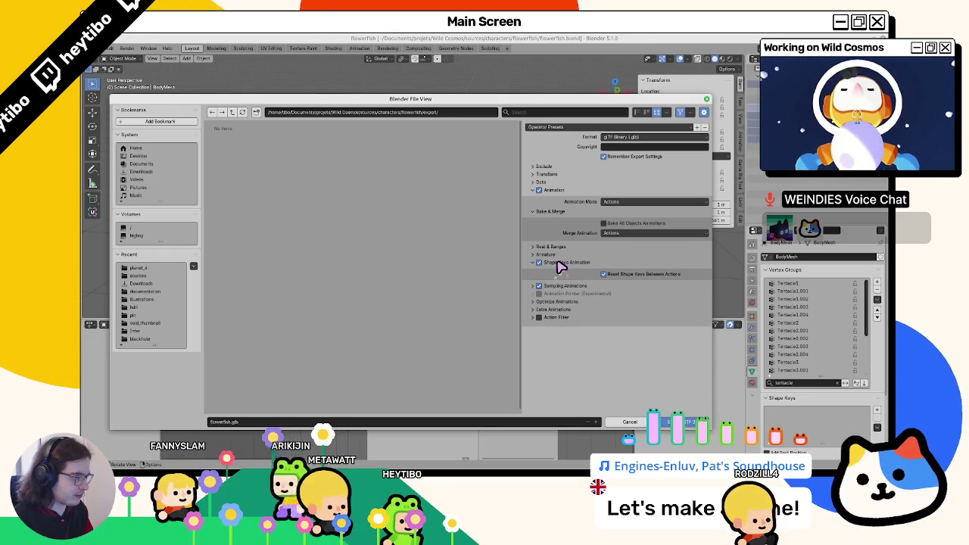
double_click(559, 256)
click(561, 255)
click(561, 248)
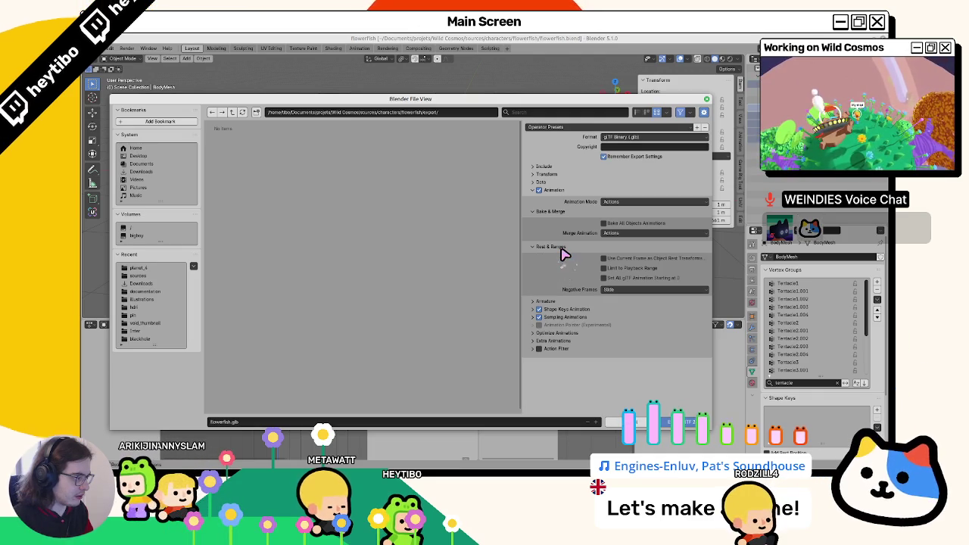
click(561, 248)
click(552, 190)
- Inspect the Data, Material and Mesh export options unchanged, then close the export window
click(552, 184)
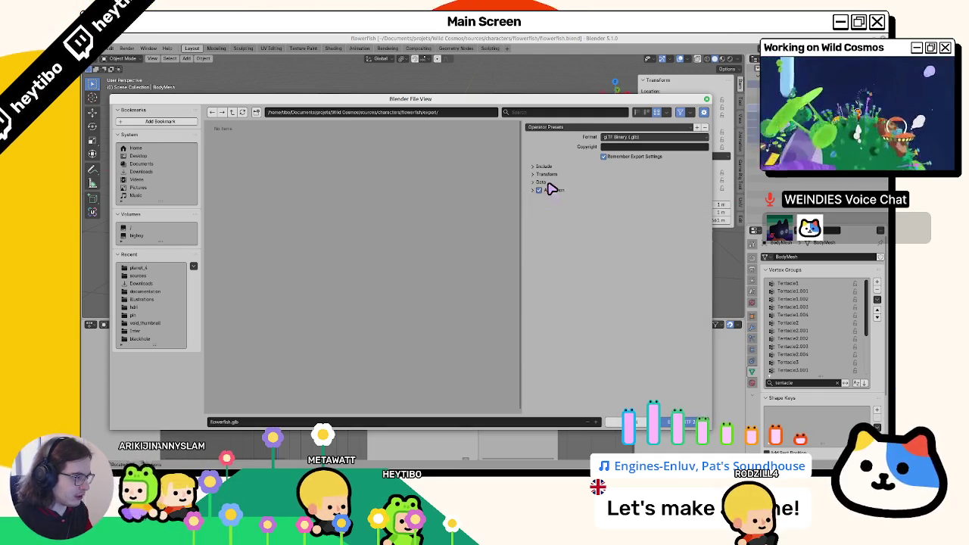
click(552, 183)
click(547, 210)
click(619, 221)
click(544, 210)
click(542, 202)
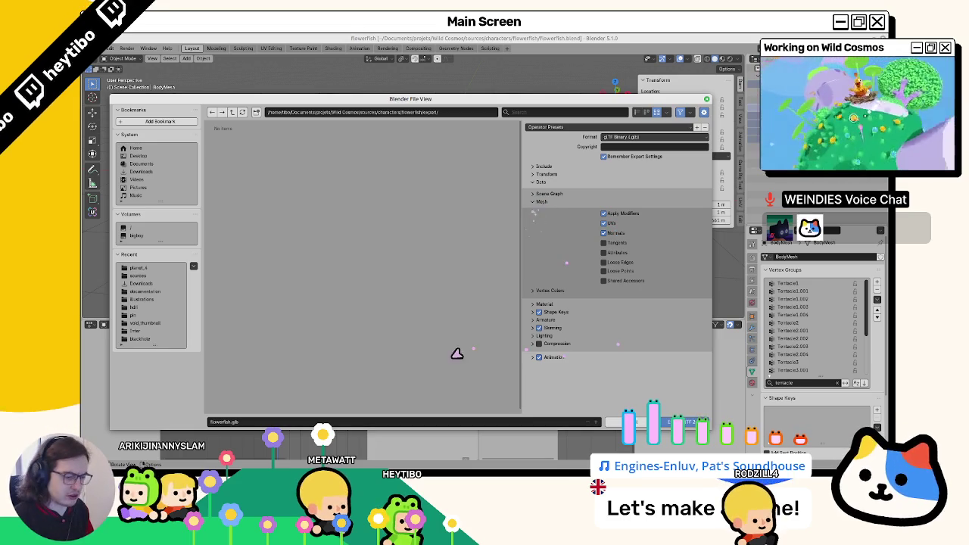
click(634, 421)
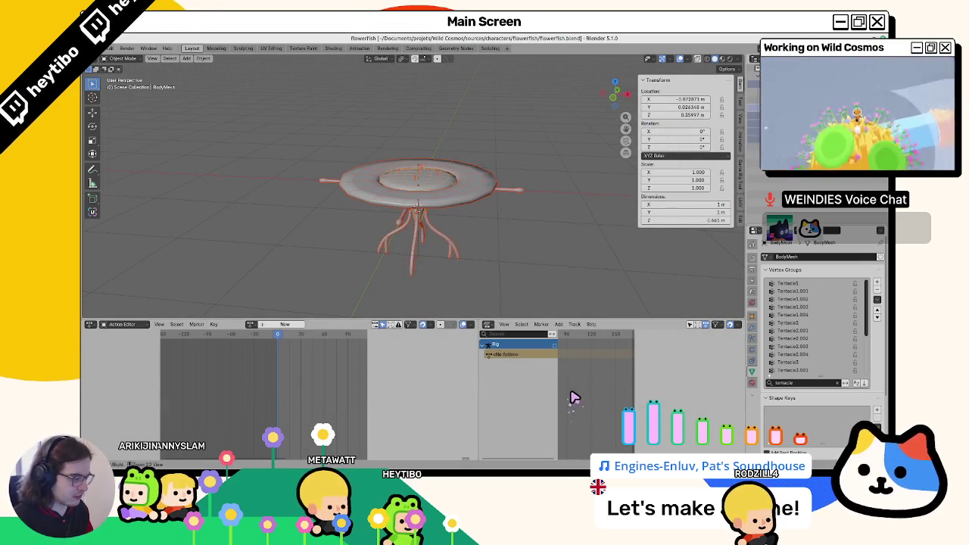
mouse_move(557, 465)
click(530, 443)
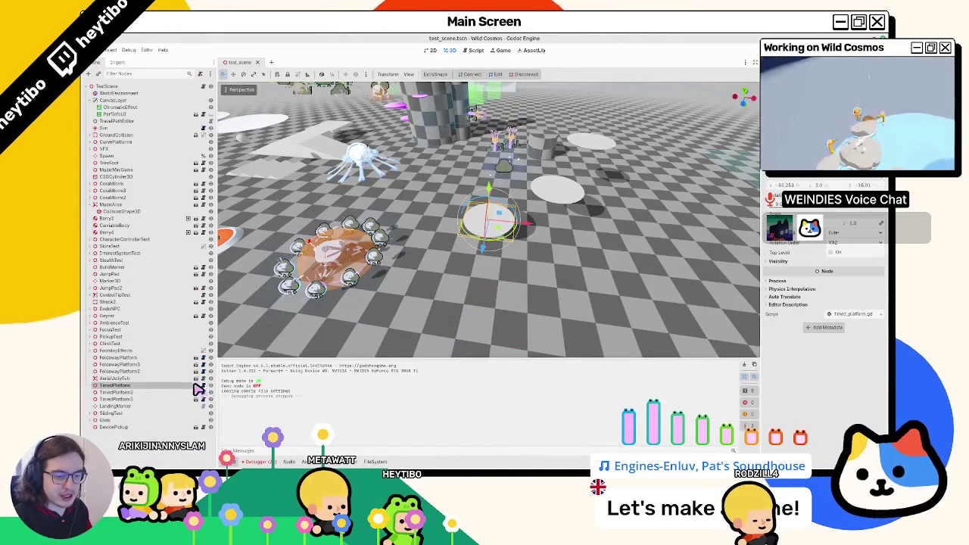
- Open timed_platform.tscn and check the Debugger's Errors list
click(209, 386)
click(265, 462)
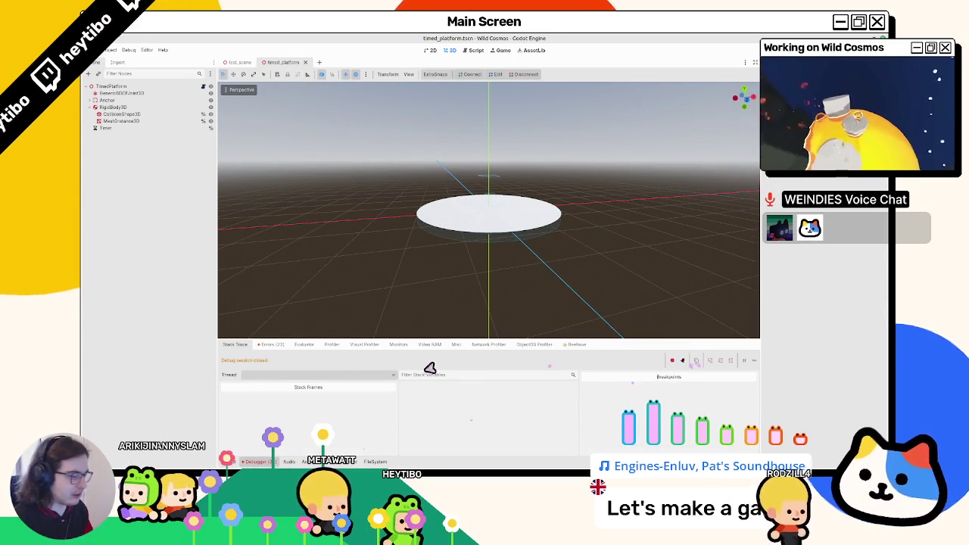
click(270, 346)
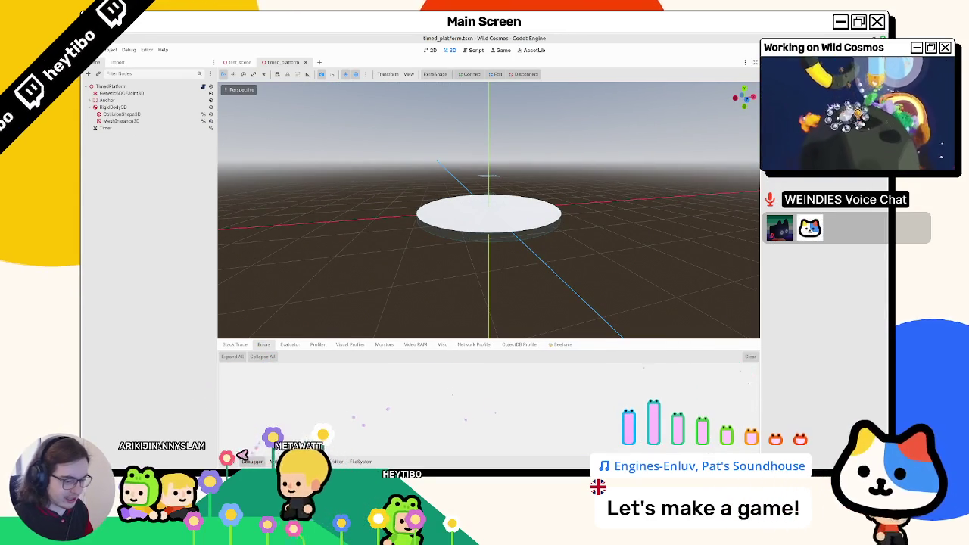
click(231, 461)
- Browse the FileSystem to res://assets/models/characters and start a New Folder there
click(361, 462)
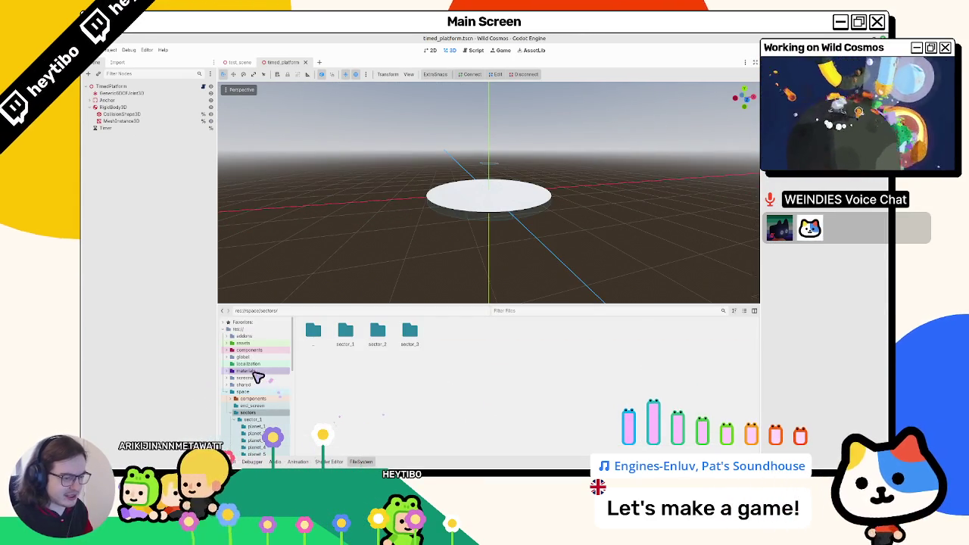
click(246, 330)
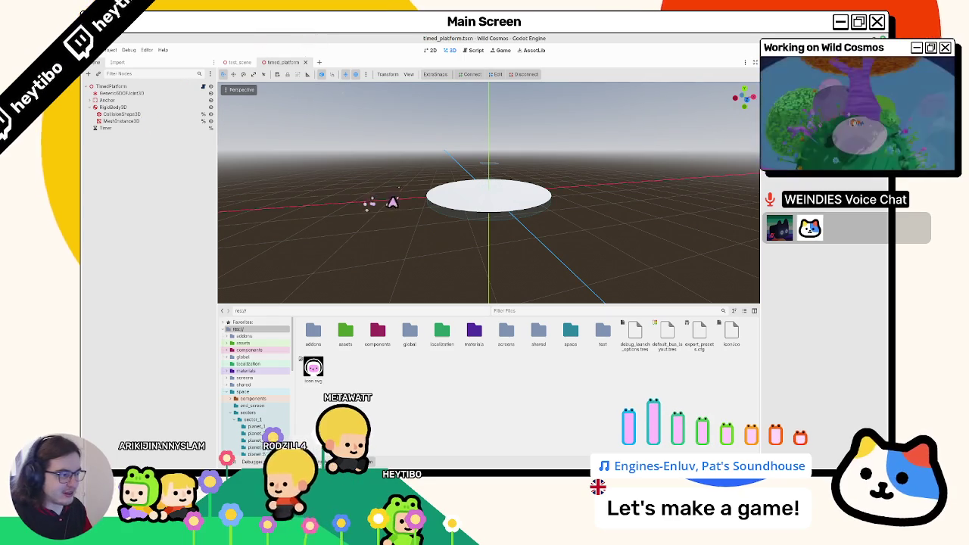
scroll(up, 3)
drag(401, 177, 398, 210)
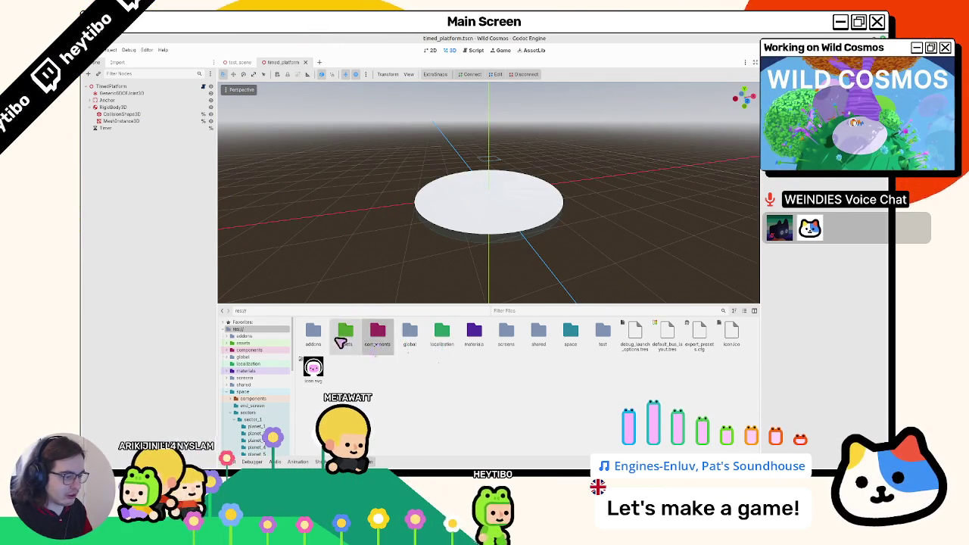
double_click(345, 332)
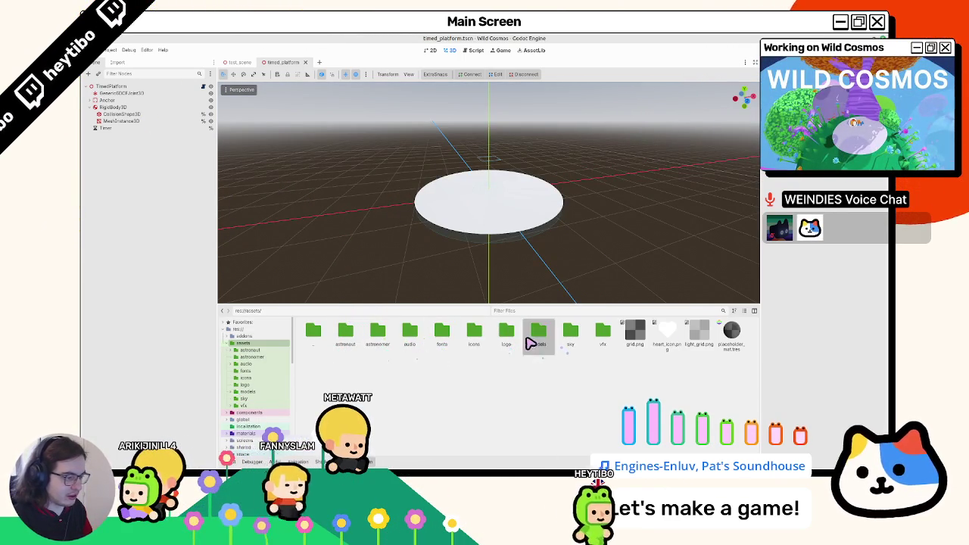
double_click(538, 335)
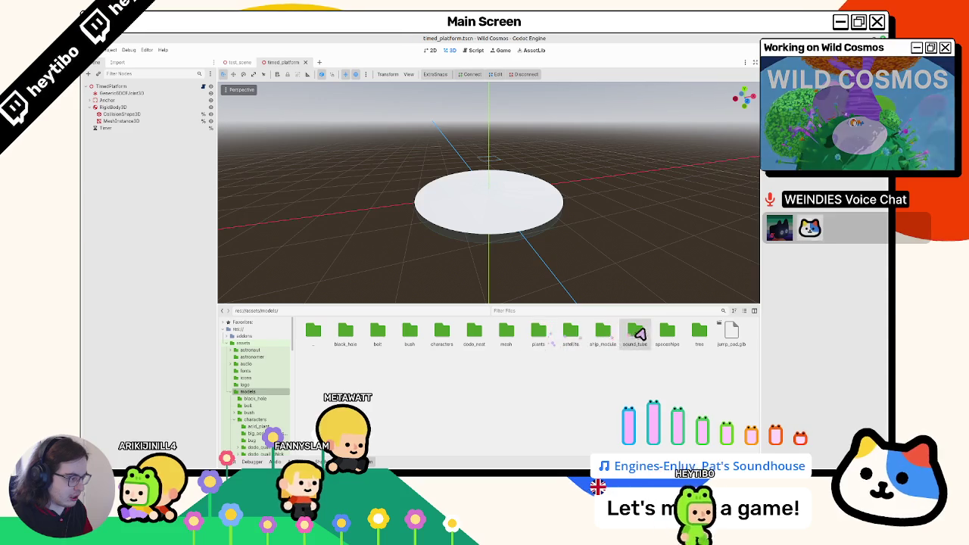
double_click(444, 332)
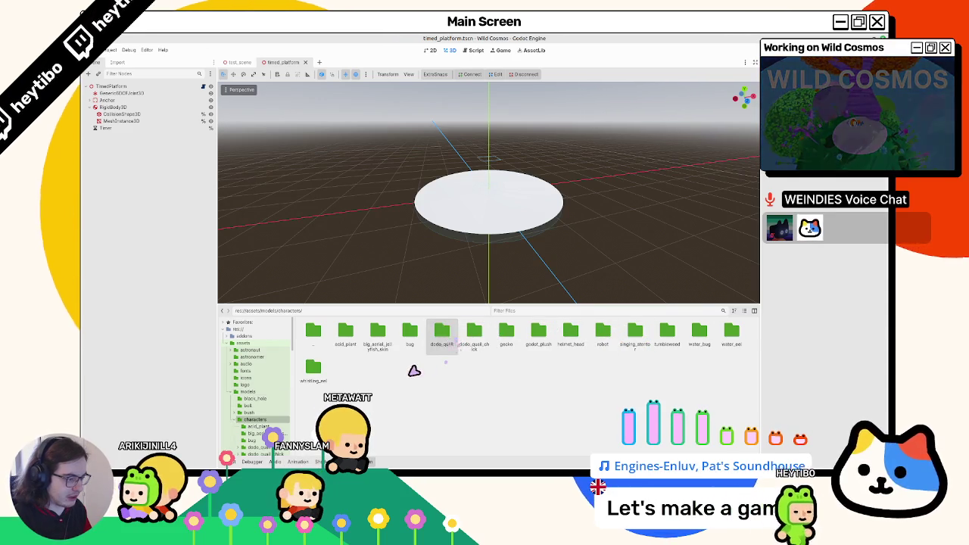
right_click(414, 373)
click(428, 378)
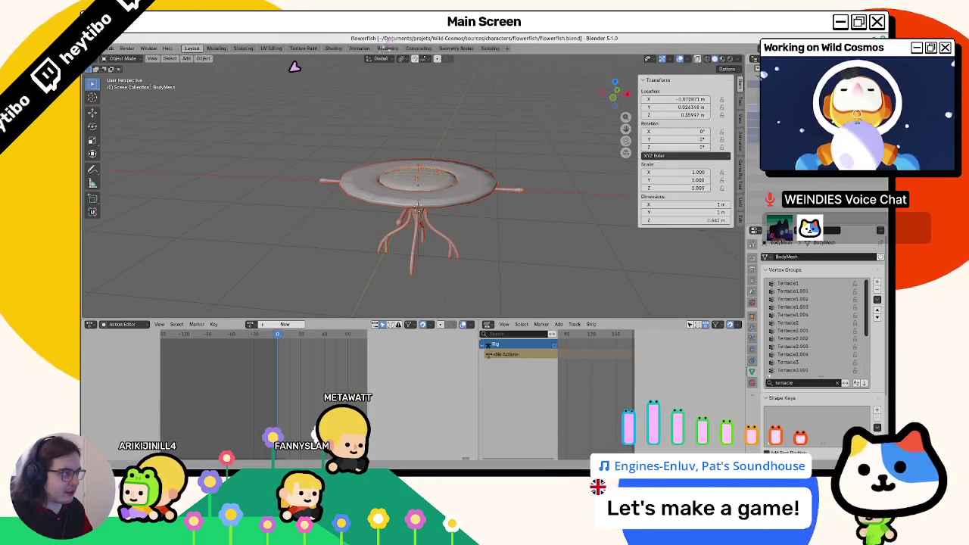
- Name the new folder flowerfish_skin
click(464, 261)
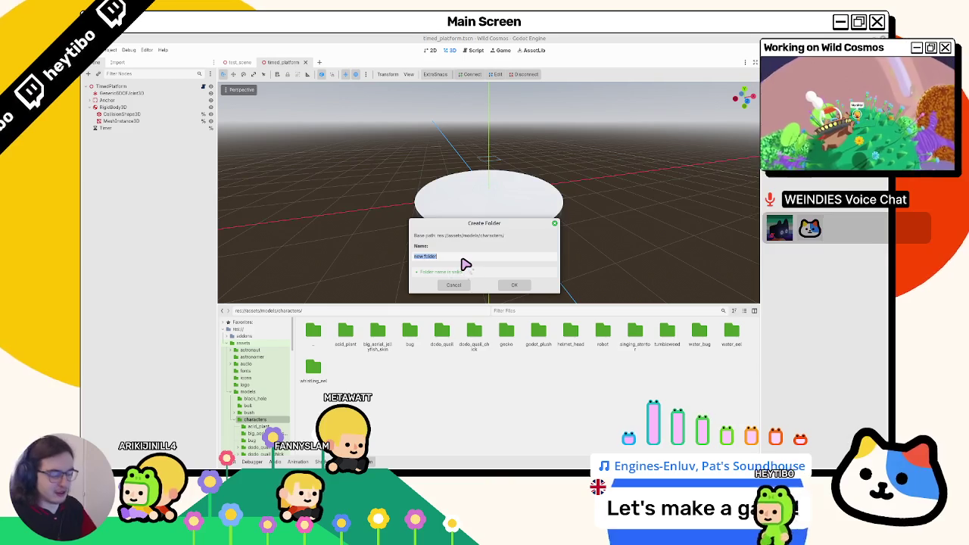
text(float)
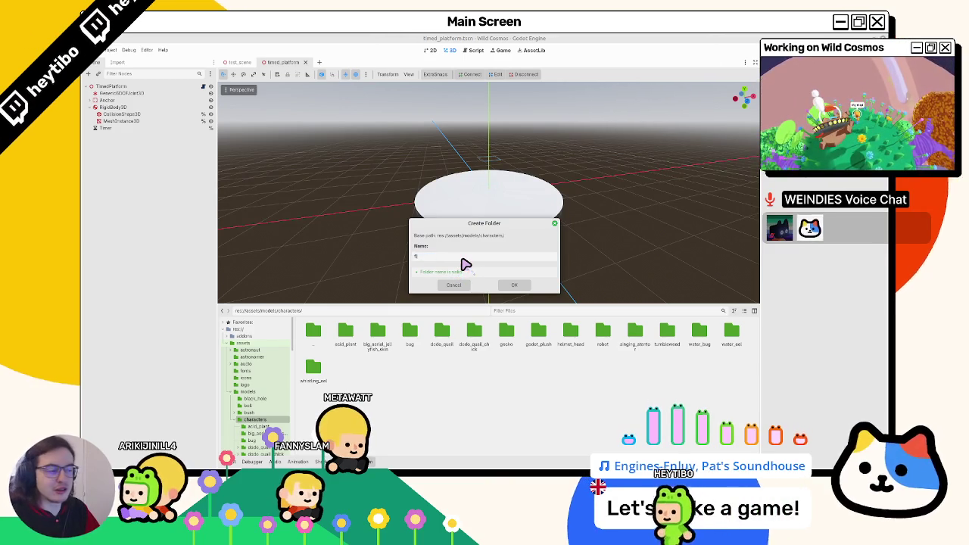
text(erfish_ski)
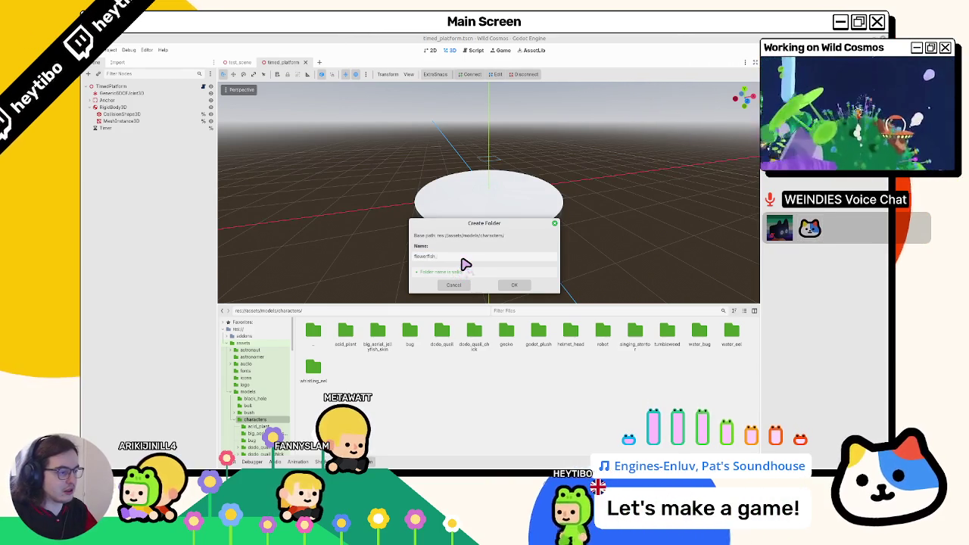
text(n)
key(Return)
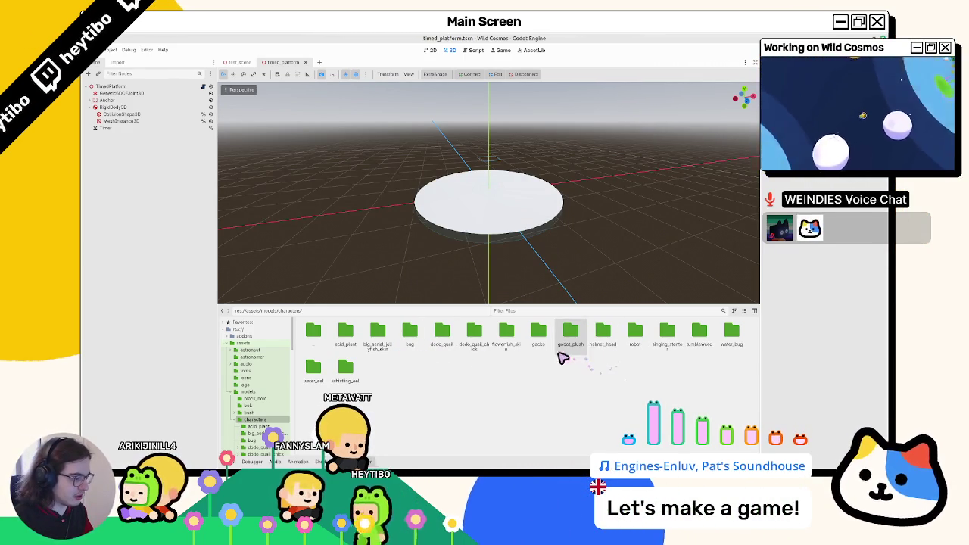
- Create a 3D scene flowerfish_skin.tscn inside it with root FlowerfishSkin
double_click(506, 350)
right_click(487, 354)
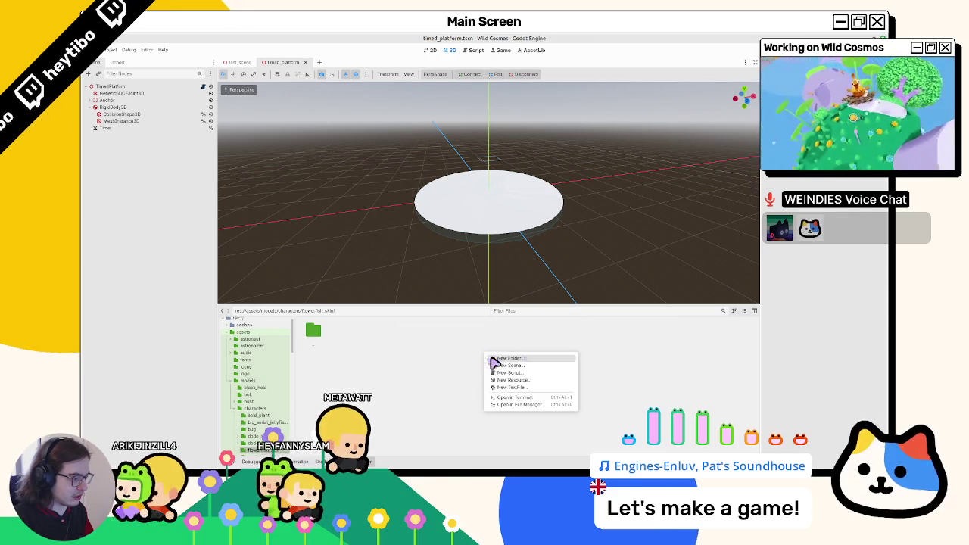
click(507, 366)
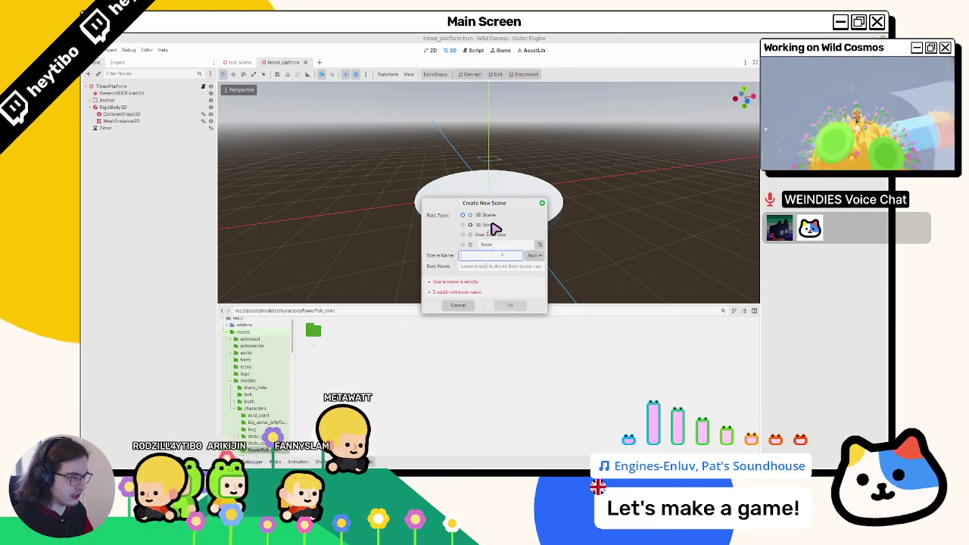
text(flowerfish_skin)
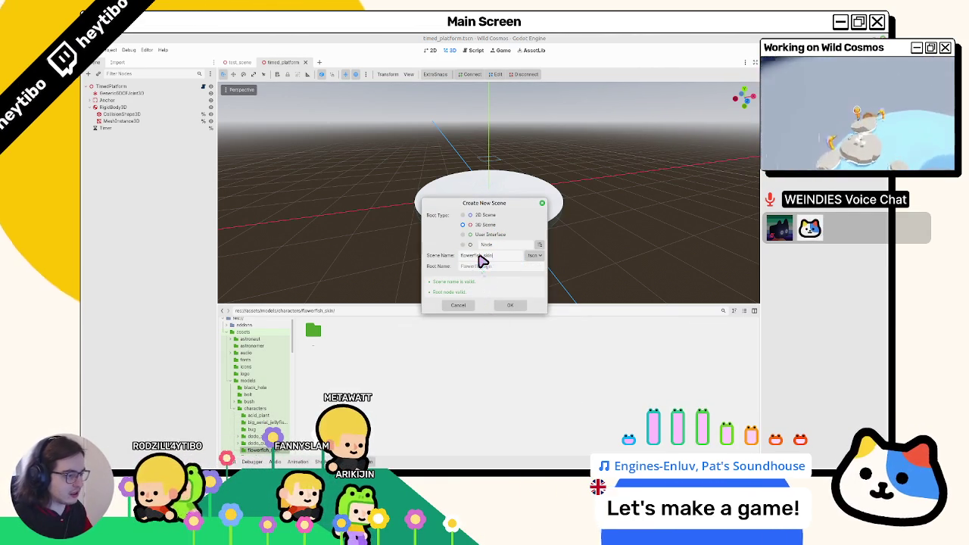
click(514, 306)
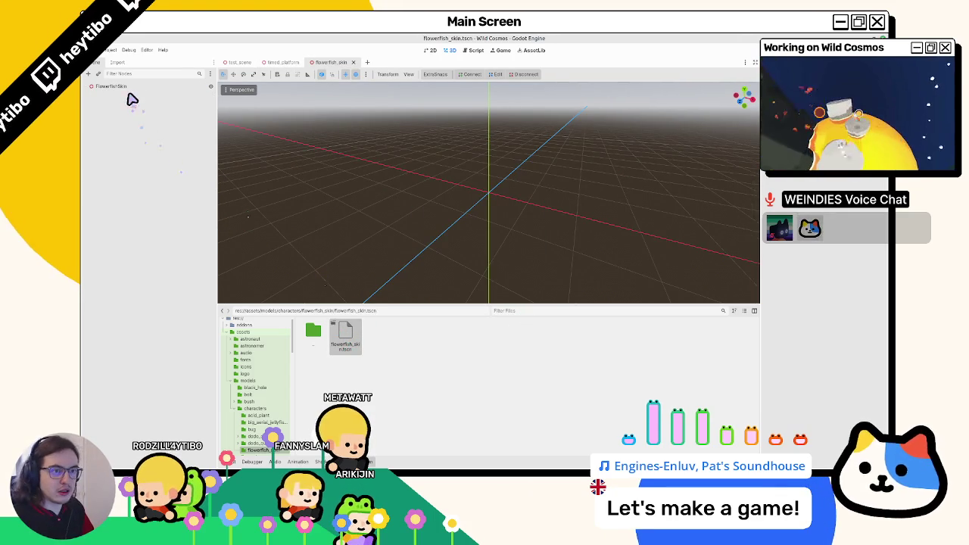
click(129, 88)
- Copy flowerfish.glb from the file manager into the flowerfish_skin folder and return to Godot
key(alt+Tab)
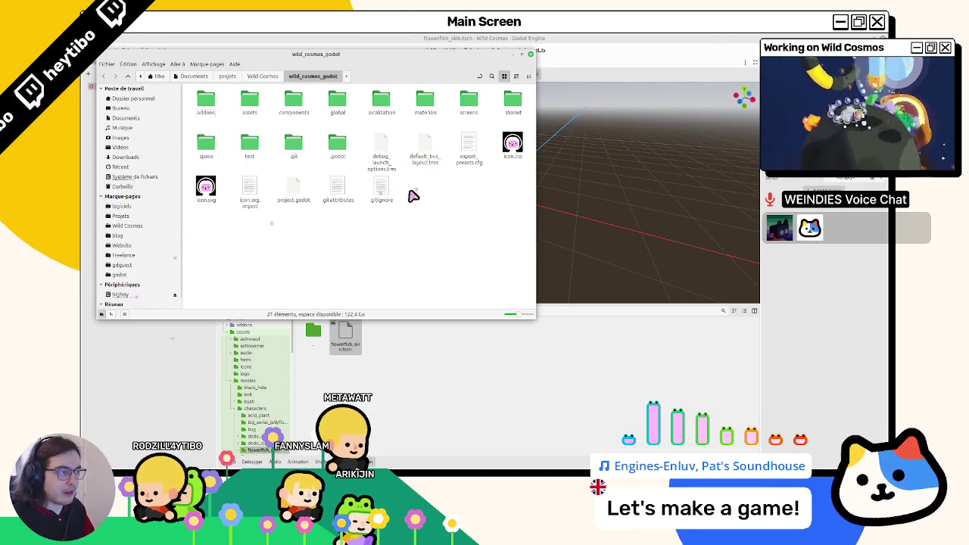
key(alt+Tab)
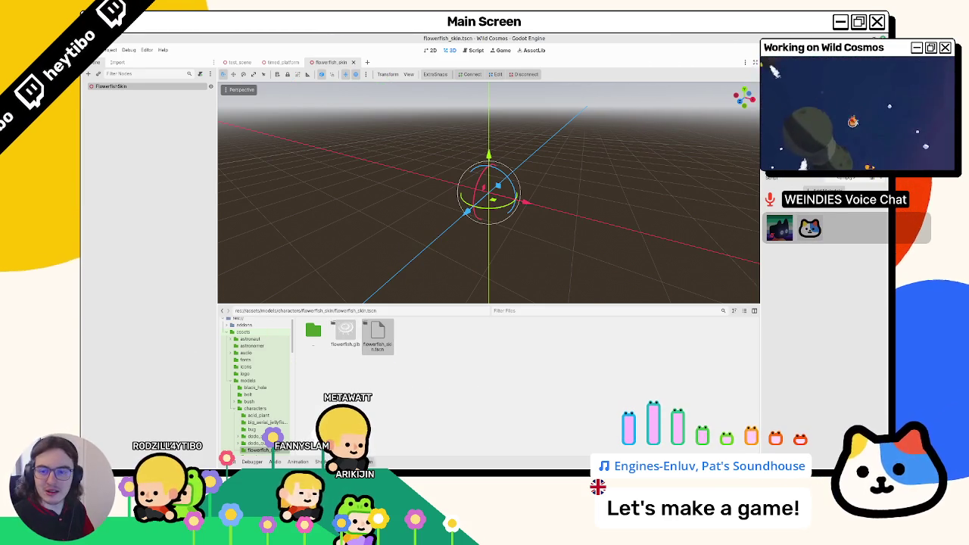
- Import albedo.png and instance flowerfish.glb under FlowerfishSkin with Editable Children
drag(400, 376, 400, 381)
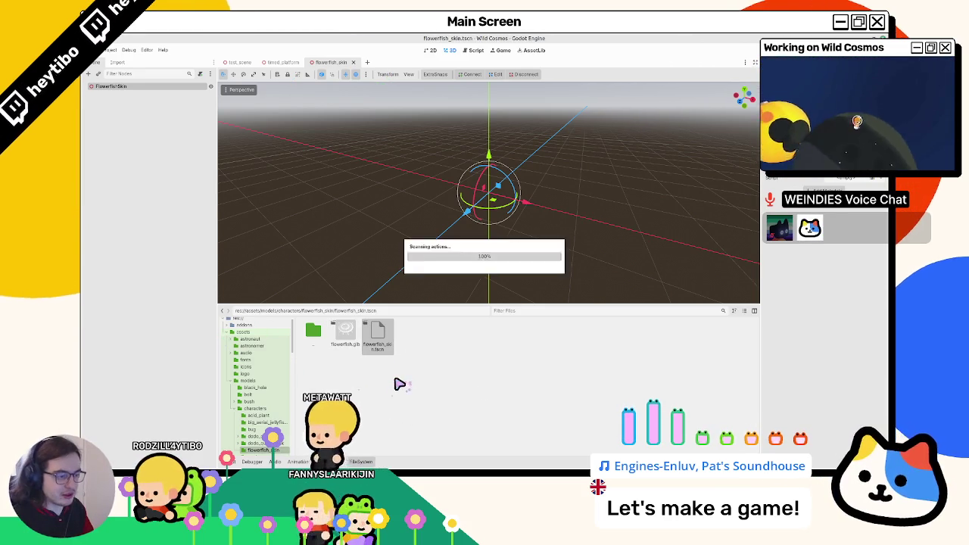
drag(377, 333, 113, 87)
right_click(126, 94)
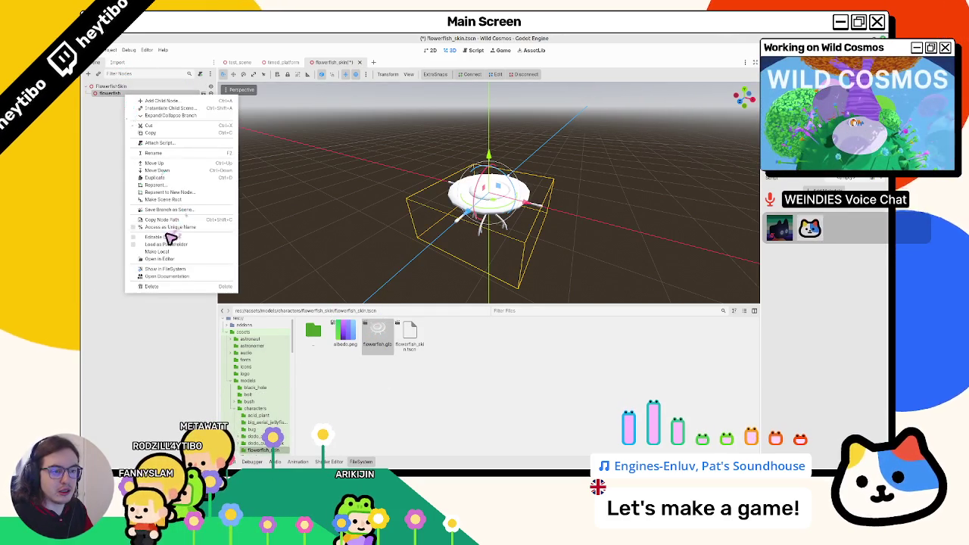
click(163, 237)
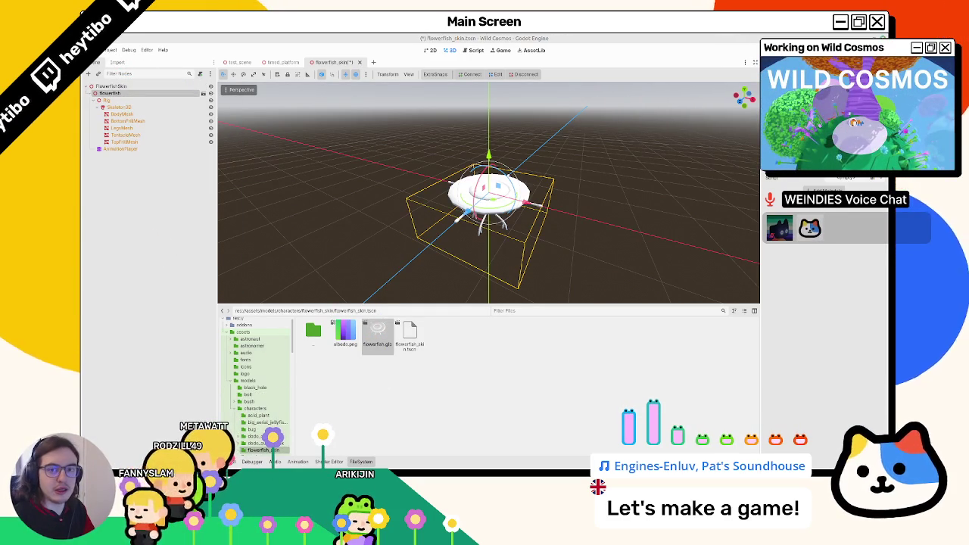
- Rename the flowerfish node to GLBModel and save the scene
double_click(162, 94)
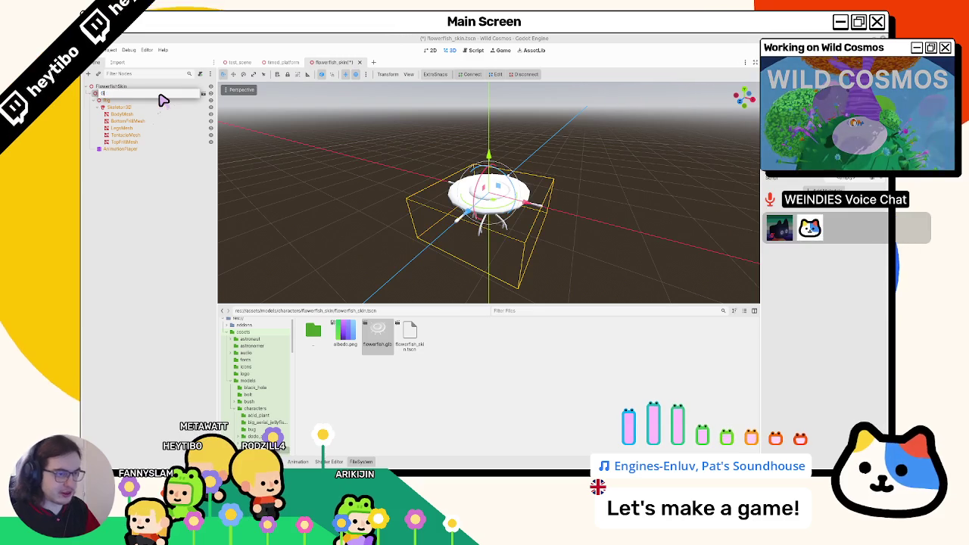
key(Return)
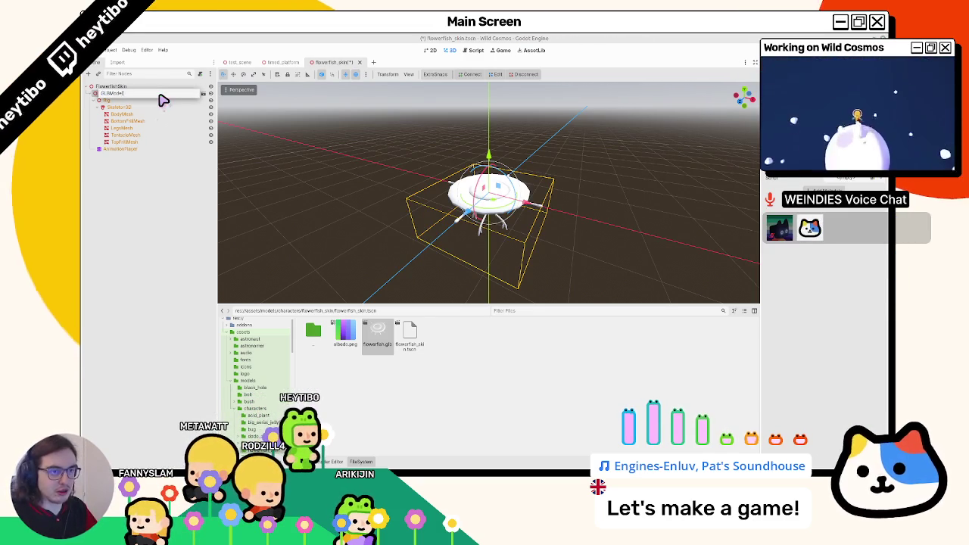
key(ctrl+s)
key(ctrl+shift+o)
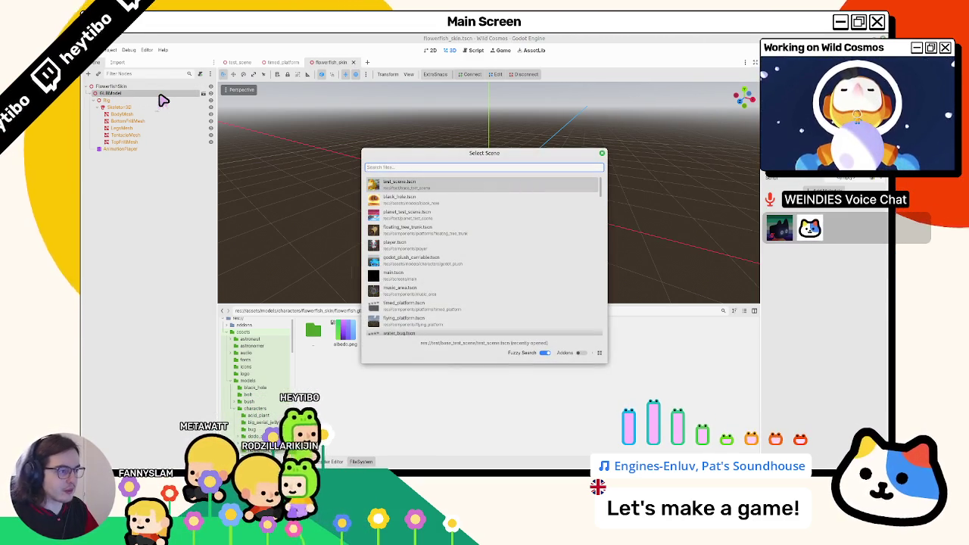
text(gecko)
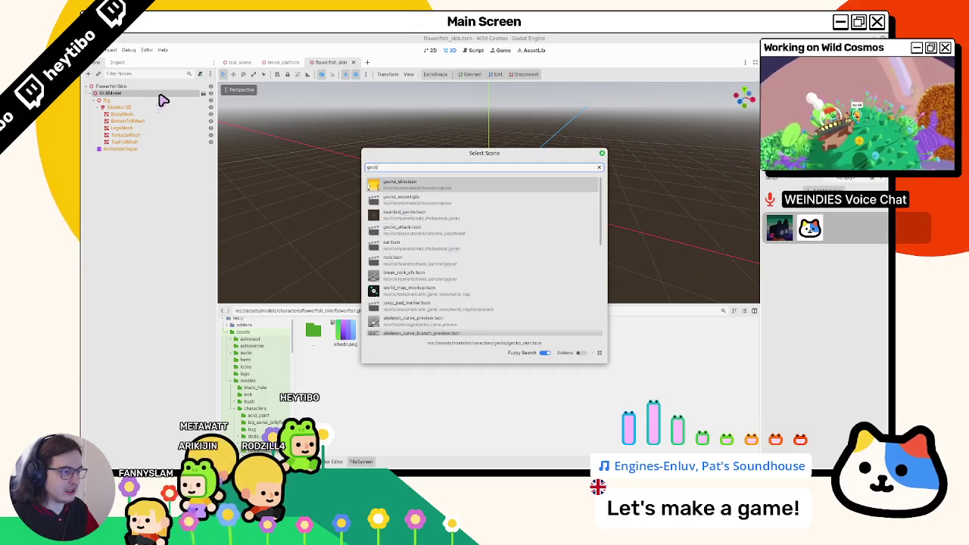
key(Return)
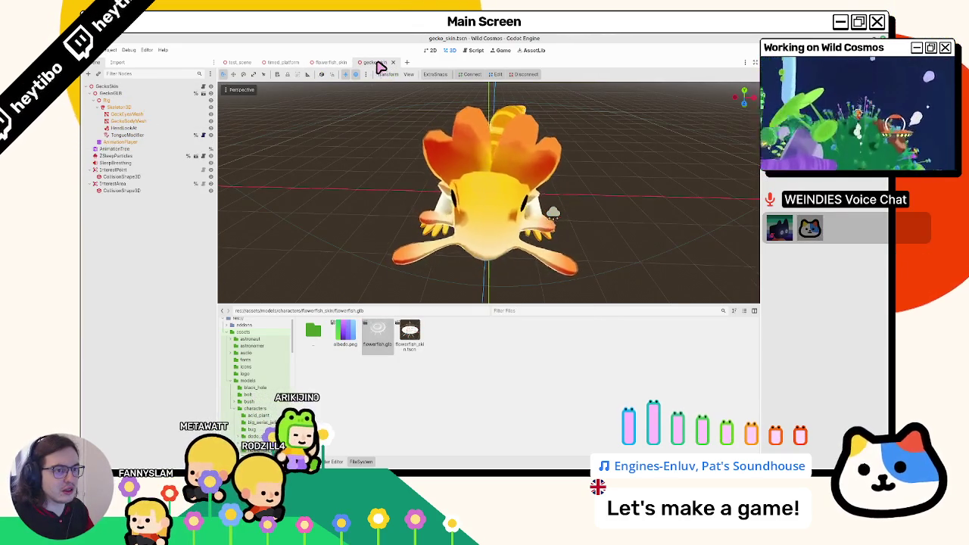
click(390, 64)
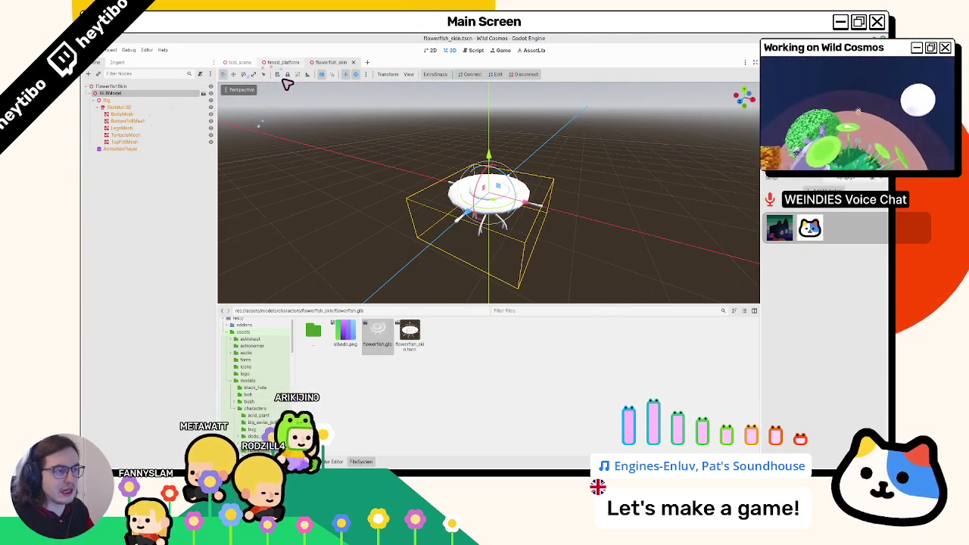
key(ctrl+shift+o)
text(ski)
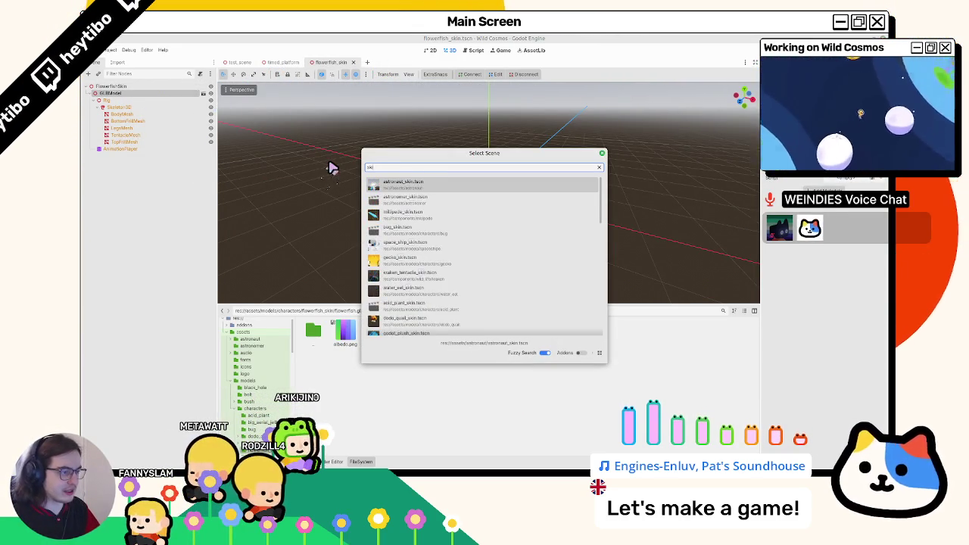
key(Return)
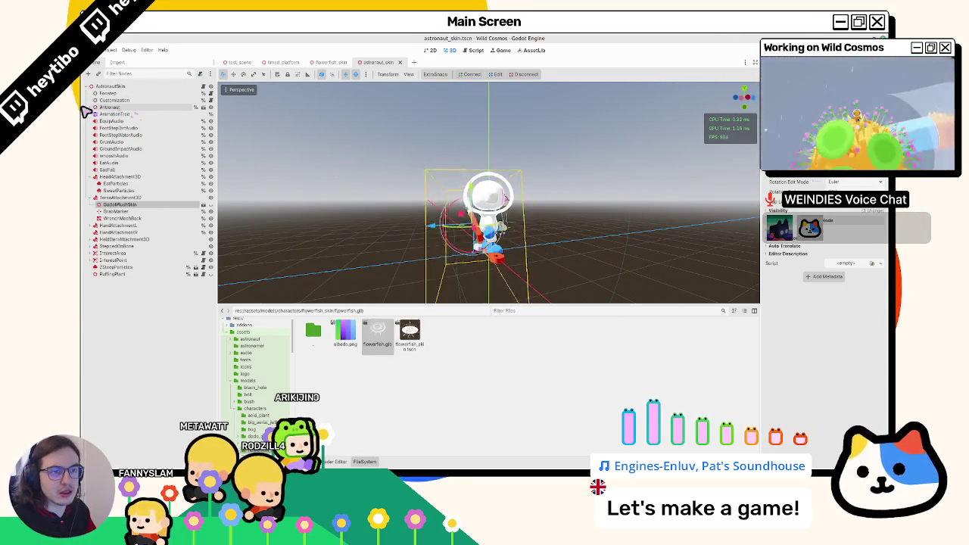
click(91, 107)
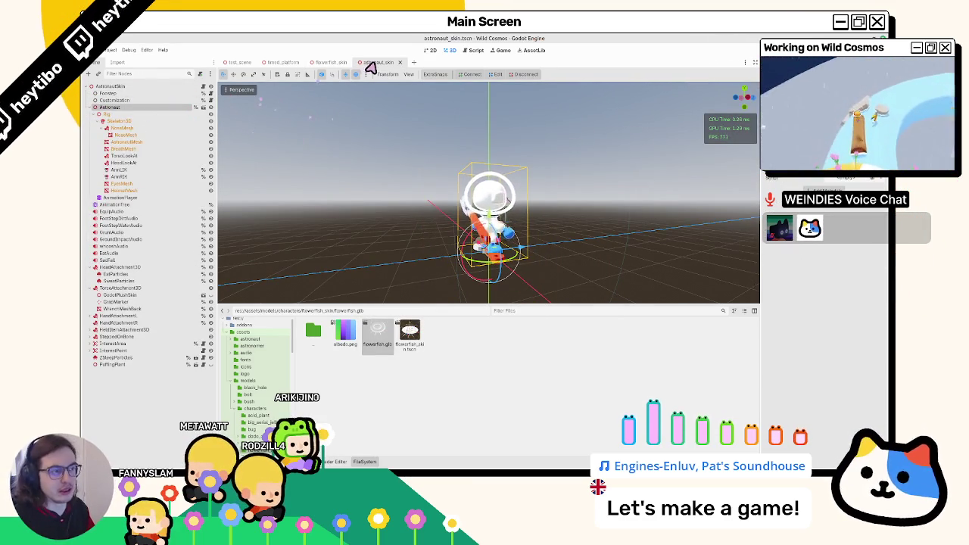
middle_click(382, 64)
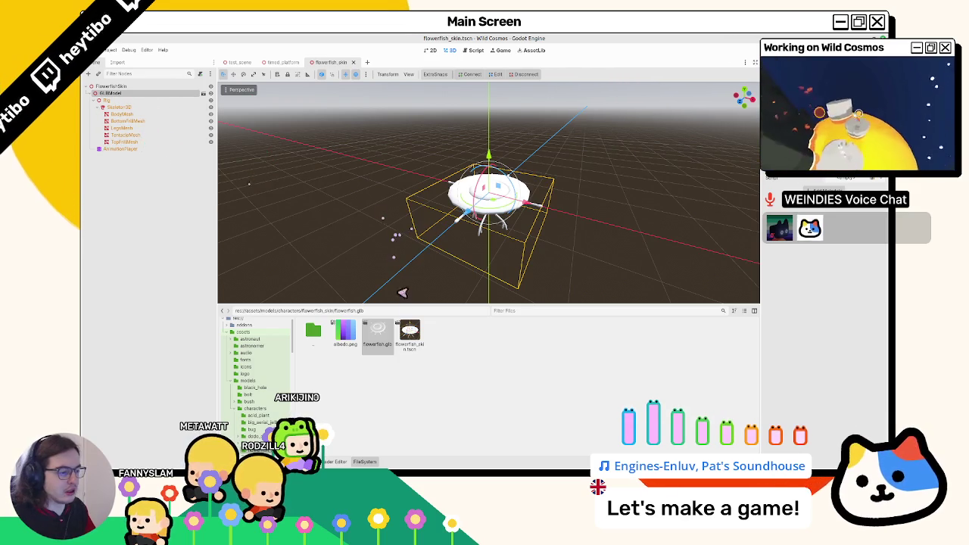
scroll(up, 3)
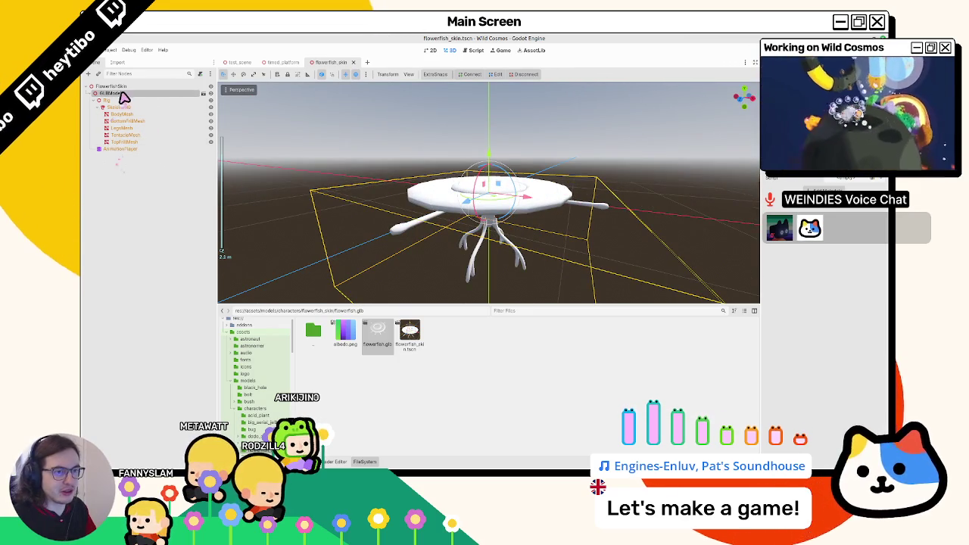
- Add an AnimationTree under FlowerfishSkin whose Anim Player is the AnimationPlayer
click(127, 87)
key(ctrl+a)
text(animationt)
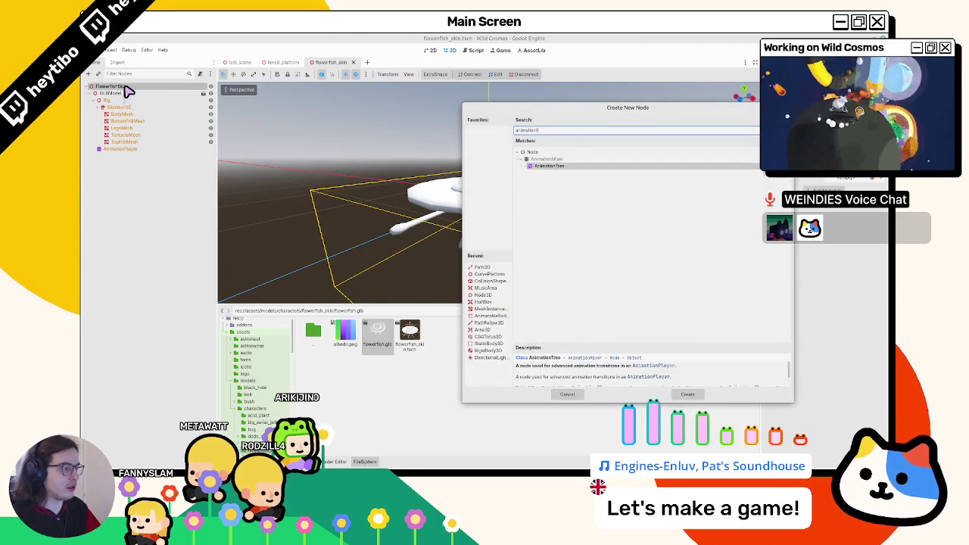
key(Return)
click(848, 227)
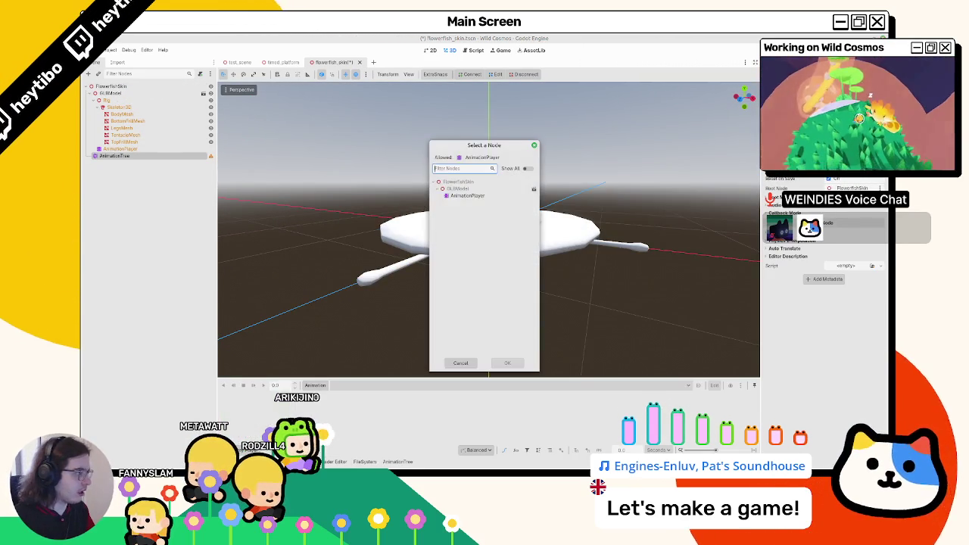
double_click(496, 199)
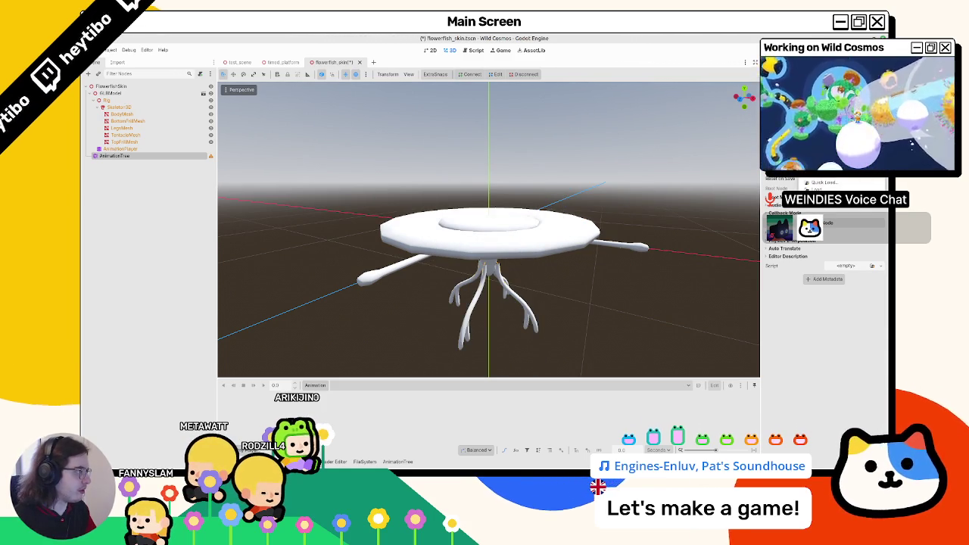
key(Escape)
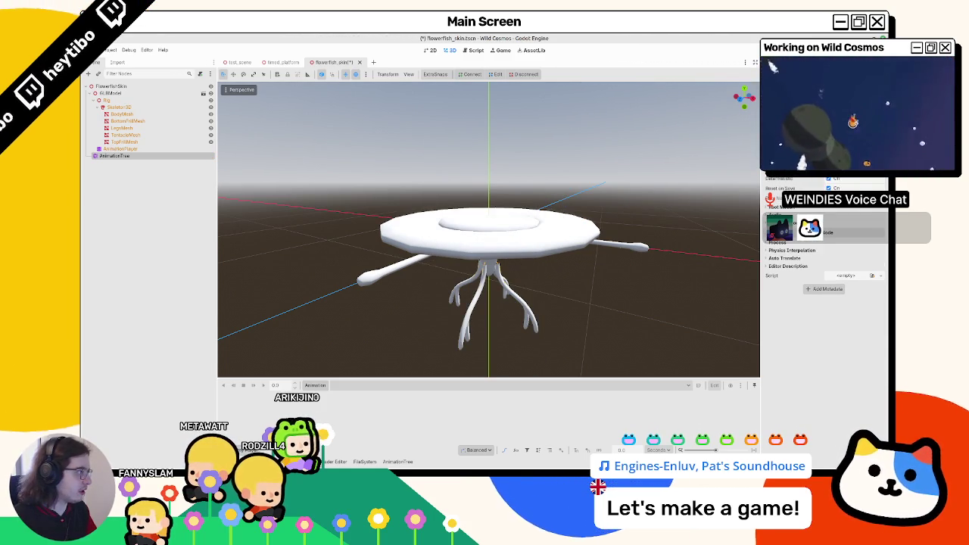
- Add an Animation node playing idle, connect it to Output, and save the scene
click(380, 460)
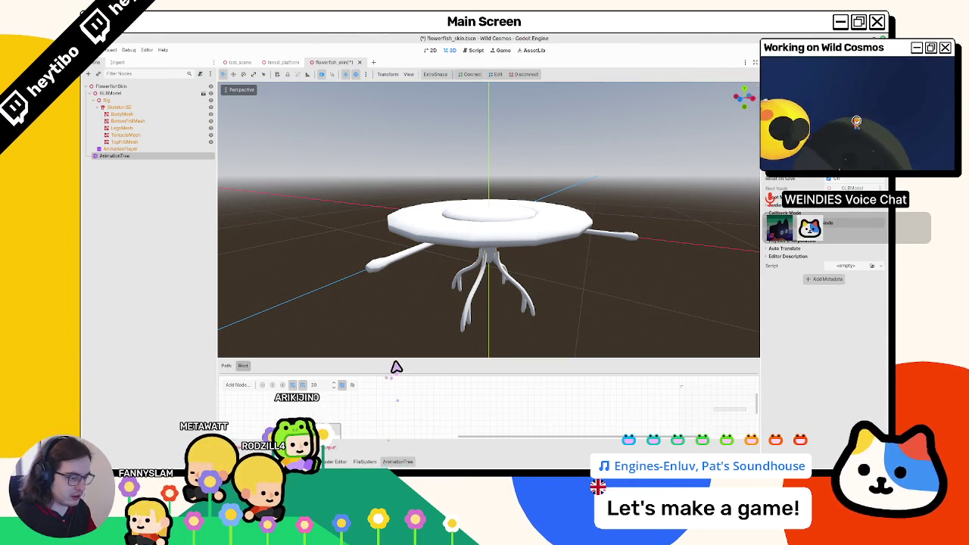
drag(398, 365, 400, 289)
right_click(463, 345)
click(479, 353)
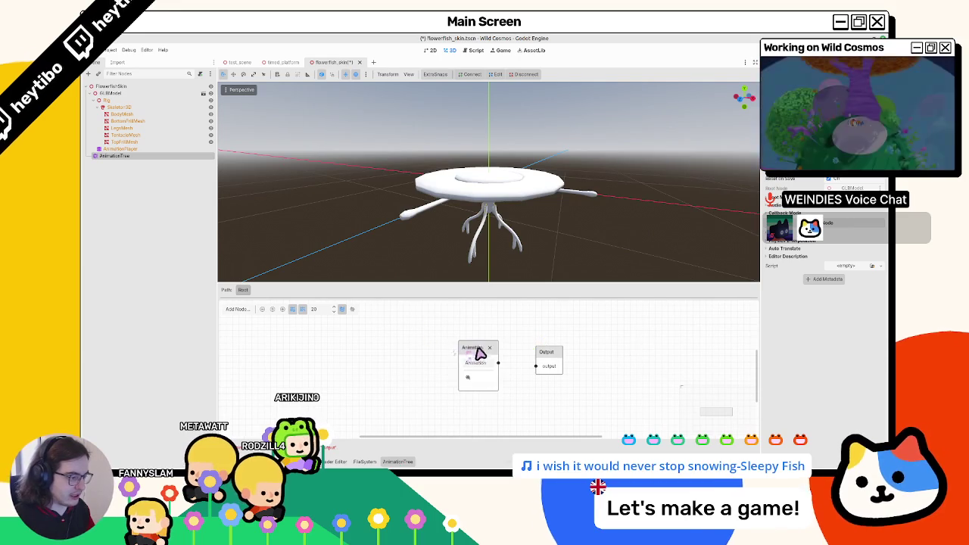
click(478, 395)
drag(499, 363, 535, 366)
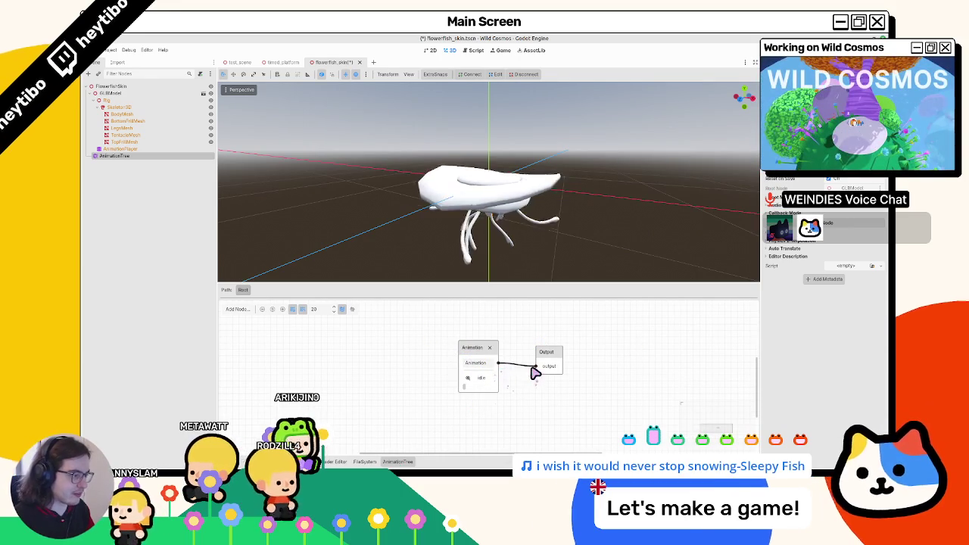
key(ctrl+s)
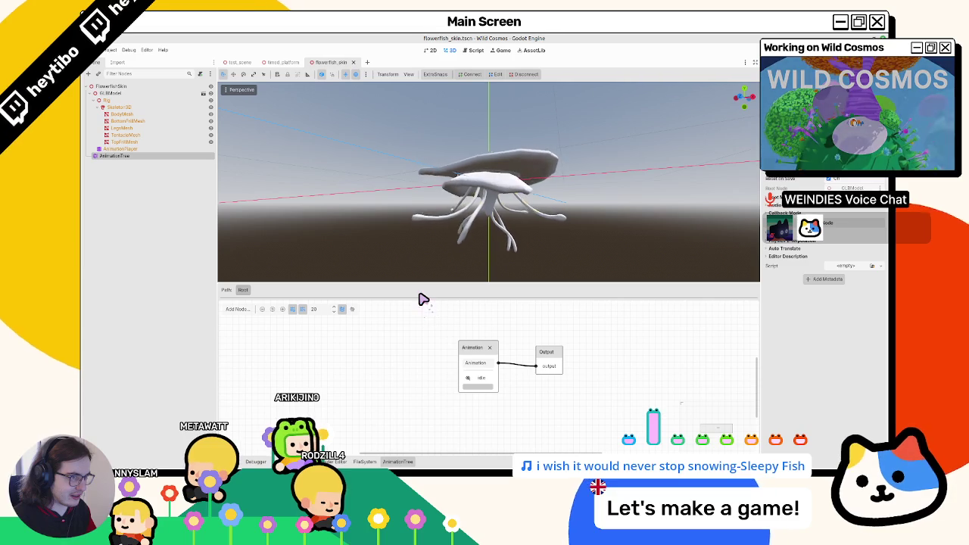
- Open flowerfish.glb's Advanced Import Settings and select the idle animation
click(364, 462)
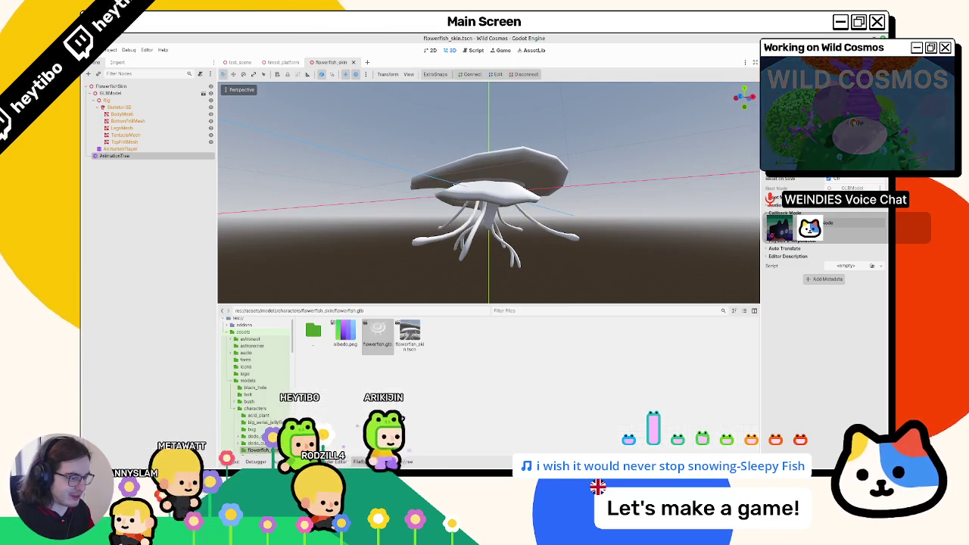
double_click(388, 333)
click(191, 217)
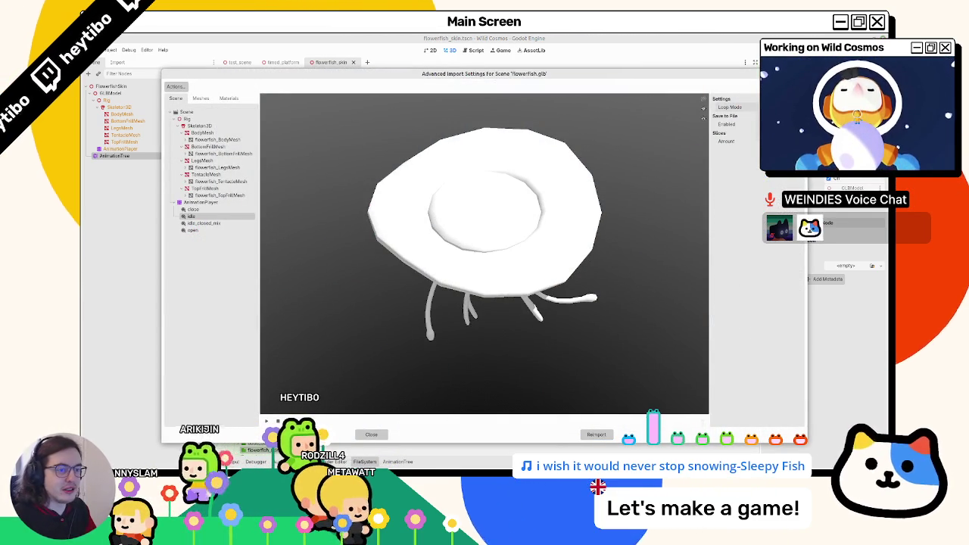
- Preview idle_closed_mix, reimport flowerfish.glb, and show its AnimationTree
click(205, 223)
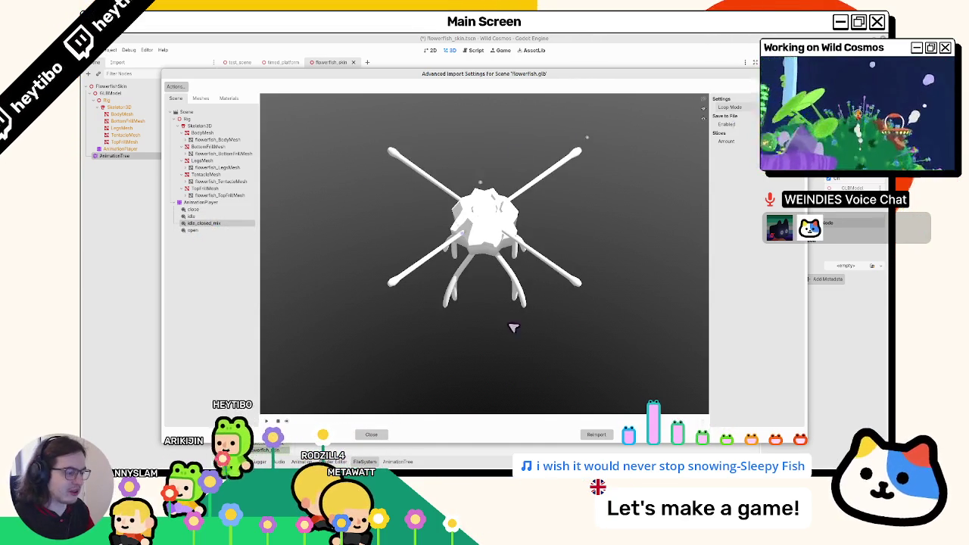
click(598, 434)
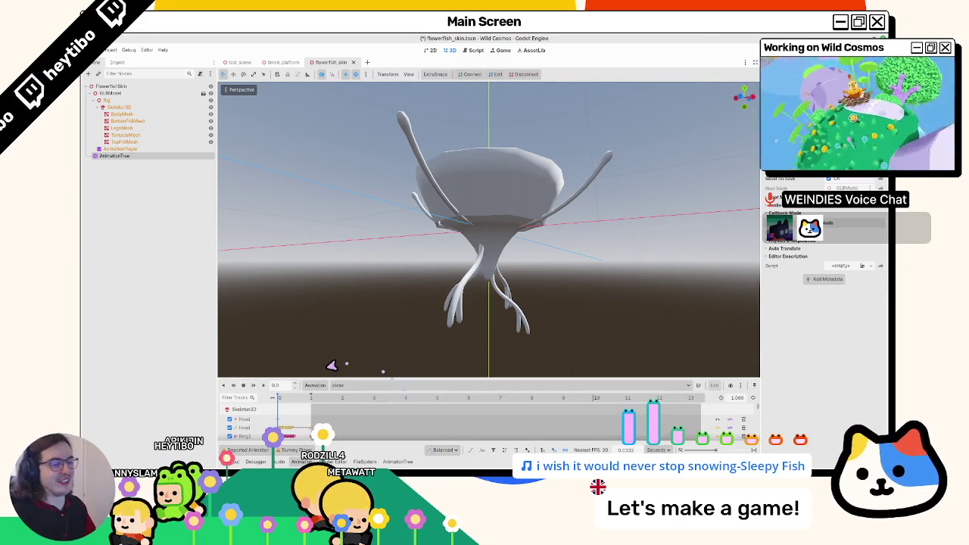
click(145, 157)
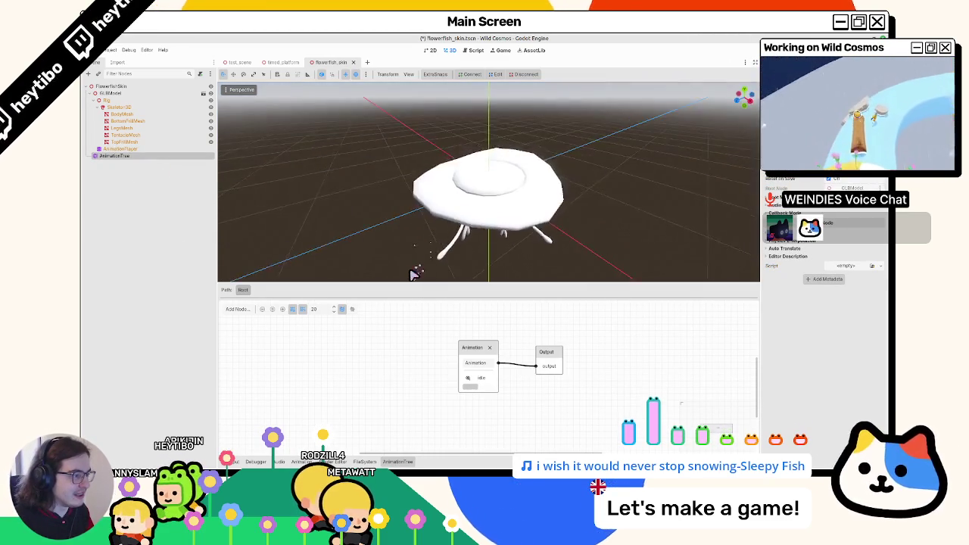
- Orbit around the flowerfish, then bring the Blender file up maximized
drag(409, 241, 515, 230)
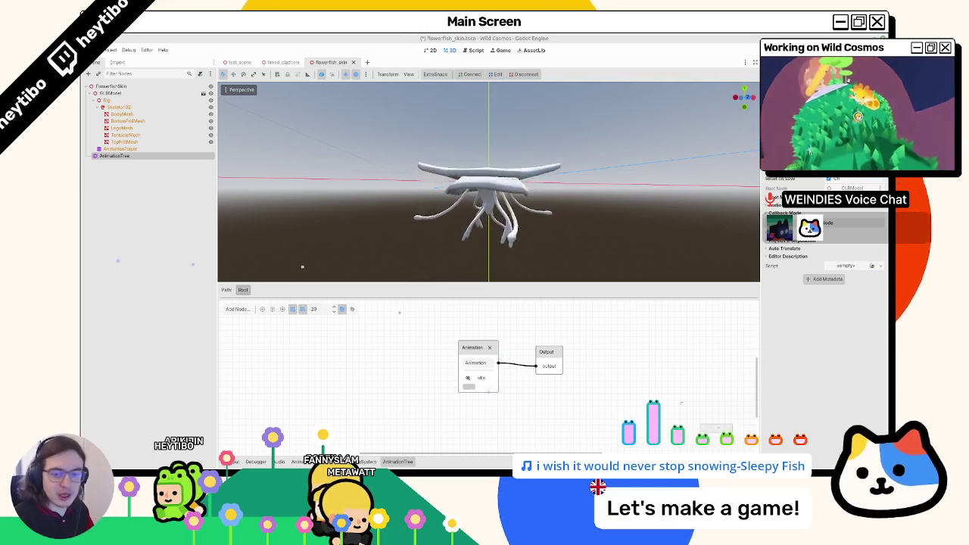
key(alt+Tab)
click(676, 121)
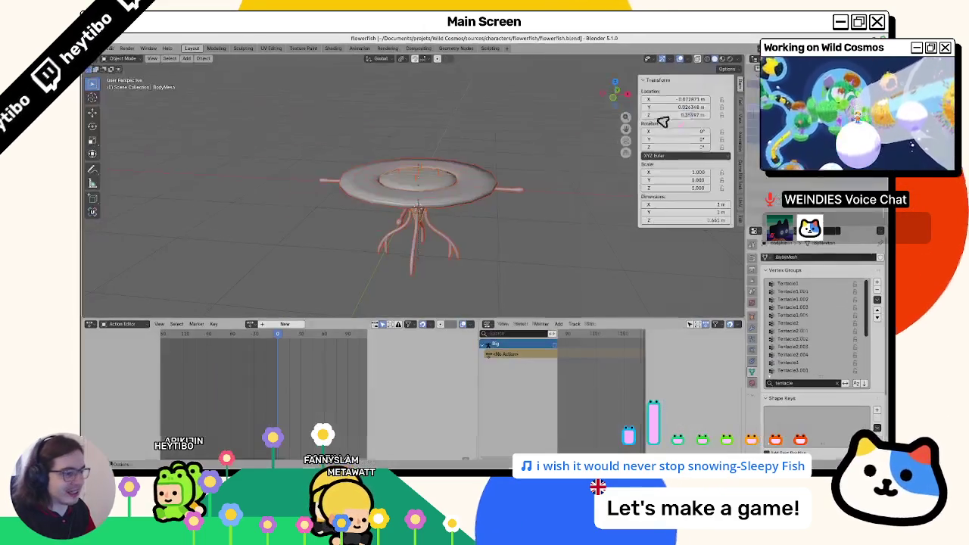
- Assign the idle action to the flowerfish rig with a manual frame range and play it
click(415, 182)
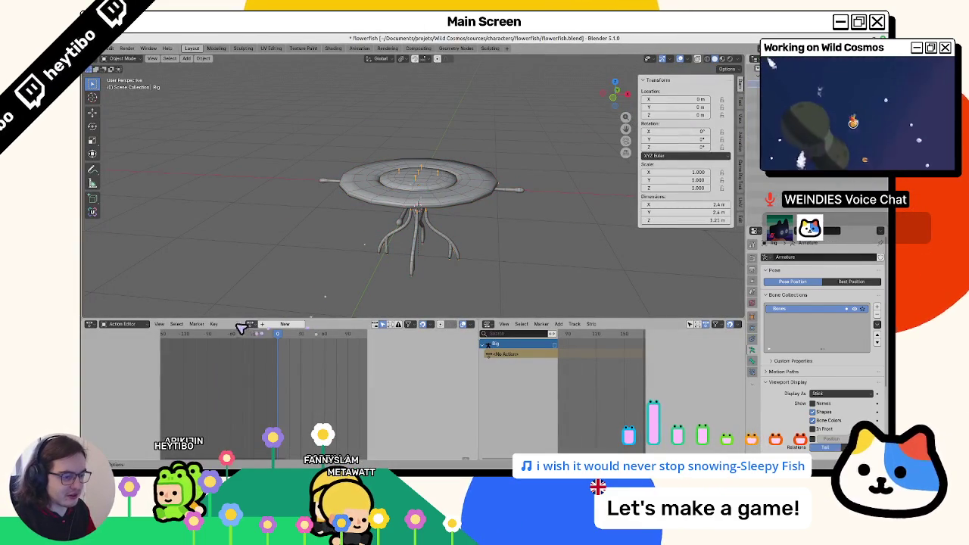
click(250, 327)
click(257, 347)
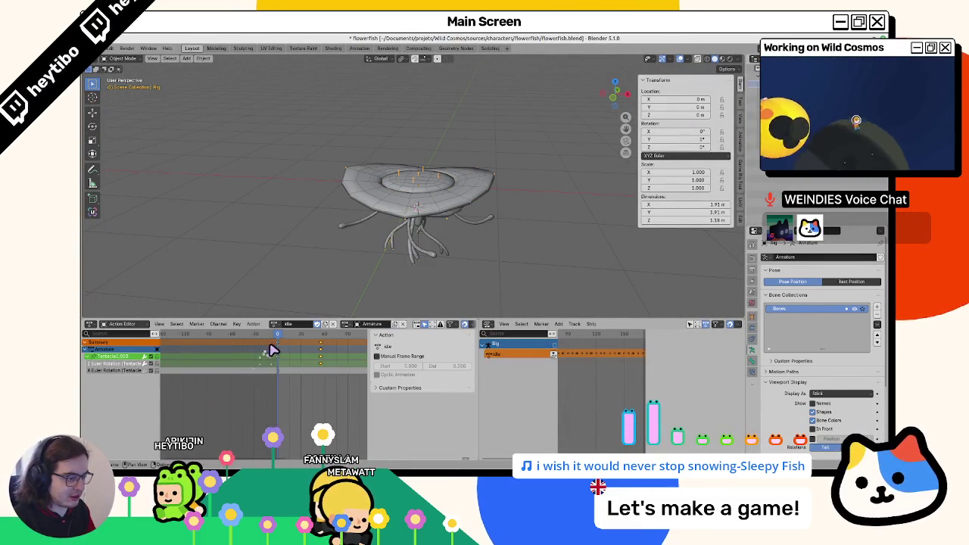
key(Home)
click(378, 356)
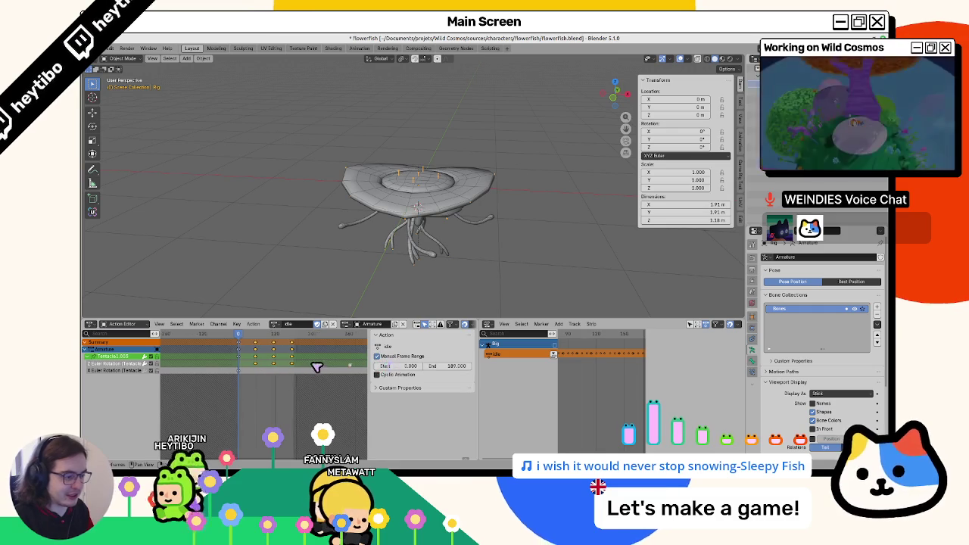
key(space)
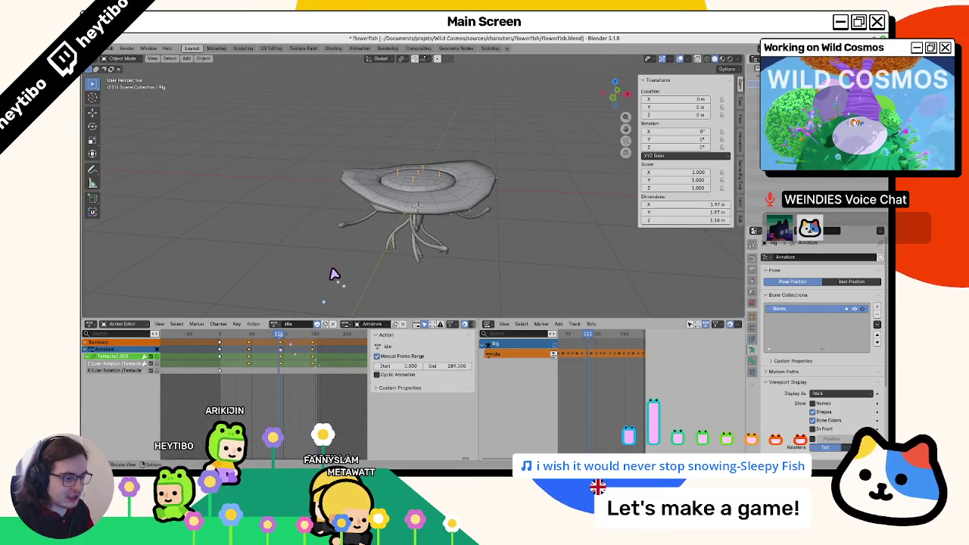
- Show the Output properties, enter Pose Mode, and select the Head bone
click(752, 273)
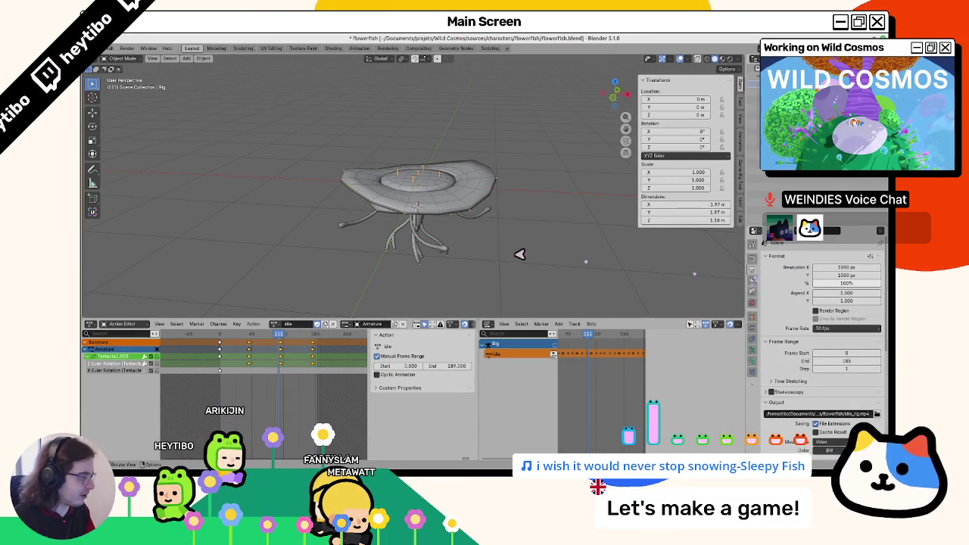
key(ctrl+Tab)
click(421, 177)
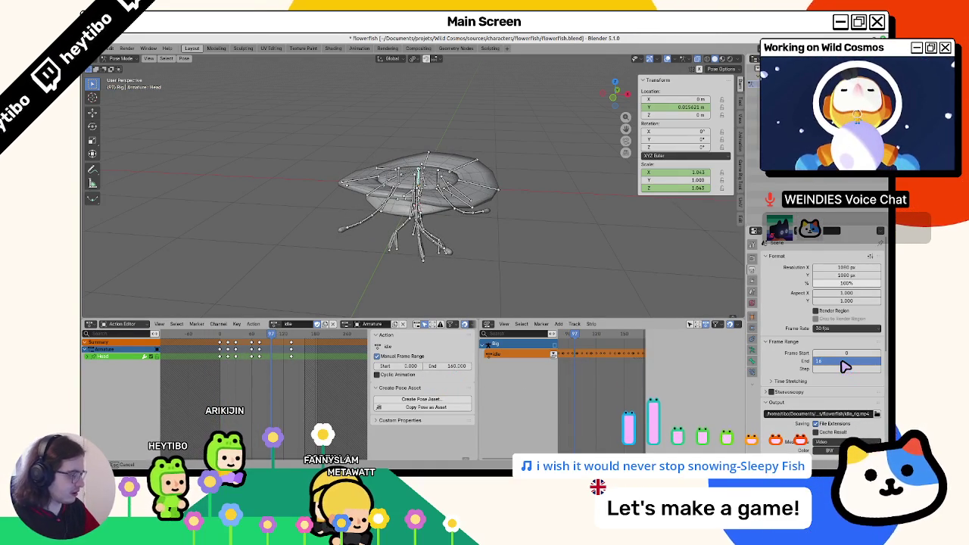
- Confirm scene end frame 159, play it, and scrub to frame 87
key(Return)
key(space)
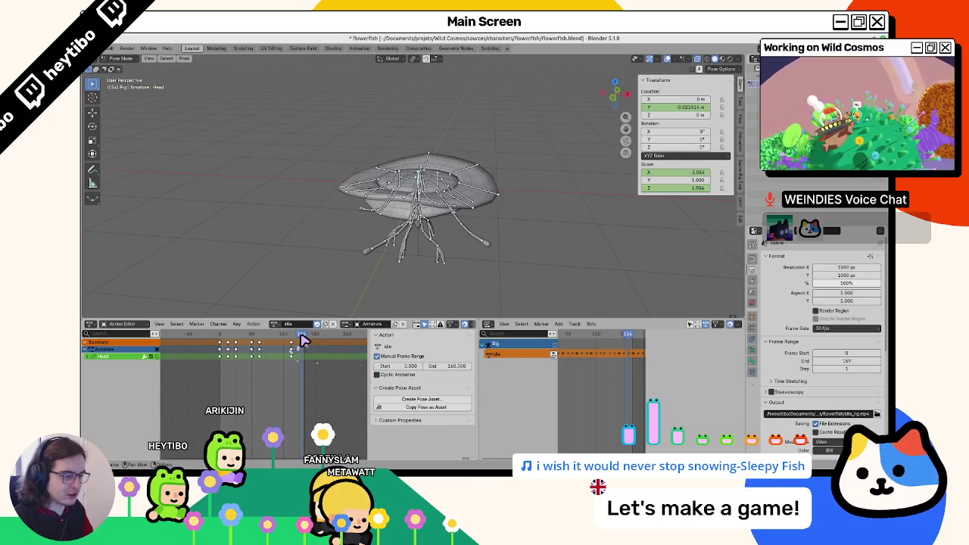
click(301, 336)
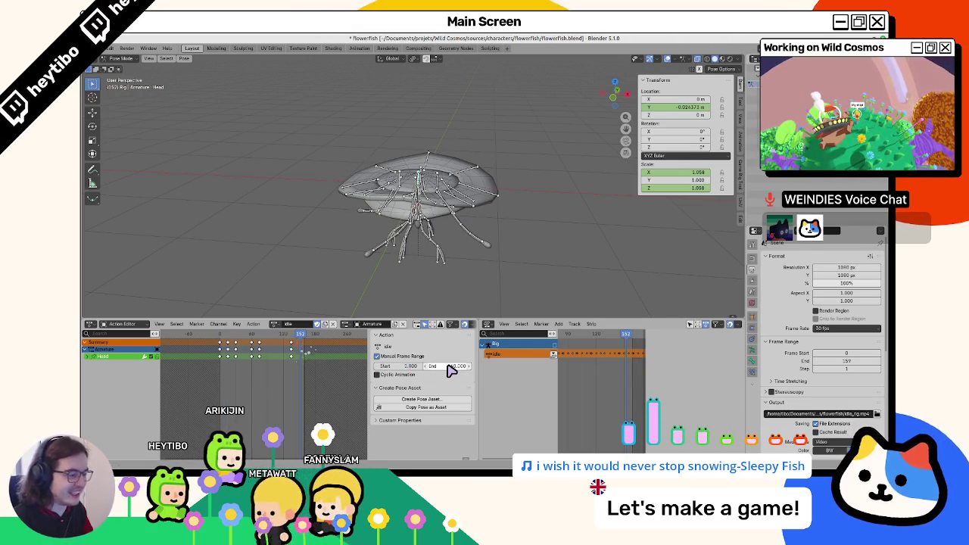
click(267, 335)
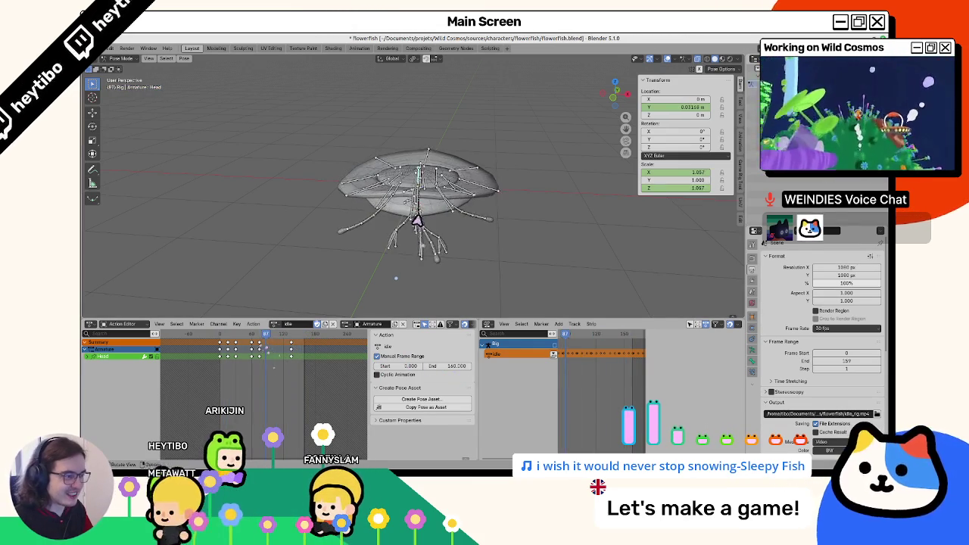
scroll(up, 3)
- Select Ring1.006, try shifting its keyframes earlier, then switch to Godot
click(388, 183)
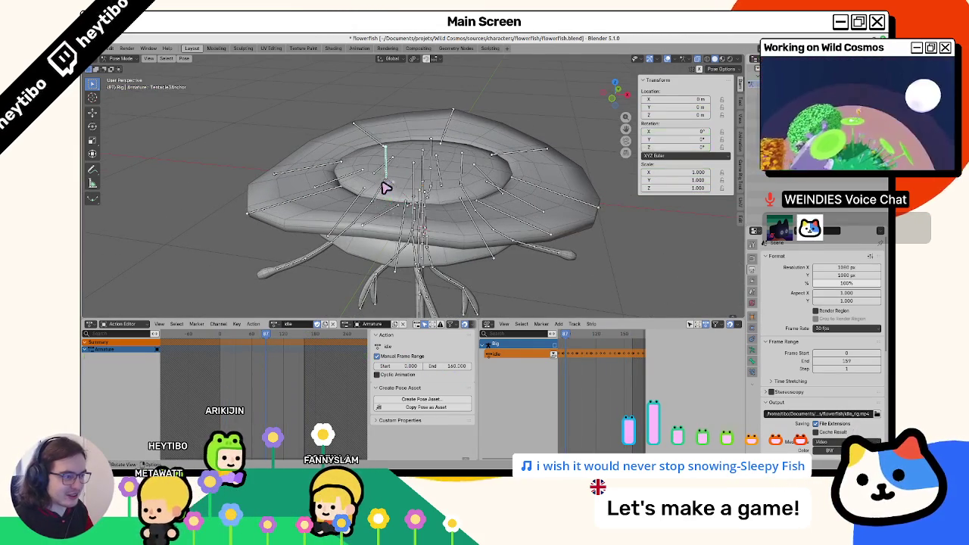
click(369, 140)
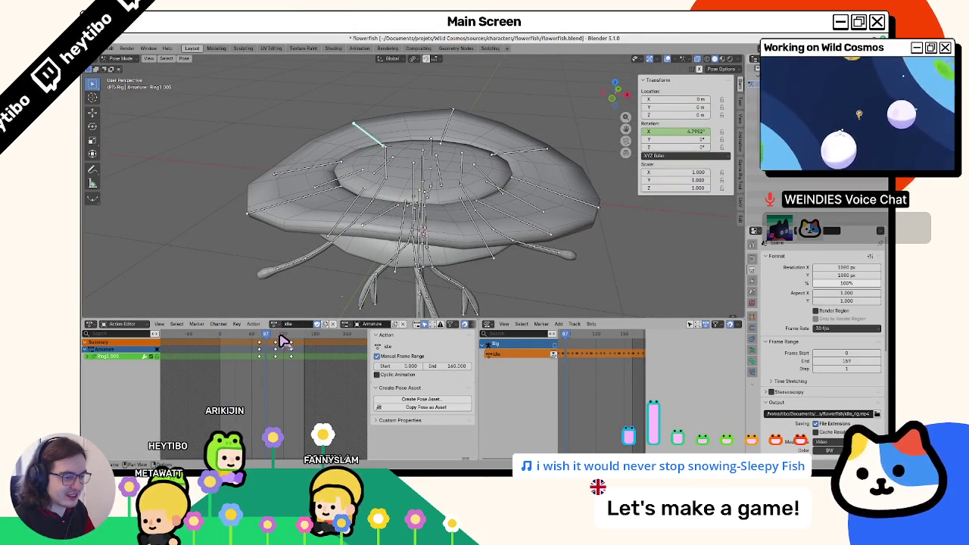
drag(263, 347, 228, 381)
scroll(up, 3)
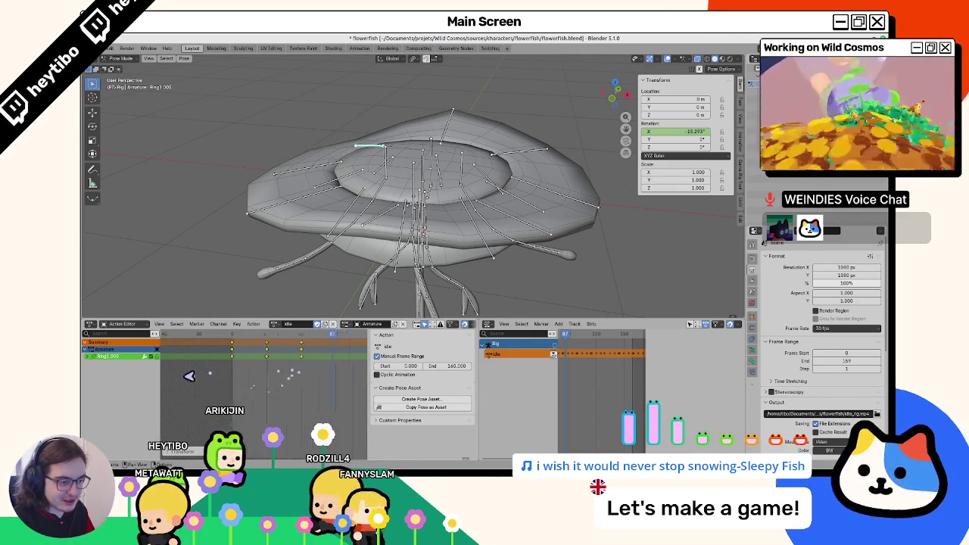
scroll(down, 3)
key(g)
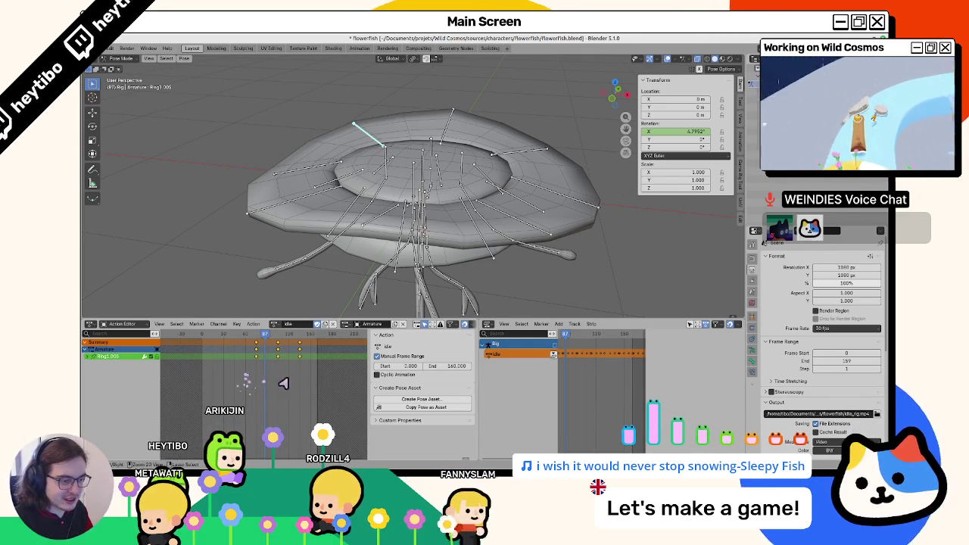
click(301, 345)
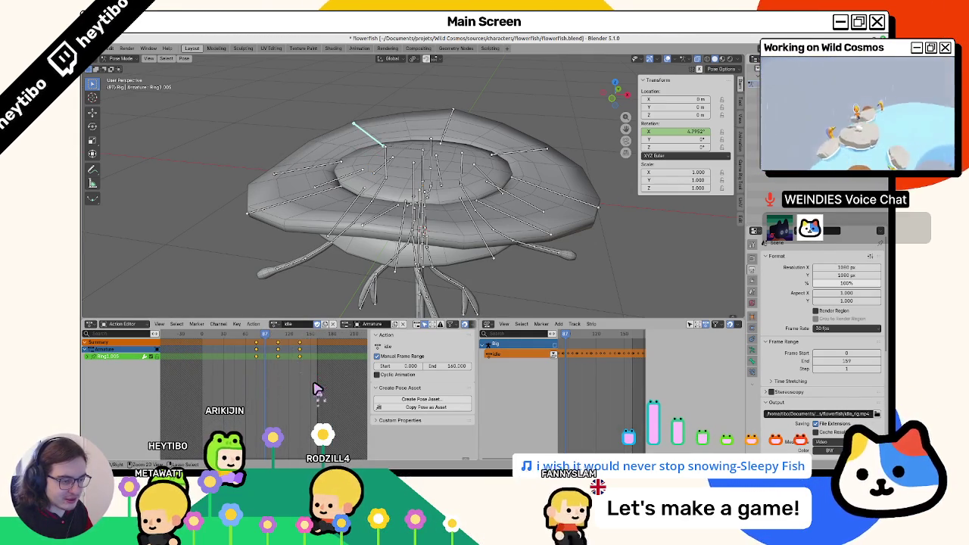
key(alt+Tab)
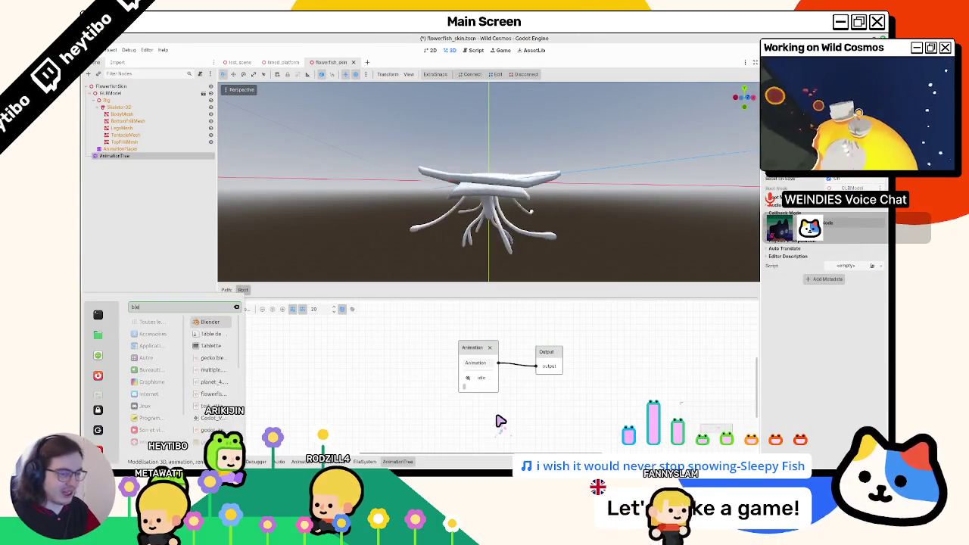
- Reopen flowerfish.blend, assign the idle action to the rig, and save
key(alt+Tab)
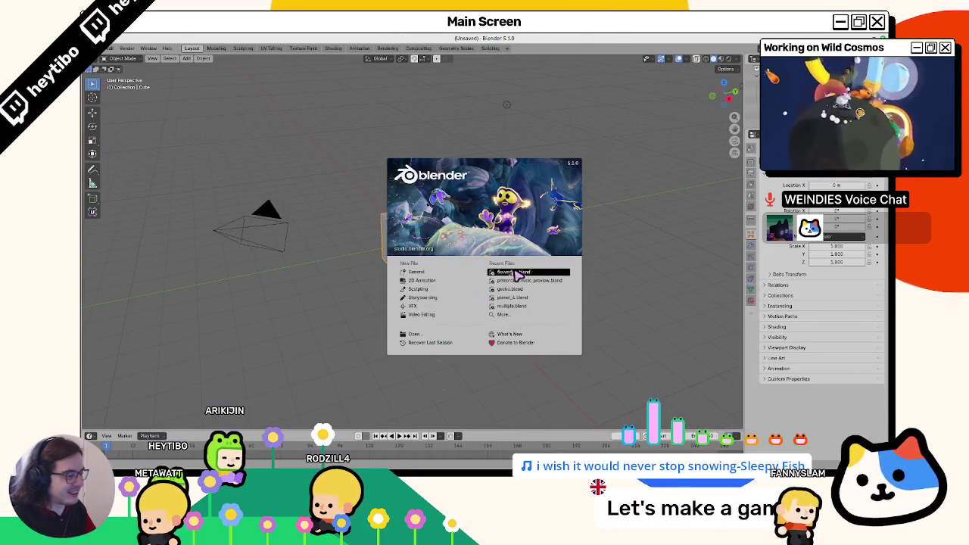
click(517, 274)
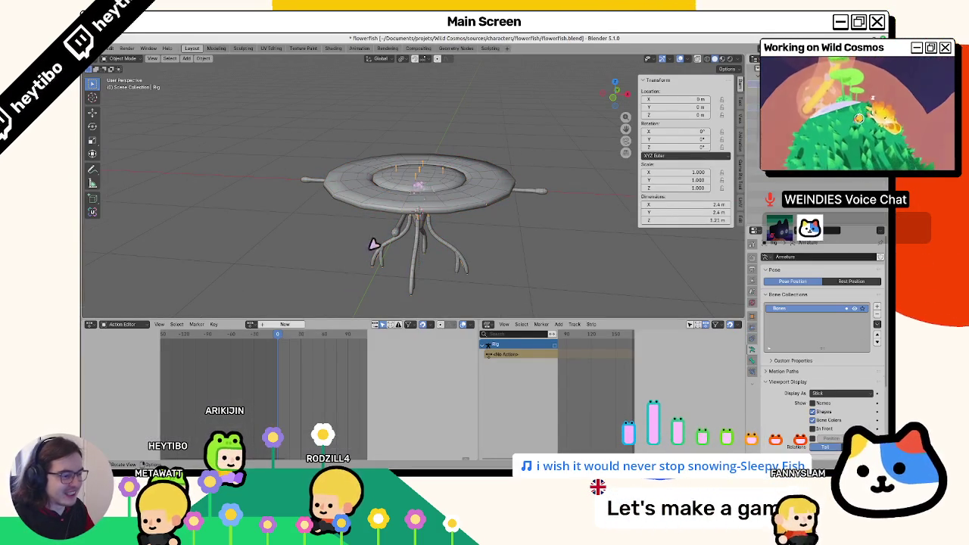
click(258, 326)
click(266, 350)
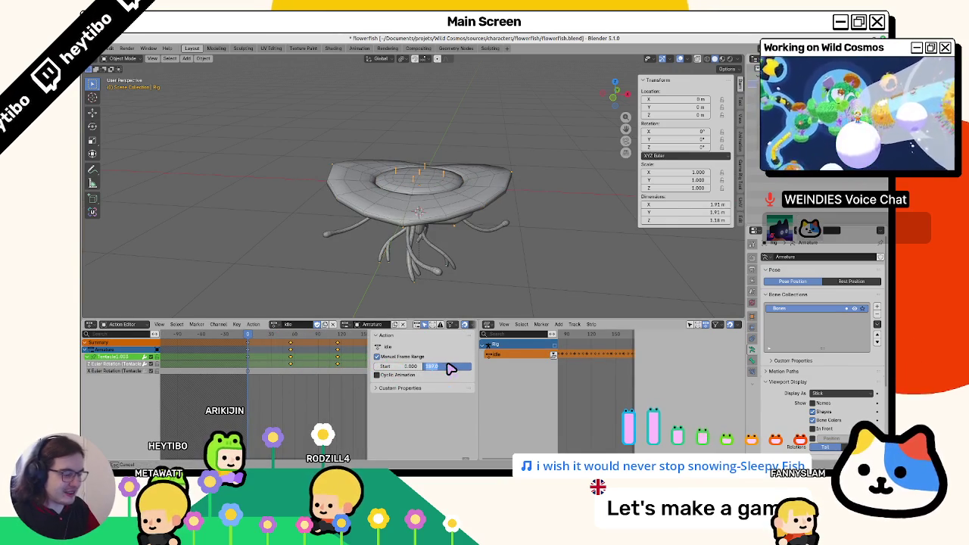
key(ctrl+s)
- Set the scene's Frame End to 119 and play the loop
click(753, 273)
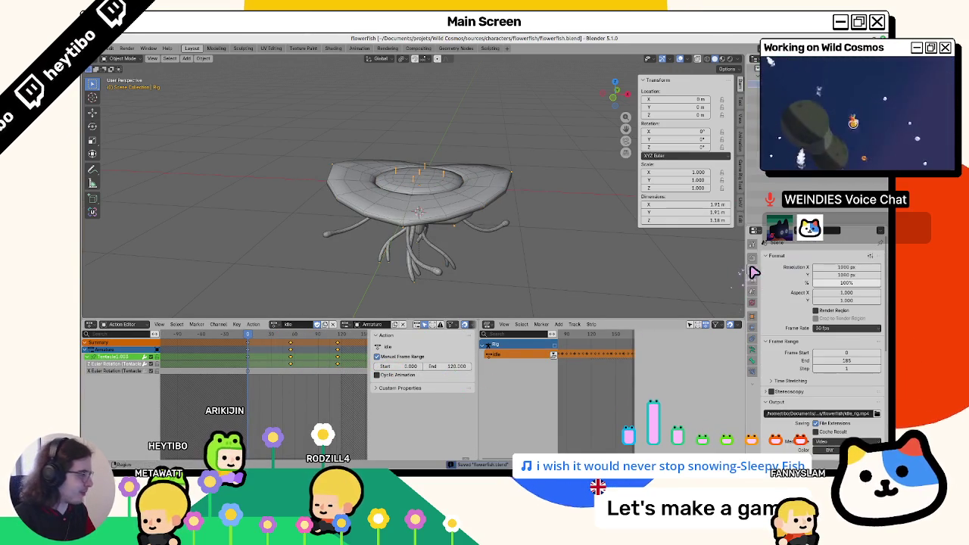
double_click(864, 363)
text(120)
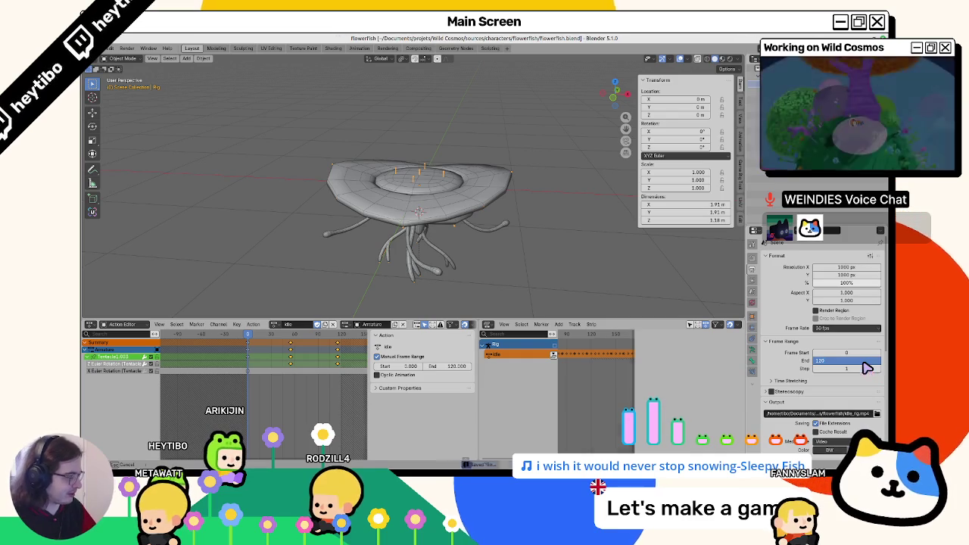
key(BackSpace)
text(9)
key(Return)
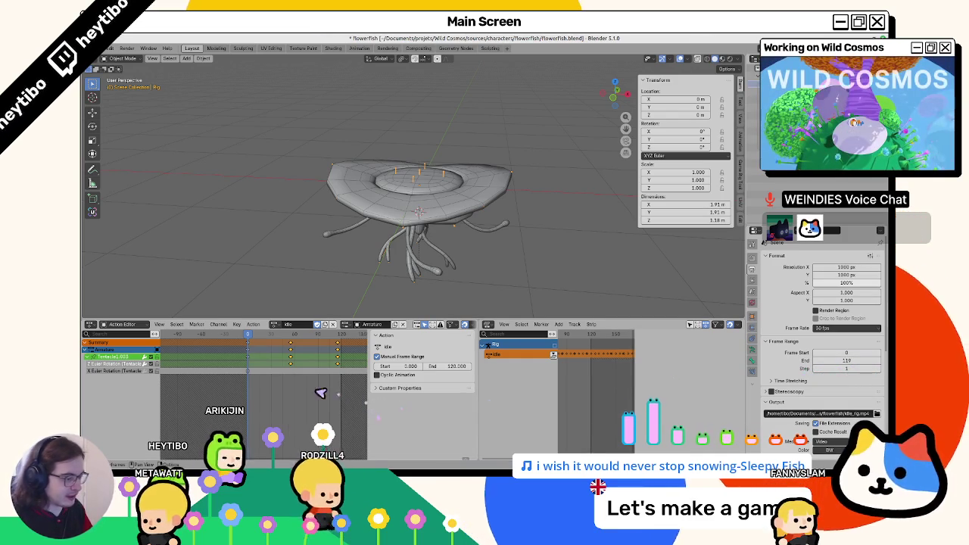
key(space)
- Try an end frame of 60, then undo back to 119 and stop playback
scroll(down, 3)
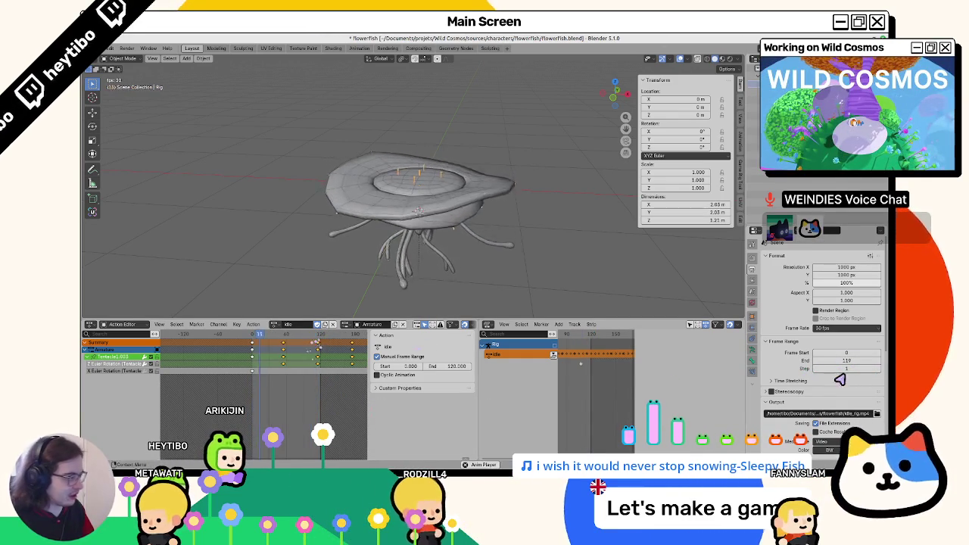
click(846, 361)
text(60)
key(Return)
key(space)
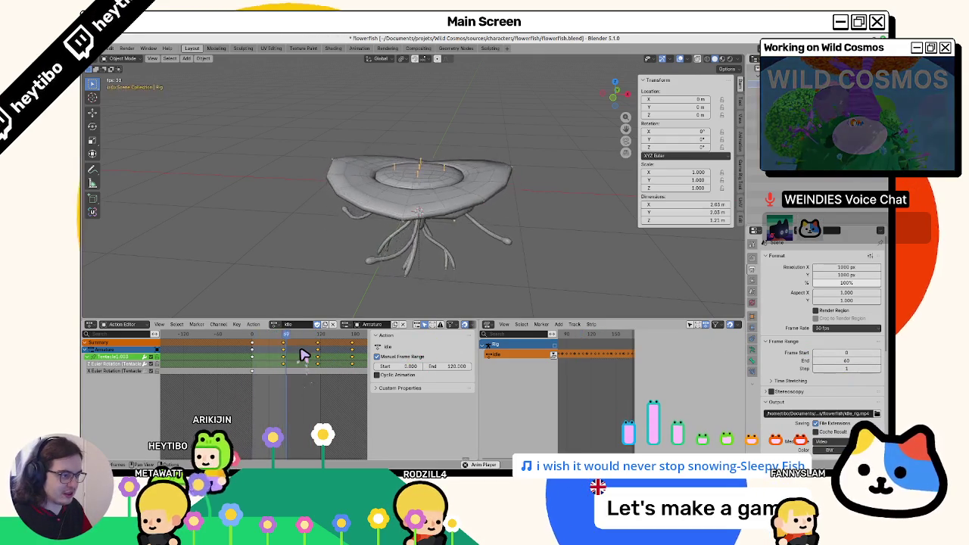
key(ctrl+z)
key(space)
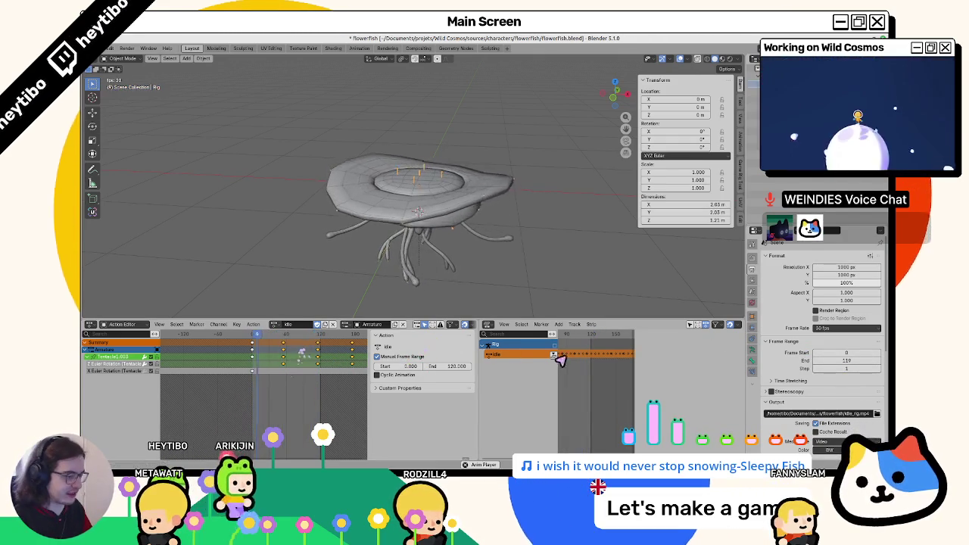
key(Escape)
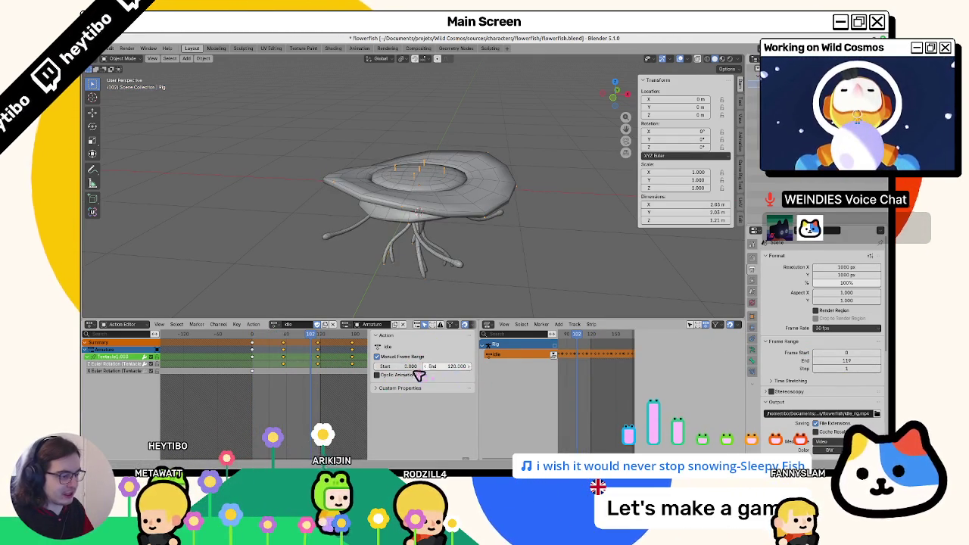
- Make the idle action cyclic and preview the open, close and idle_closed_mix actions
click(416, 375)
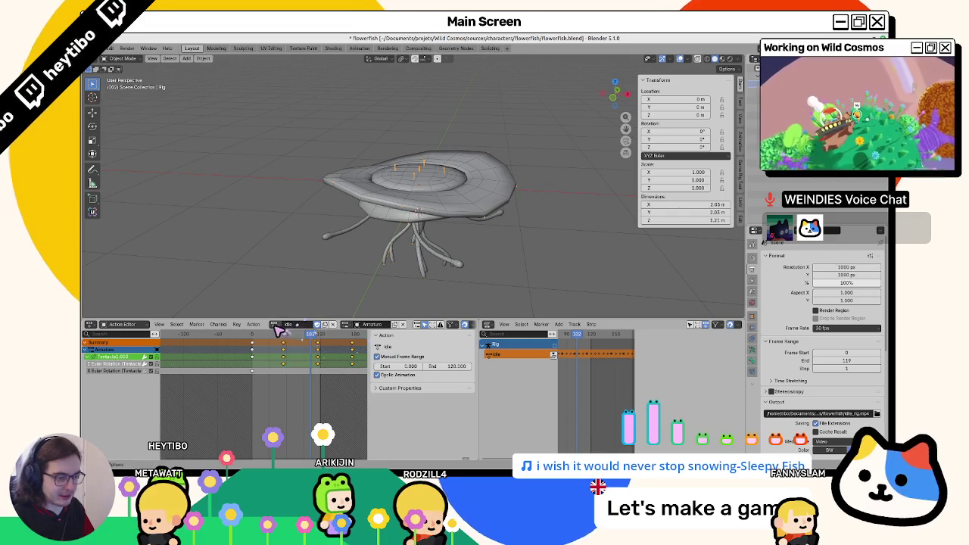
click(276, 326)
click(283, 368)
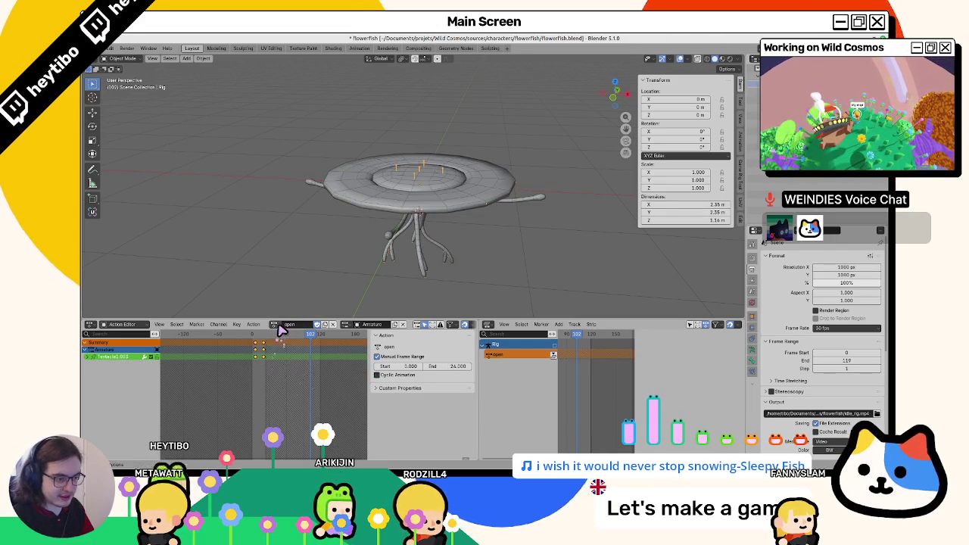
click(276, 325)
click(281, 351)
click(277, 326)
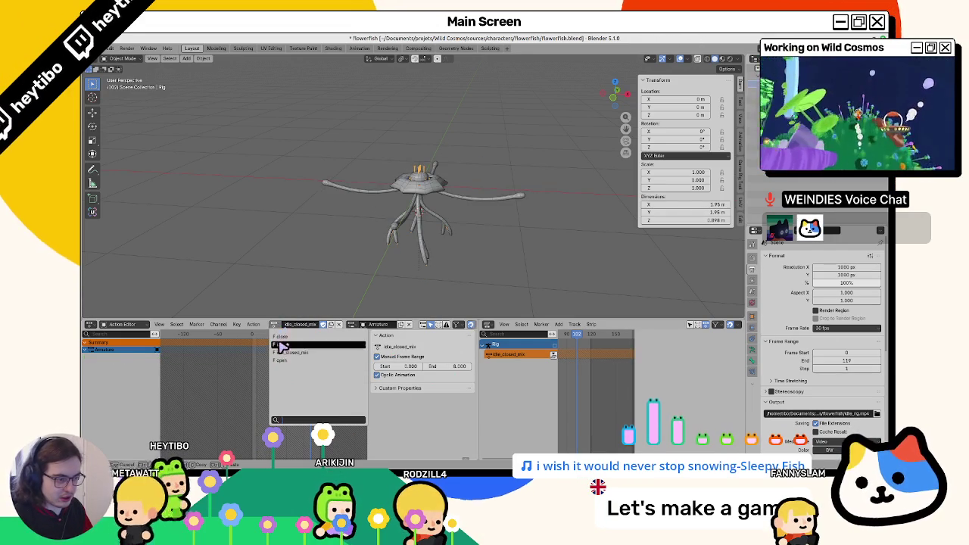
click(280, 345)
click(277, 326)
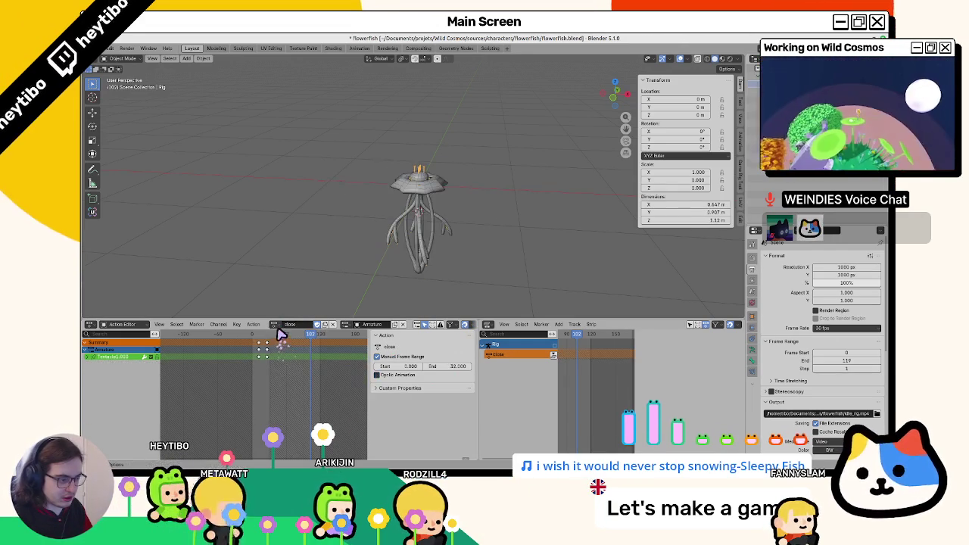
click(278, 360)
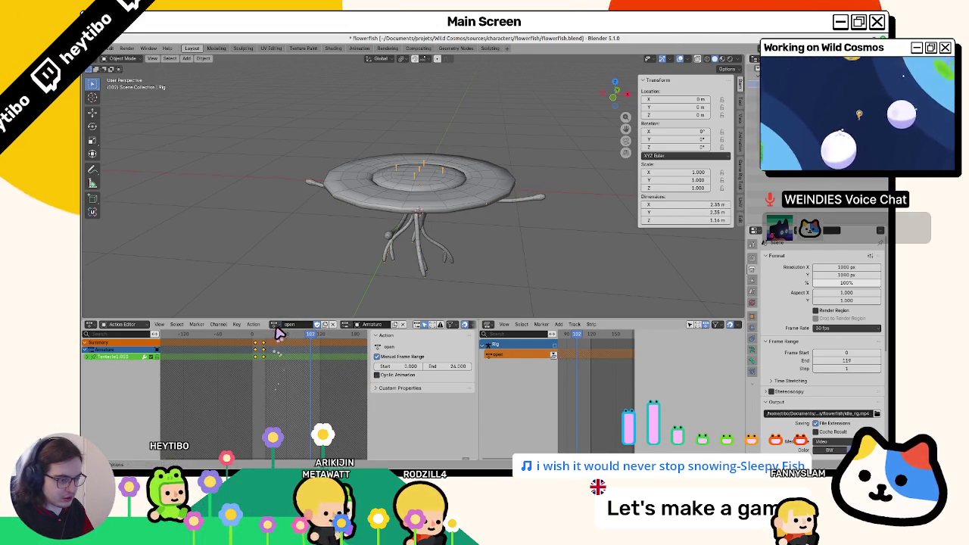
click(275, 324)
click(284, 352)
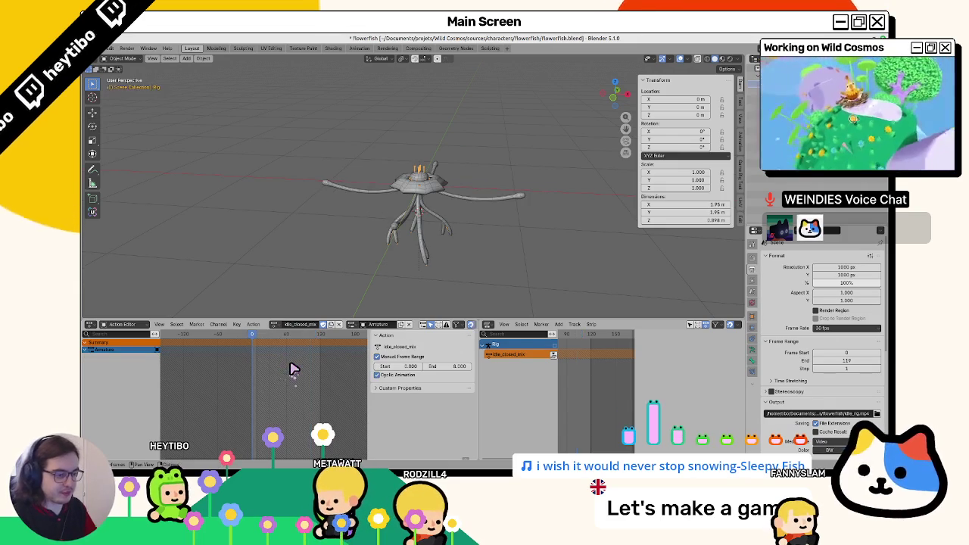
- Unlink the rig's action, reset all bones to rest pose, and save flowerfish.blend
click(340, 325)
key(ctrl+Tab)
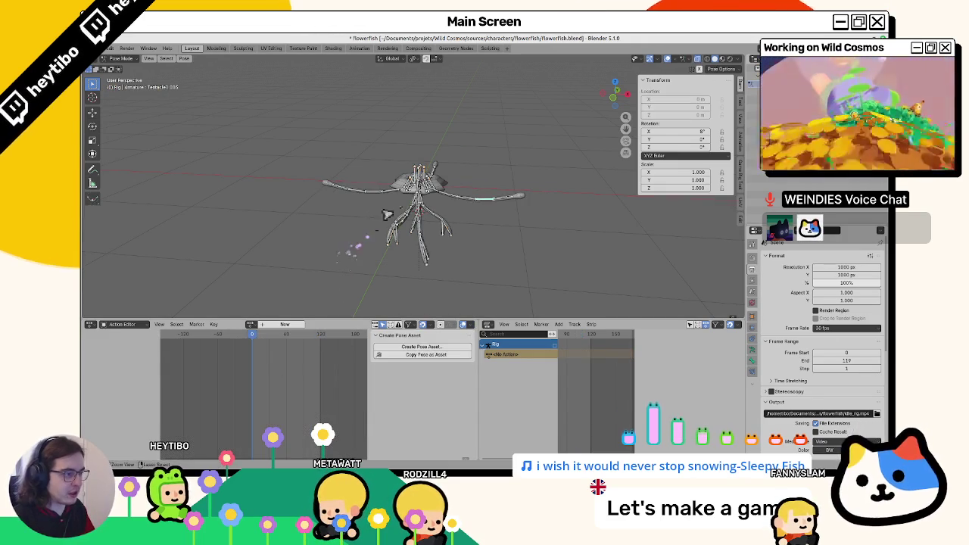
key(a)
key(alt+r)
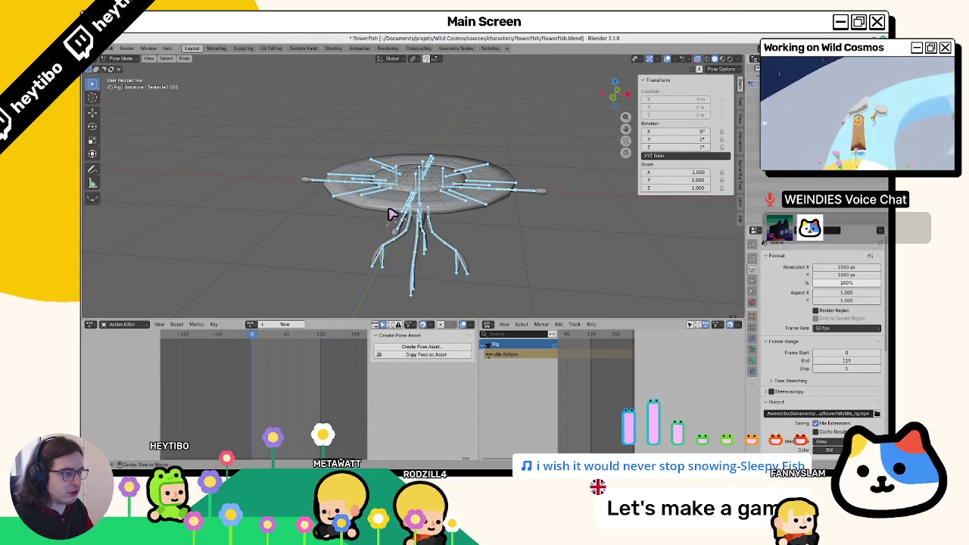
key(ctrl+Tab)
key(ctrl+s)
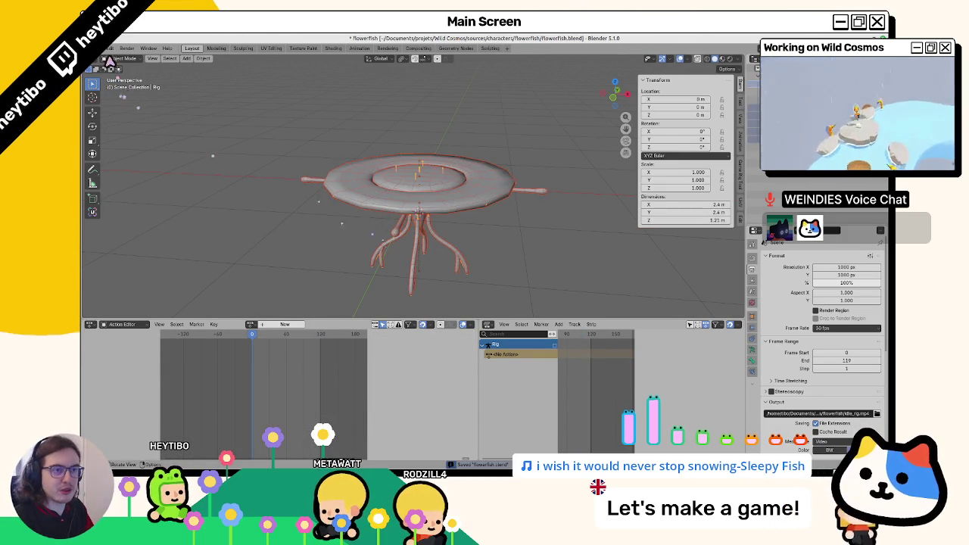
- Export the rig as glTF 2.0 over flowerfish.glb in the export folder
click(108, 48)
mouse_move(125, 168)
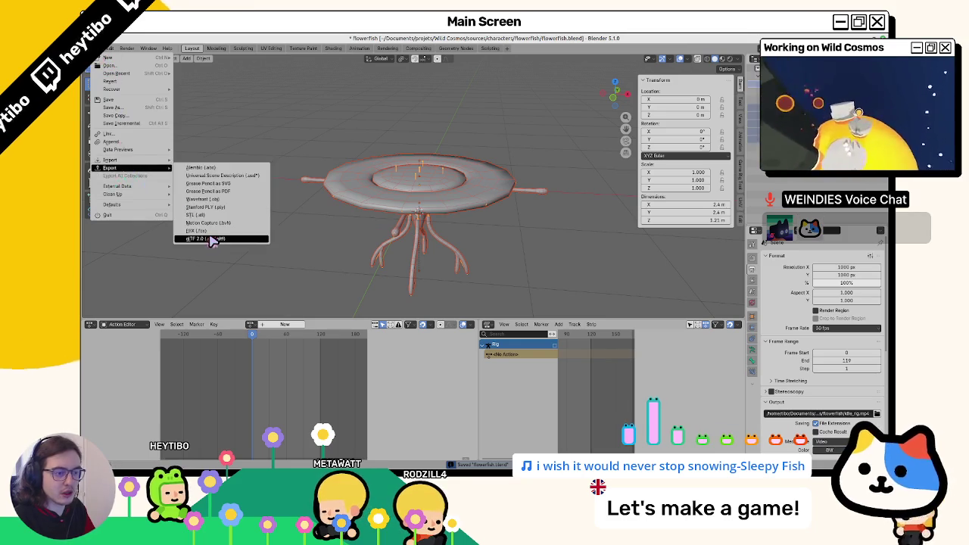
click(213, 239)
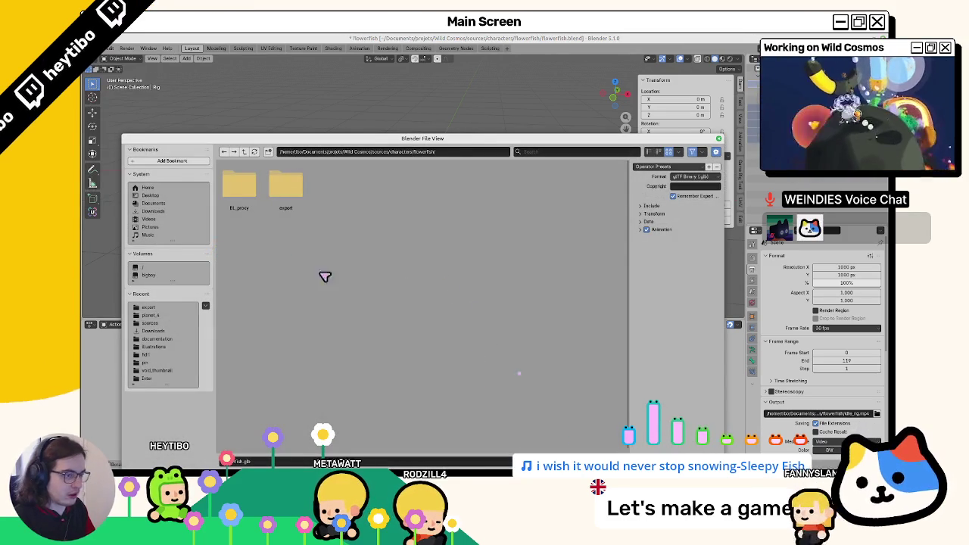
double_click(285, 186)
double_click(239, 188)
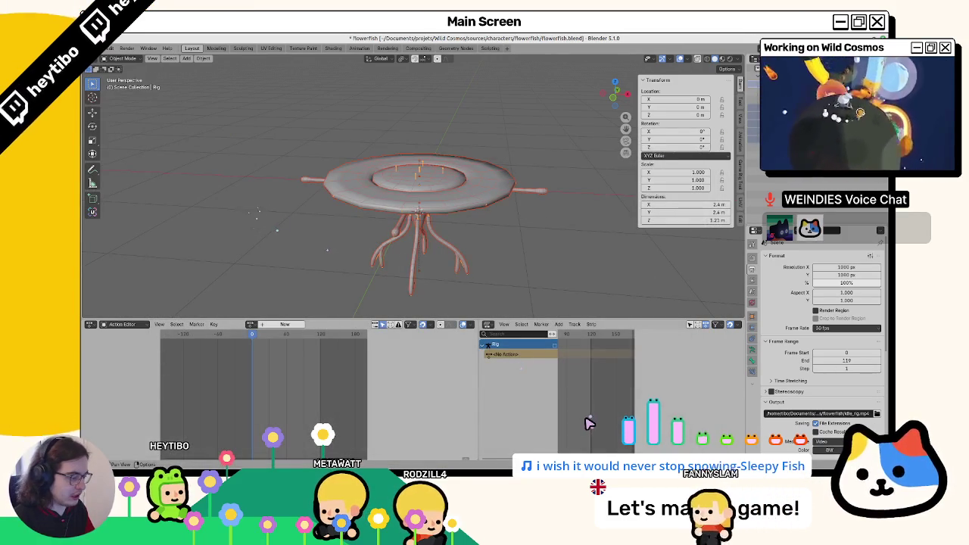
key(alt+Tab)
key(alt+Tab)
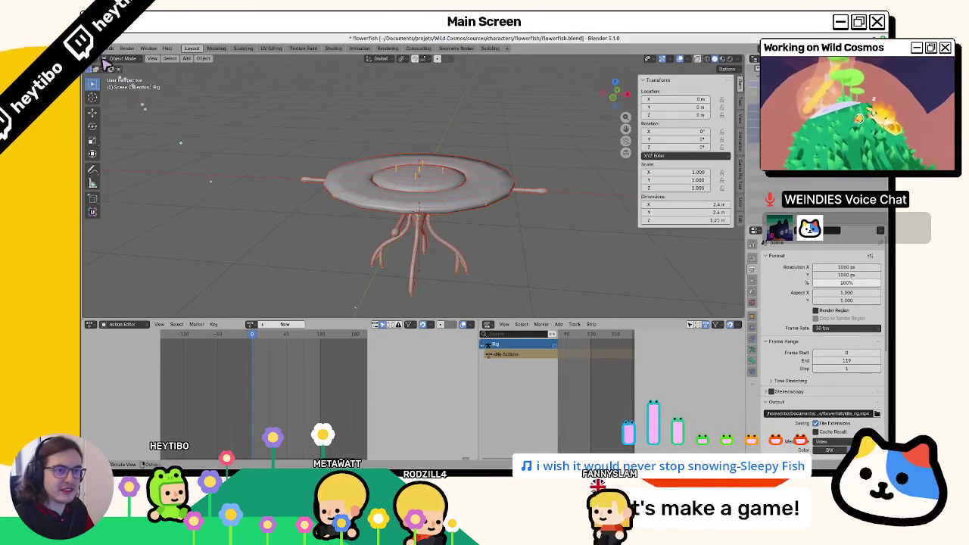
- Repeat the glTF export, confirming the overwrite, and return to Godot
click(112, 49)
mouse_move(129, 177)
click(230, 240)
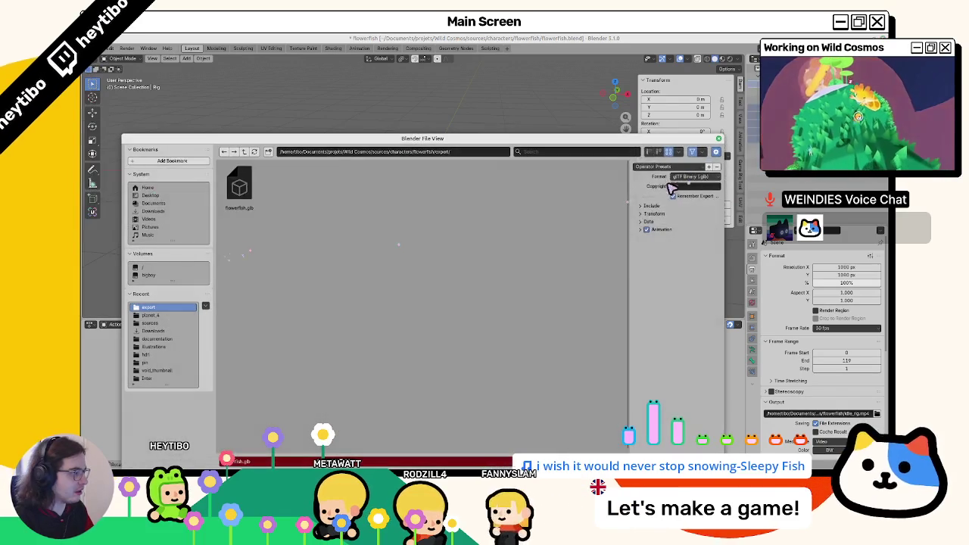
key(Return)
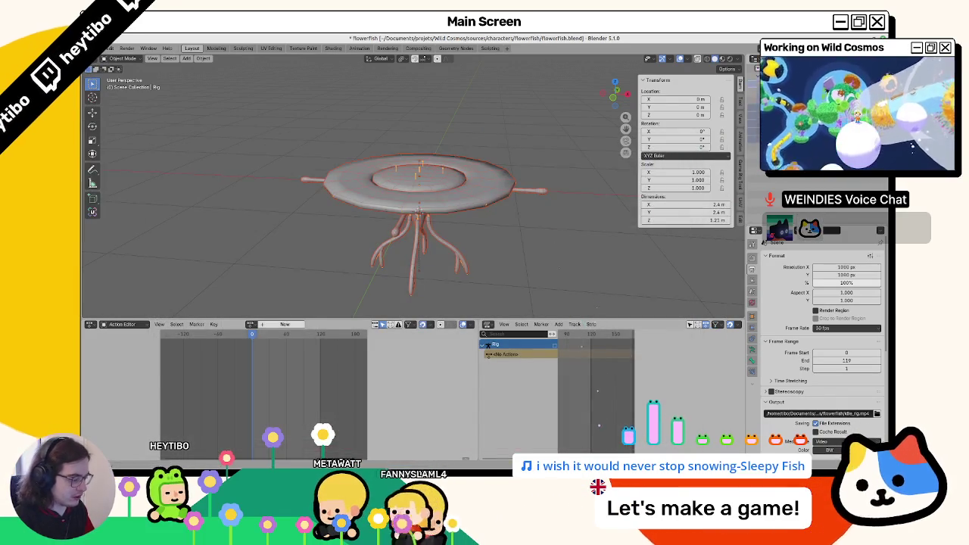
key(alt+Tab)
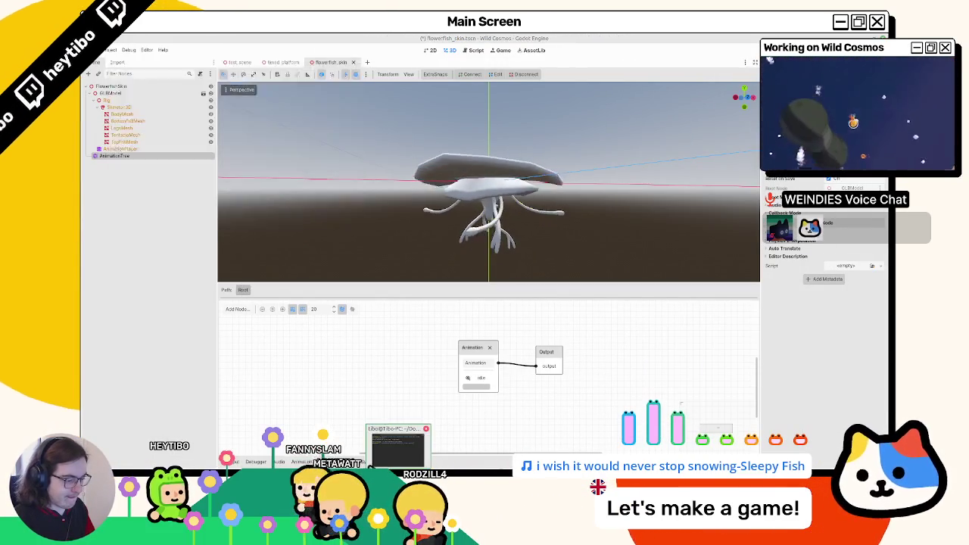
- Reimport the updated flowerfish.glb and return to the flowerfish AnimationTree graph
click(367, 462)
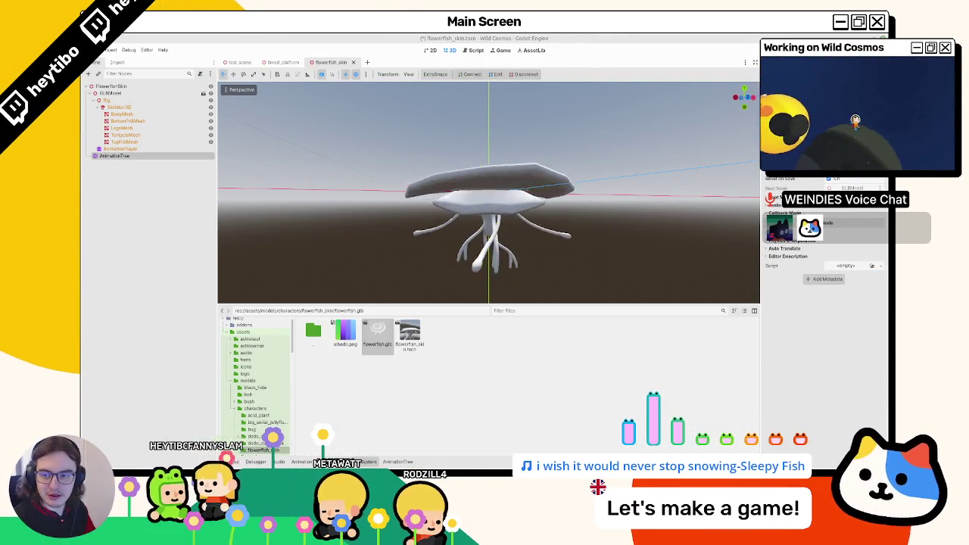
click(454, 402)
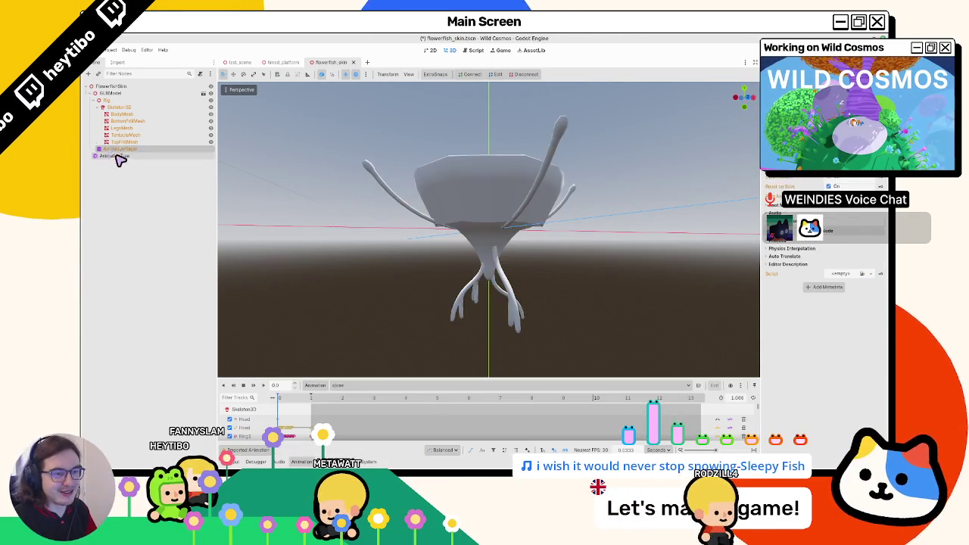
click(115, 156)
drag(392, 236, 432, 216)
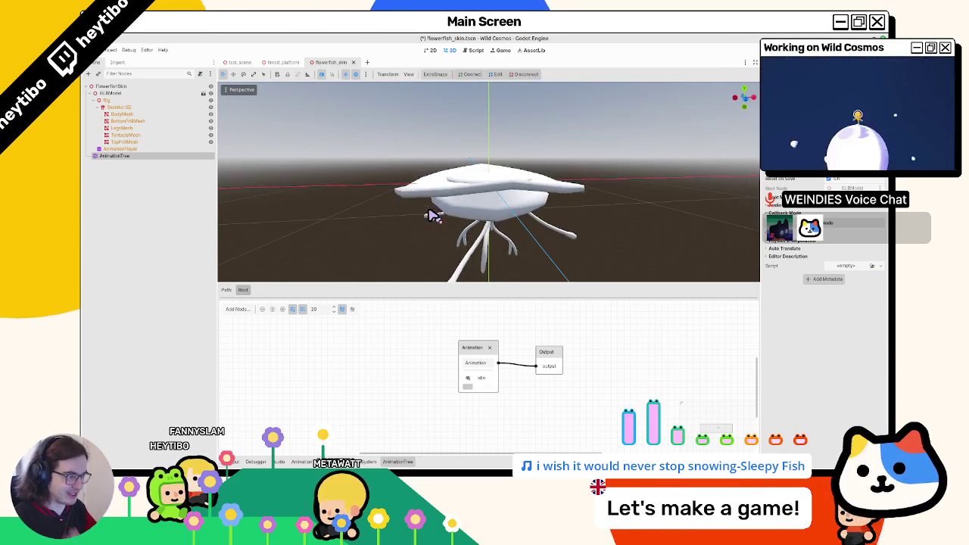
right_click(416, 333)
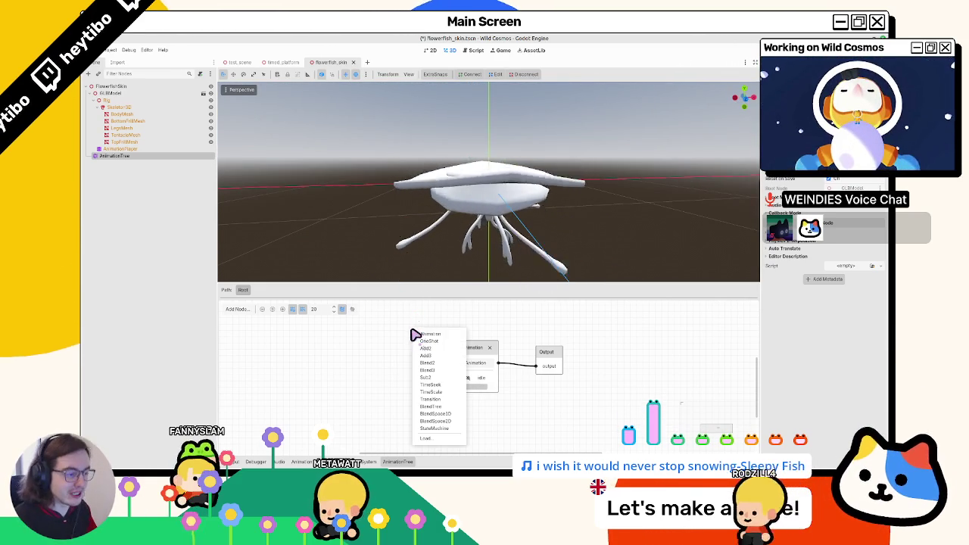
- Add a StateMachine node to the AnimationTree graph and open its editor
click(365, 335)
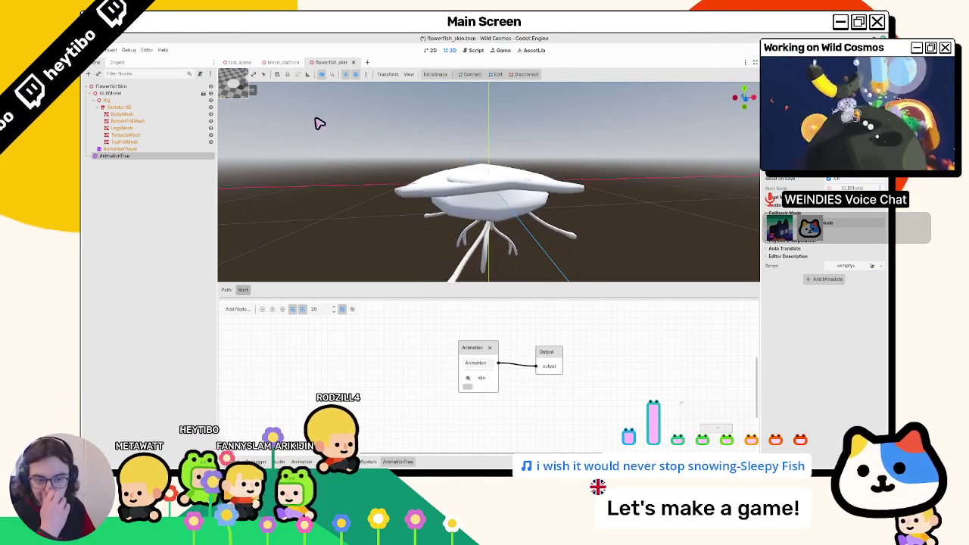
right_click(402, 336)
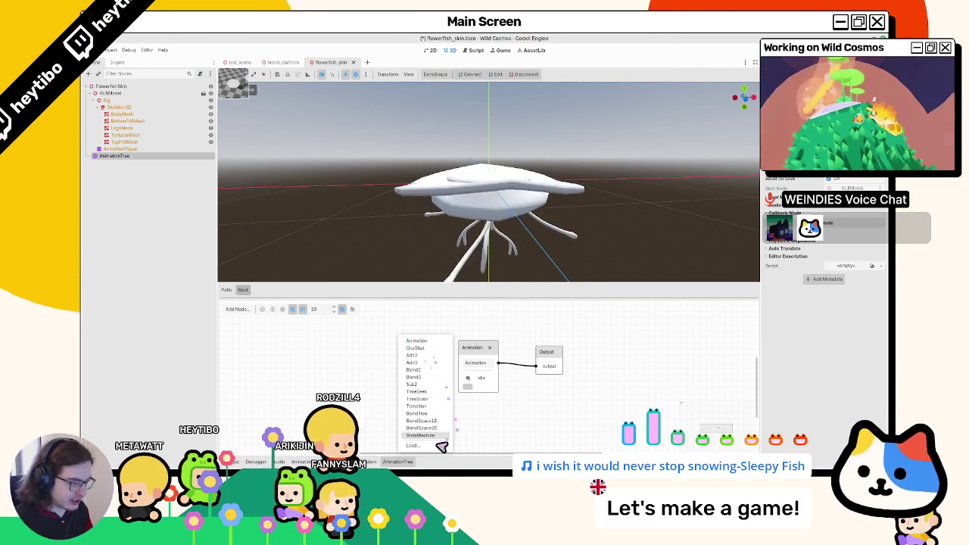
click(437, 436)
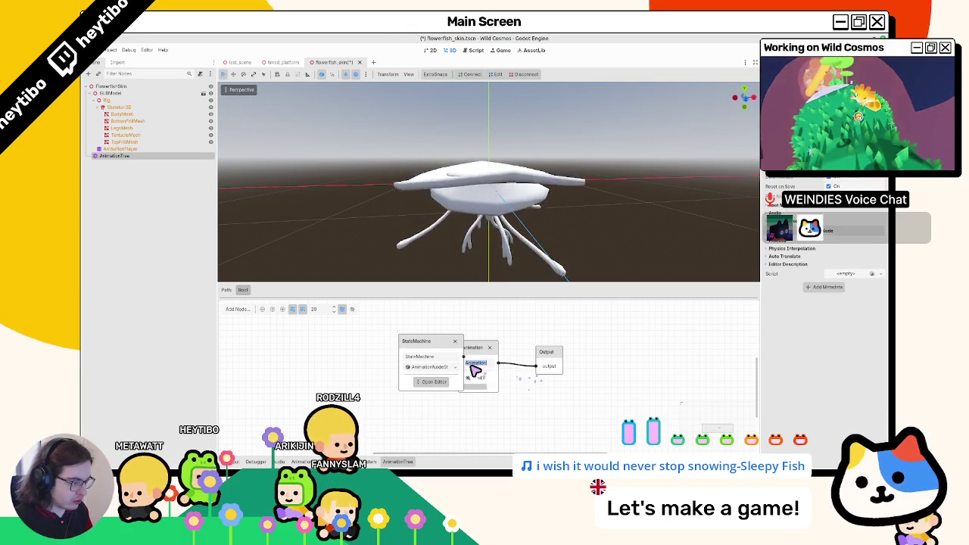
click(432, 382)
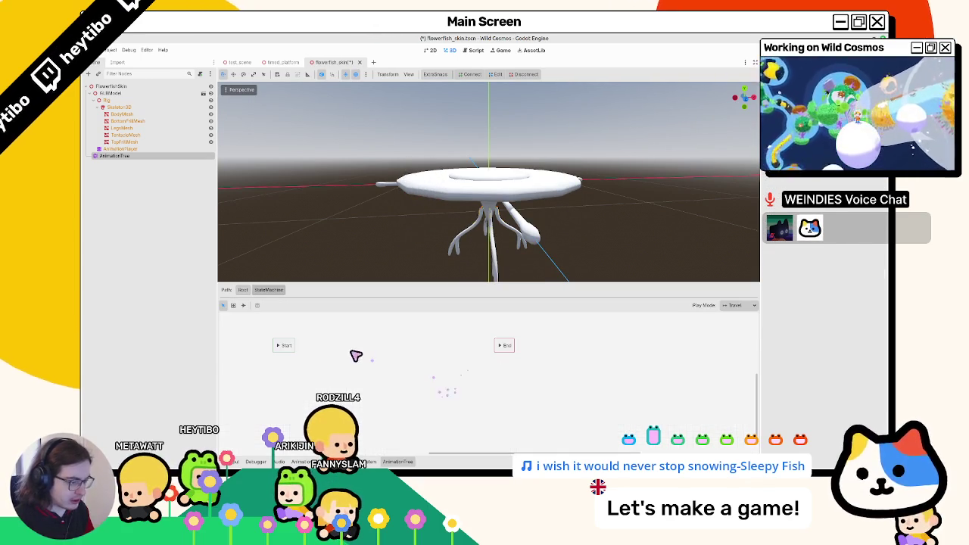
- Add an idle state and a BlendTree state, then open the BlendTree
right_click(352, 354)
mouse_move(382, 357)
click(435, 366)
right_click(396, 334)
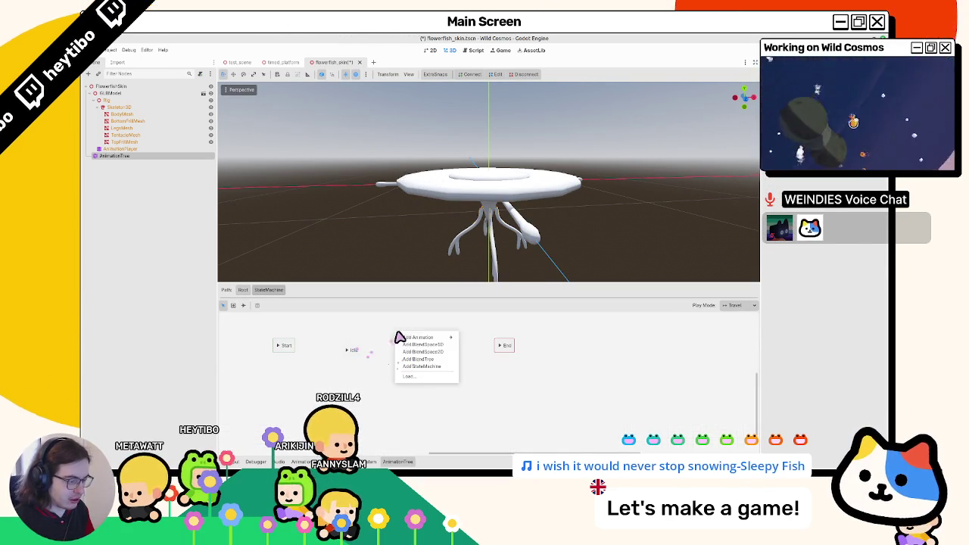
mouse_move(443, 337)
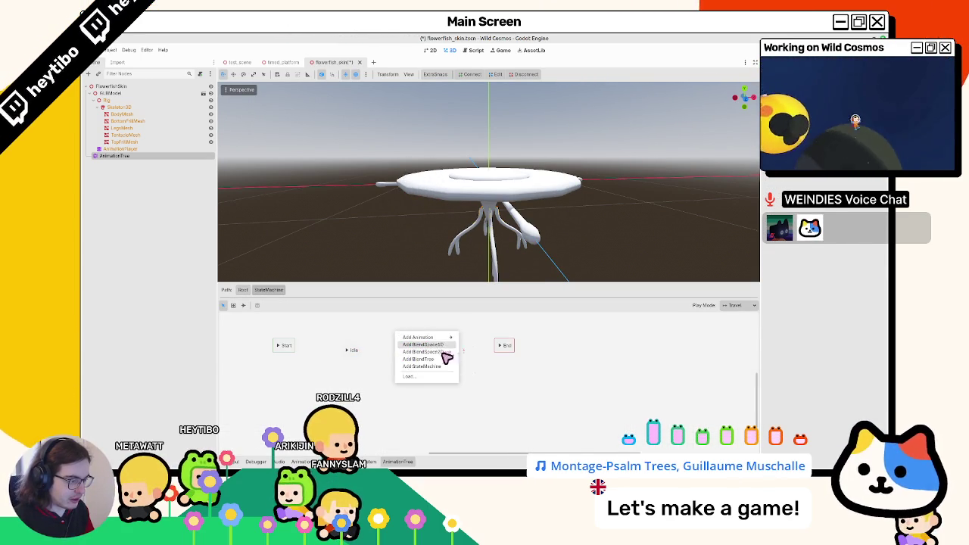
click(438, 364)
click(411, 338)
- Add two Animation nodes in the BlendTree, setting the first to idle
right_click(366, 343)
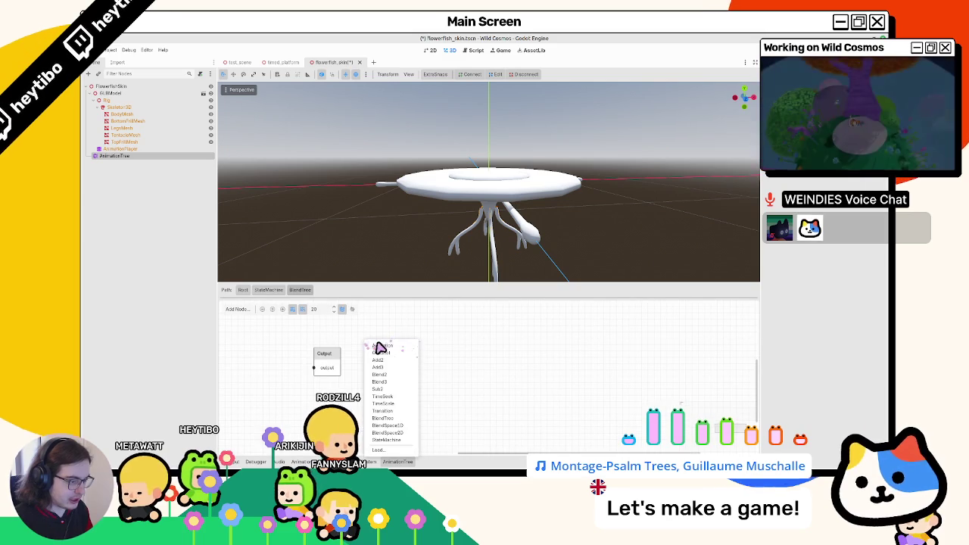
click(399, 346)
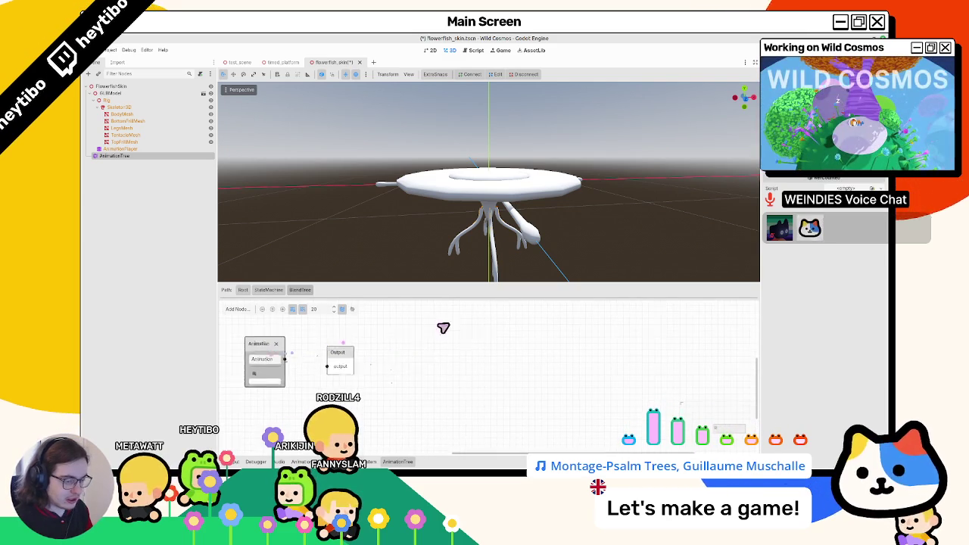
right_click(445, 341)
click(457, 341)
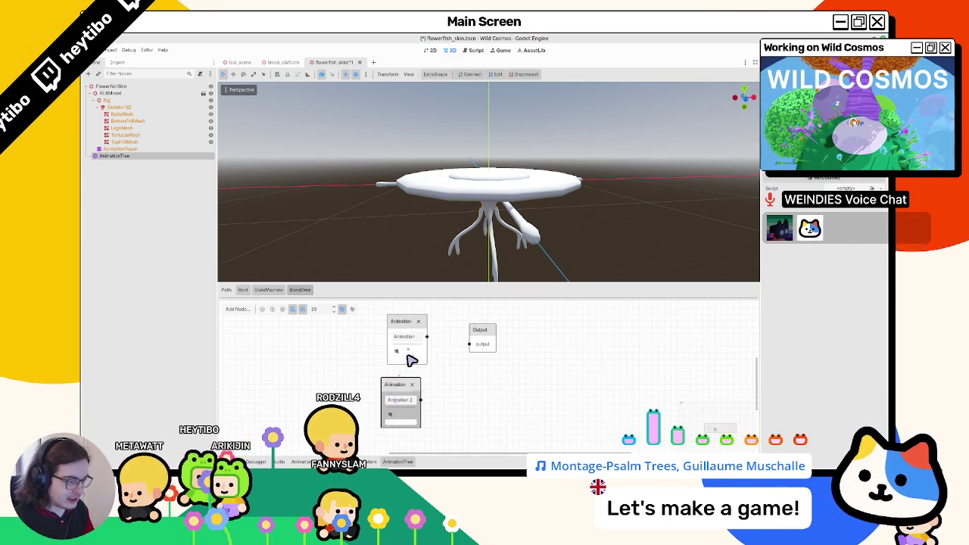
click(396, 350)
click(415, 373)
drag(401, 321, 383, 315)
right_click(433, 325)
click(436, 337)
click(463, 326)
- Feed idle into an Add2 node with idle_closed_mix as the second animation
right_click(447, 327)
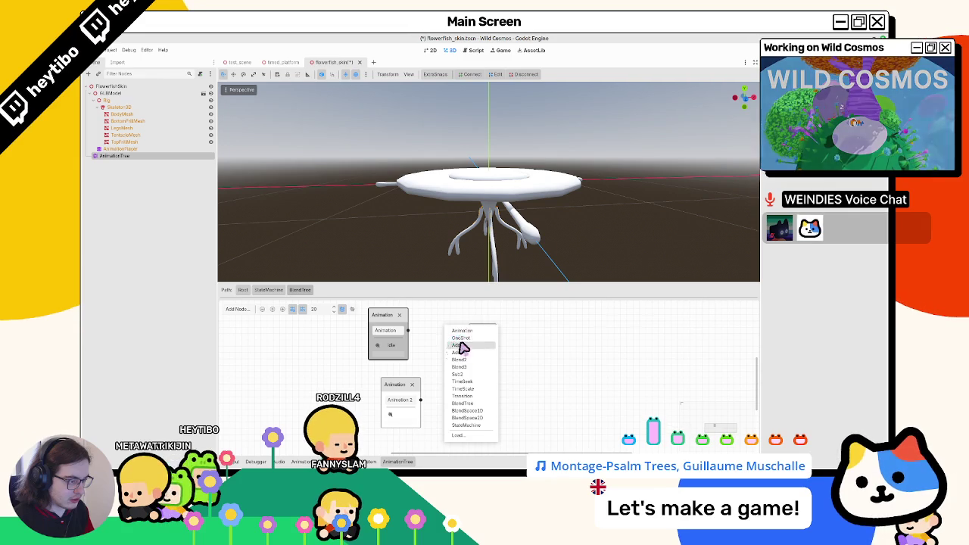
click(461, 346)
drag(508, 330, 533, 327)
drag(408, 330, 445, 368)
click(390, 415)
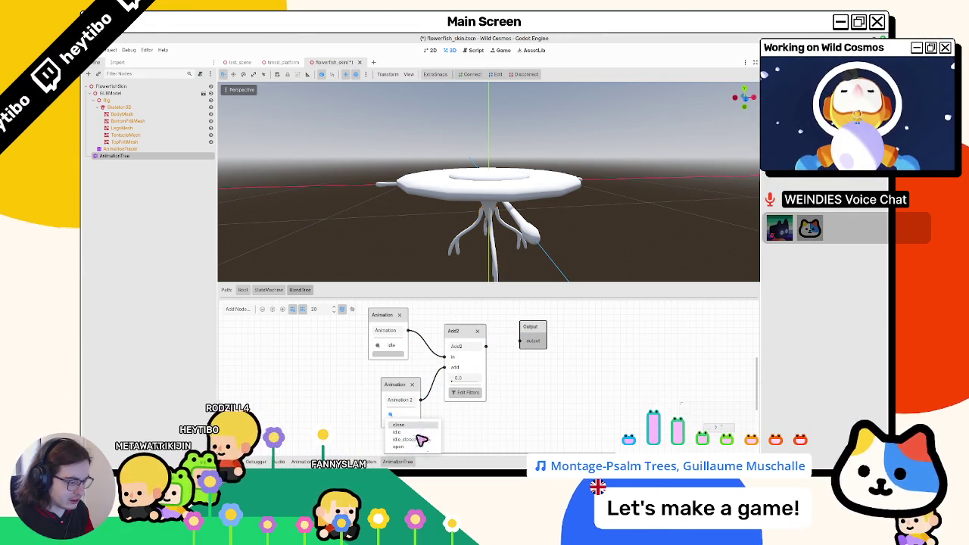
click(421, 440)
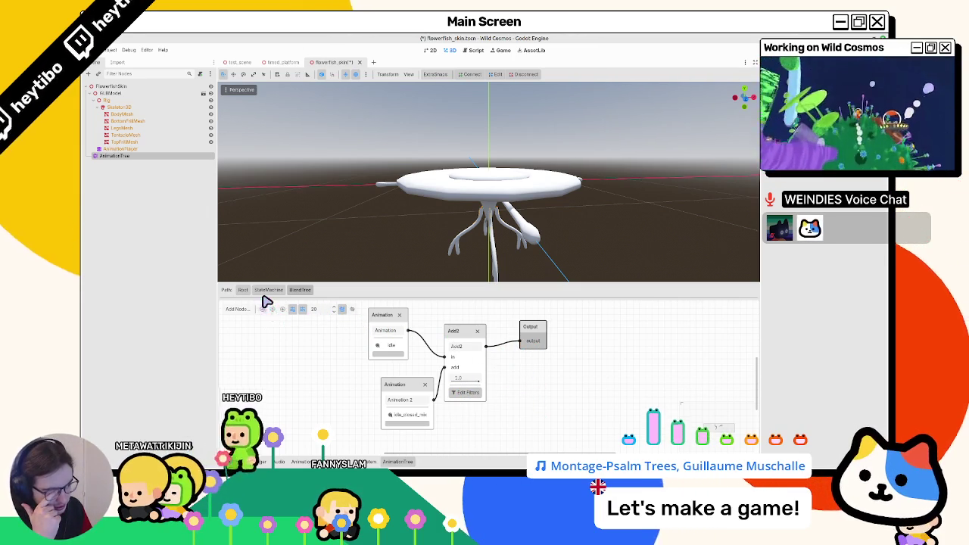
click(268, 290)
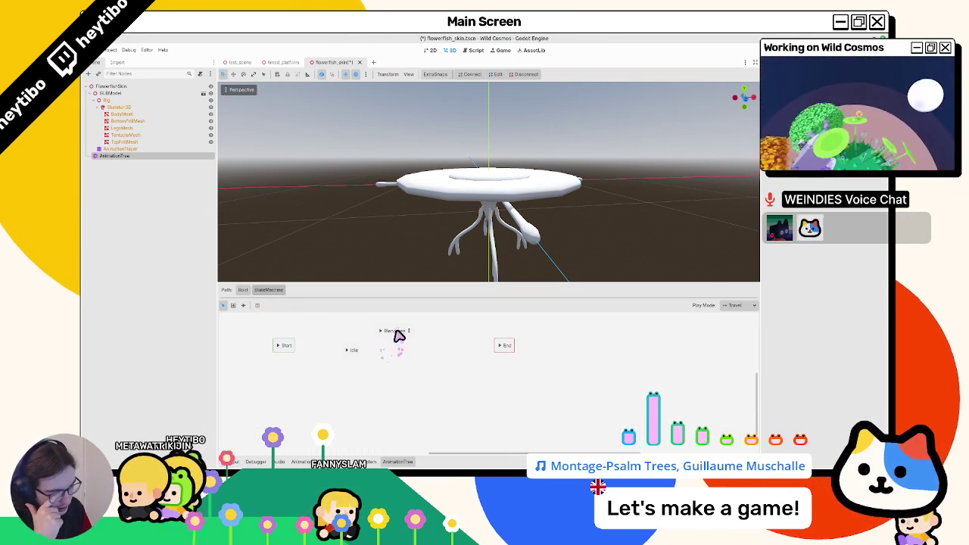
- Rename the blend state to idle_closed and preview it in the 3D view
double_click(394, 331)
text(idle_close)
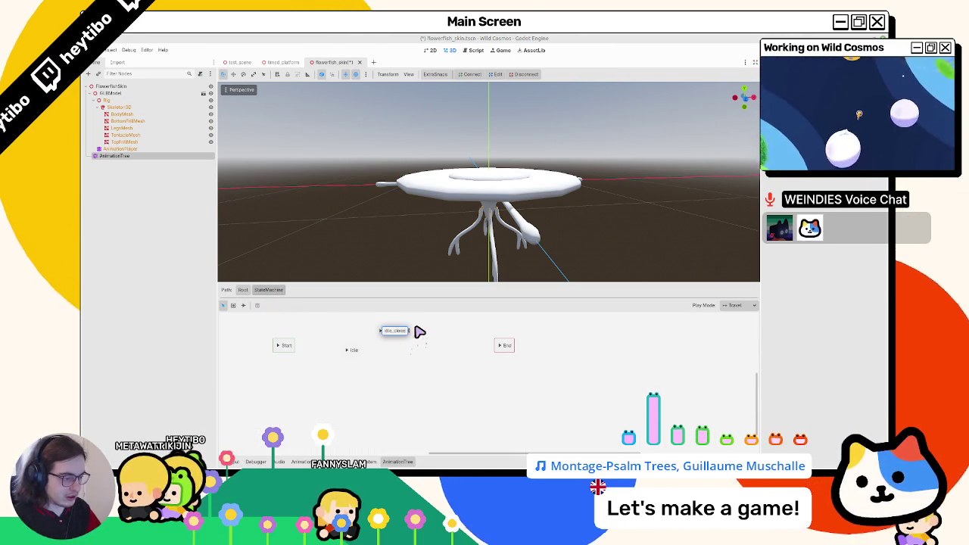
text(d)
key(Return)
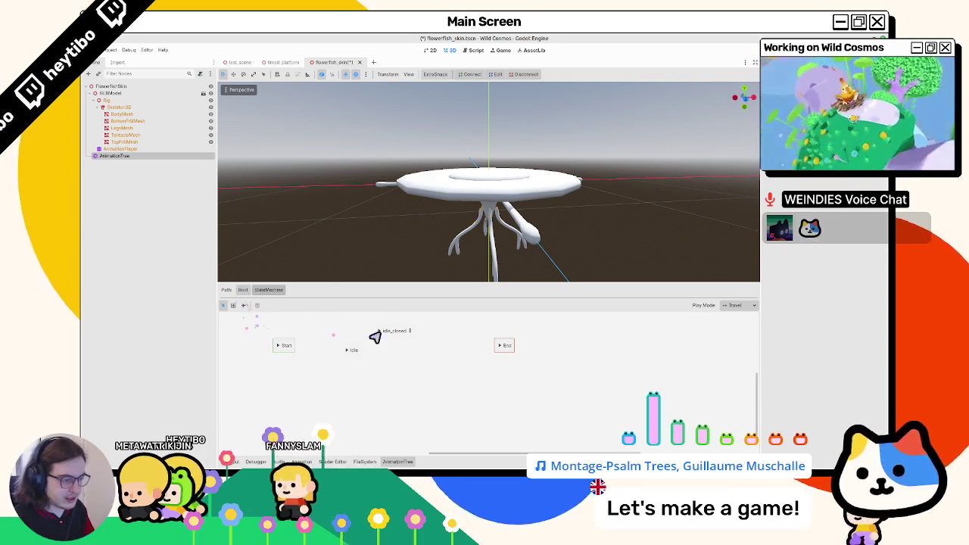
click(379, 333)
drag(454, 262, 419, 274)
scroll(up, 3)
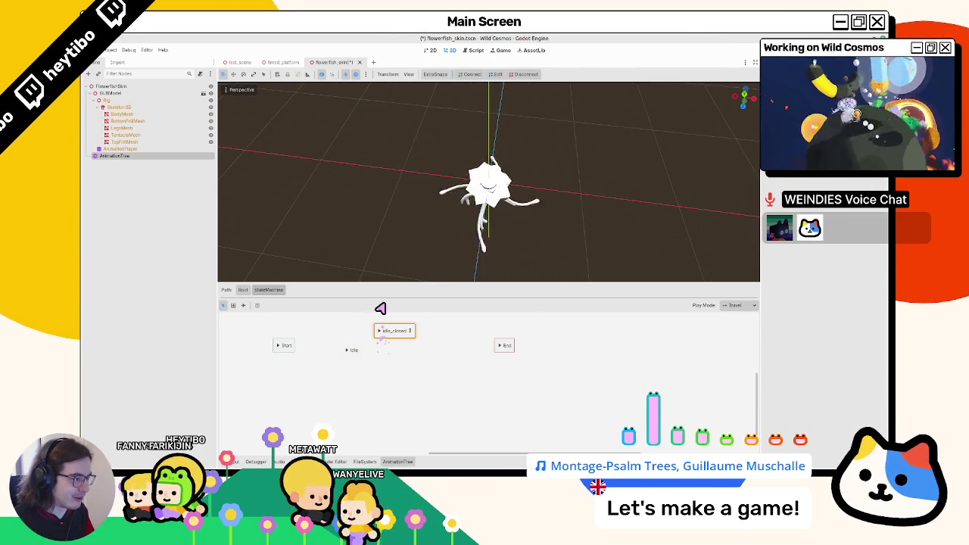
- Inside idle_closed, try routing the mix through a new Blend2 node, then delete it
click(410, 331)
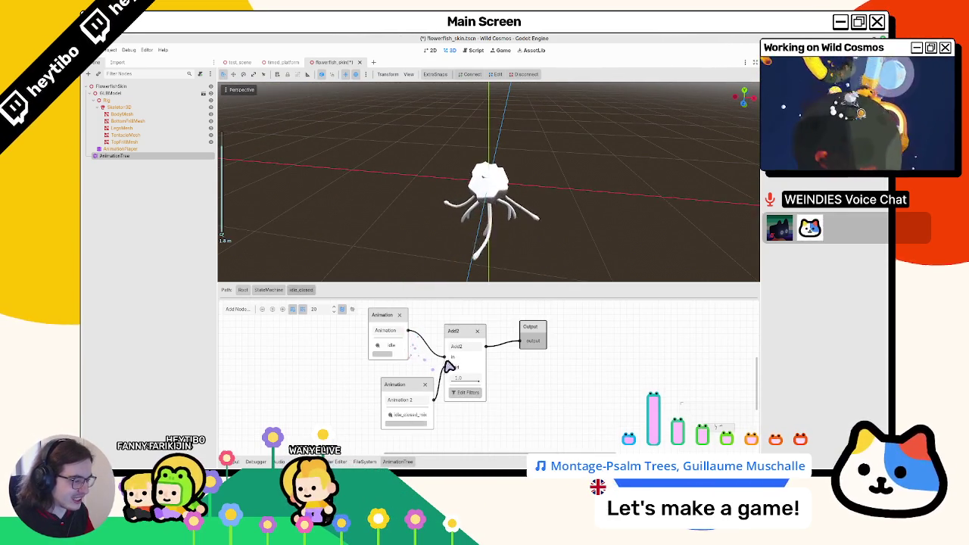
right_click(470, 318)
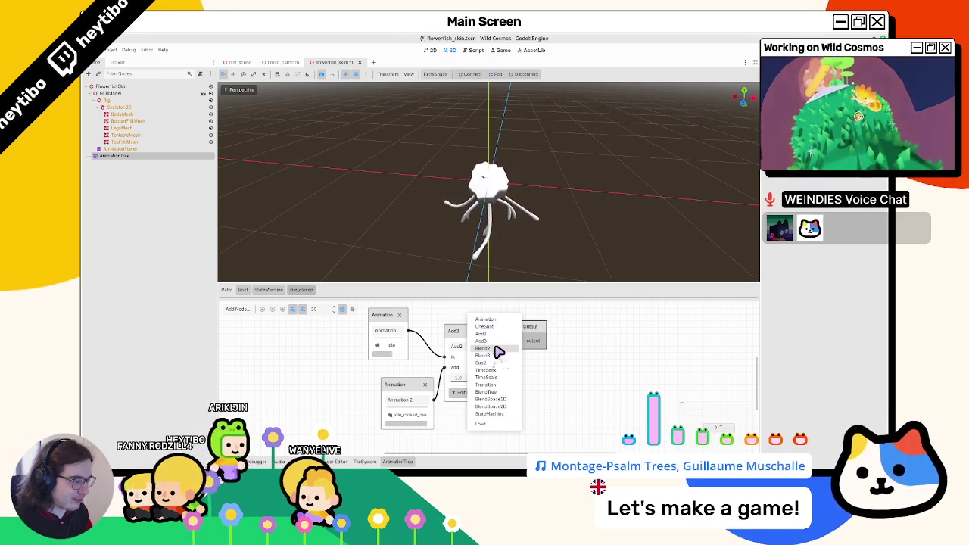
click(488, 348)
drag(442, 356, 542, 409)
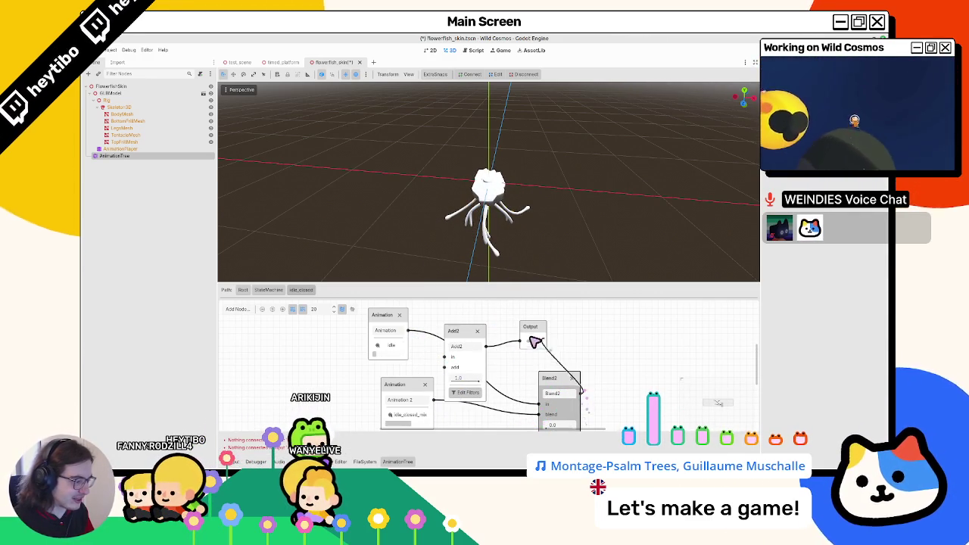
scroll(down, 3)
drag(533, 387, 596, 391)
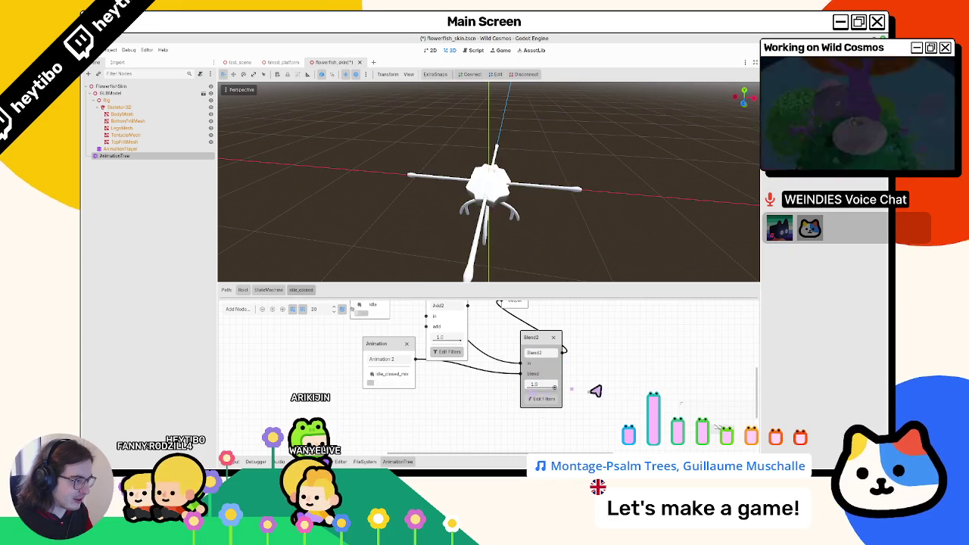
click(554, 337)
- Connect Add2's result to the Output node so the tentacles draw inward
right_click(513, 350)
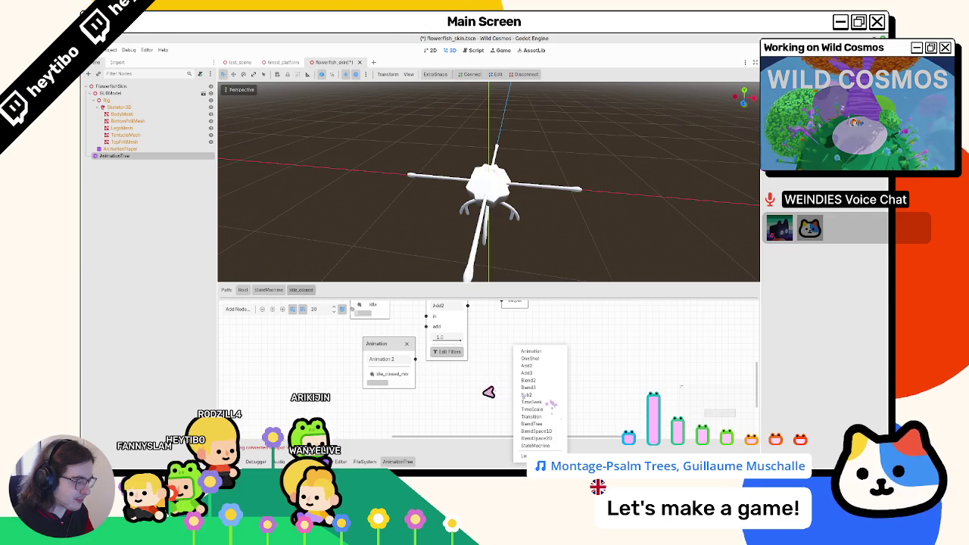
click(489, 392)
scroll(up, 3)
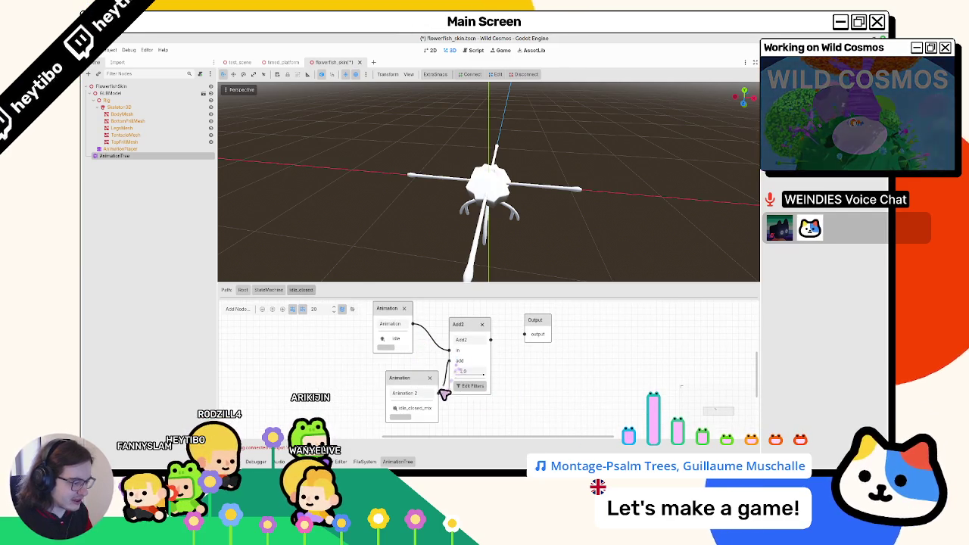
drag(528, 340, 525, 335)
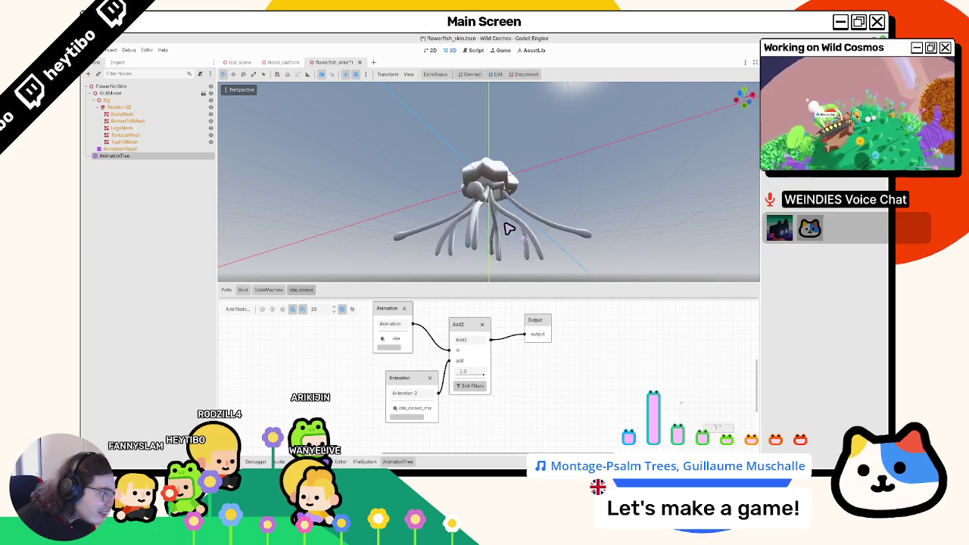
drag(507, 235, 499, 250)
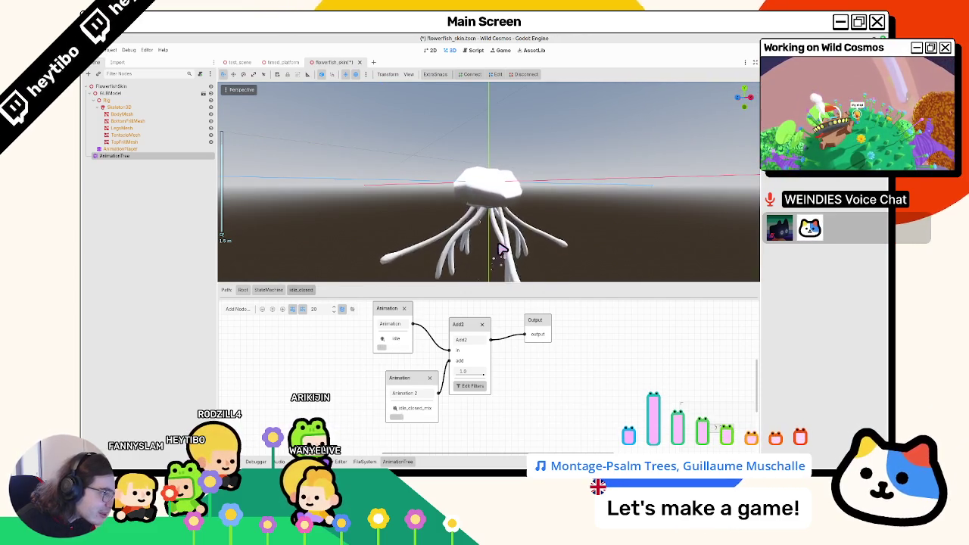
click(269, 290)
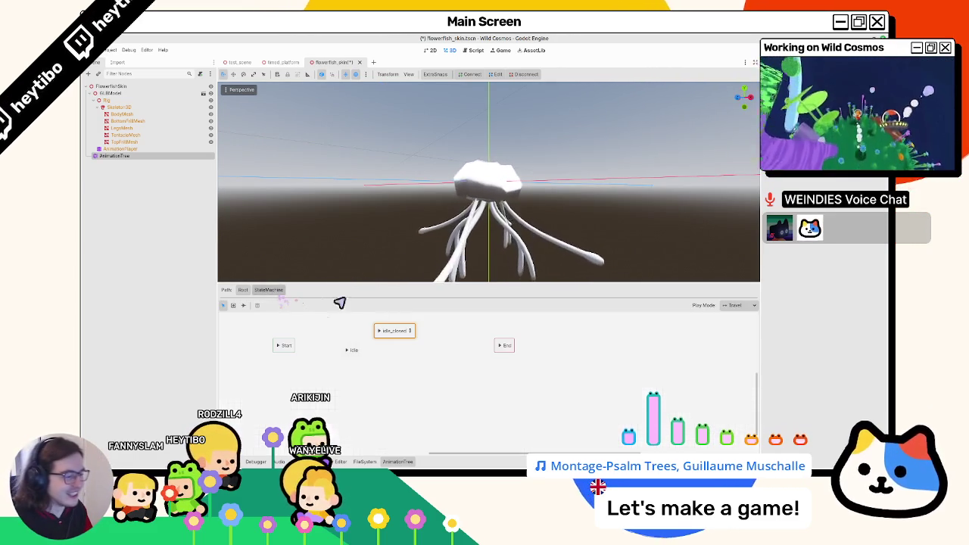
- Shift idle_closed aside and add close and open animation states to the graph
drag(389, 346, 424, 353)
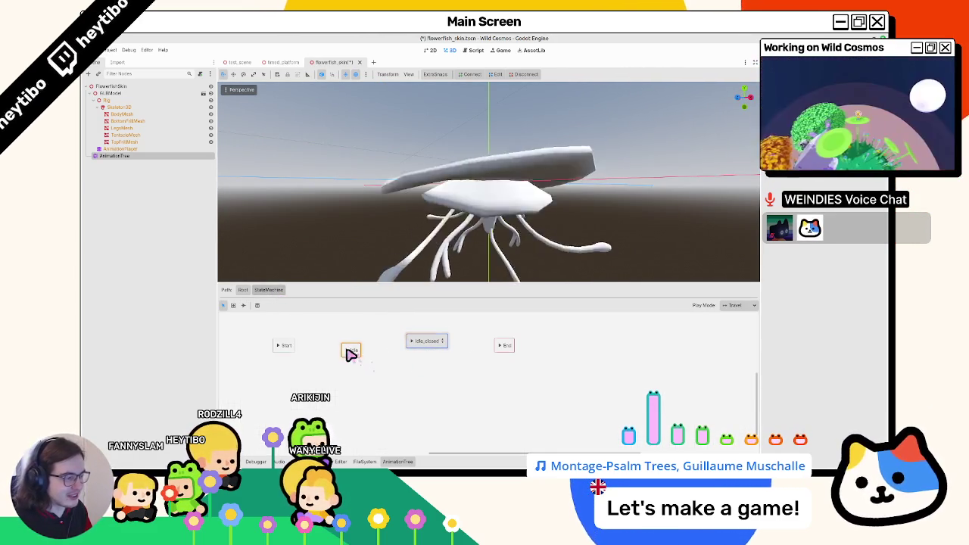
right_click(376, 331)
mouse_move(427, 339)
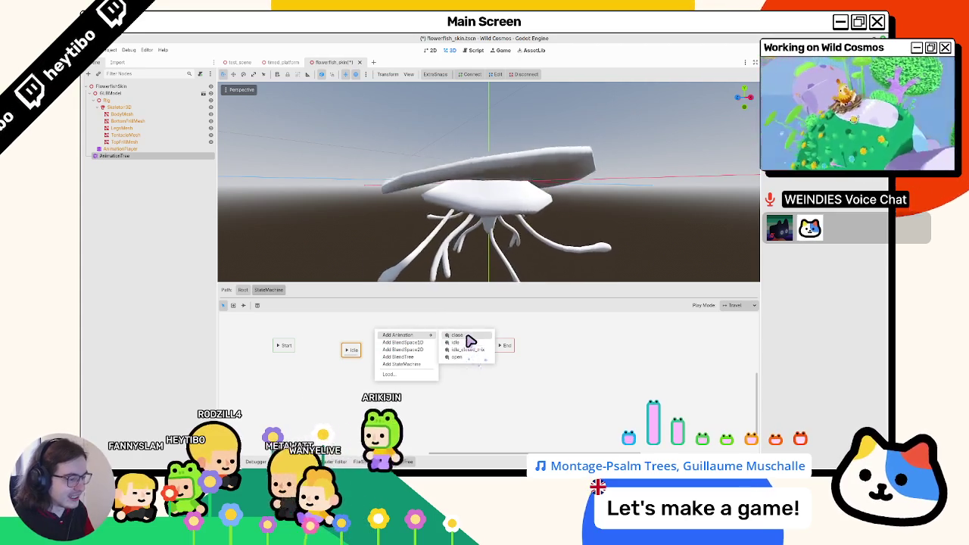
click(457, 335)
right_click(413, 320)
mouse_move(446, 323)
click(500, 346)
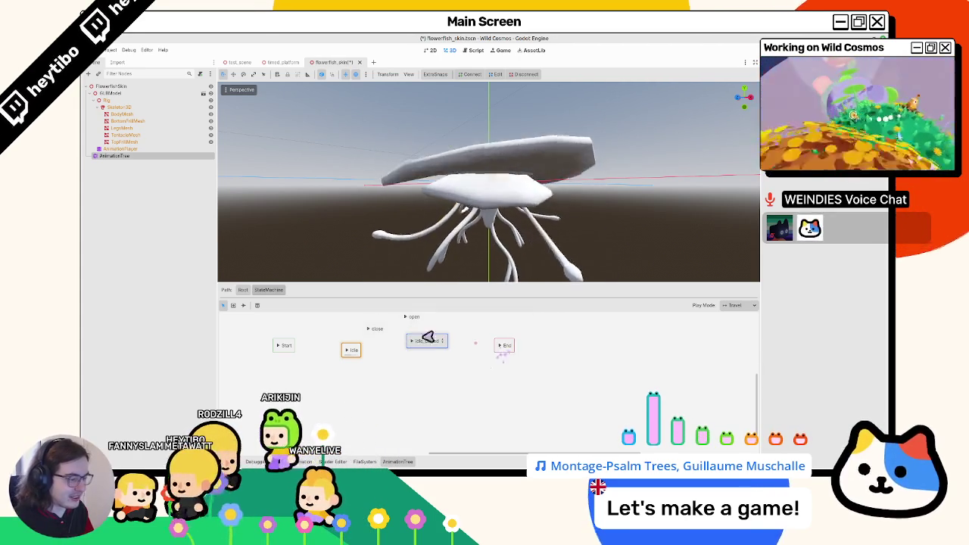
- Arrange the open, close and idle states in line, ready for drawing transitions
drag(415, 330, 384, 388)
drag(378, 336, 436, 362)
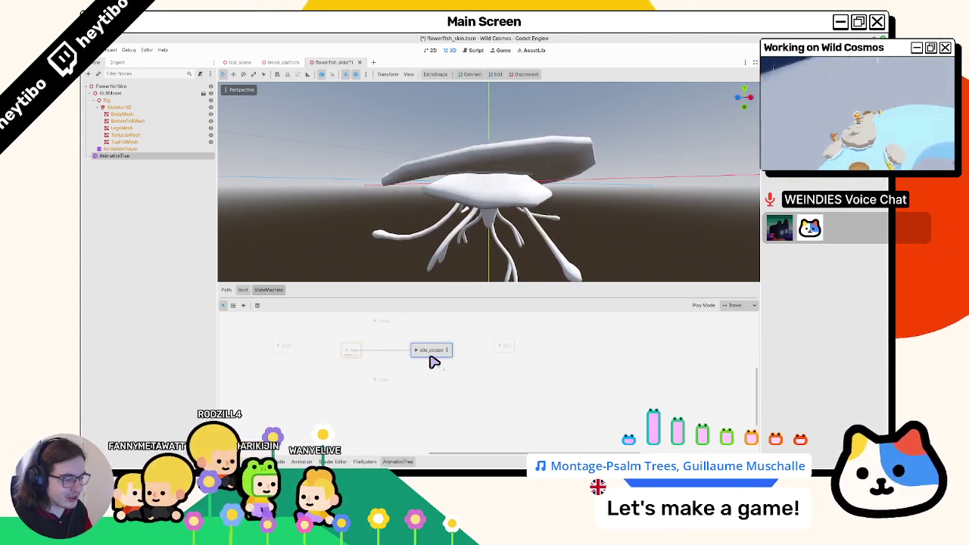
drag(359, 363, 343, 371)
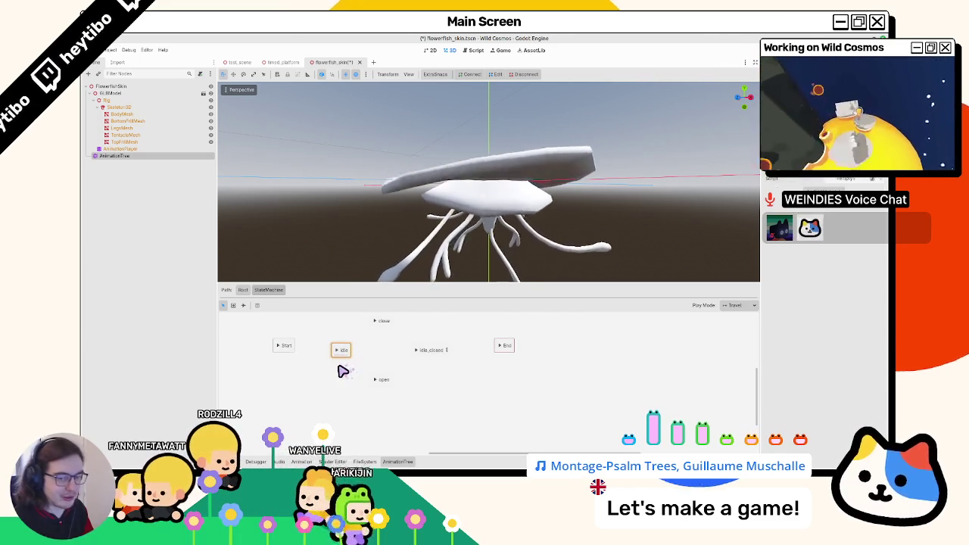
drag(281, 346, 501, 358)
click(243, 306)
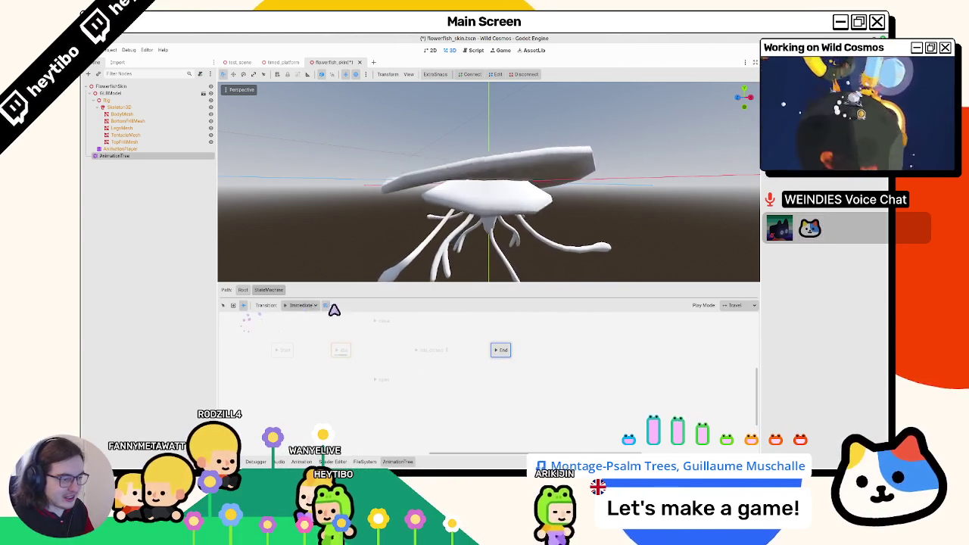
- Add transitions Start to idle, idle to close and idle to open, then inspect them
drag(282, 350, 384, 323)
drag(384, 323, 430, 350)
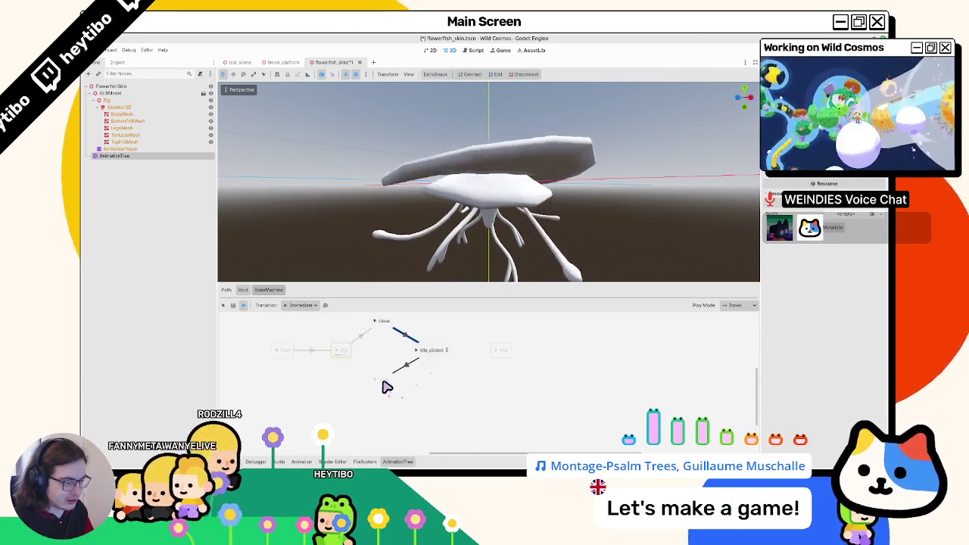
drag(387, 387, 346, 362)
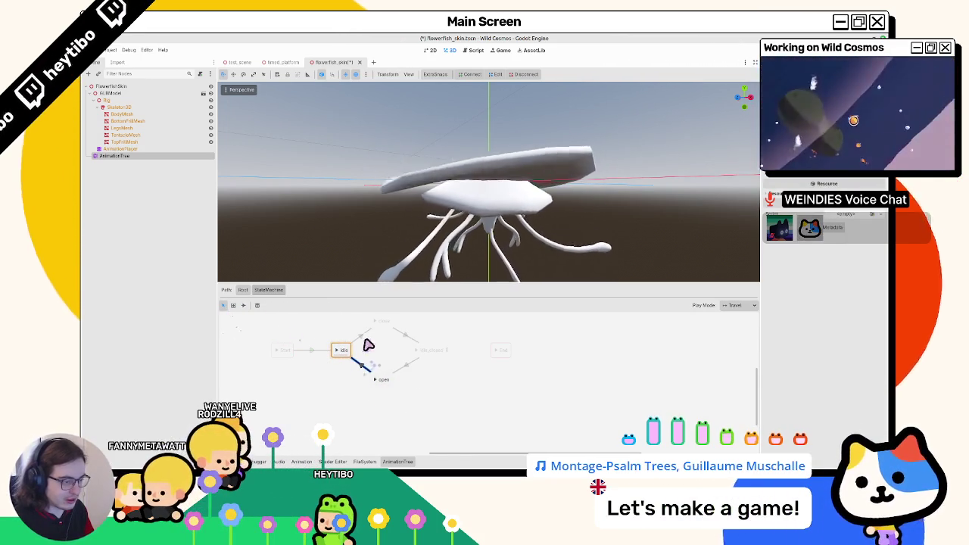
click(367, 333)
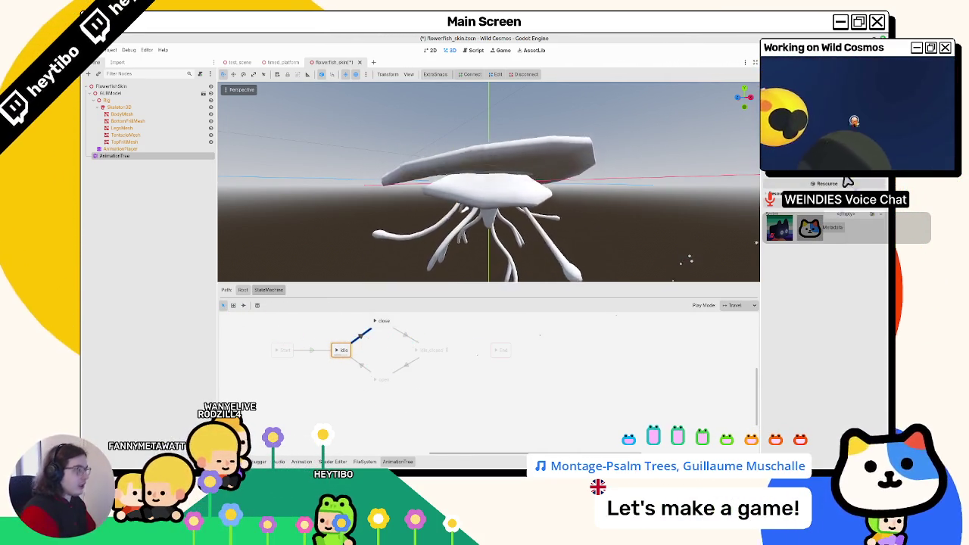
click(409, 337)
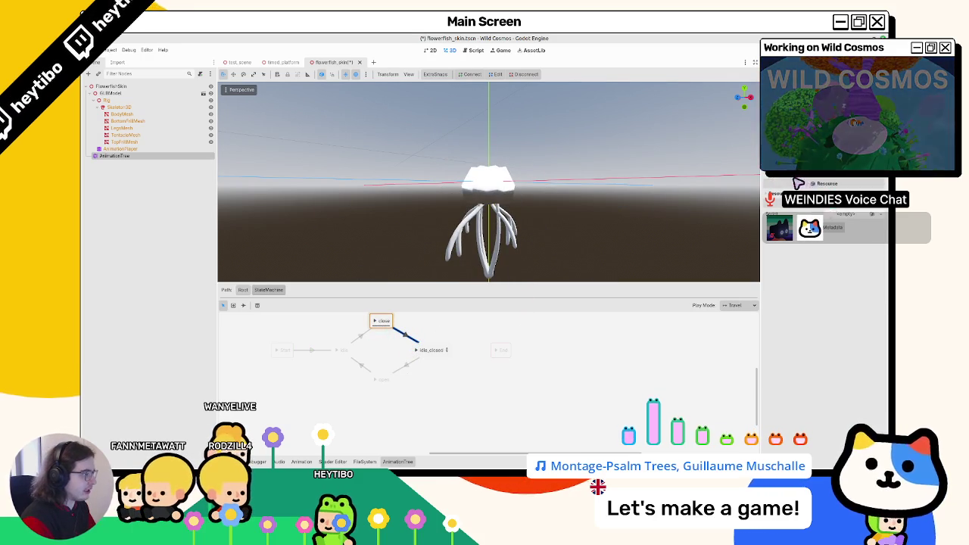
scroll(up, 3)
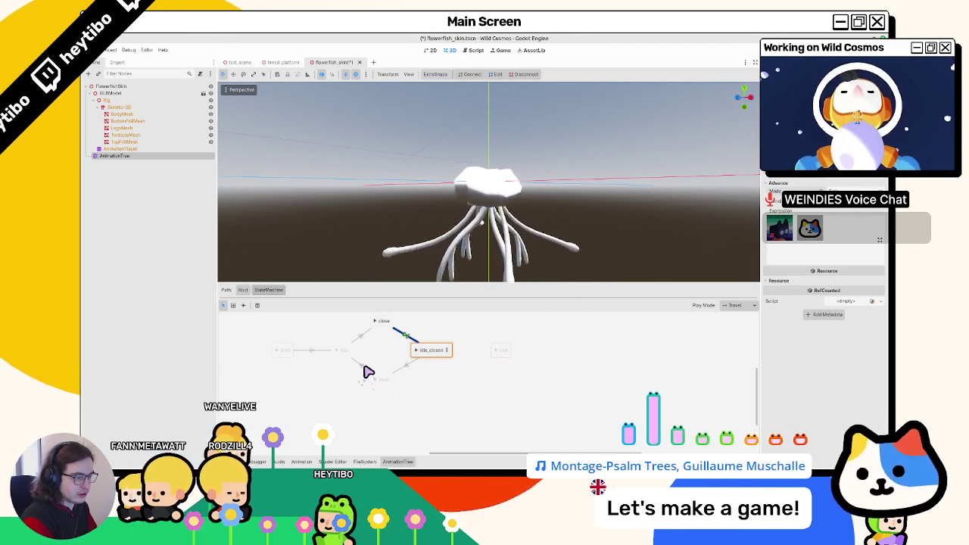
scroll(down, 3)
scroll(up, 3)
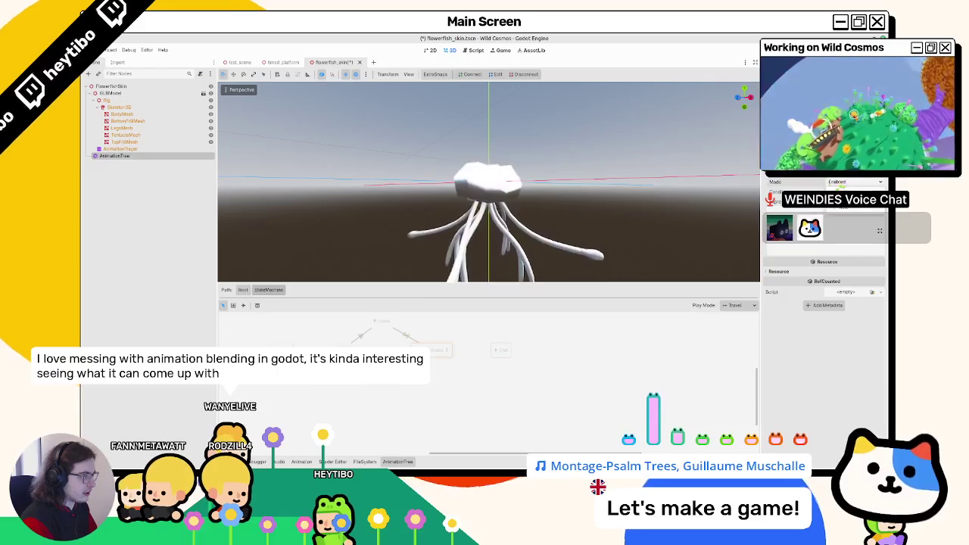
scroll(down, 3)
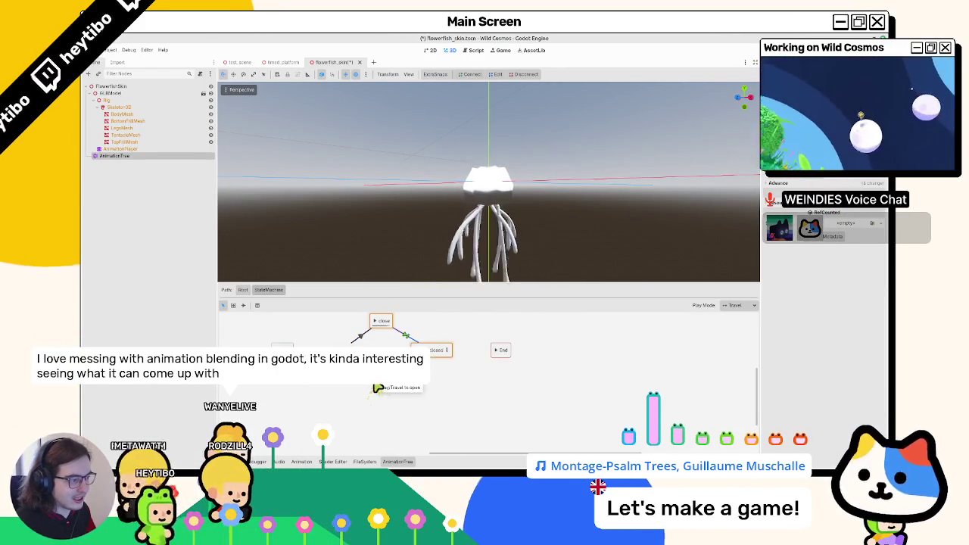
- Preview the flowerfish's open and close animations by travelling between those states
click(378, 387)
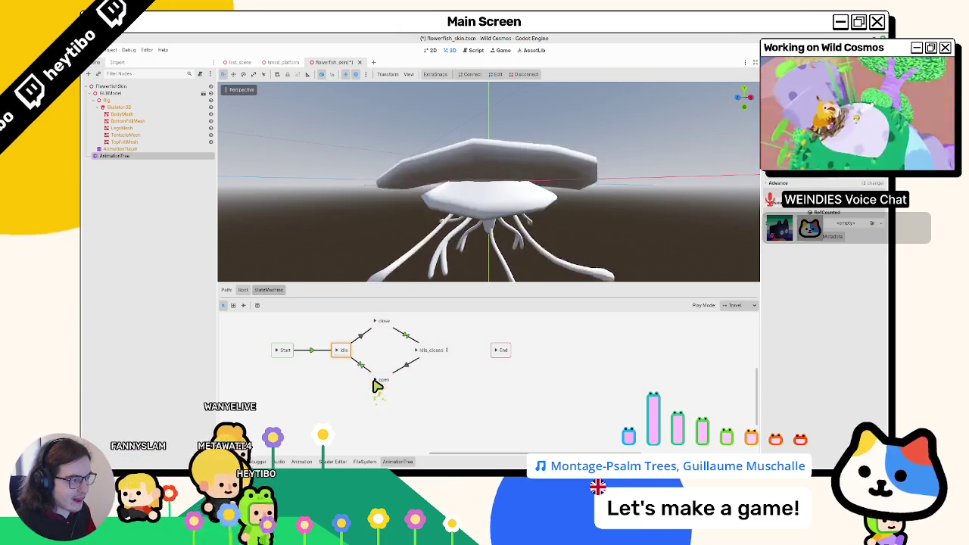
click(378, 323)
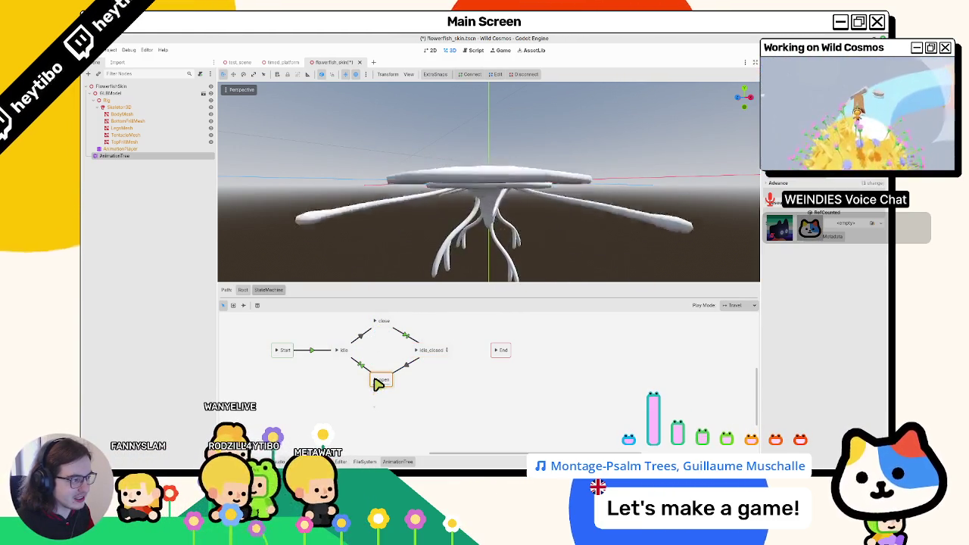
click(362, 374)
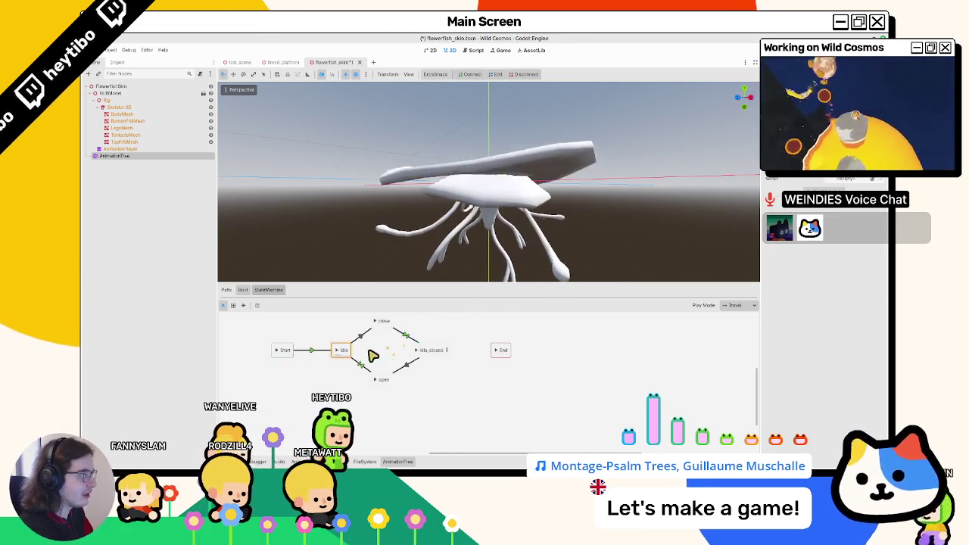
click(364, 371)
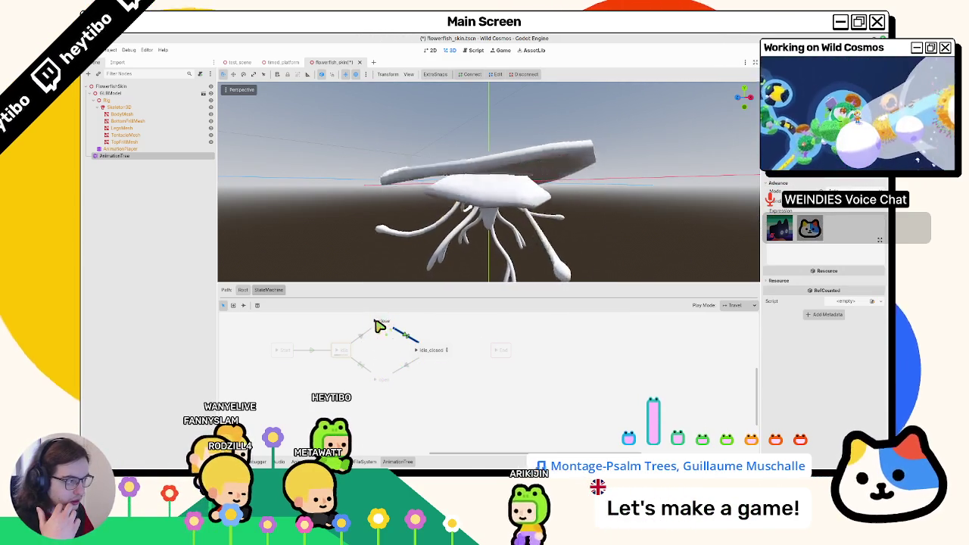
click(381, 324)
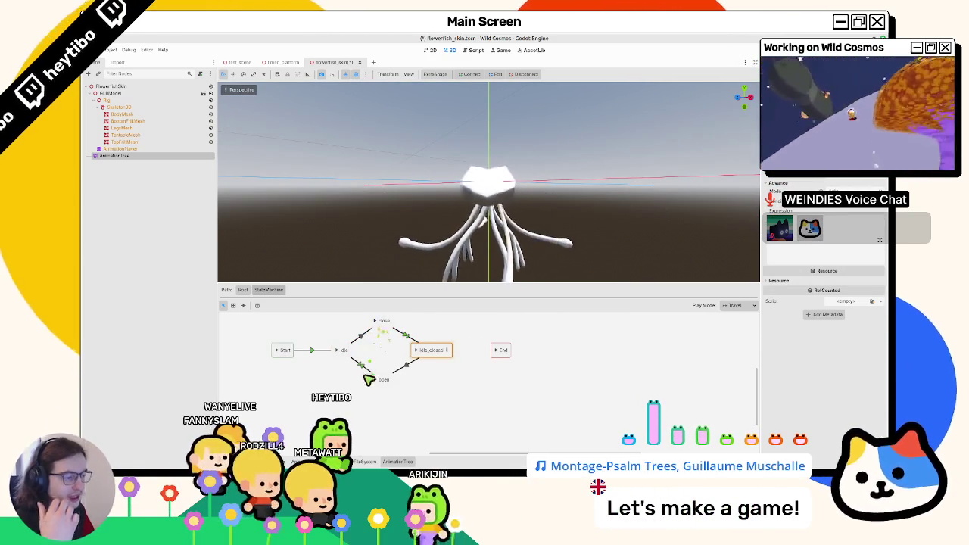
click(380, 381)
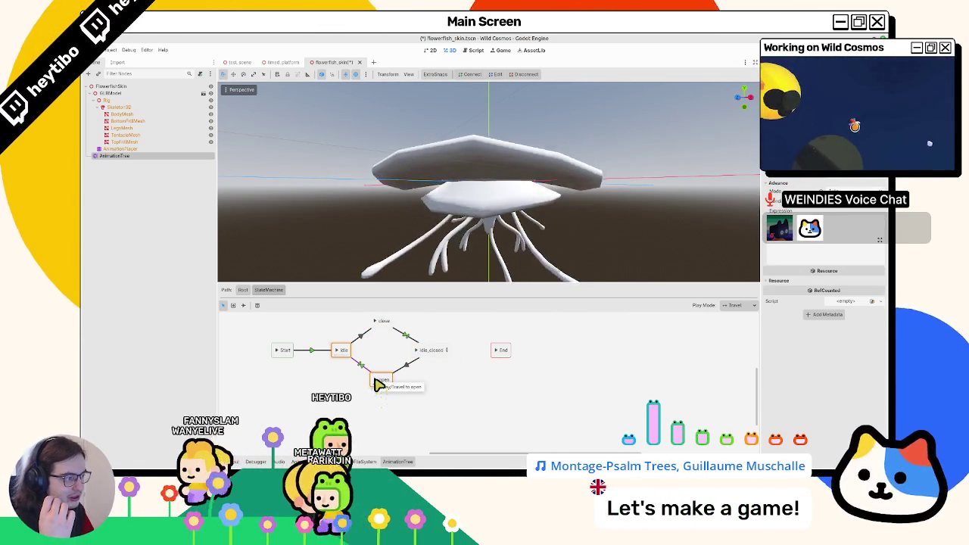
- Keep travelling between close and open from a higher view angle, then show the FileSystem
drag(508, 179, 424, 212)
click(378, 329)
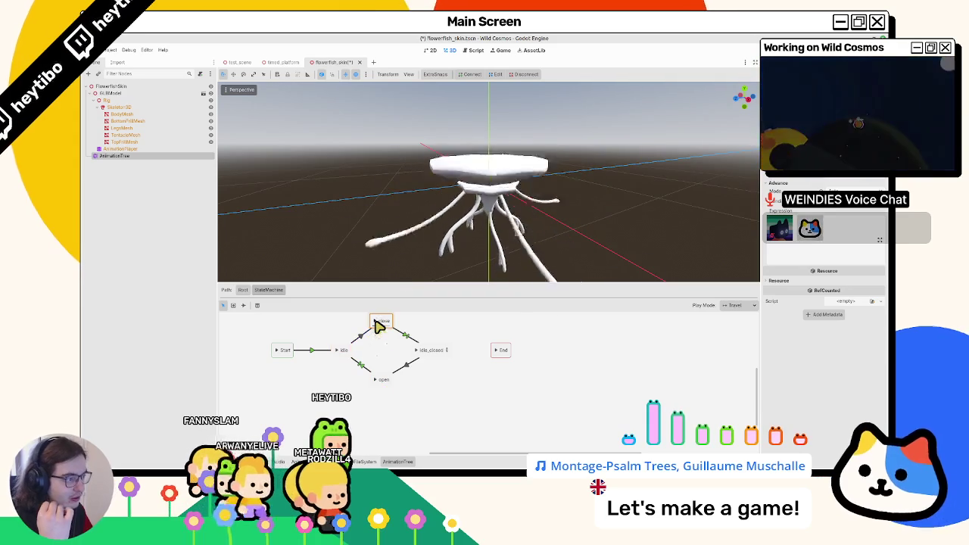
scroll(down, 3)
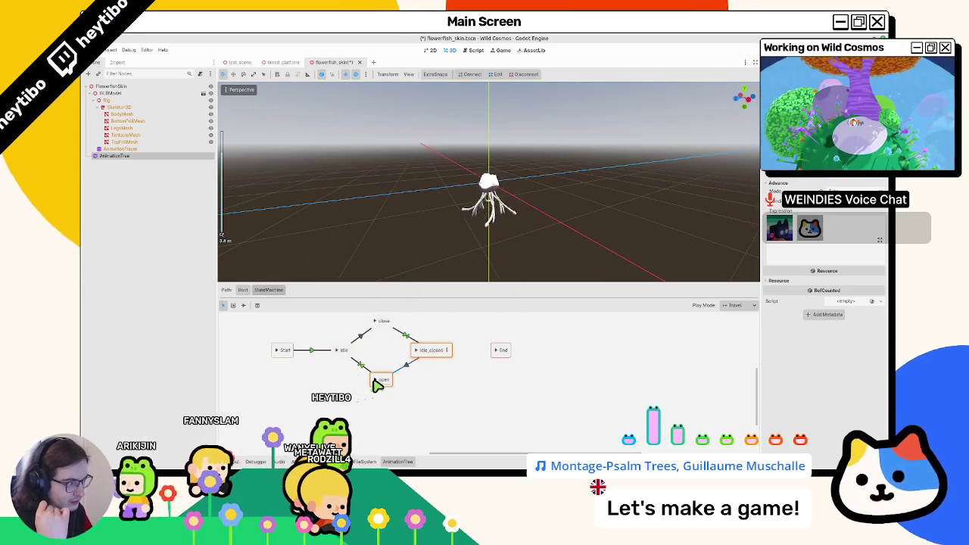
click(377, 383)
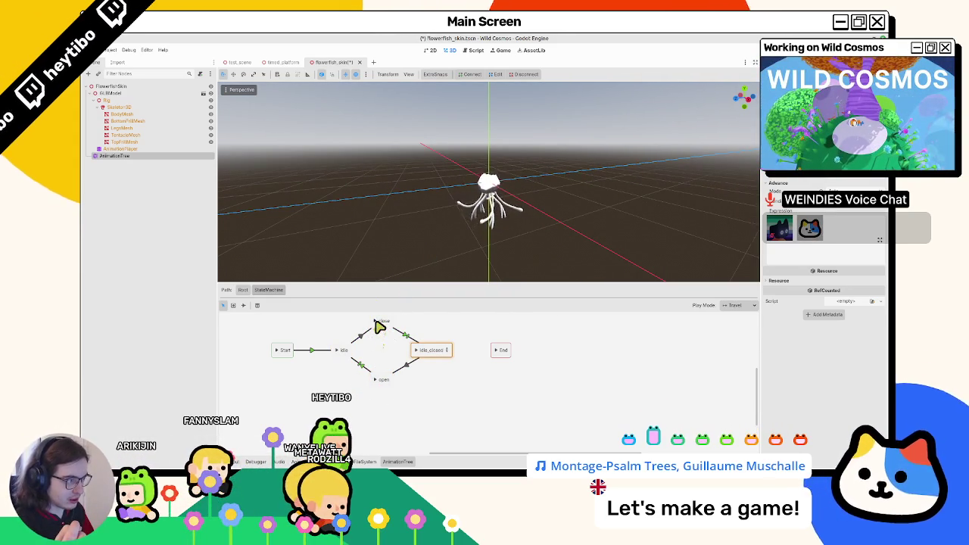
click(379, 382)
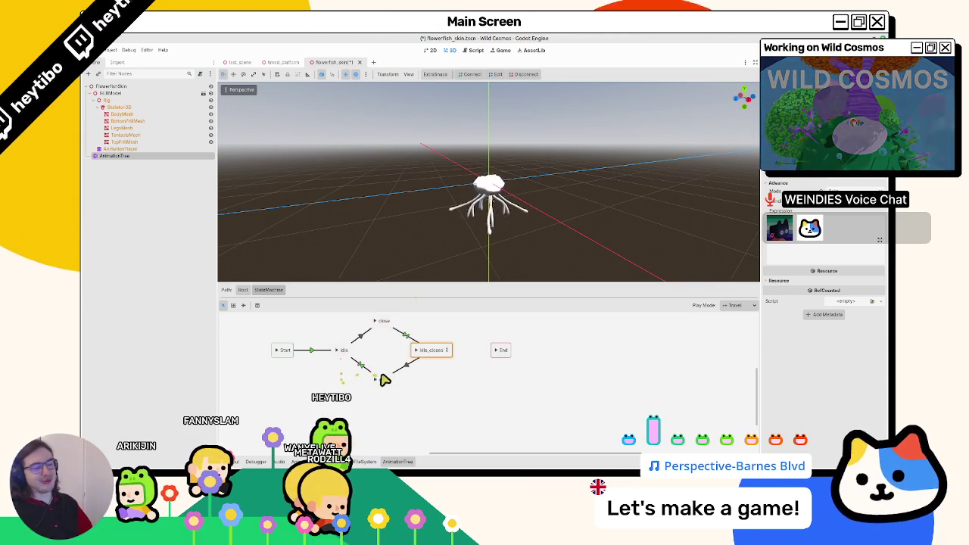
click(377, 381)
drag(452, 202, 448, 194)
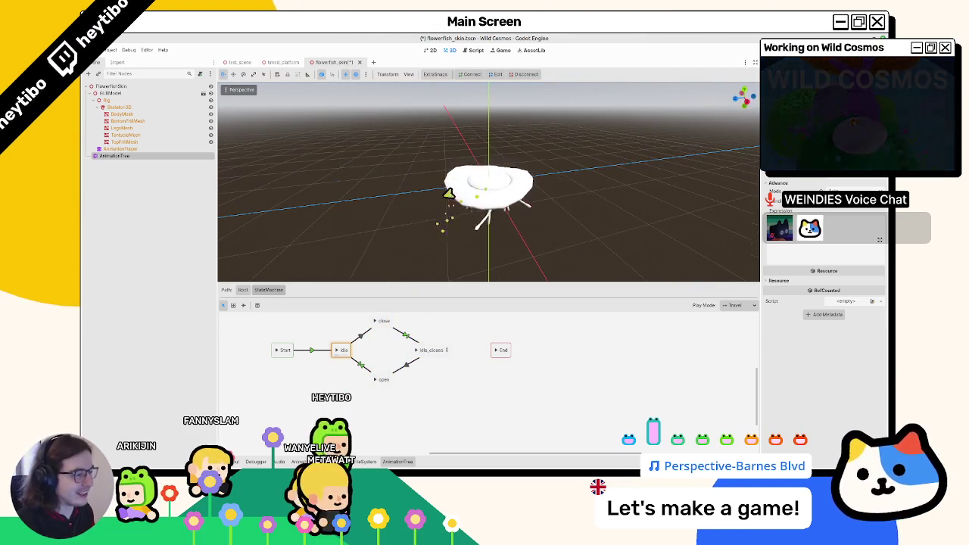
scroll(up, 3)
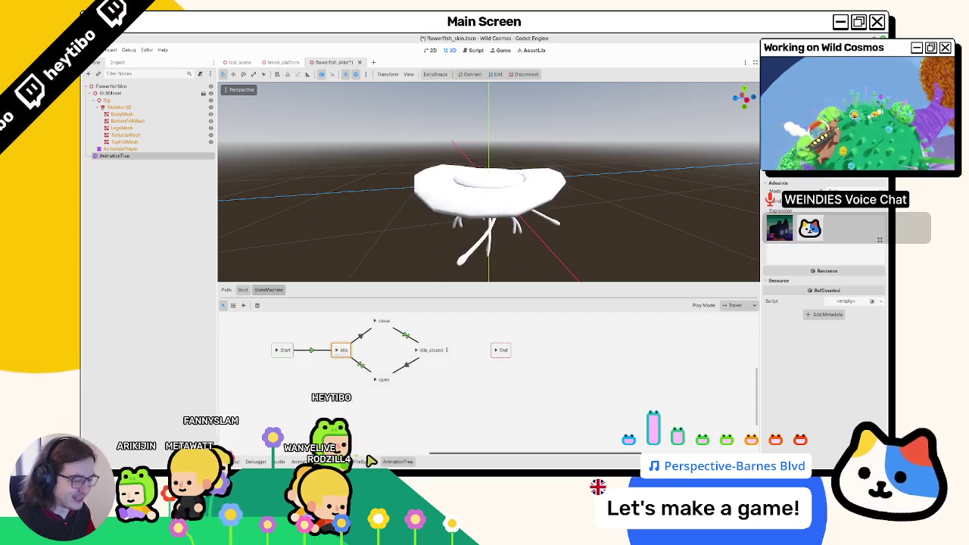
click(368, 462)
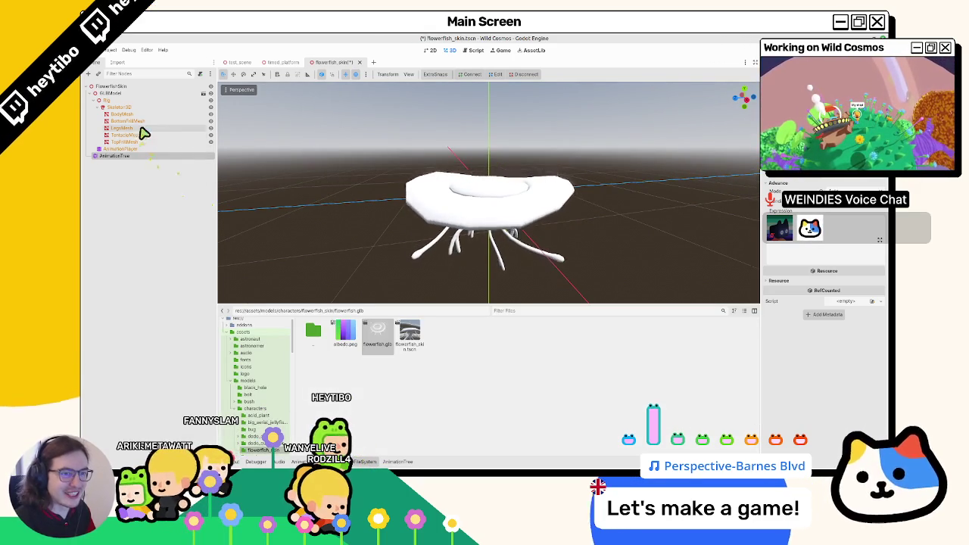
- Select the flowerfish BodyMesh and leave its Material Overlay empty after a trial load
click(134, 94)
click(127, 114)
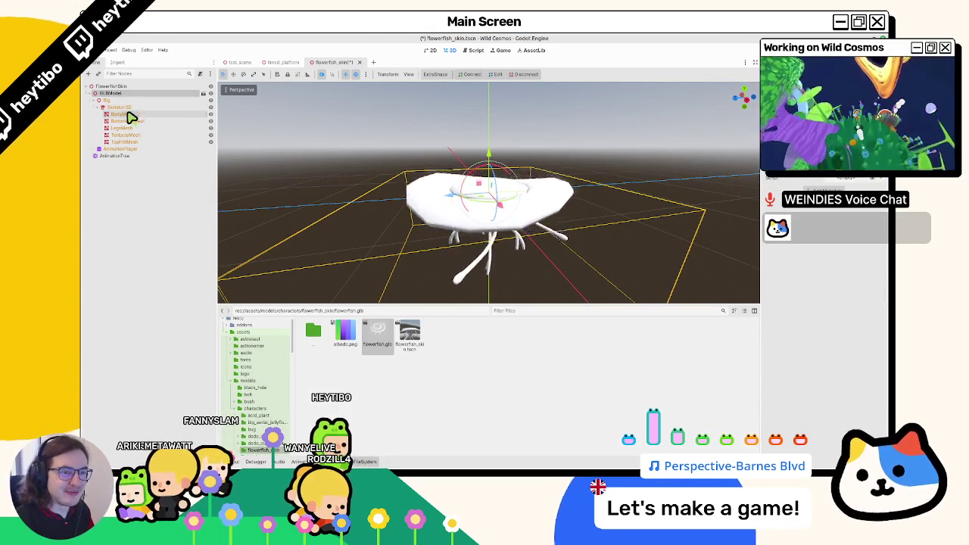
scroll(up, 3)
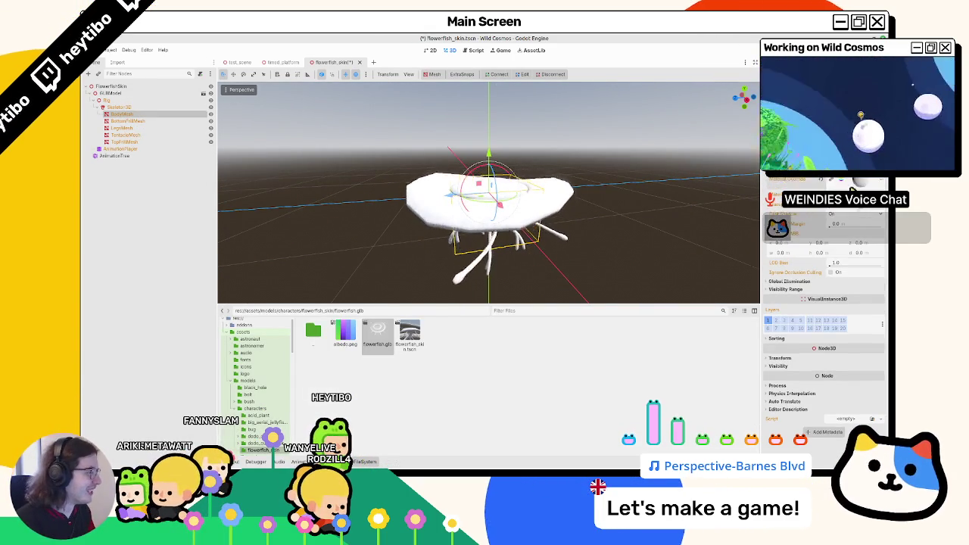
click(854, 180)
click(854, 181)
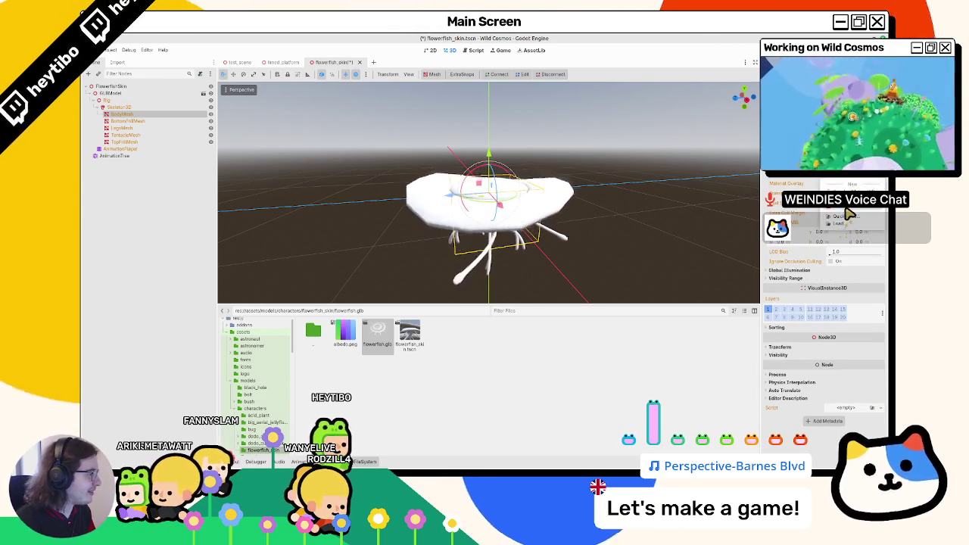
click(848, 218)
click(848, 184)
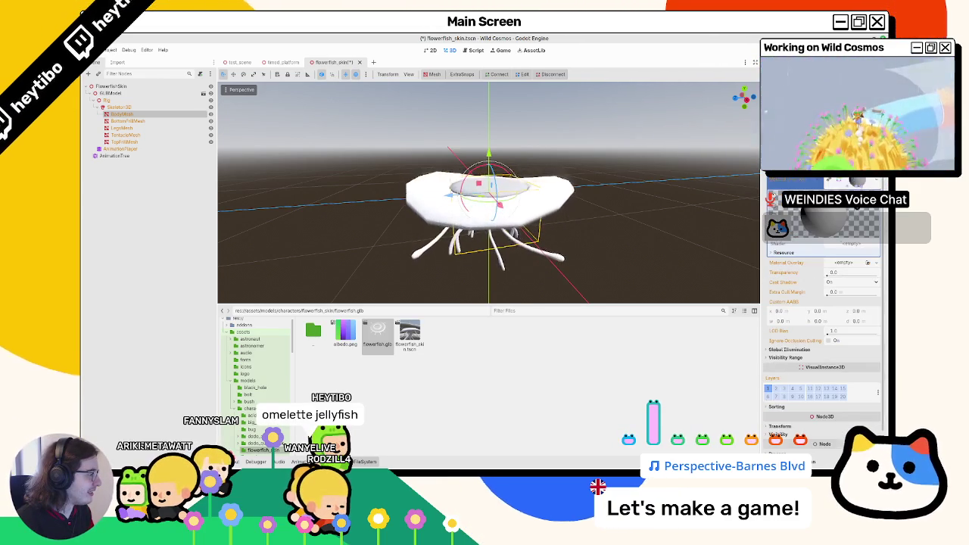
click(827, 183)
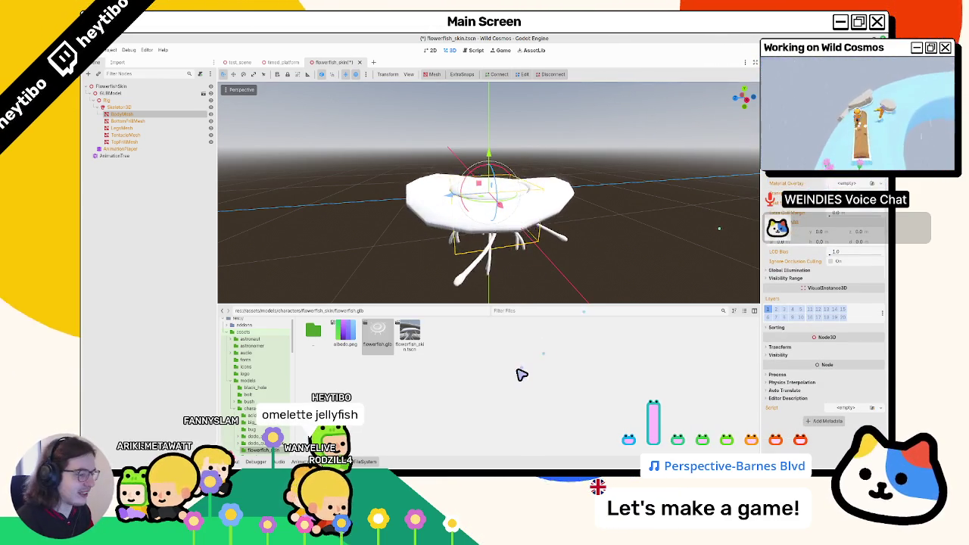
- Start a New Resource in the flowerfish_skin folder
right_click(519, 371)
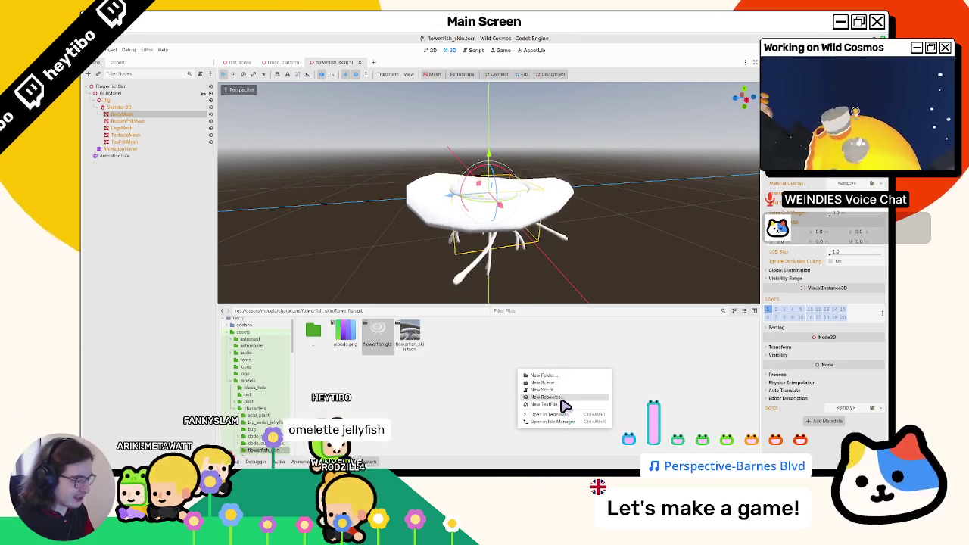
click(561, 399)
key(Escape)
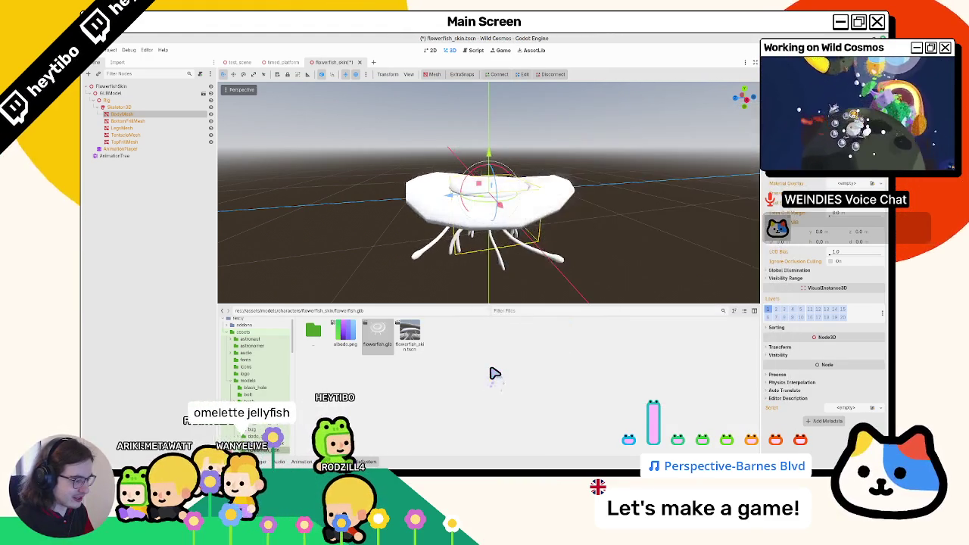
right_click(495, 374)
click(515, 399)
- Create a ShaderMaterial and save it as flowerfish_mat.tres
text(shader)
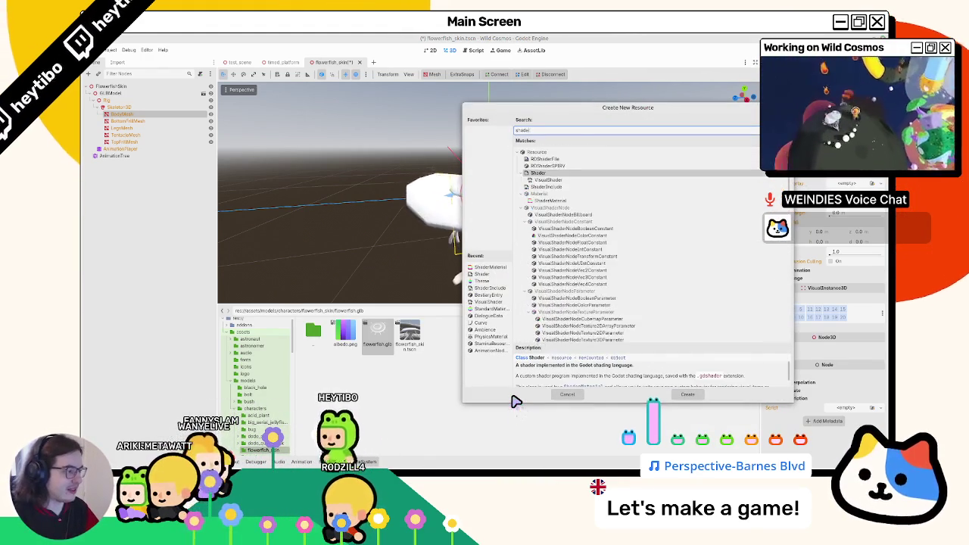
text(mat)
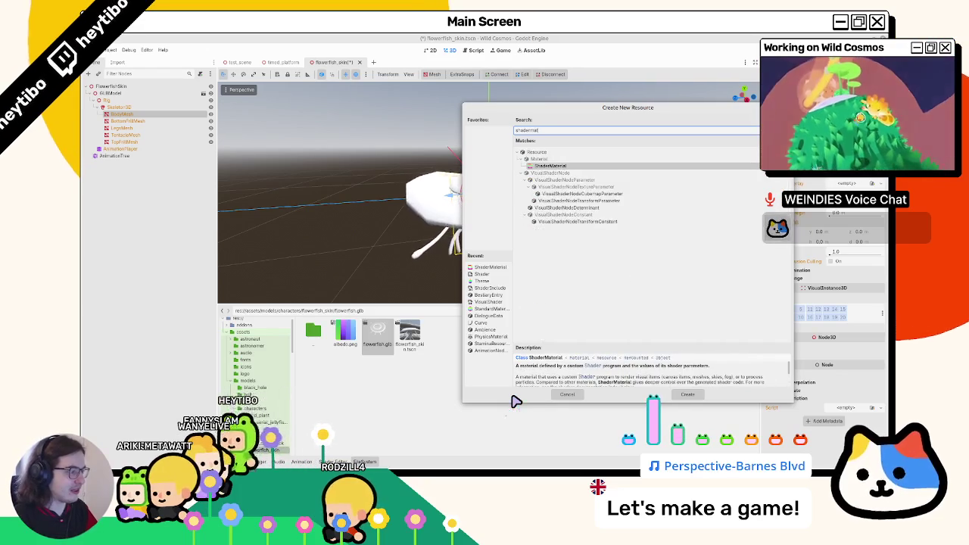
key(Return)
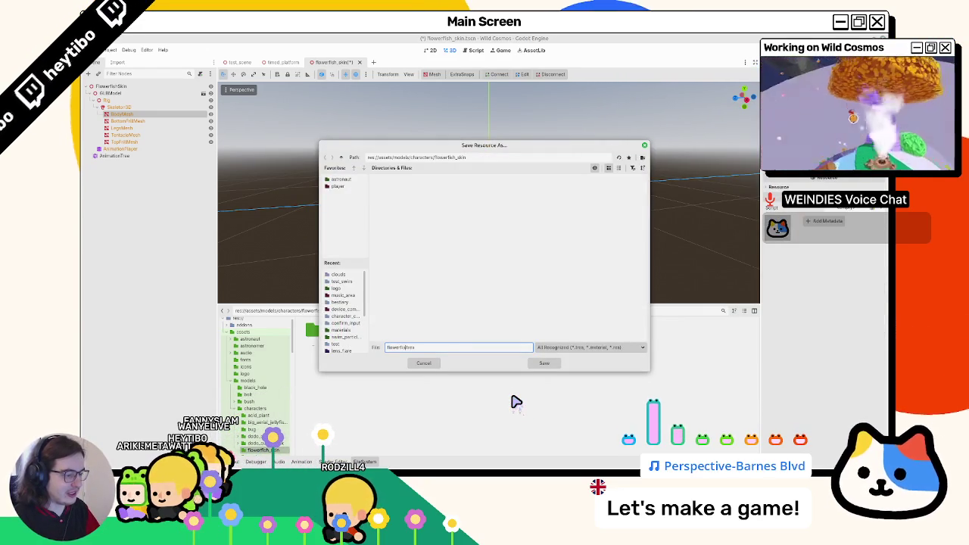
key(Return)
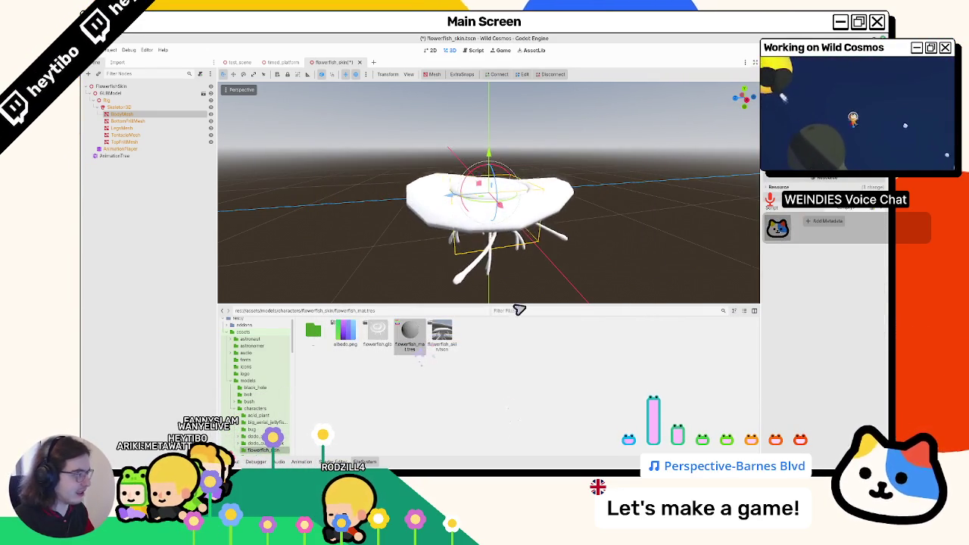
- Load toon_shader into the new material's Shader slot
click(645, 262)
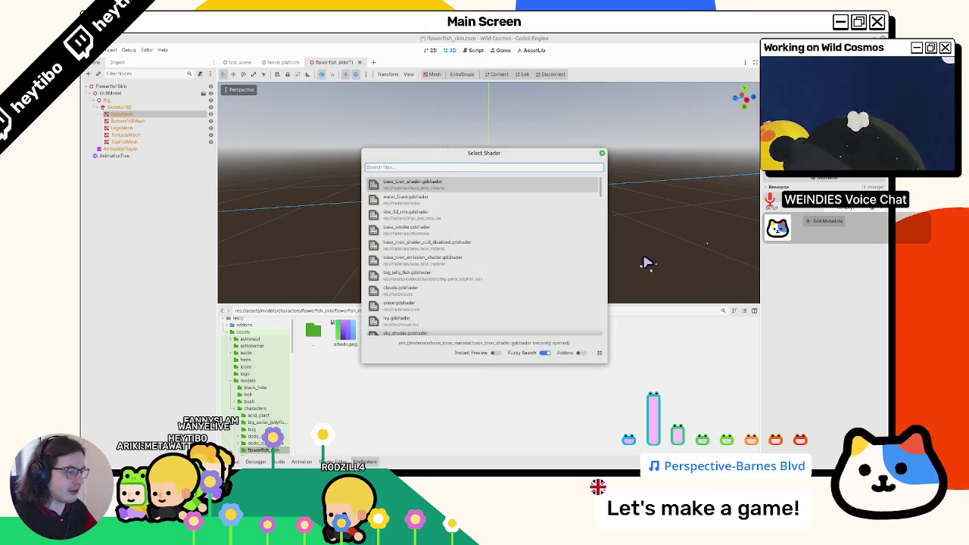
text(toon_shader)
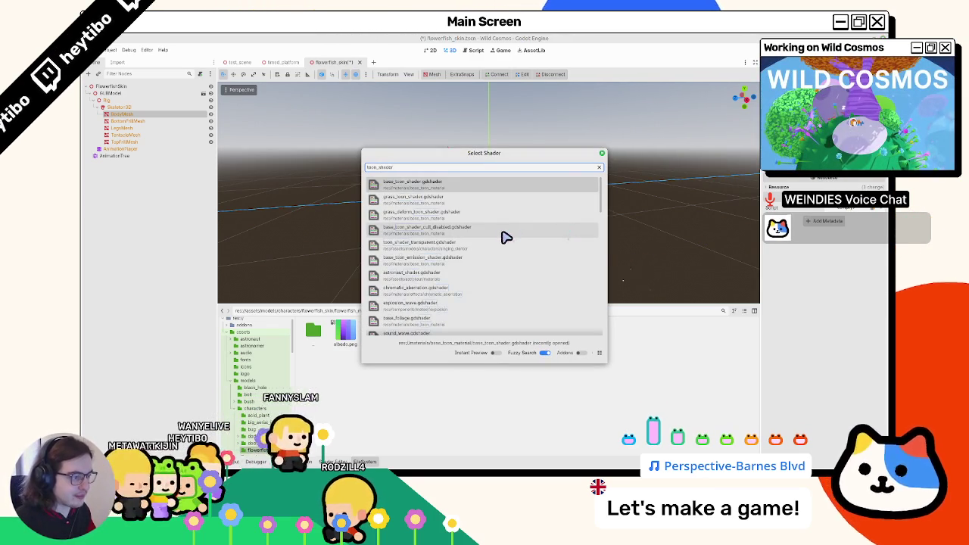
click(447, 249)
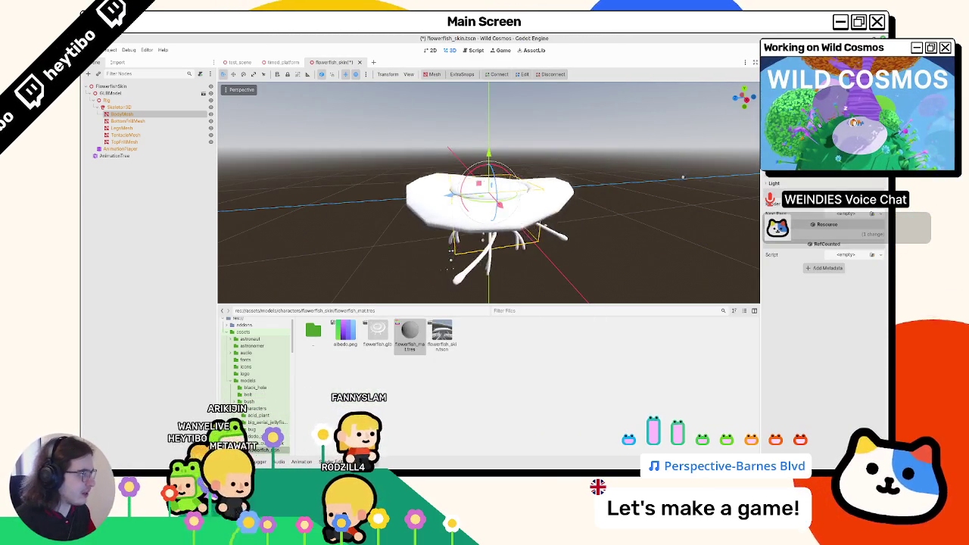
- Set albedo.png as the material's albedo texture and make the shadow tint partly transparent
scroll(up, 3)
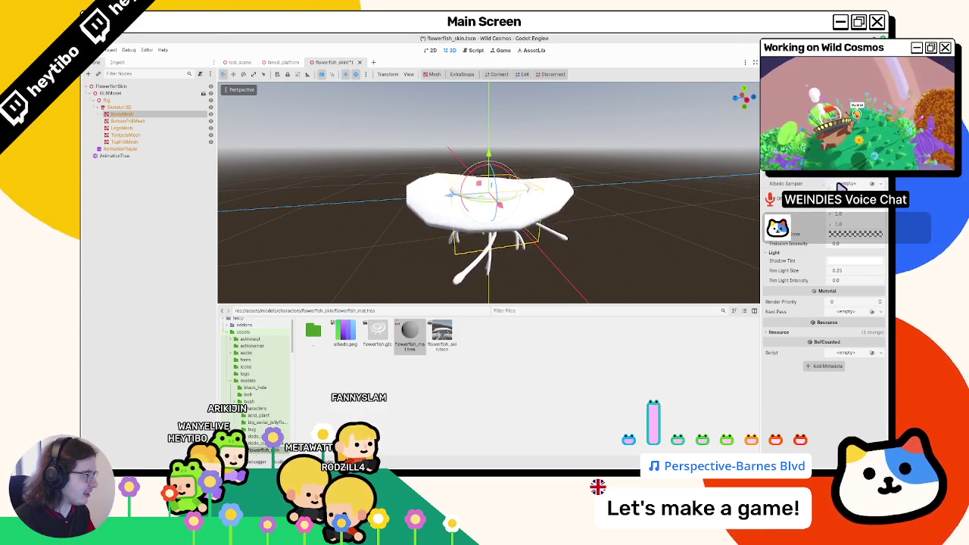
drag(345, 333, 845, 184)
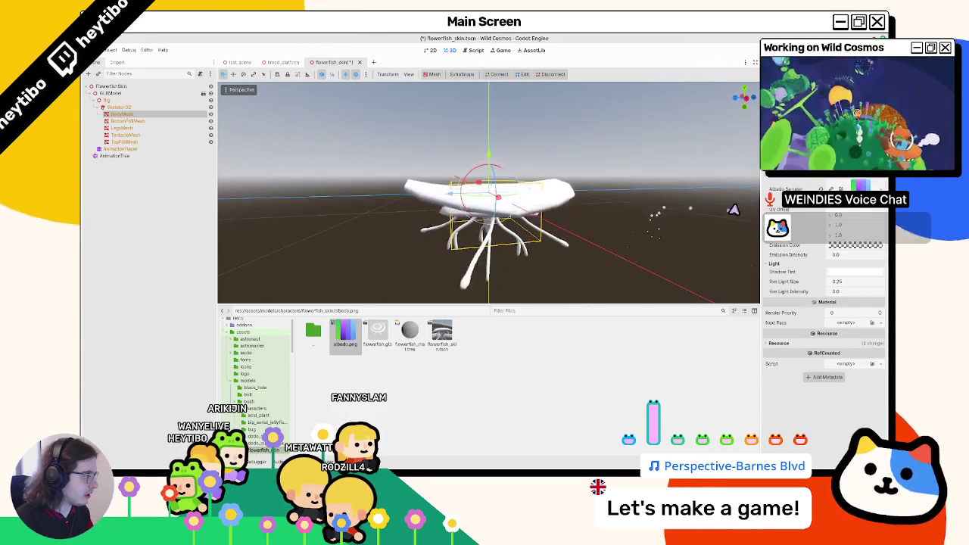
click(862, 273)
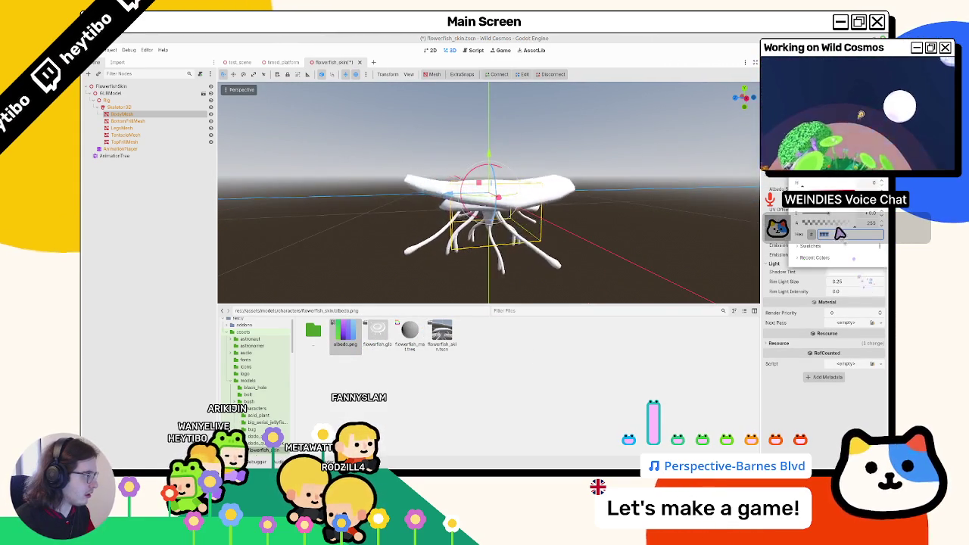
drag(839, 224, 833, 224)
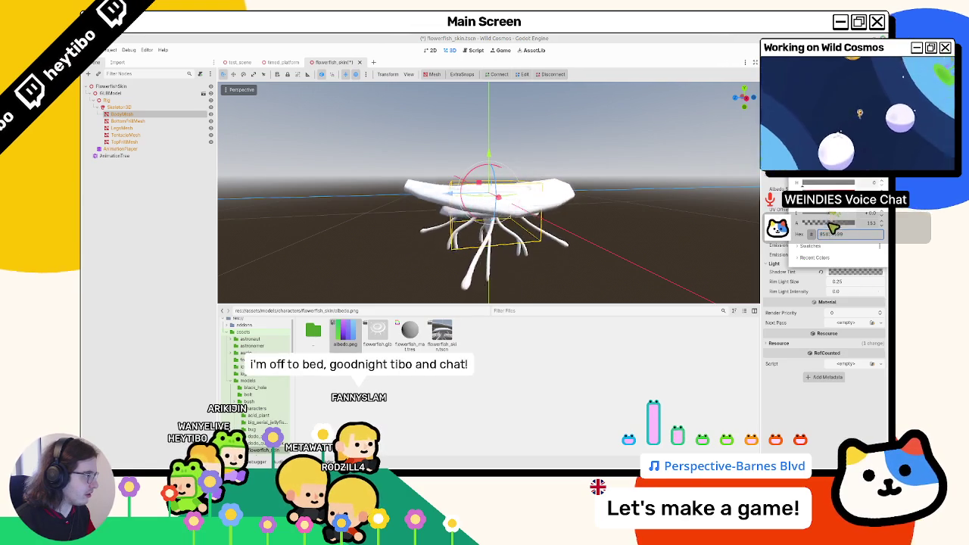
click(704, 341)
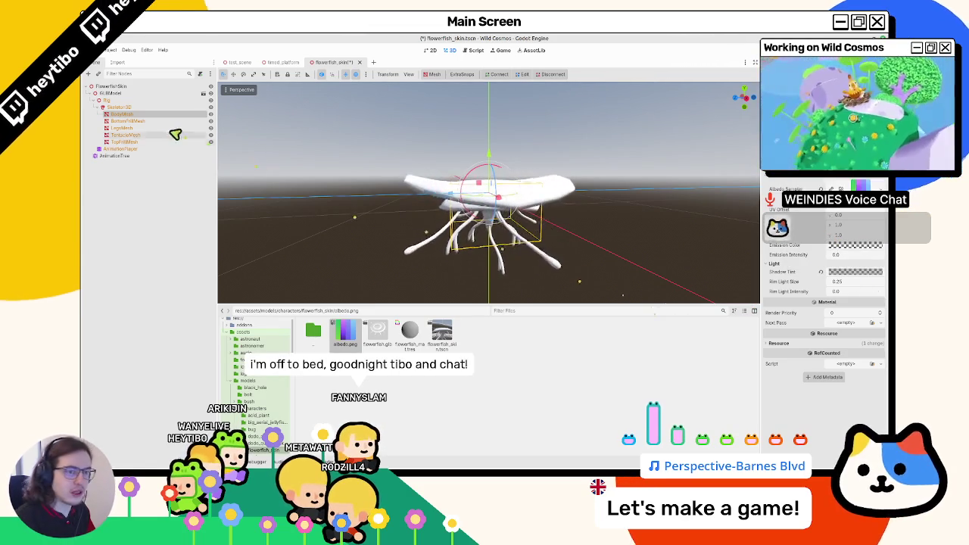
- Save the scene and apply flowerfish_mat.tres to all five fish mesh nodes
key(ctrl+s)
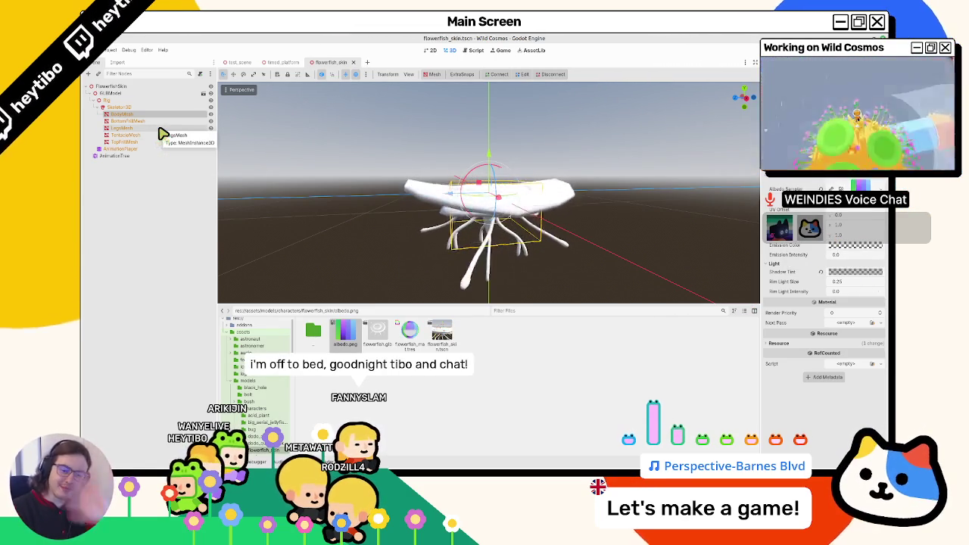
click(135, 118)
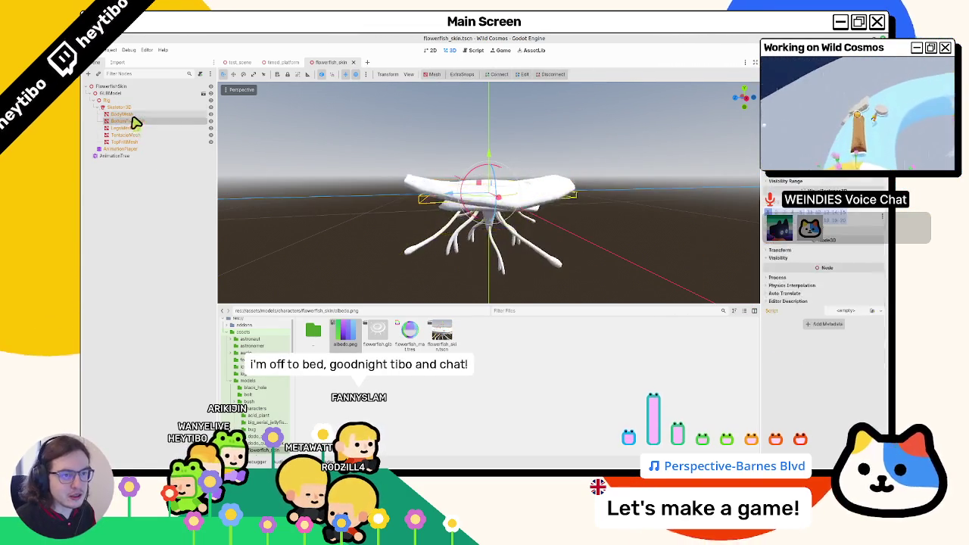
click(127, 142)
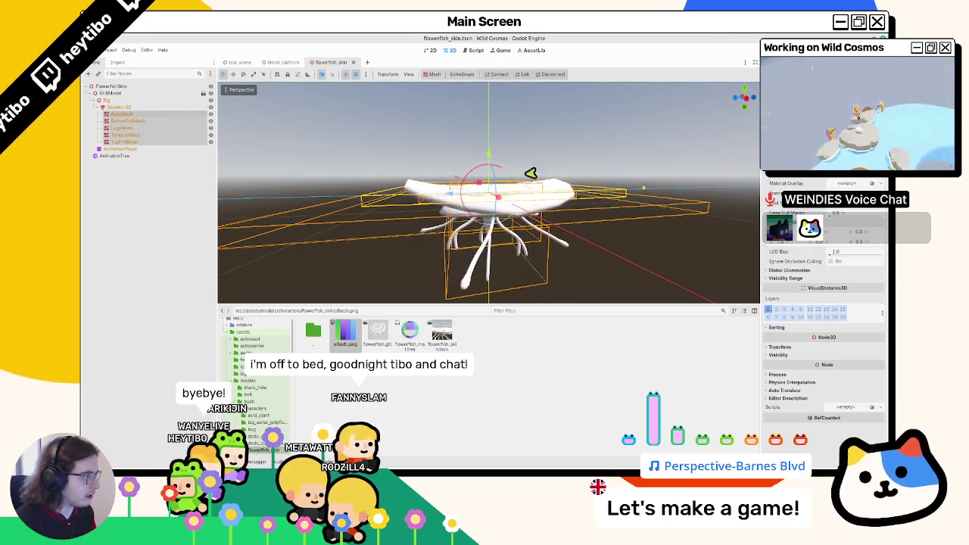
drag(409, 334, 829, 181)
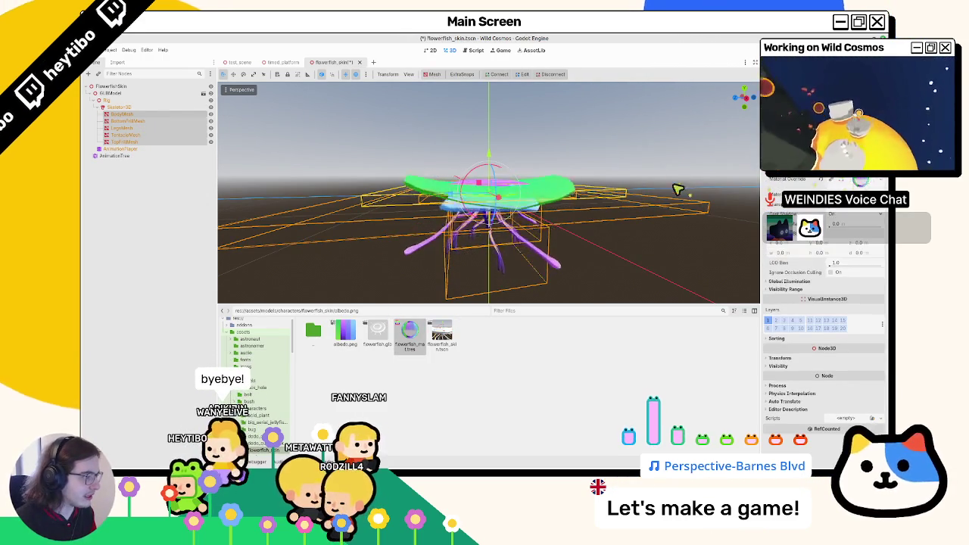
- Apply flowerfish_mat.tres to the fish body, raise its rim light size, and save
drag(674, 181, 571, 223)
key(ctrl+s)
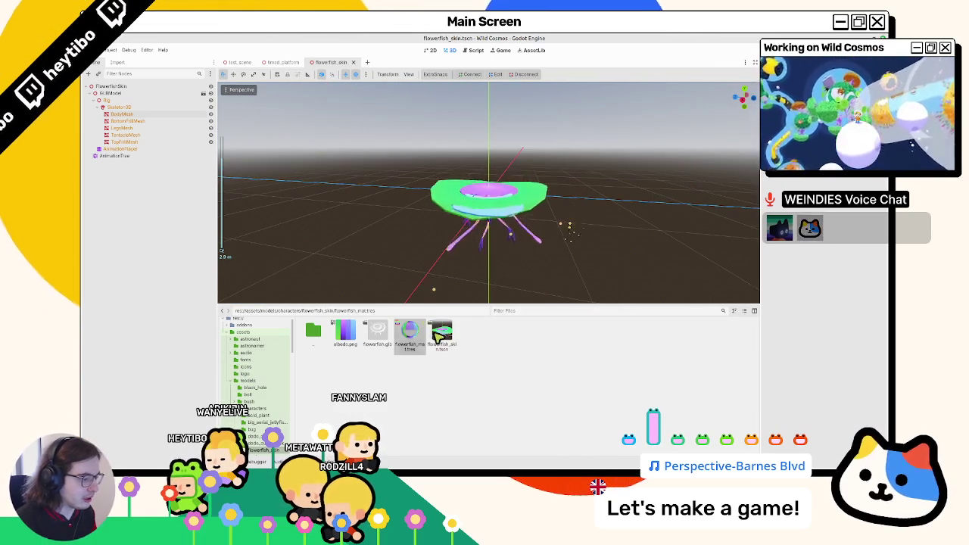
click(420, 344)
drag(420, 345, 854, 297)
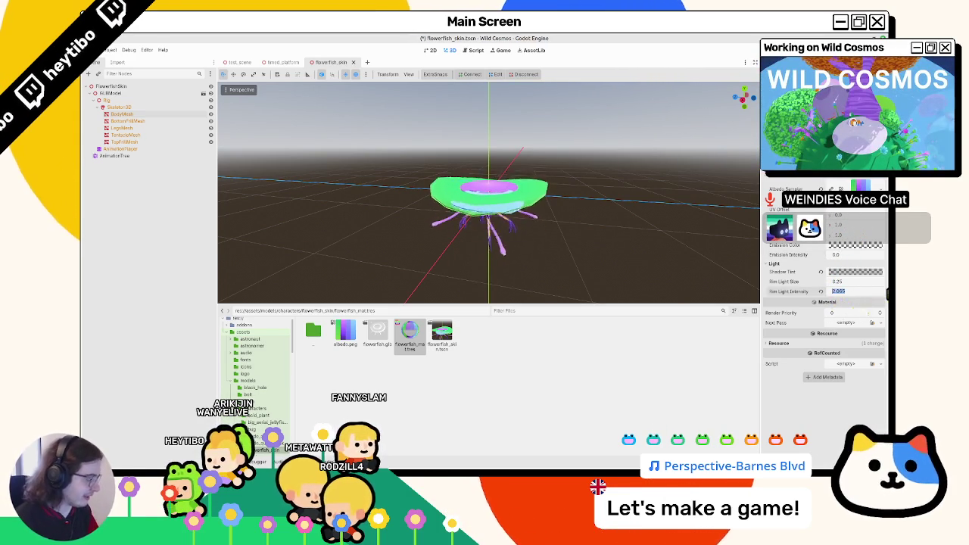
drag(840, 281, 426, 238)
key(ctrl+s)
- Try a higher emission intensity (undone), check emission colour, then bring up the shader options
drag(831, 262, 493, 261)
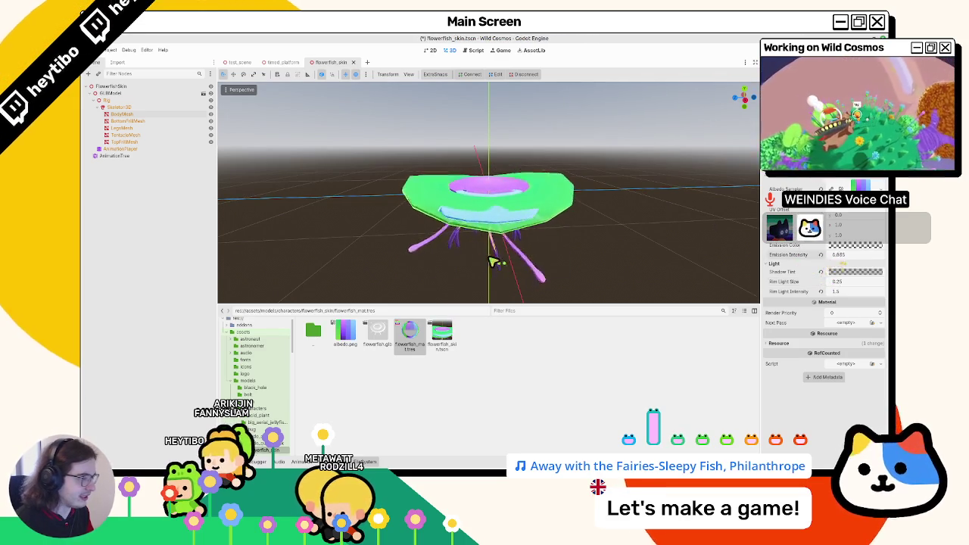
key(ctrl+z)
click(841, 246)
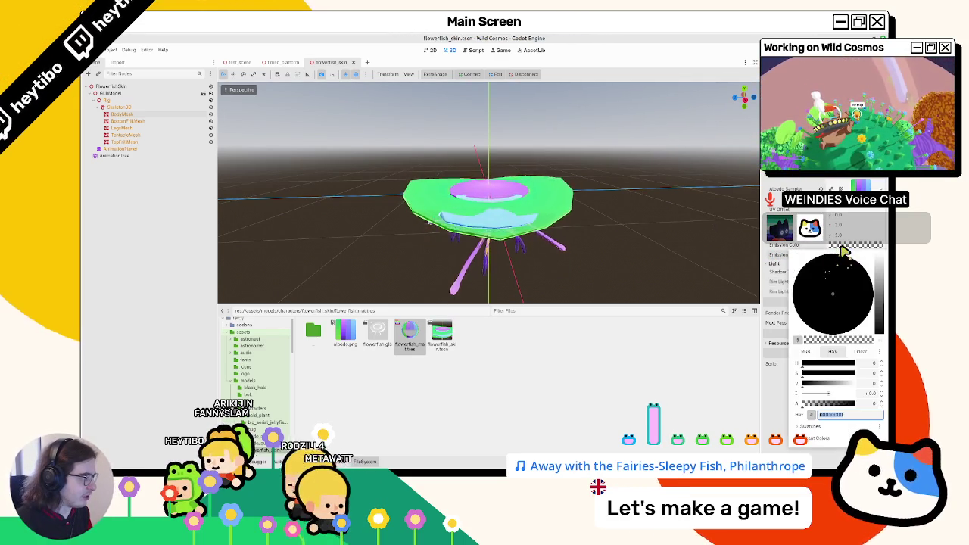
click(704, 357)
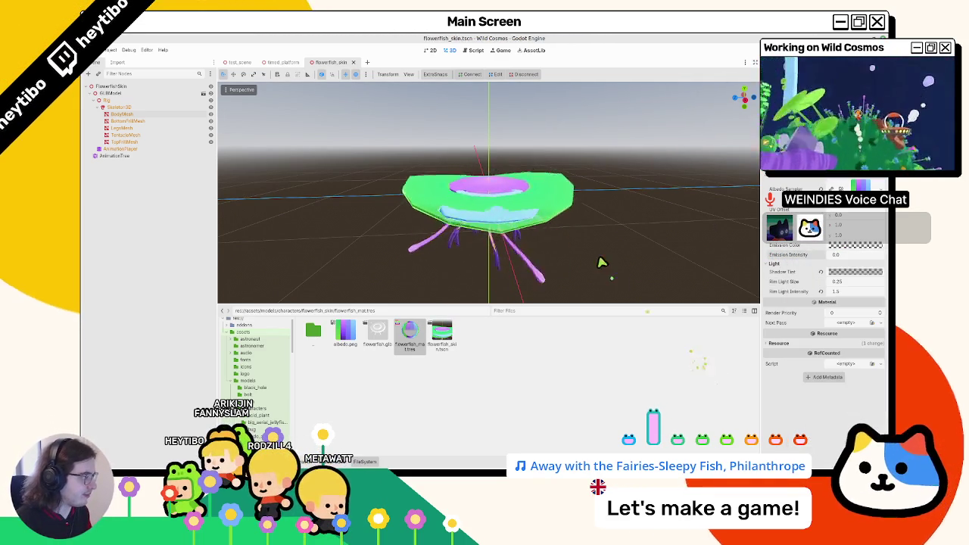
drag(596, 254, 589, 218)
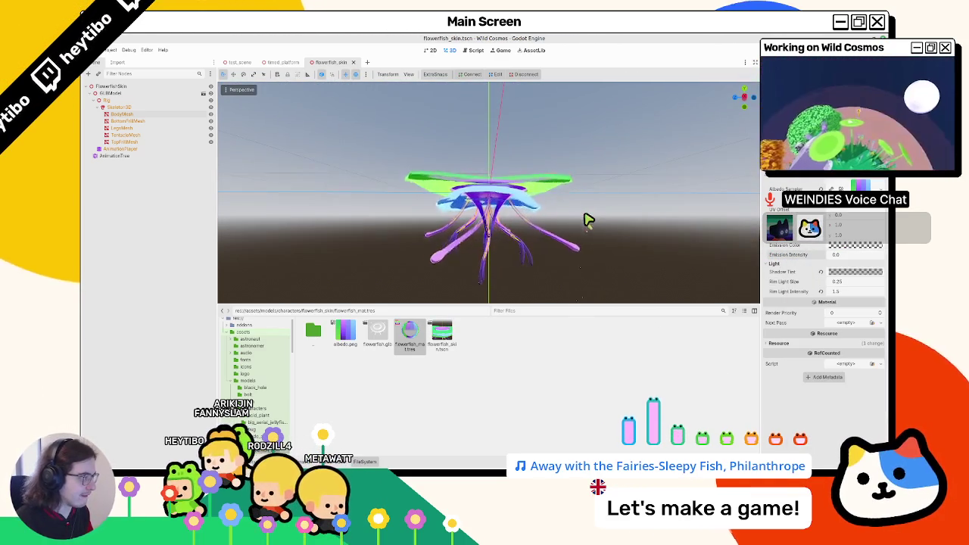
scroll(down, 3)
click(880, 167)
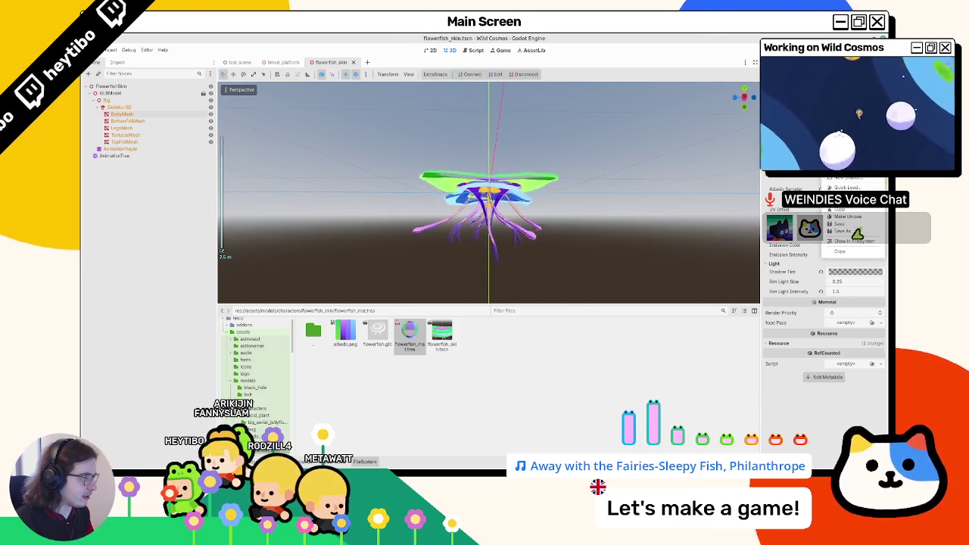
- Quick Load a 'toon' shader into the flowerfish material, then return to test_scene
click(848, 187)
text(toon)
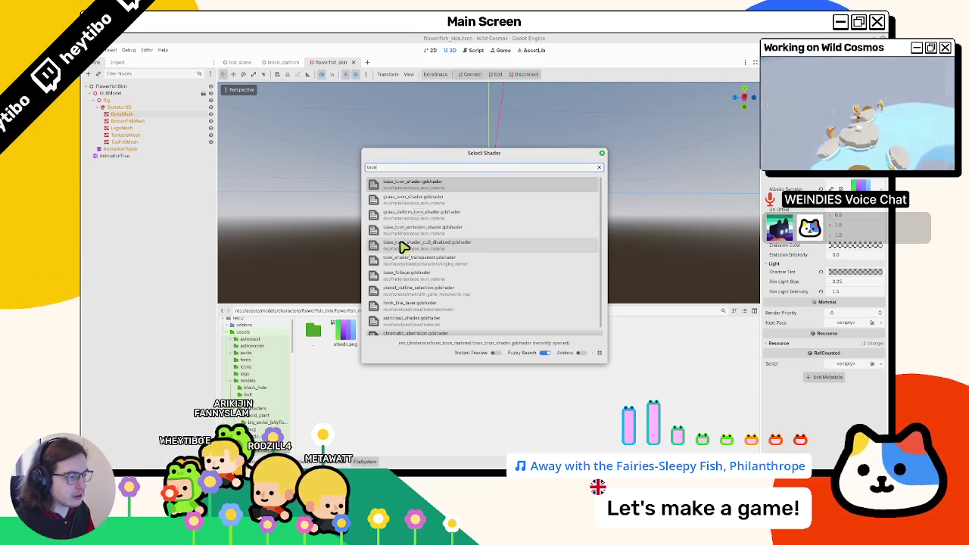
scroll(down, 3)
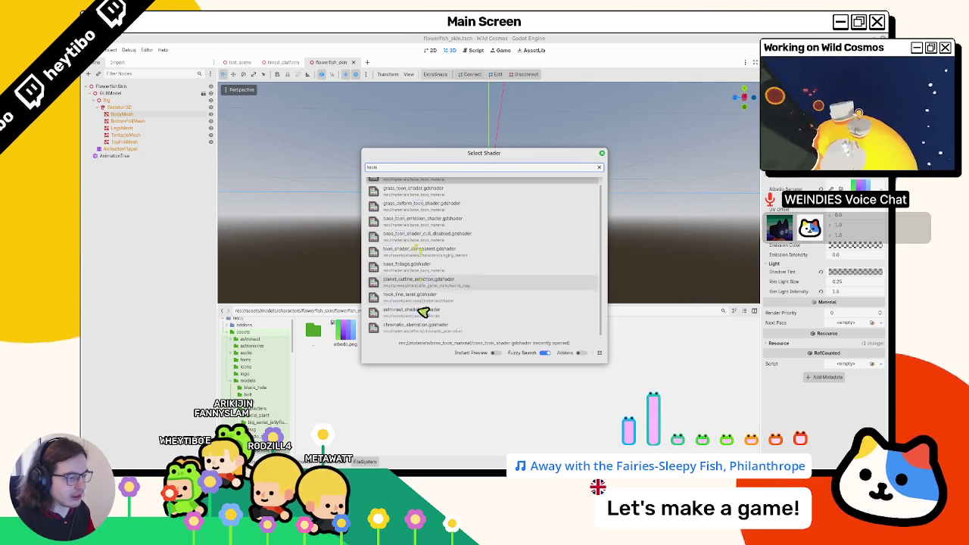
double_click(396, 252)
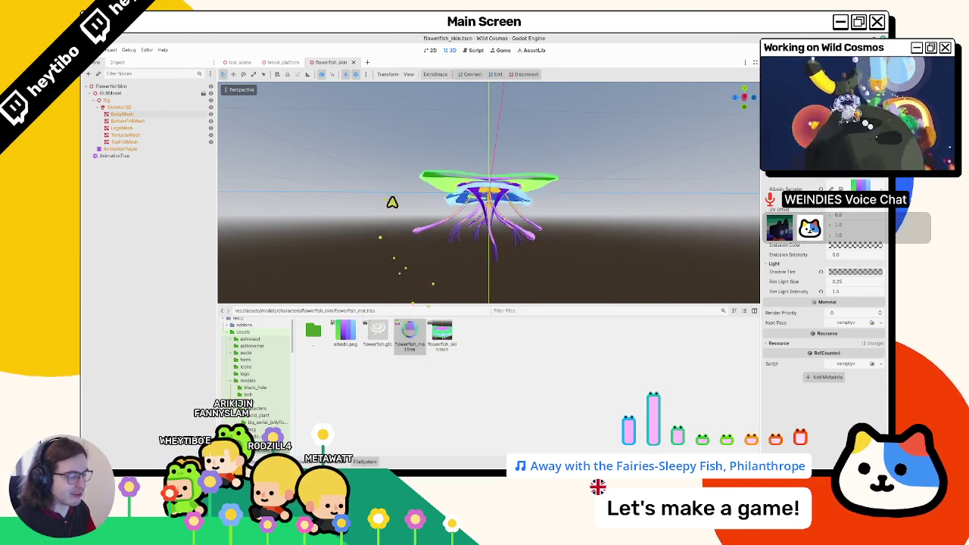
click(274, 62)
click(239, 63)
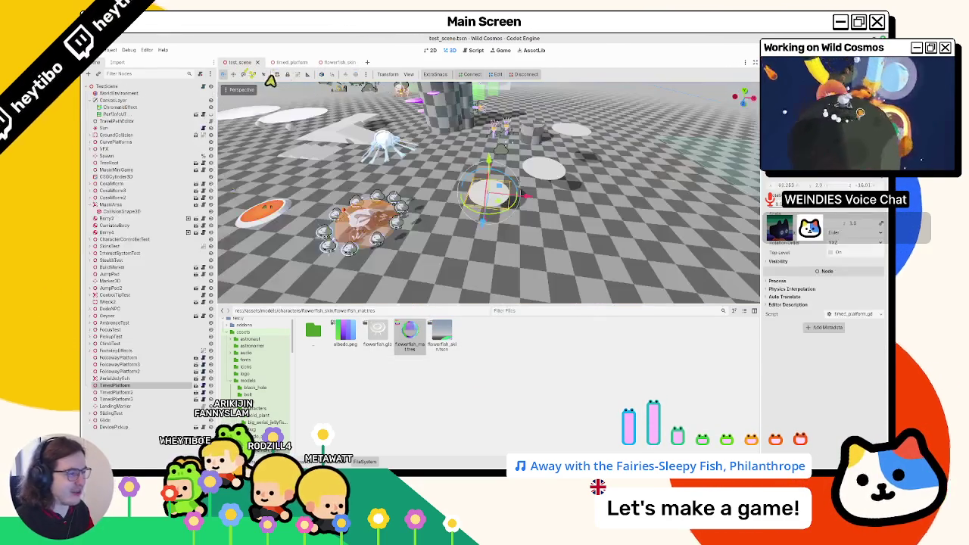
- In timed_platform, delete the cylinder MeshInstance3D and add flowerfish_skin.tscn under RigidBody3D
click(282, 62)
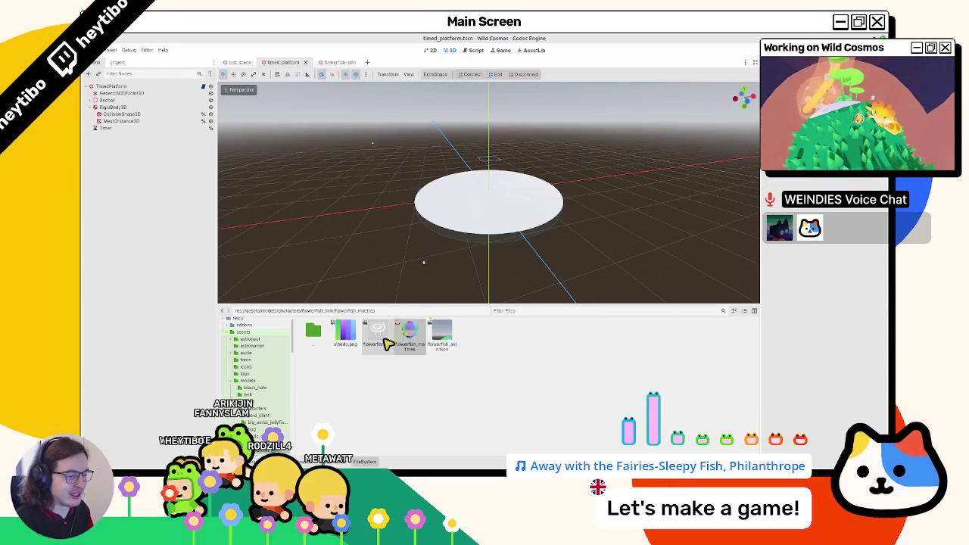
click(373, 346)
drag(442, 338, 123, 125)
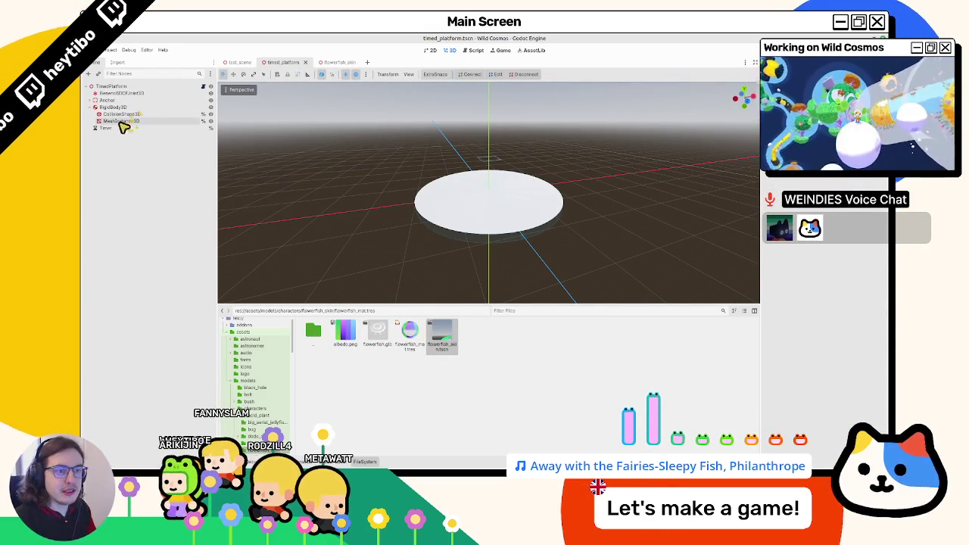
click(114, 122)
key(Delete)
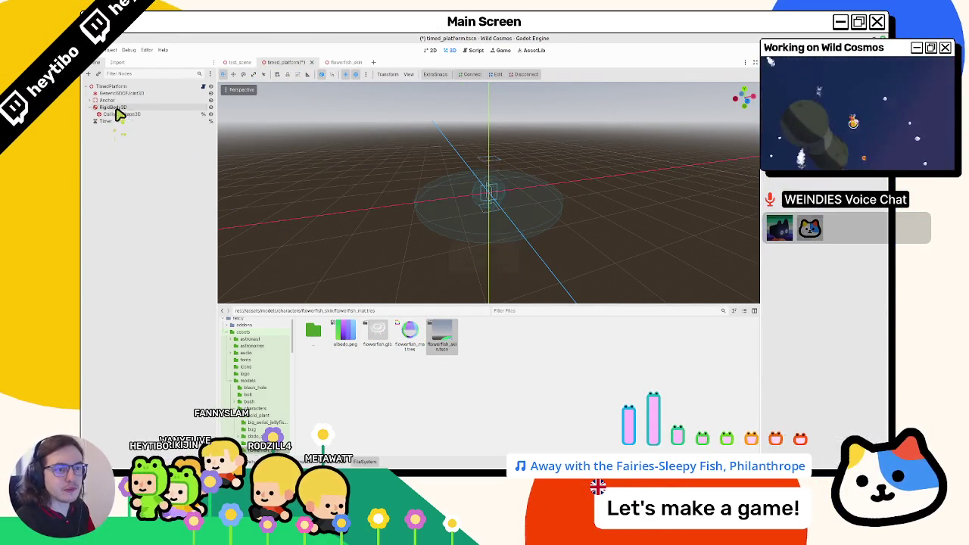
drag(441, 341, 174, 110)
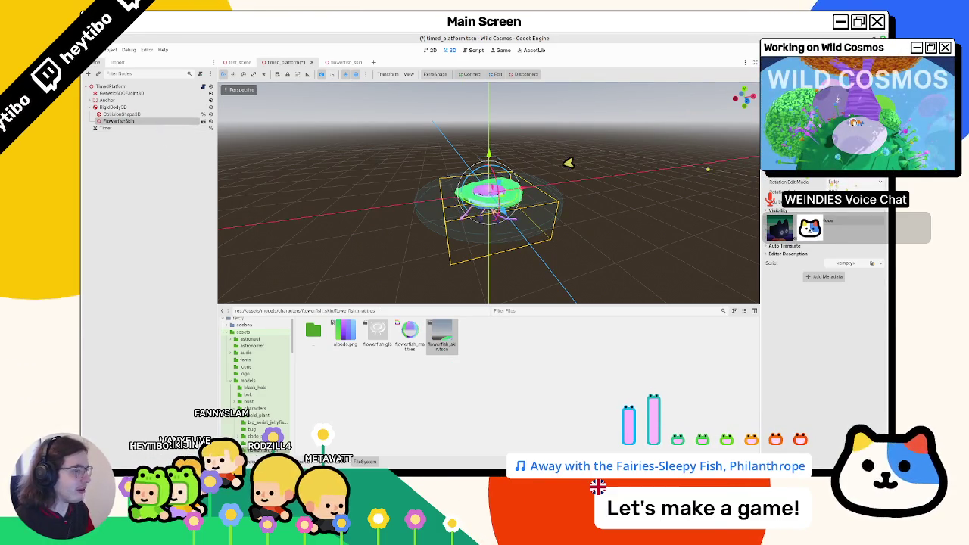
- Check the flowerfish platforms in test_scene, then go back to flowerfish_skin
click(239, 62)
drag(448, 173, 588, 210)
scroll(up, 3)
scroll(down, 3)
click(325, 62)
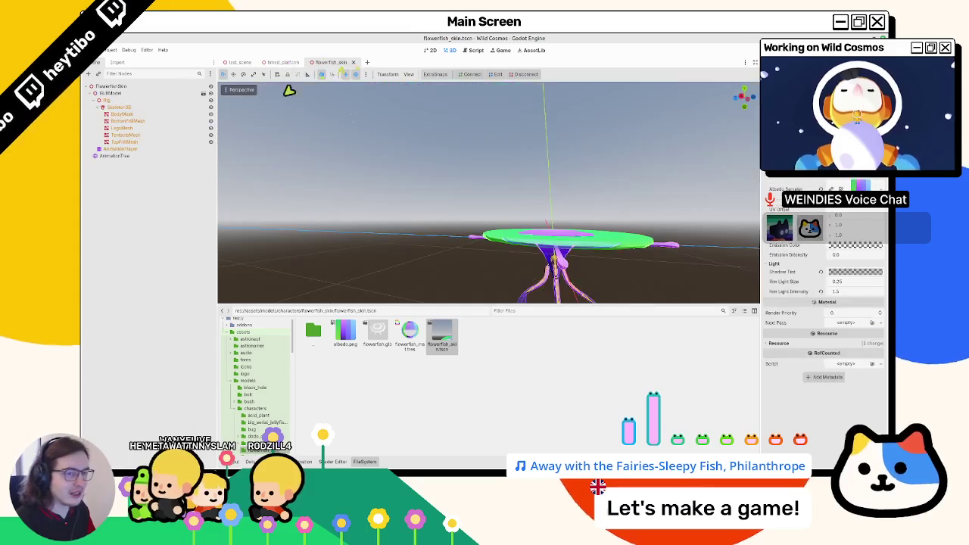
- Inspect the AnimationPlayer and AnimationTree, then scale up FlowerfishSkin in timed_platform and save
click(130, 149)
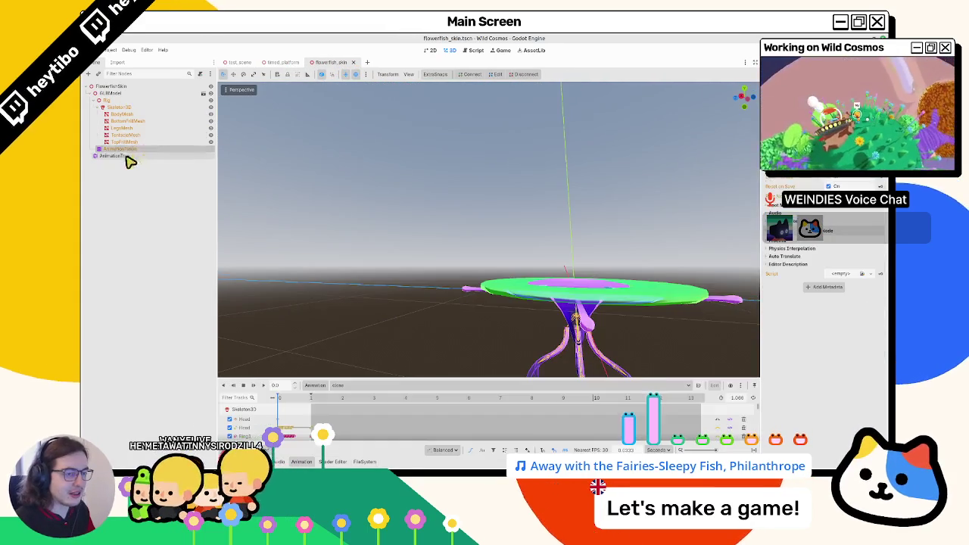
click(127, 157)
click(288, 62)
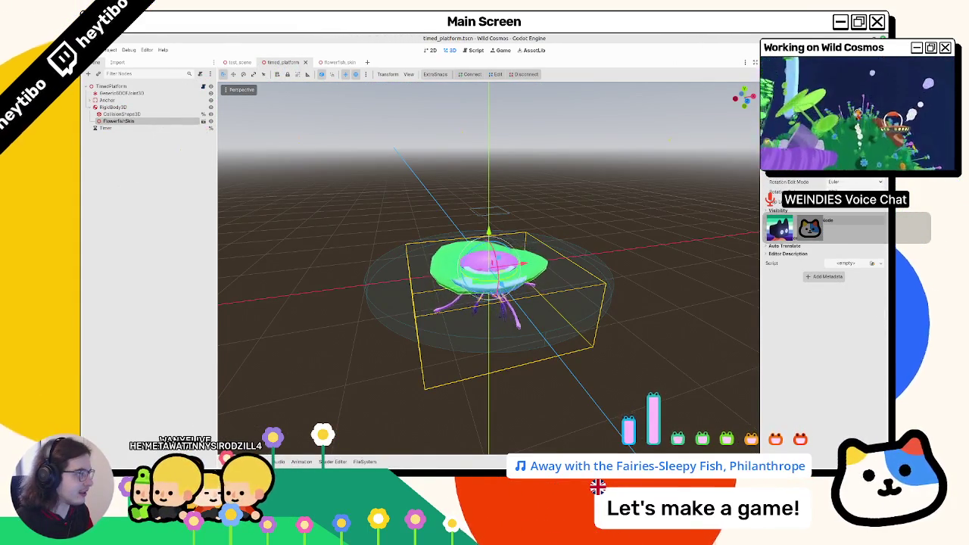
drag(830, 175, 839, 178)
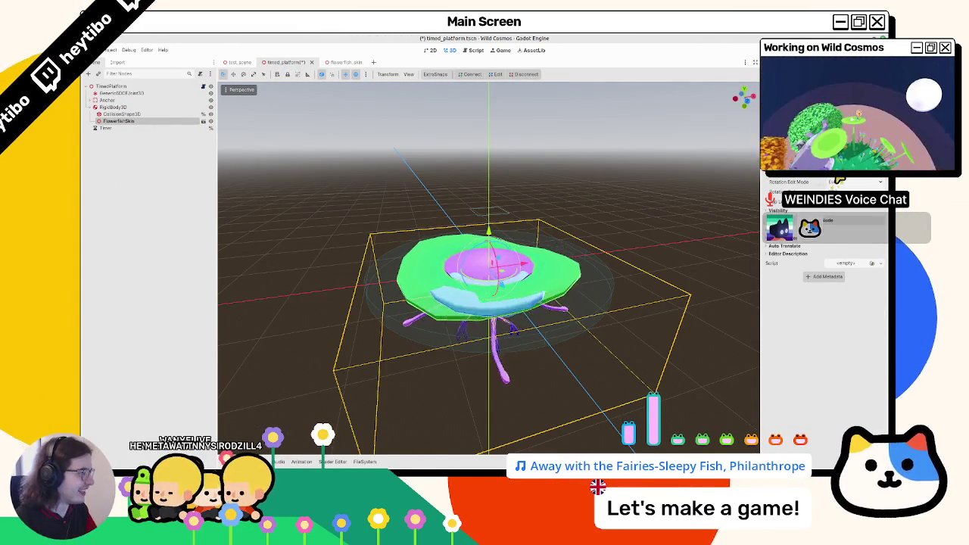
scroll(down, 3)
key(ctrl+s)
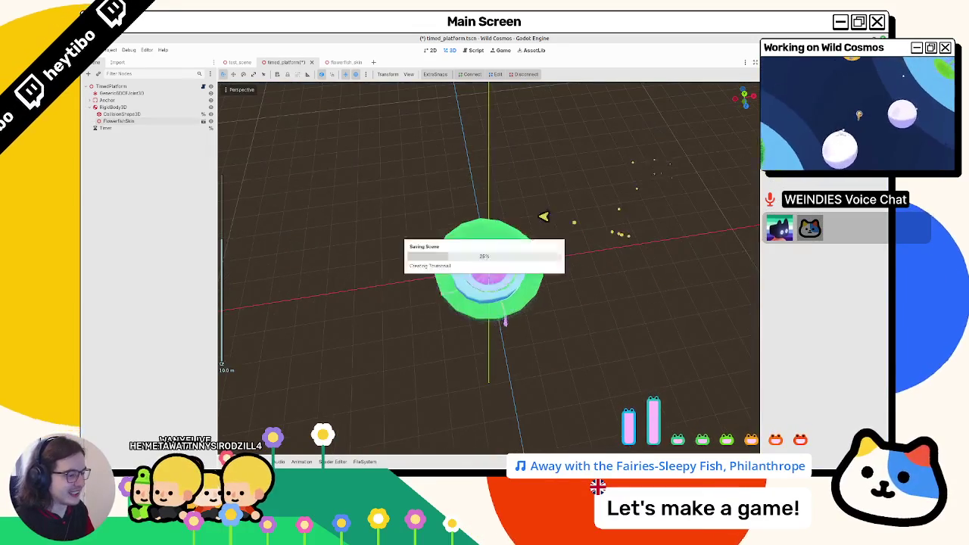
- Make FlowerfishSkin accessible as a unique name and open timed_platform.gd
right_click(190, 122)
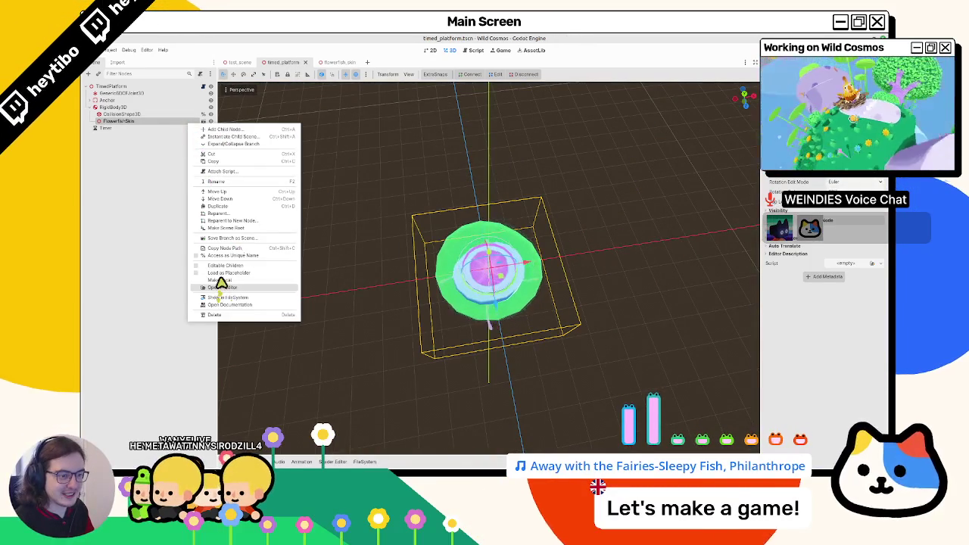
click(224, 259)
click(203, 86)
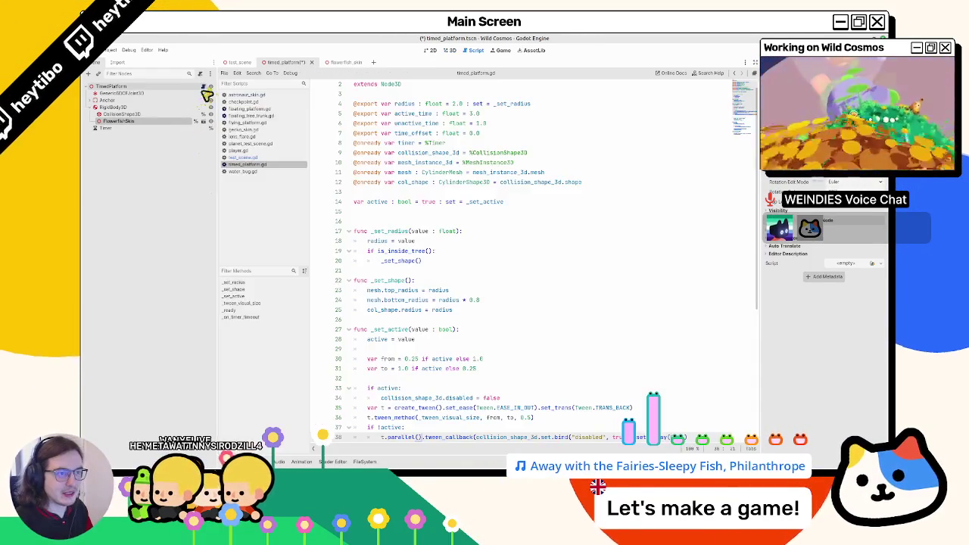
- Add an onready flowerfish_skin reference to timed_platform.gd and save the script
drag(269, 134, 406, 194)
double_click(424, 191)
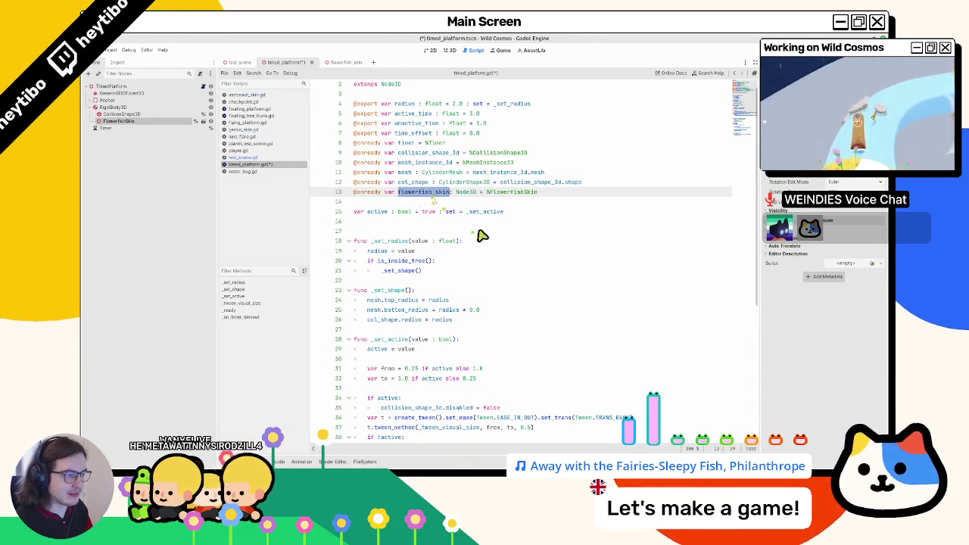
key(ctrl+s)
scroll(down, 3)
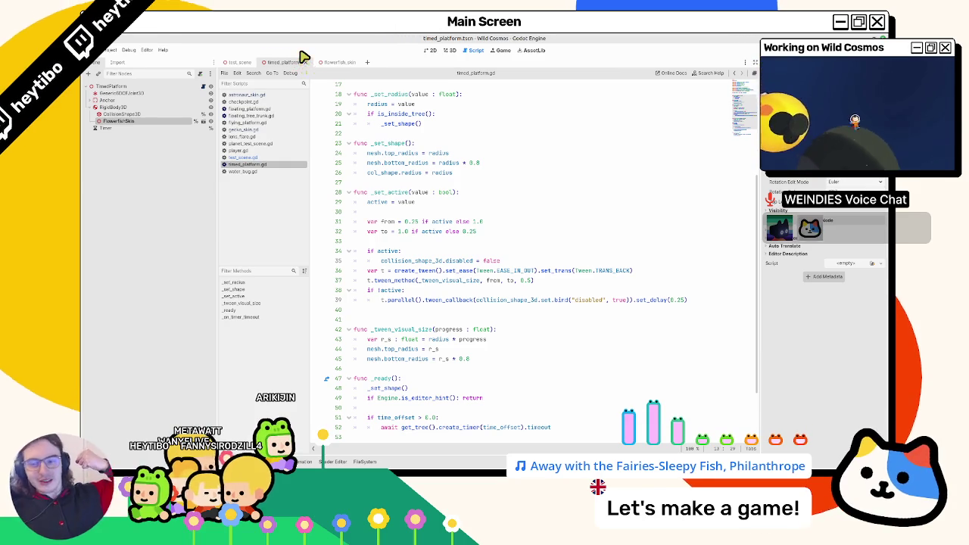
scroll(up, 3)
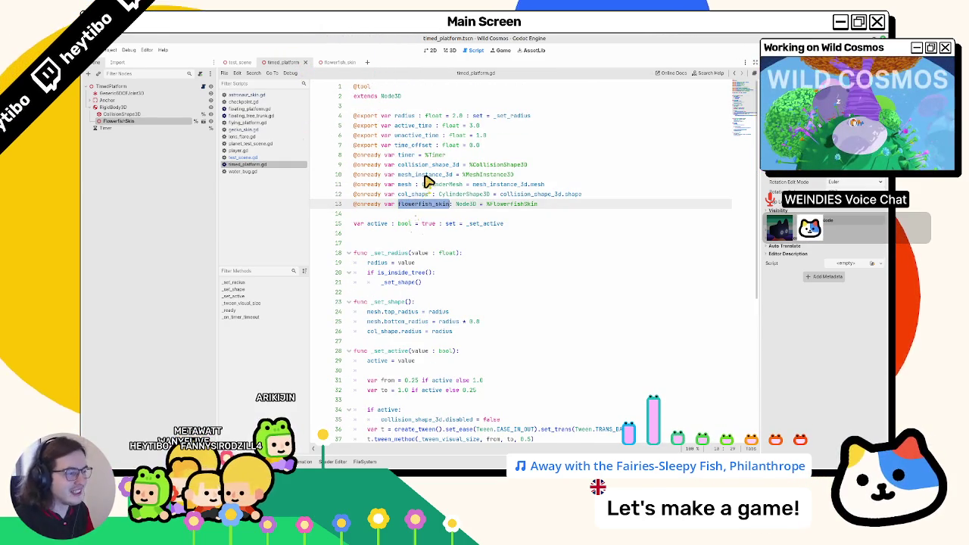
- Delete the mesh_instance_3d and mesh variable declarations on lines 10–11
double_click(426, 177)
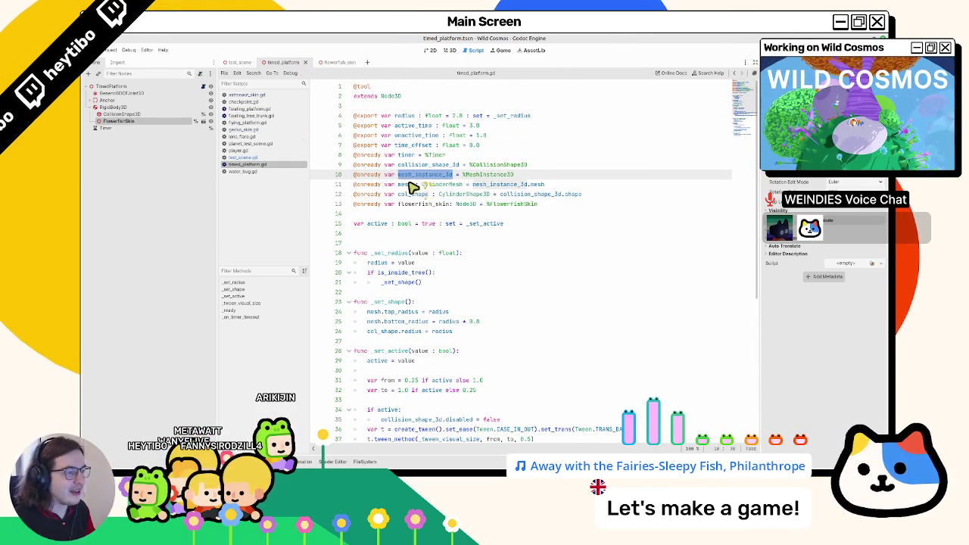
double_click(407, 185)
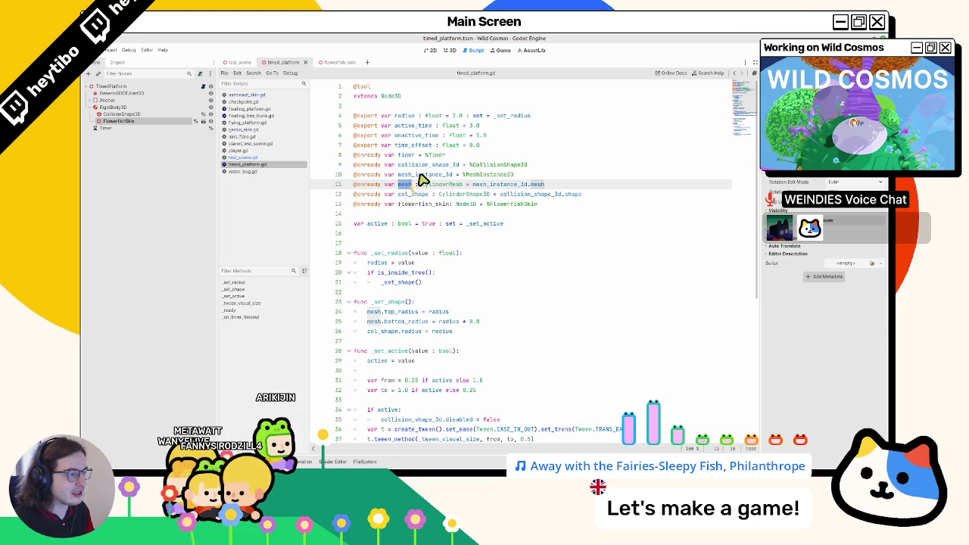
double_click(419, 175)
double_click(407, 185)
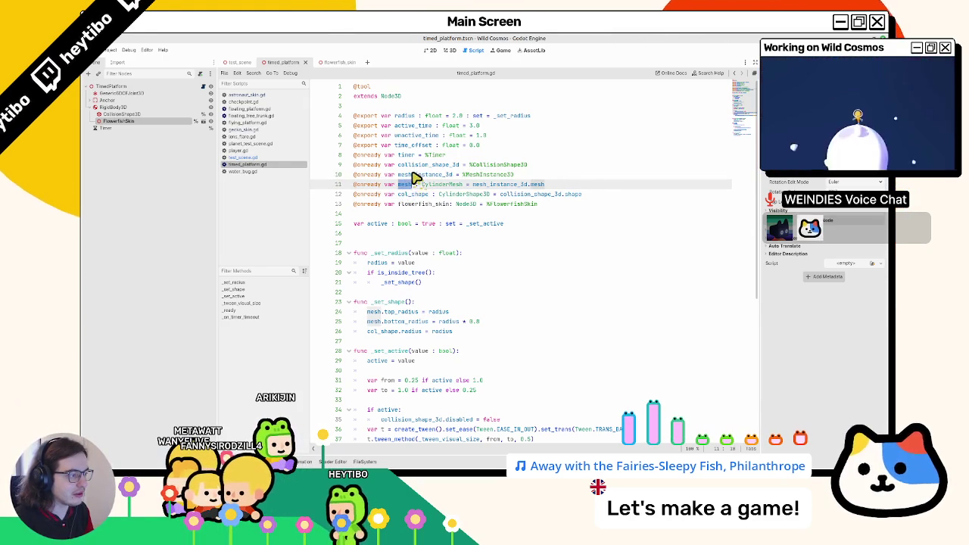
double_click(415, 176)
drag(415, 176, 407, 191)
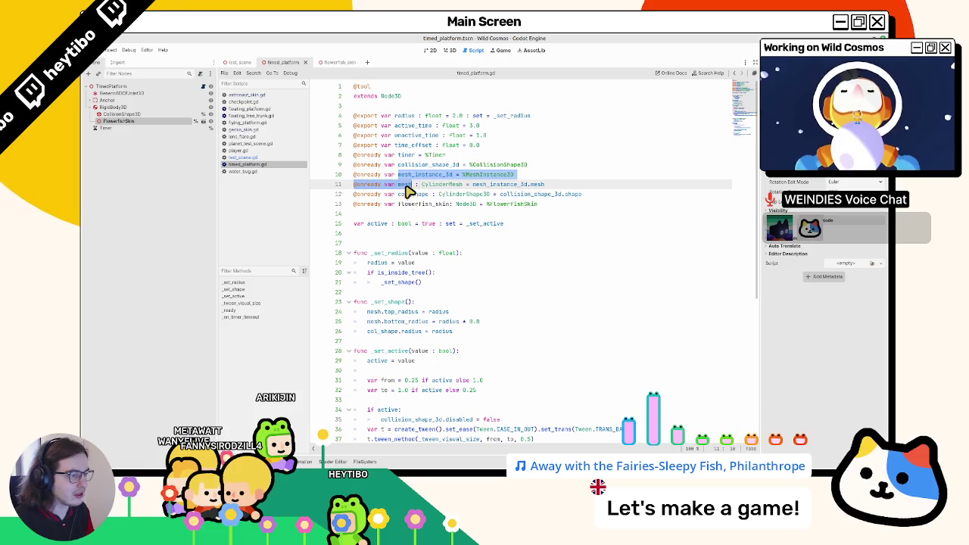
key(ctrl+shift+k)
double_click(415, 185)
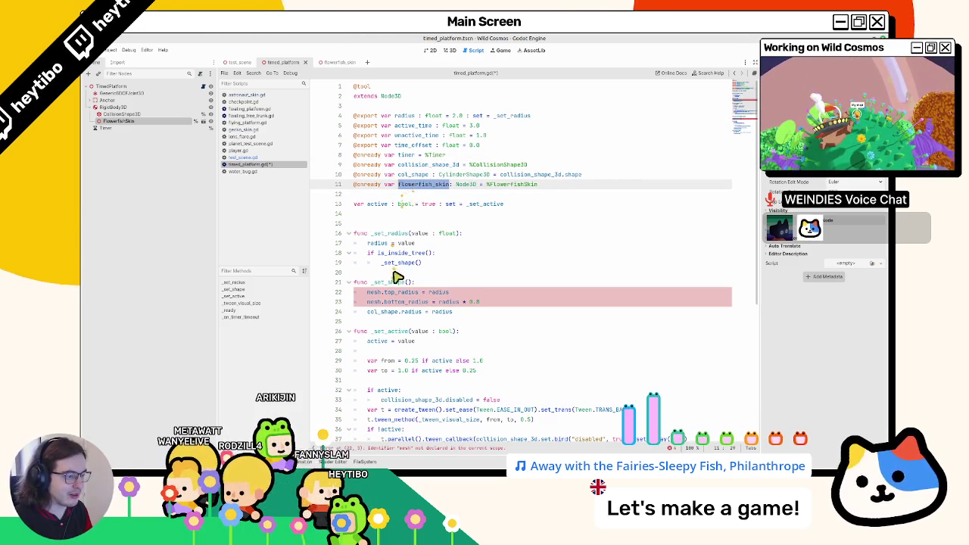
double_click(392, 234)
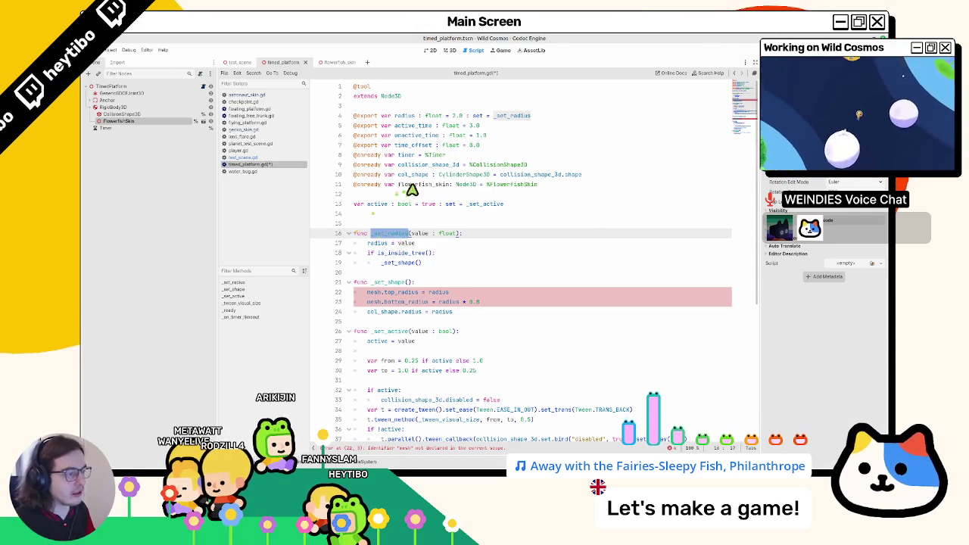
- In _set_shape, replace the radius lines with flowerfish_skin.scale = Vector3.ONE * scale
double_click(415, 185)
drag(469, 313, 381, 297)
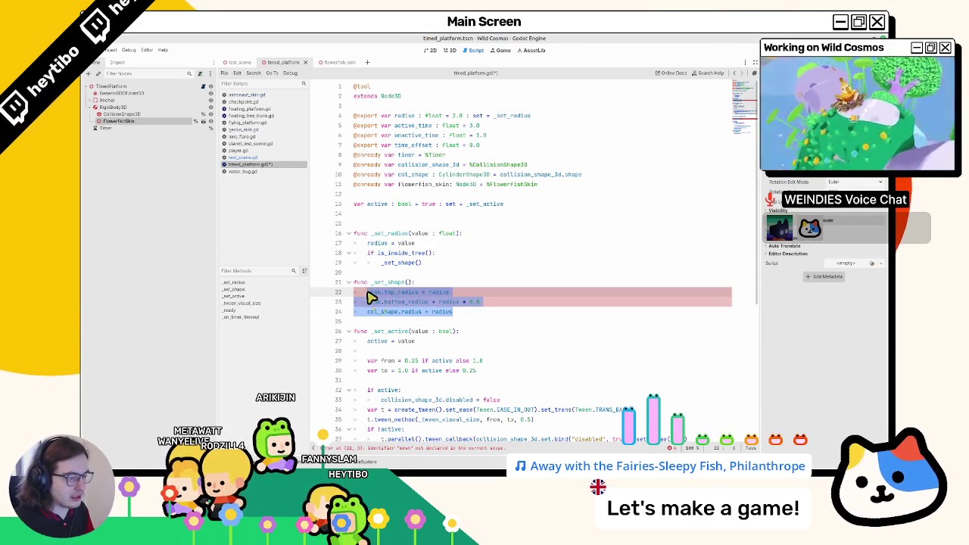
key(ctrl+v)
text(scale = )
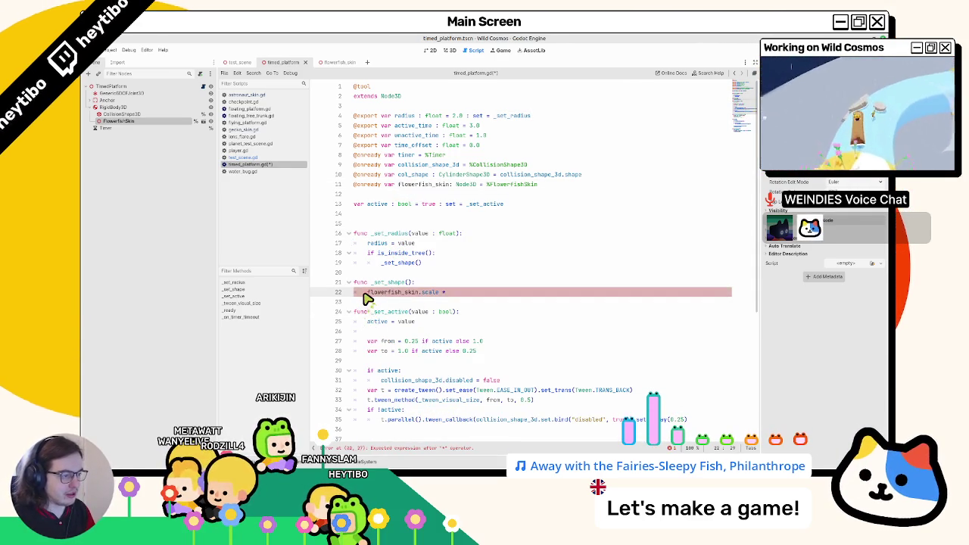
text(Vector3.)
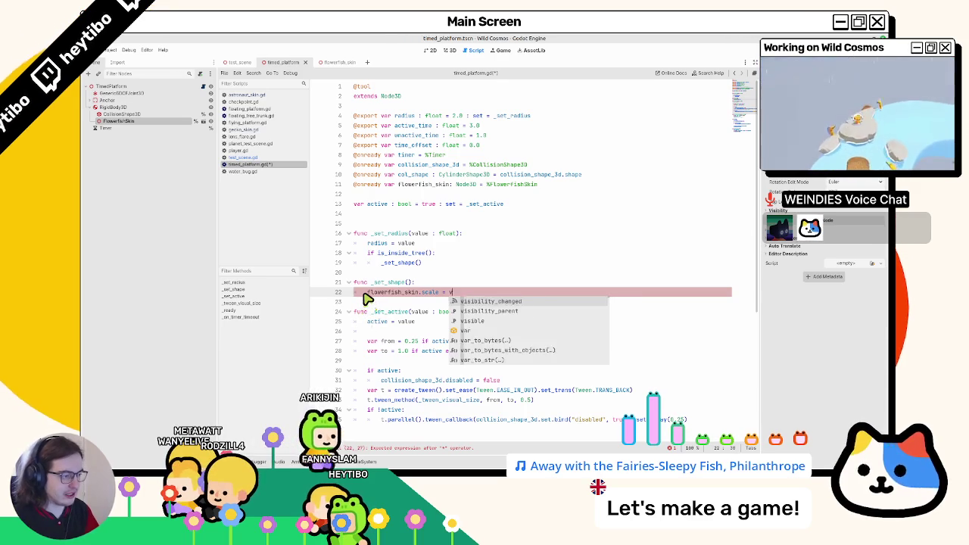
text(o)
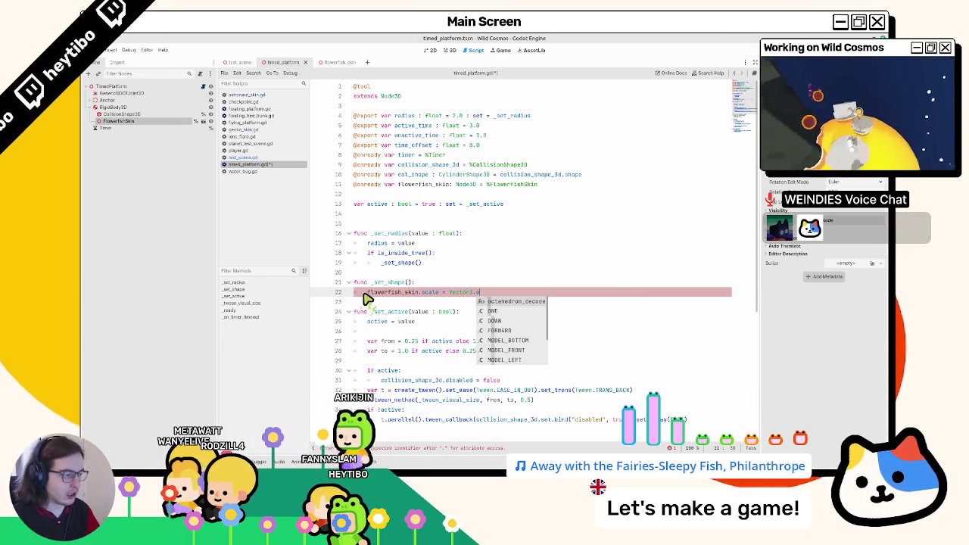
key(Down)
key(Return)
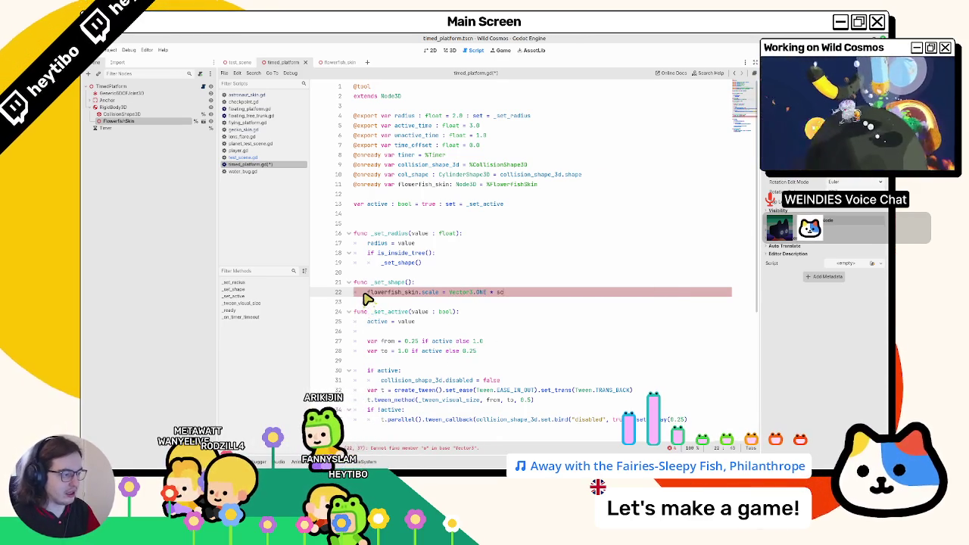
text(ale)
scroll(down, 3)
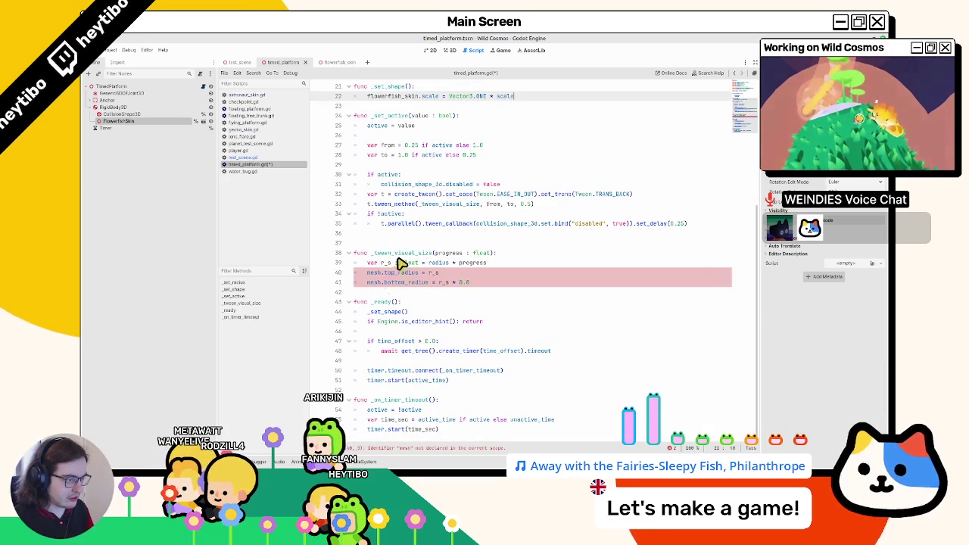
scroll(up, 3)
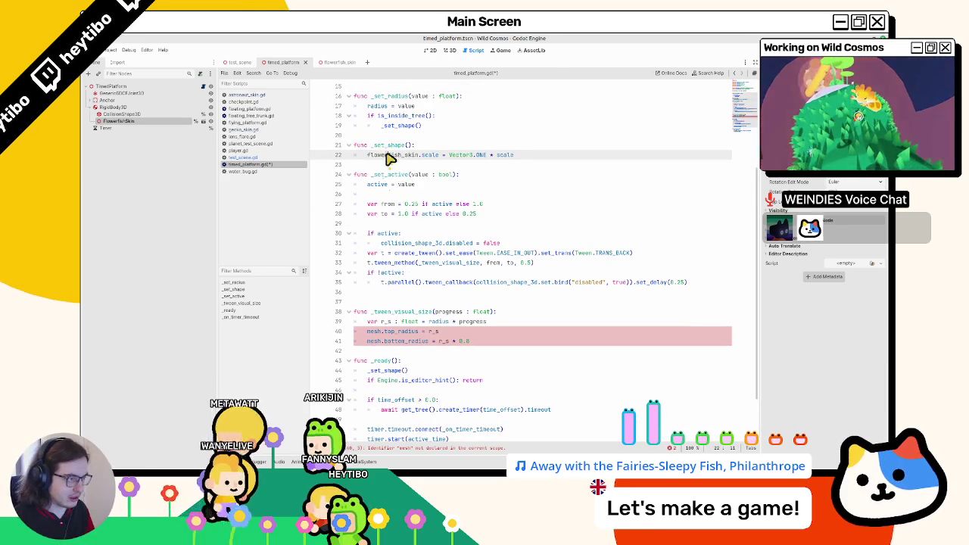
- In _tween_visual_size, replace the mesh radius lines with flowerfish_skin.scale = Vector3.ONE * r_s, then show the 3D view
drag(368, 155, 432, 156)
drag(471, 342, 365, 340)
drag(368, 155, 557, 165)
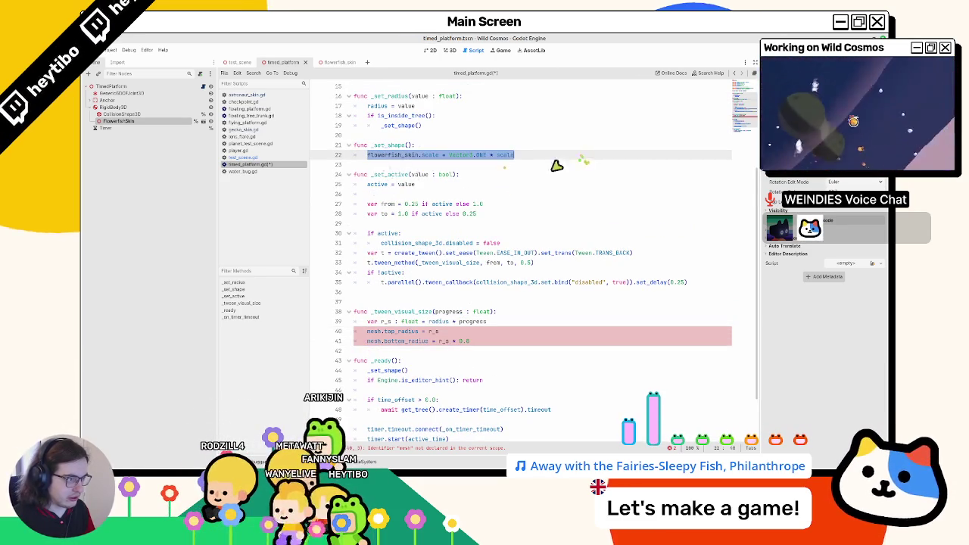
key(ctrl+c)
drag(377, 333, 480, 342)
key(ctrl+v)
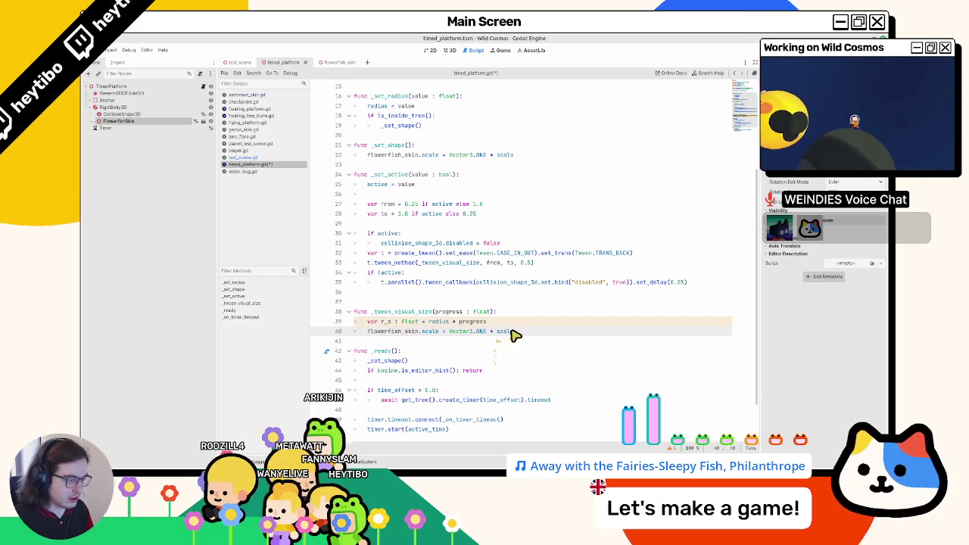
key(ctrl+z)
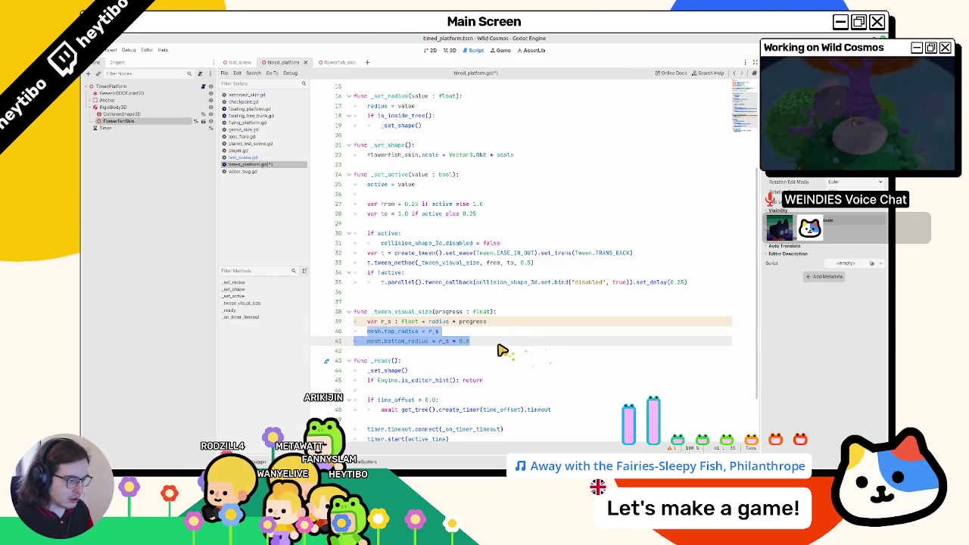
key(ctrl+v)
key(ctrl+z)
key(ctrl+v)
key(BackSpace)
key(BackSpace)
key(BackSpace)
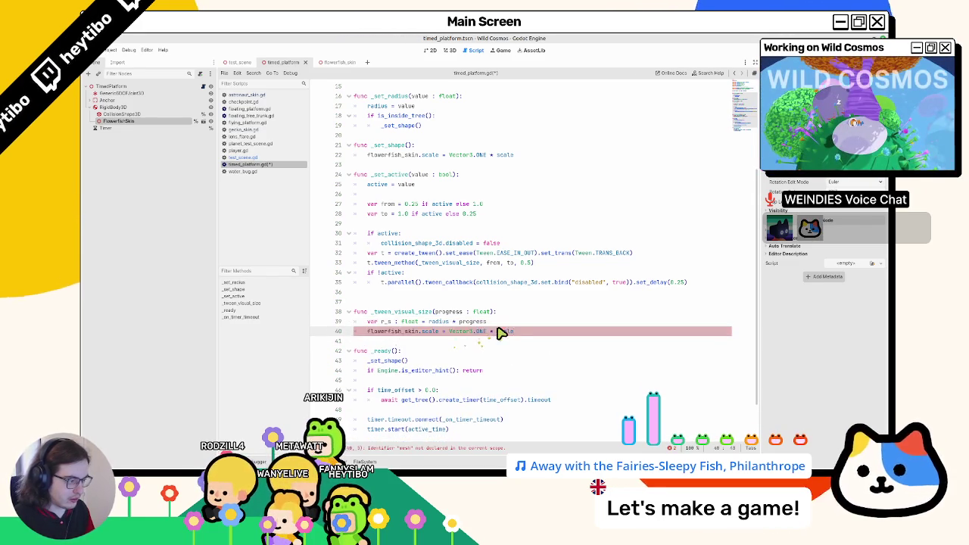
text(r_s)
key(Up)
scroll(down, 3)
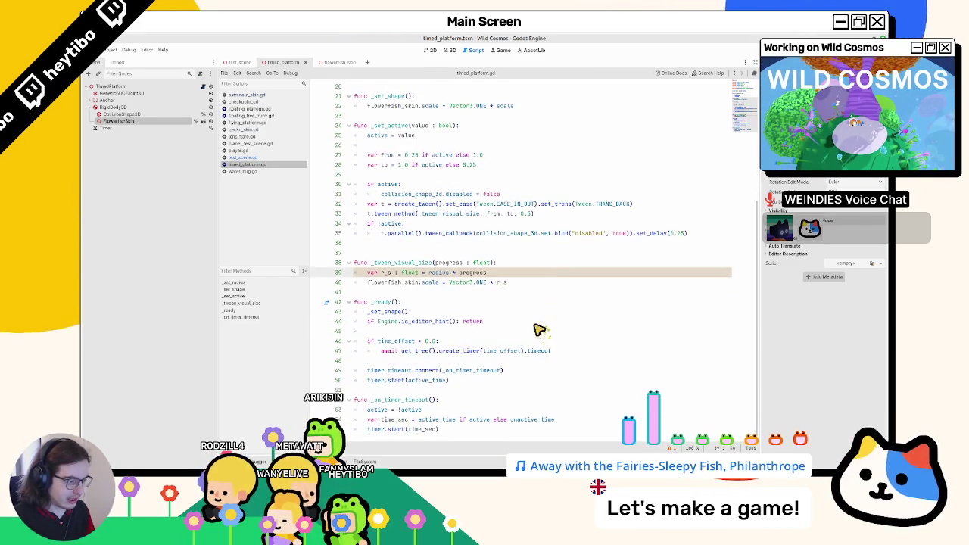
click(449, 50)
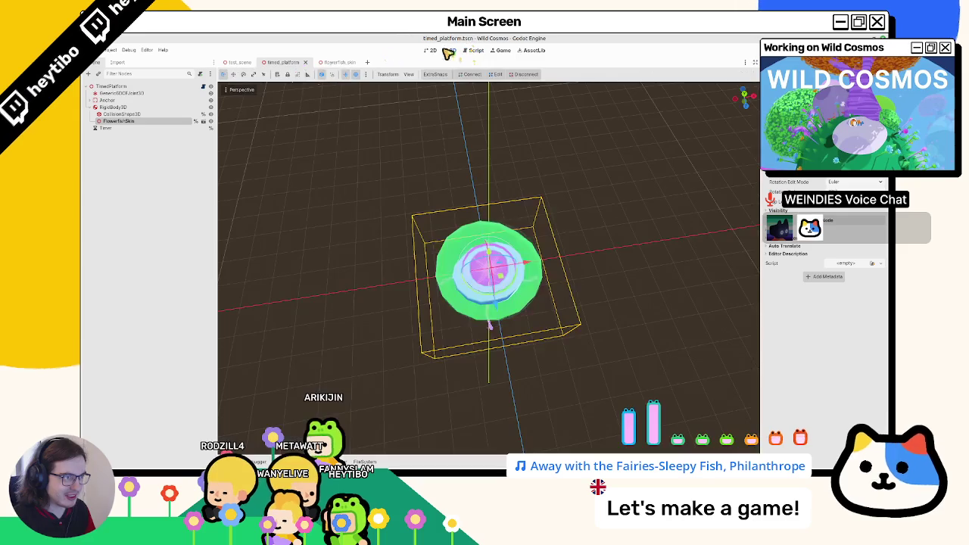
- Save test_scene with TimedPlatform selected and run the game with F5 in a debug window
click(240, 62)
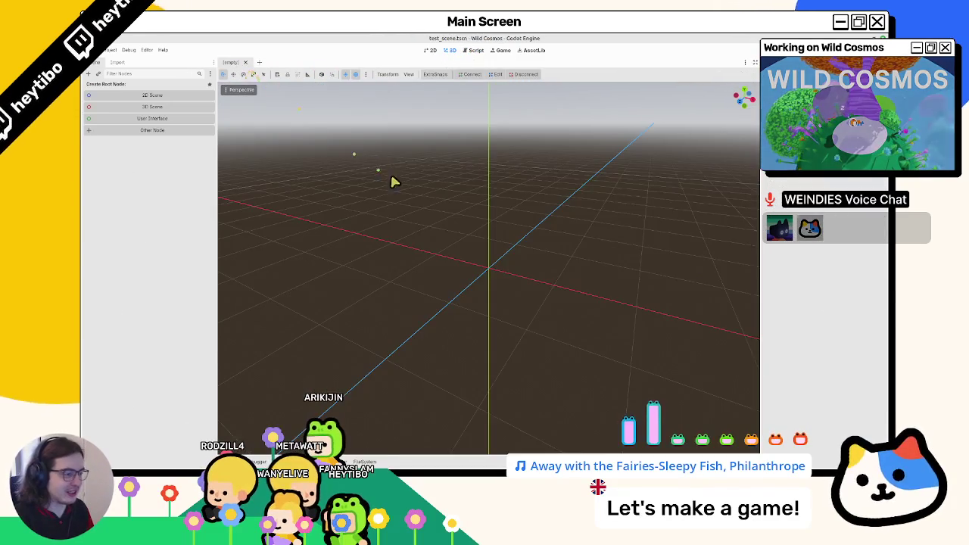
click(116, 386)
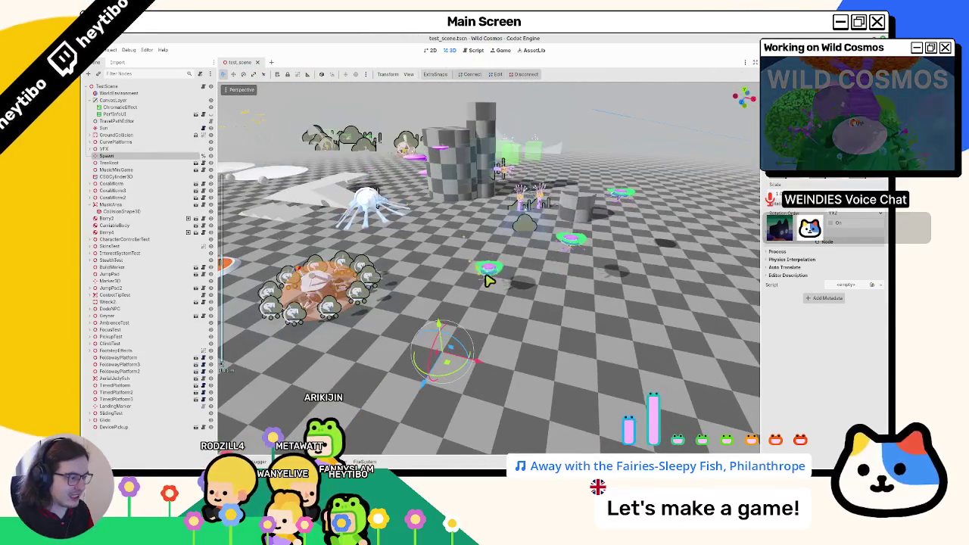
click(489, 263)
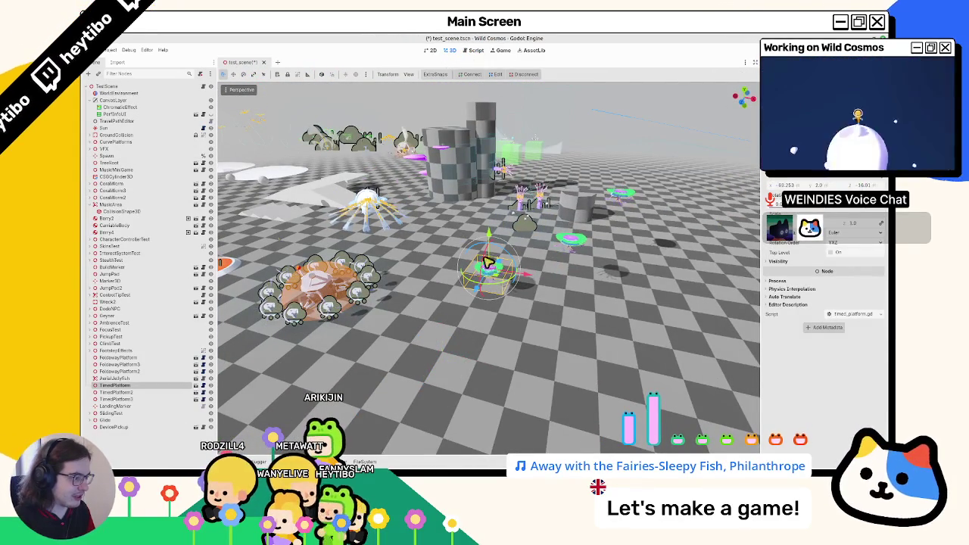
key(ctrl+s)
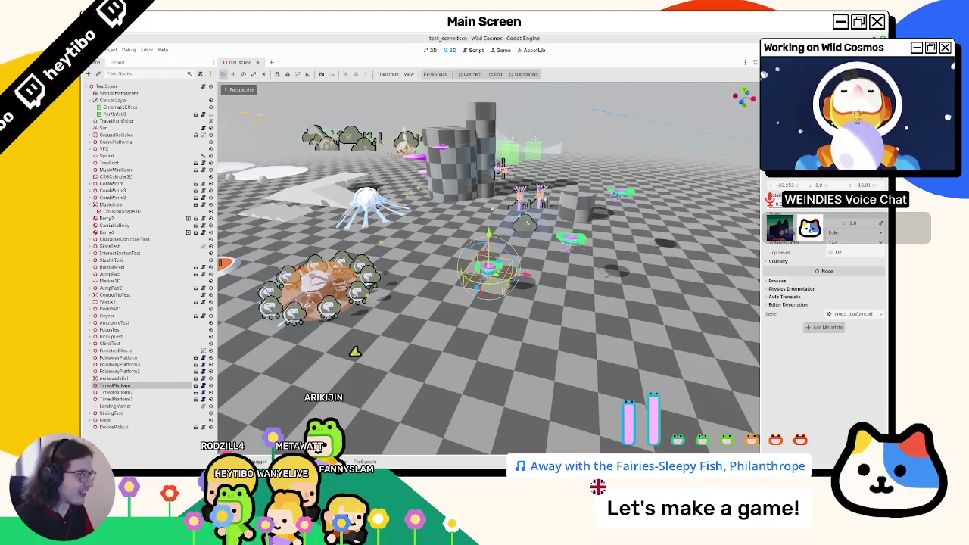
key(F5)
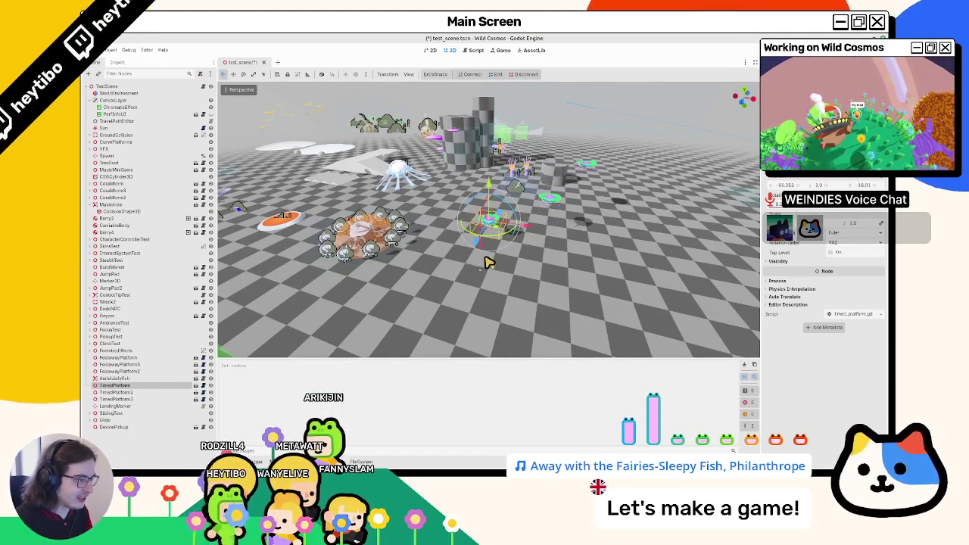
key(F5)
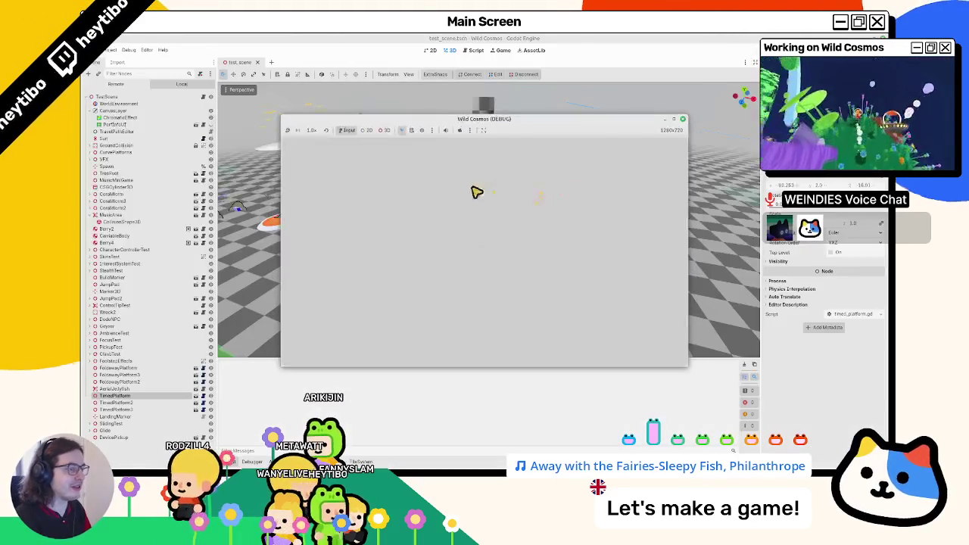
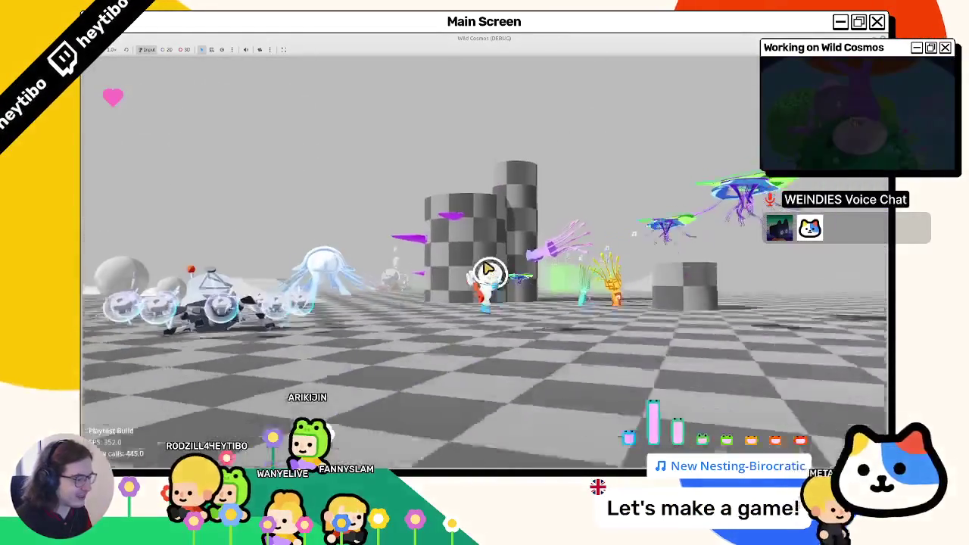
- Stop the running game and bring up timed_platform.gd in the script editor
key(F8)
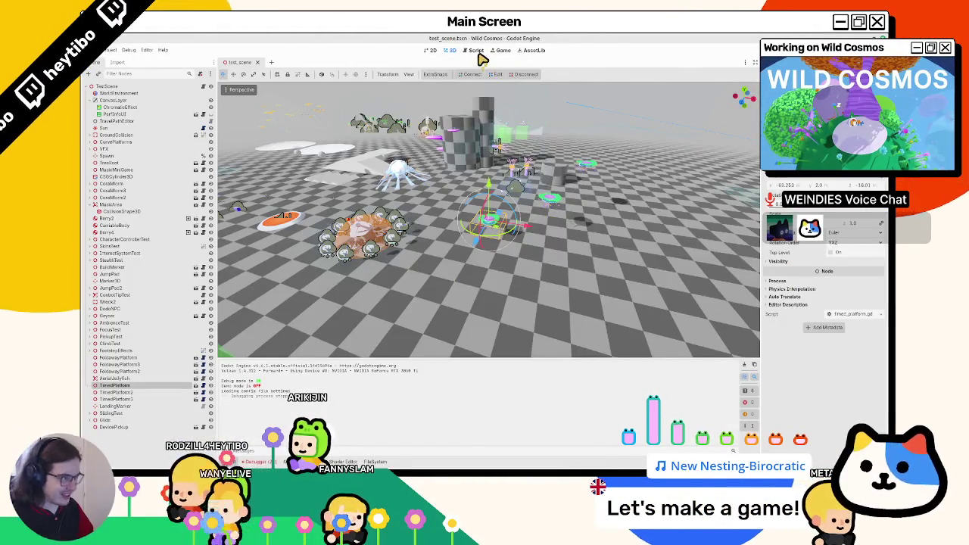
click(476, 50)
click(254, 165)
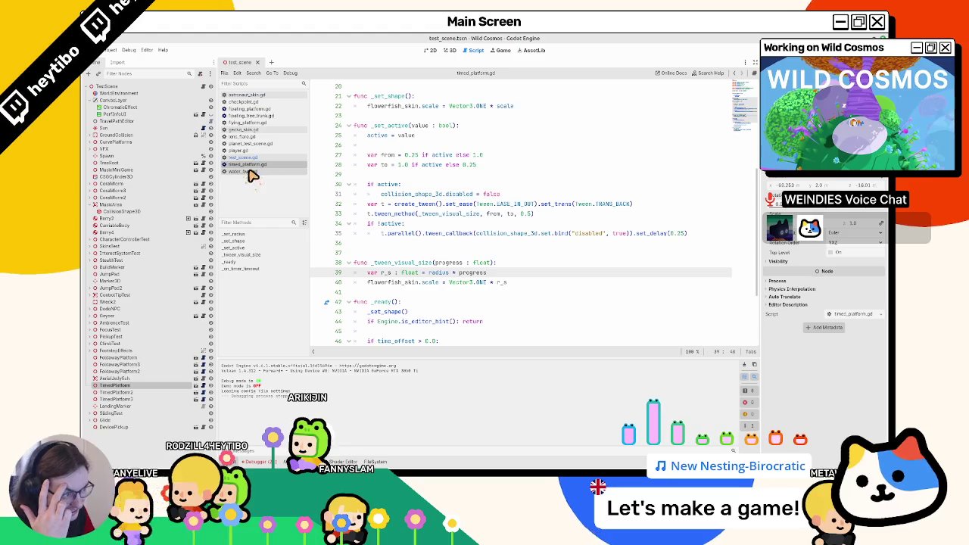
- Trace where _tween_visual_size and _set_shape are used in timed_platform.gd
double_click(391, 263)
scroll(up, 3)
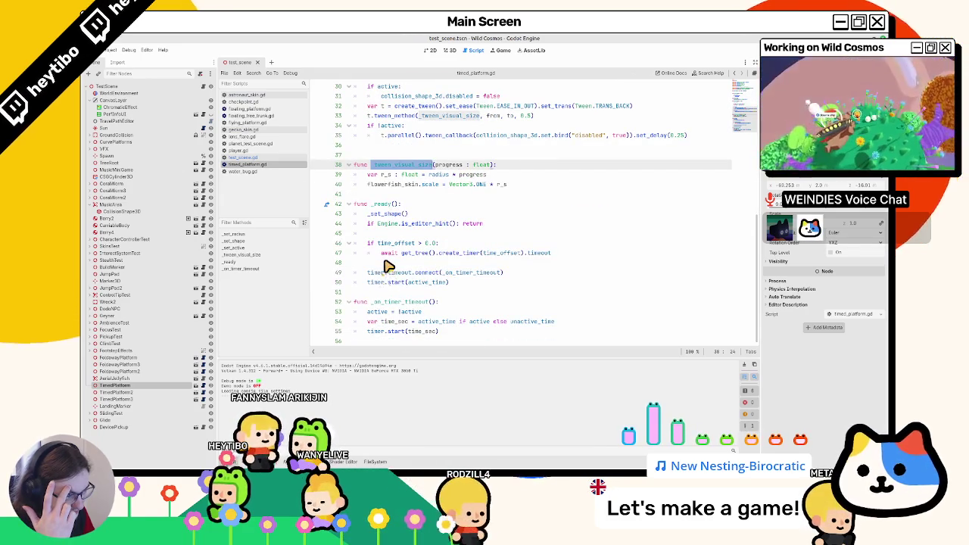
drag(394, 275, 396, 311)
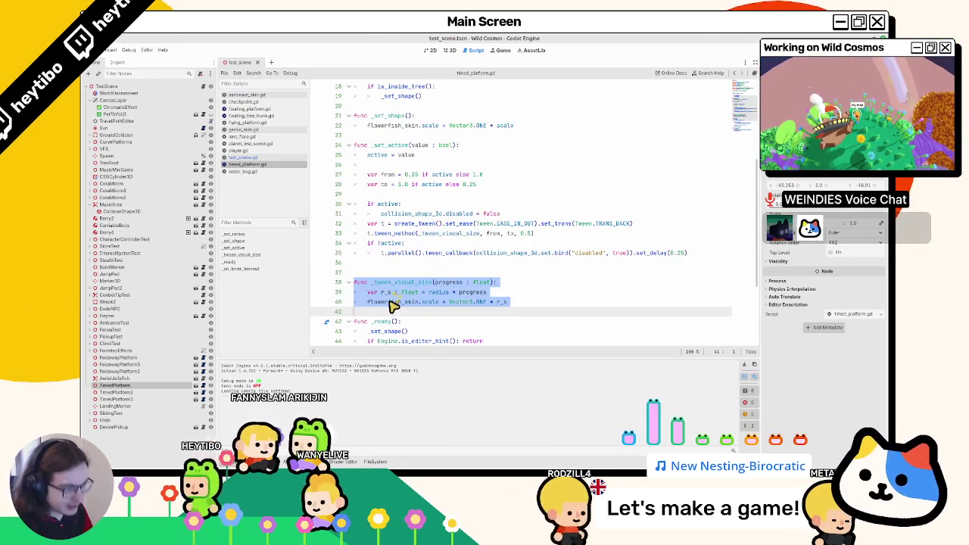
scroll(up, 3)
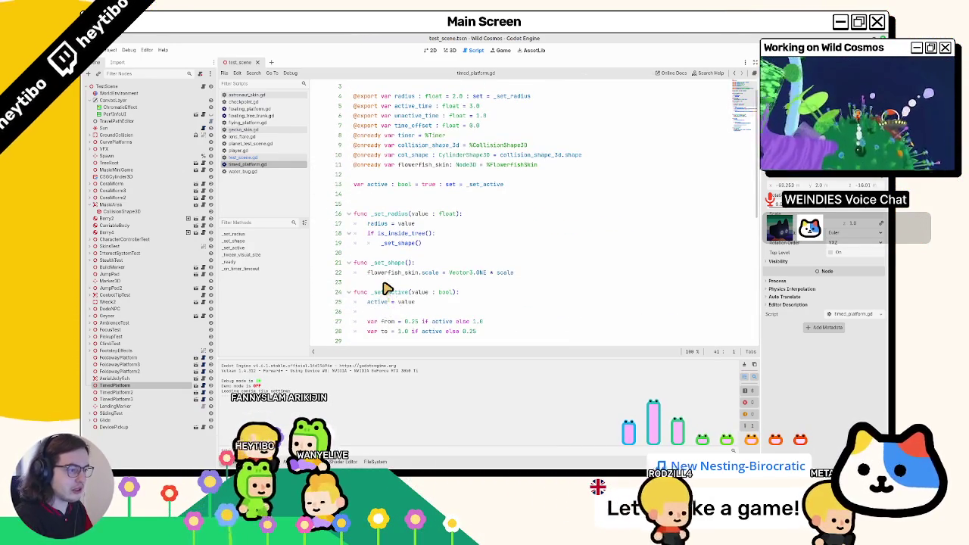
double_click(386, 265)
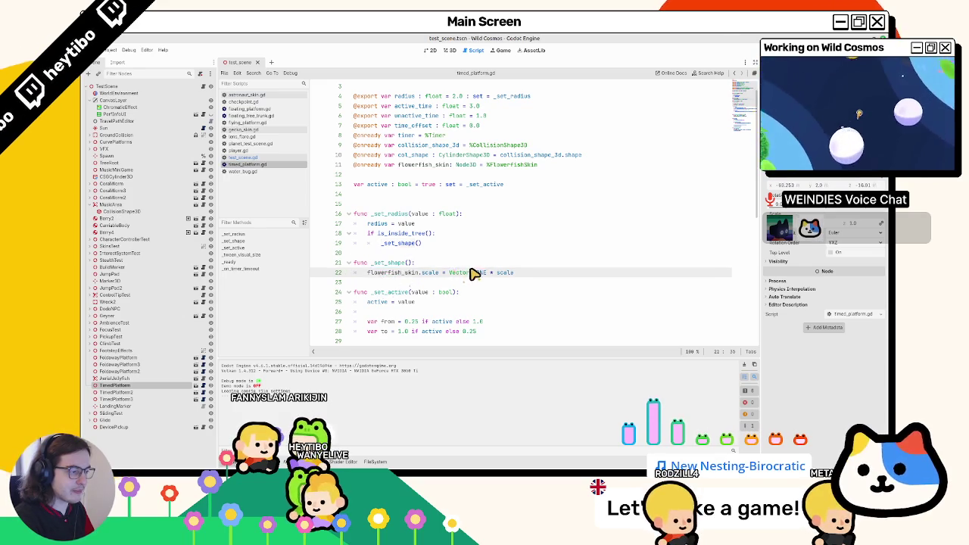
triple_click(474, 272)
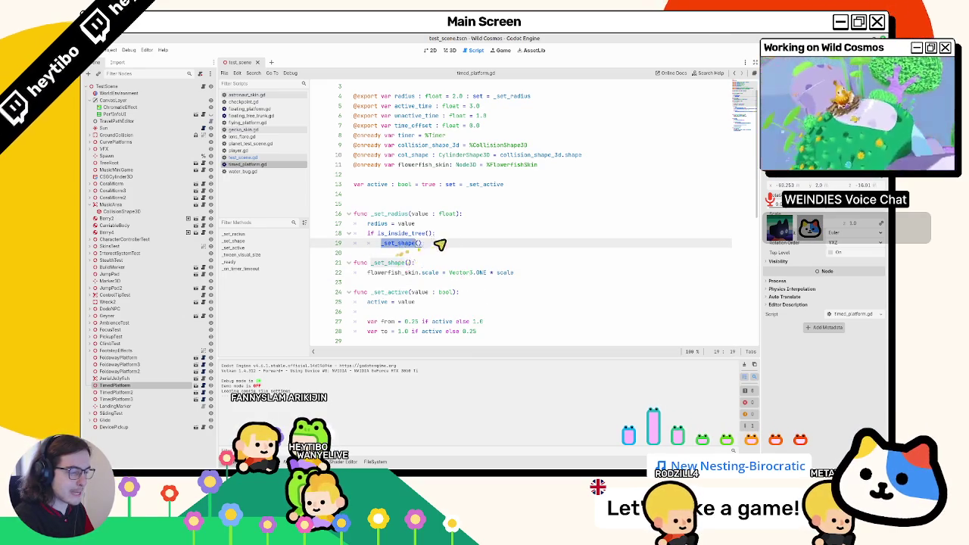
click(453, 244)
scroll(down, 3)
scroll(down, 3)
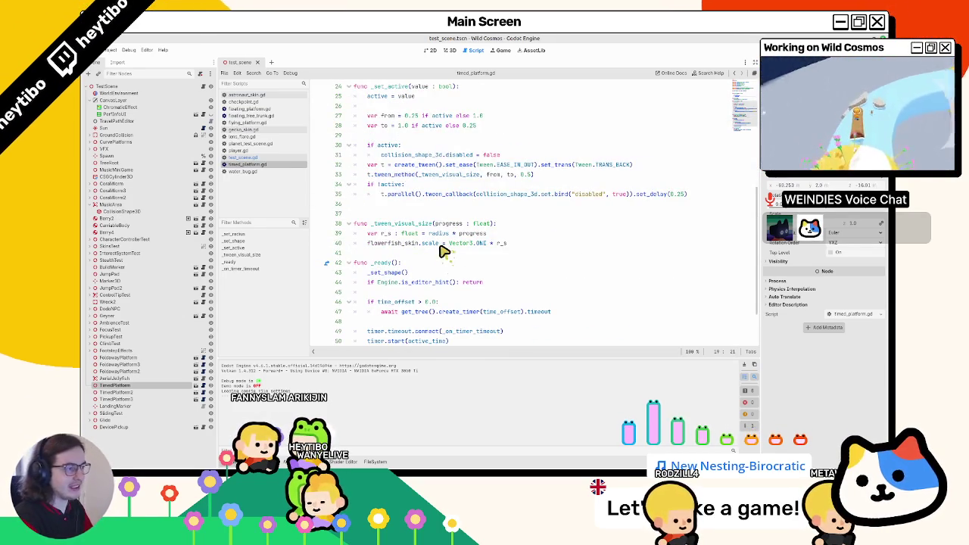
scroll(up, 3)
drag(515, 185, 487, 187)
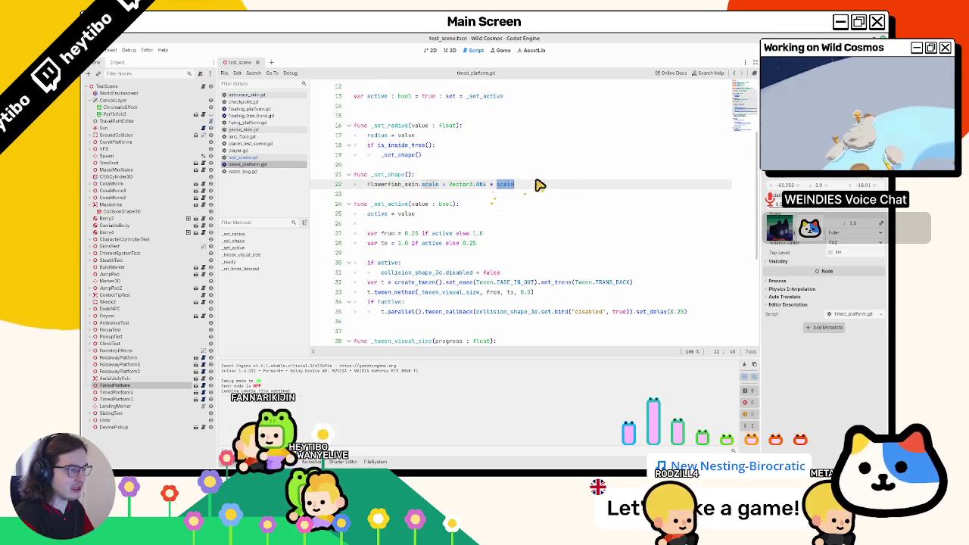
scroll(down, 3)
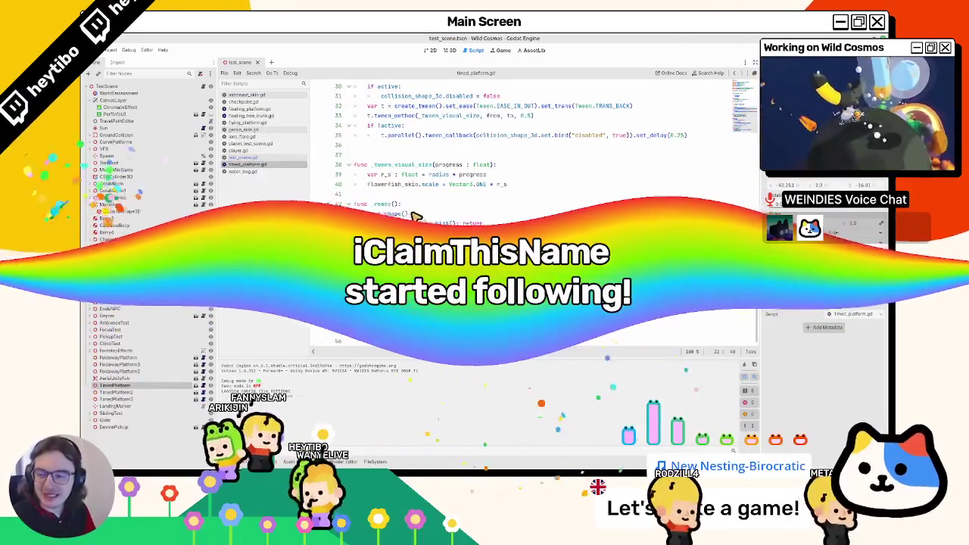
click(432, 223)
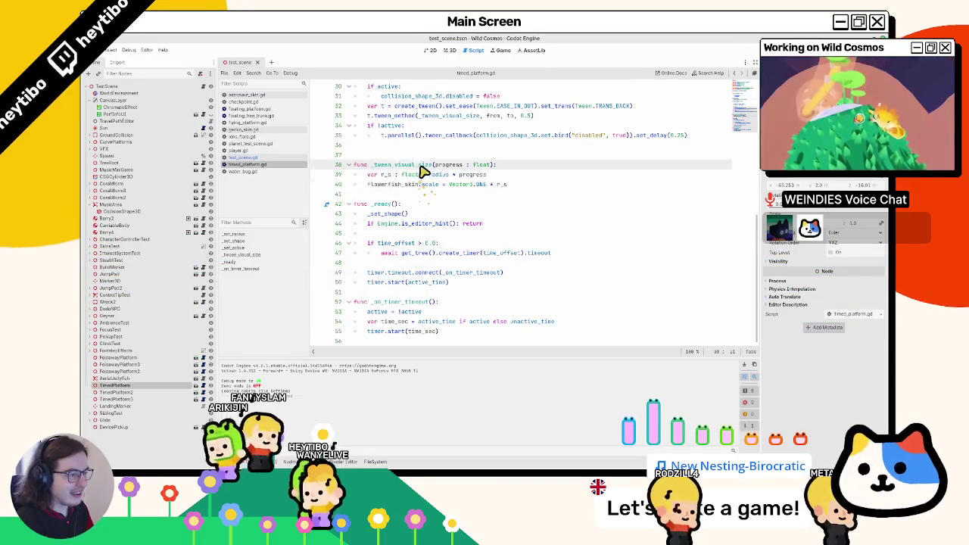
- Delete the whole _tween_visual_size function and return to the timed_platform scene in 3D
drag(433, 159, 413, 195)
key(BackSpace)
scroll(up, 3)
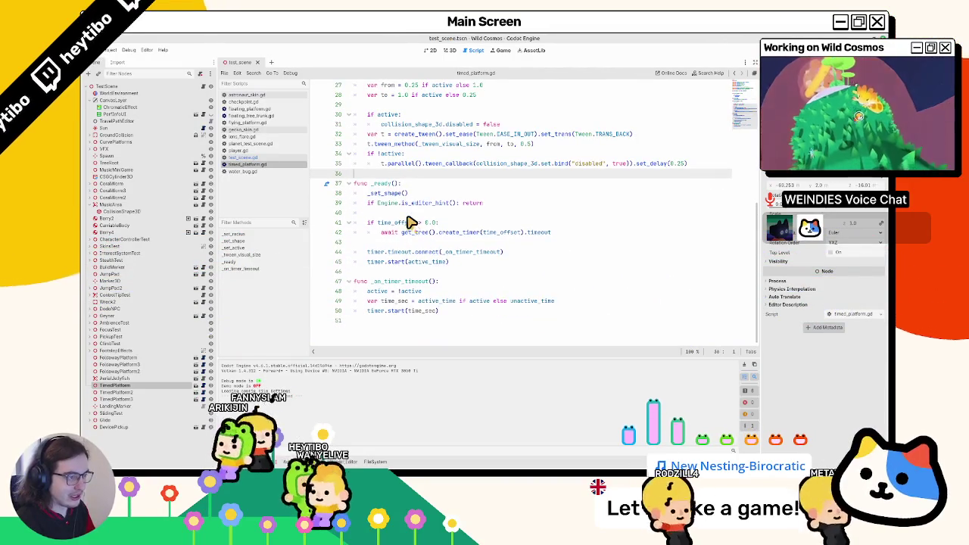
scroll(up, 3)
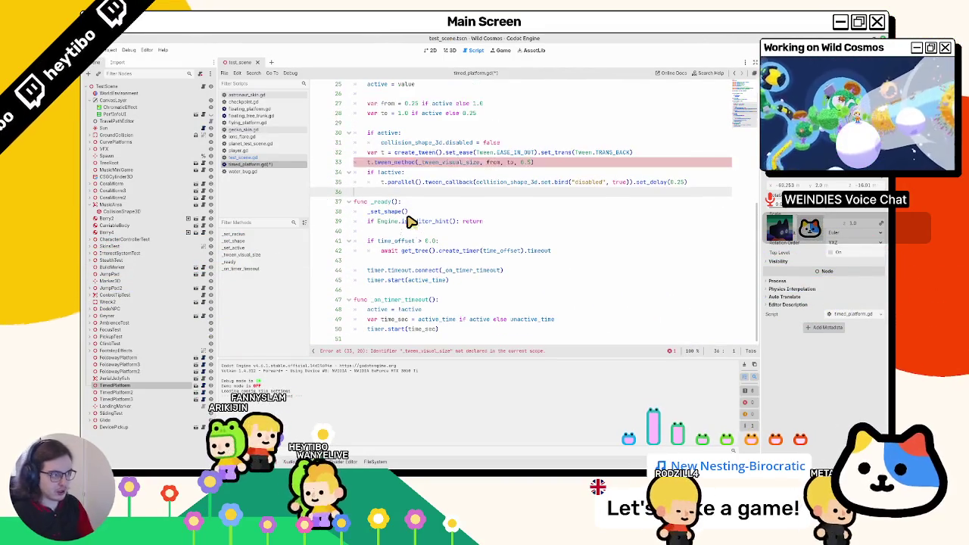
drag(534, 162, 342, 152)
scroll(up, 3)
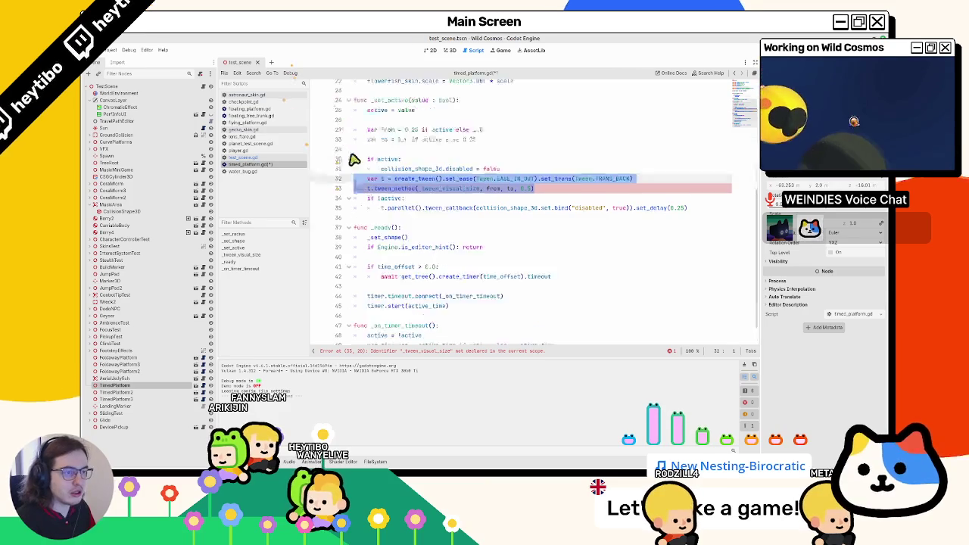
scroll(up, 3)
click(450, 50)
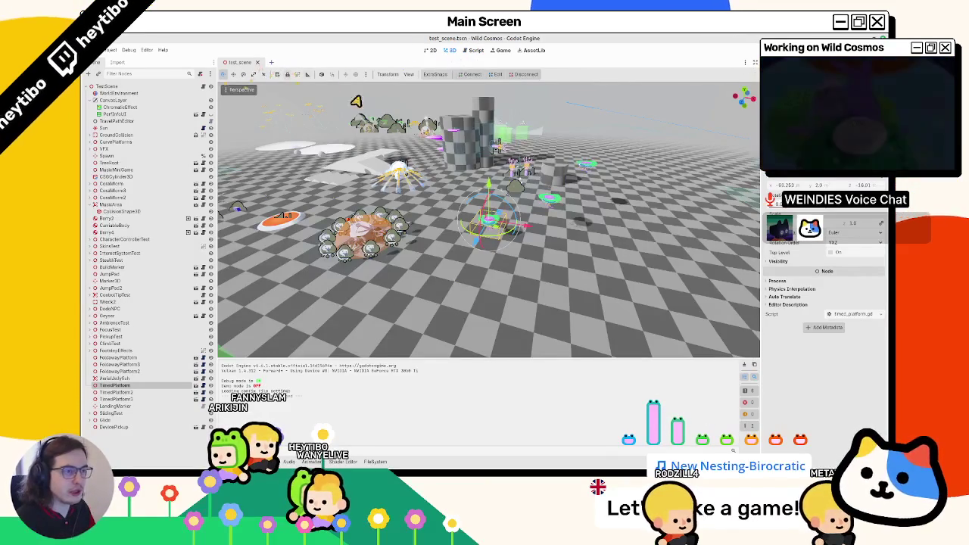
click(196, 385)
- Open the flowerfish_skin scene and attach a new flowerfish_skin.gd script to its root
click(202, 88)
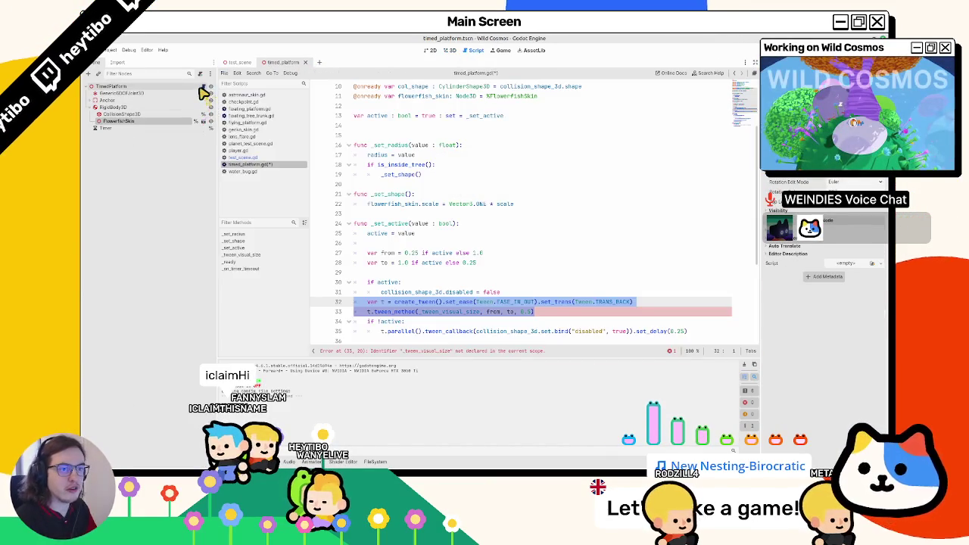
click(201, 121)
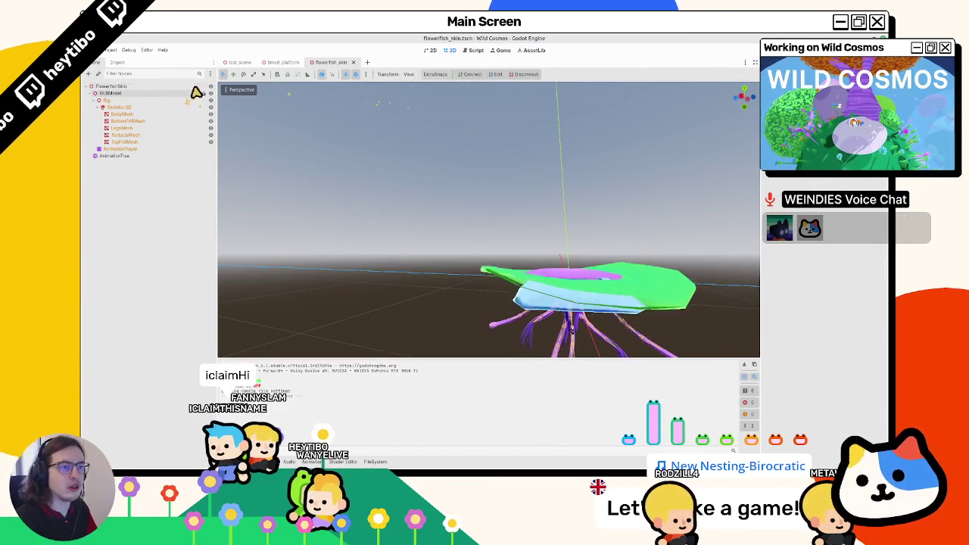
click(201, 76)
key(Return)
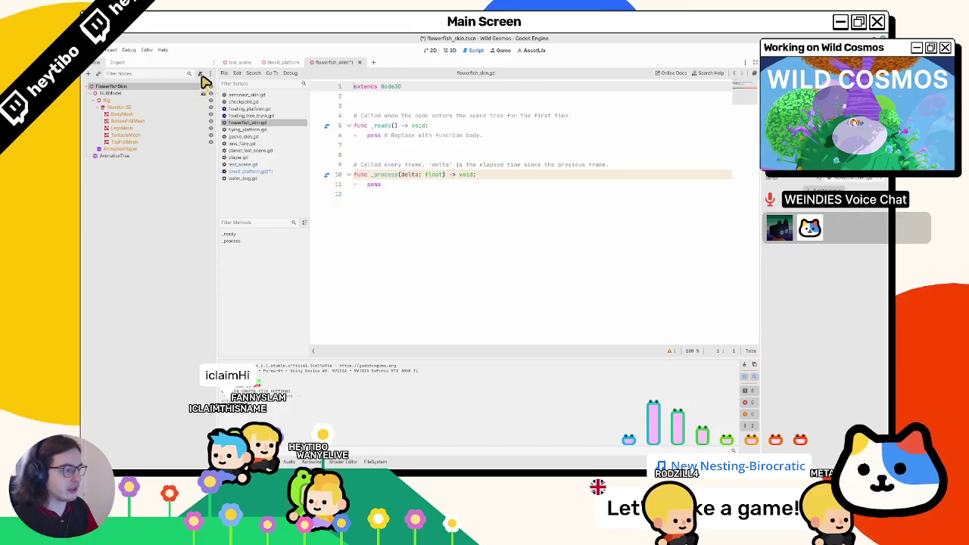
- Replace the template code with empty open() and close() functions containing pass, and save
drag(388, 205, 354, 113)
key(BackSpace)
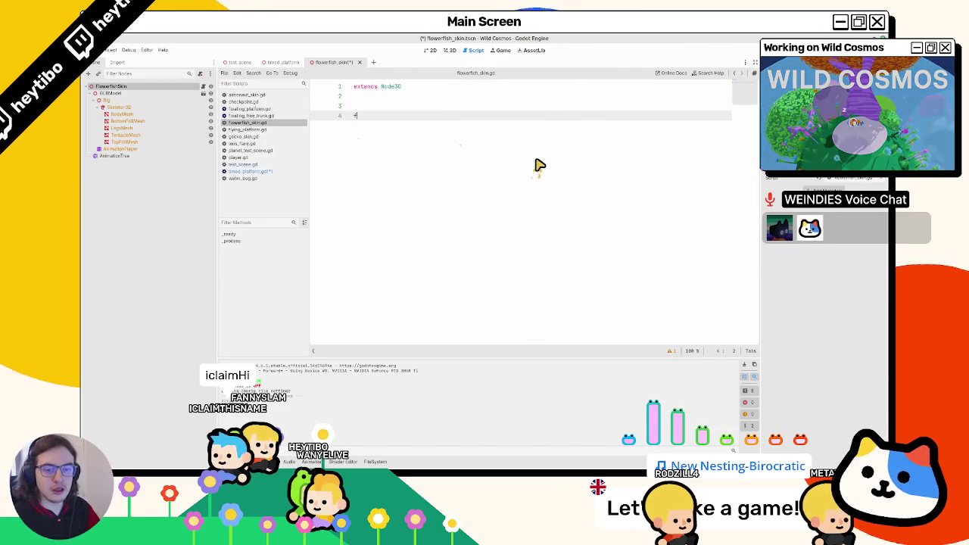
text(func _open())
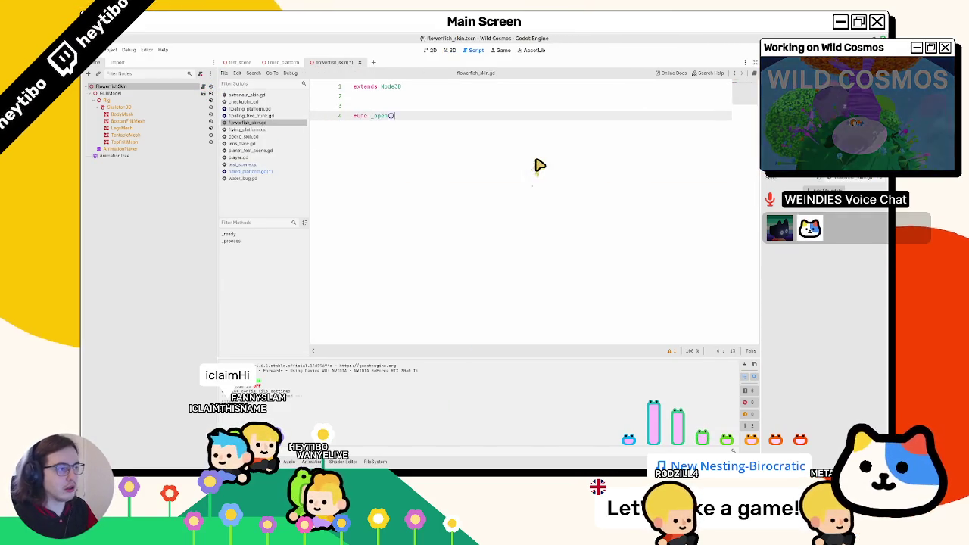
text(open)
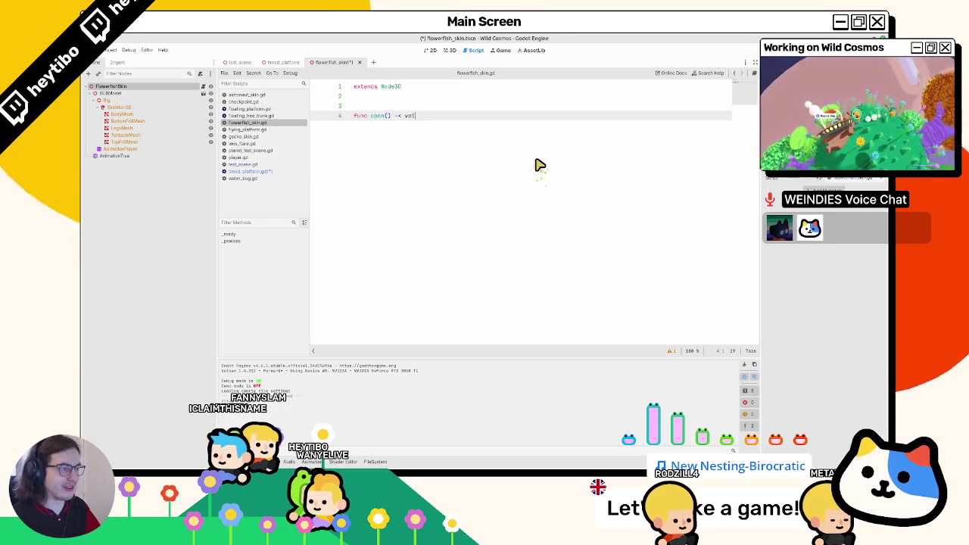
key(Return)
text(pass)
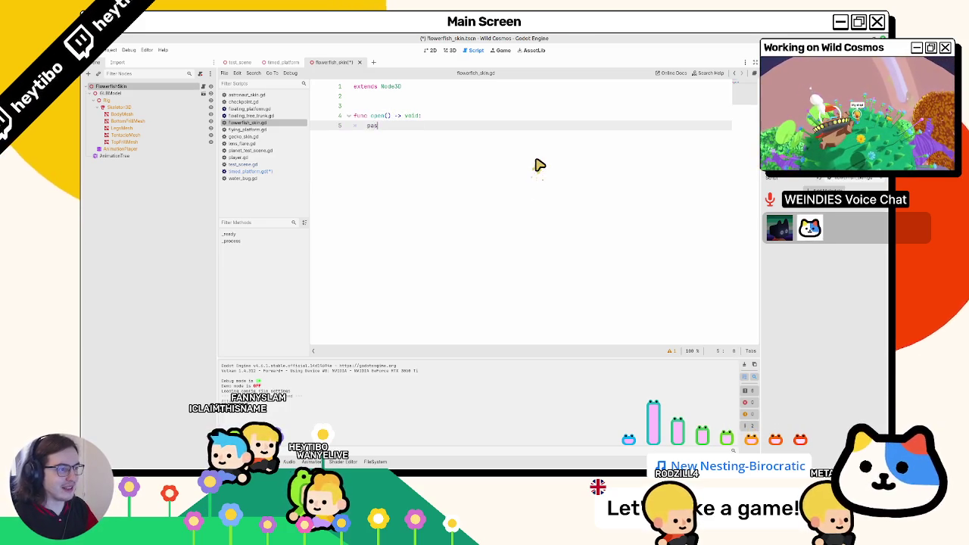
key(Return)
key(Return)
text(func c)
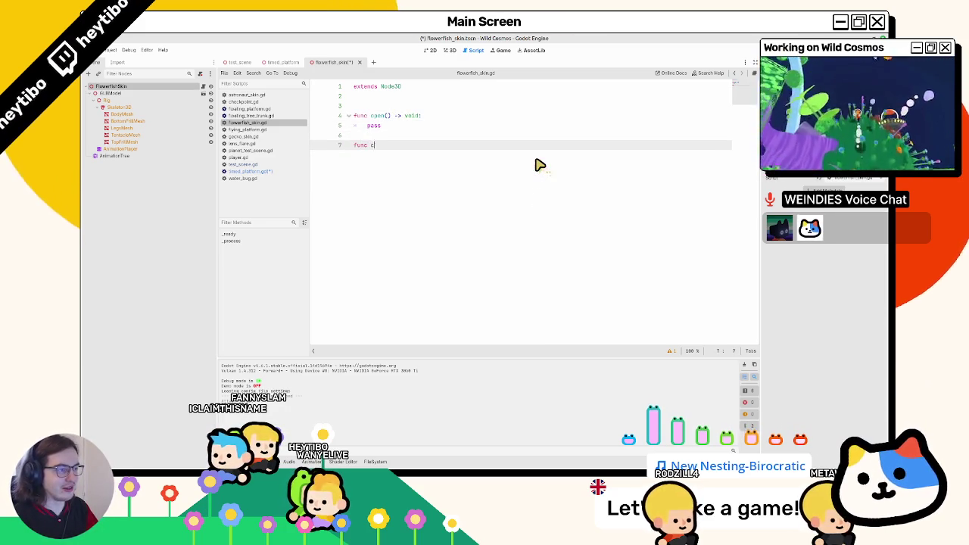
text(> vo)
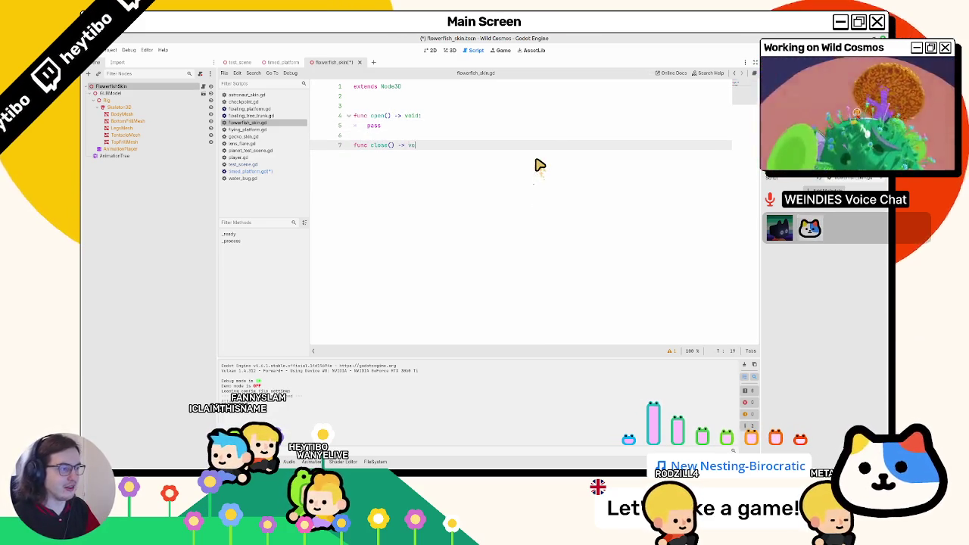
key(Return)
text(pass)
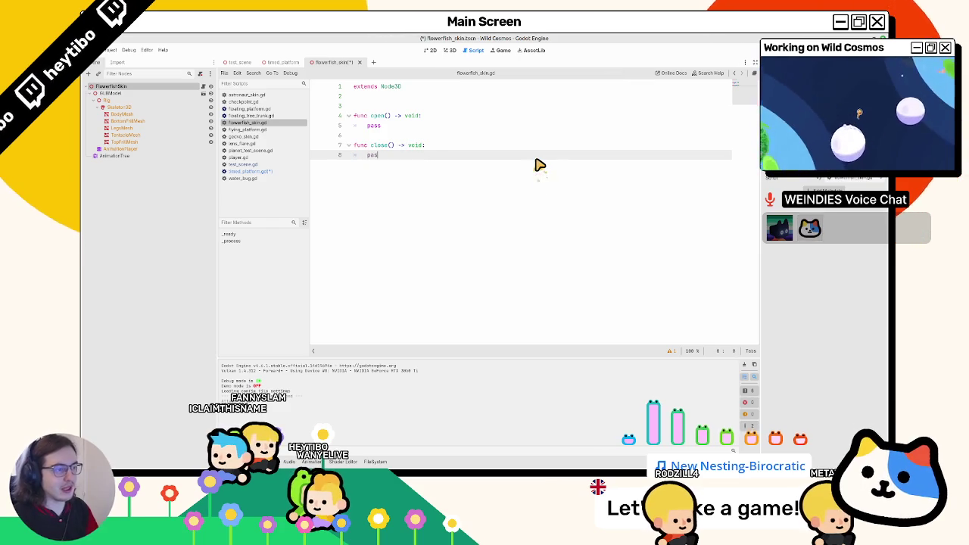
key(ctrl+s)
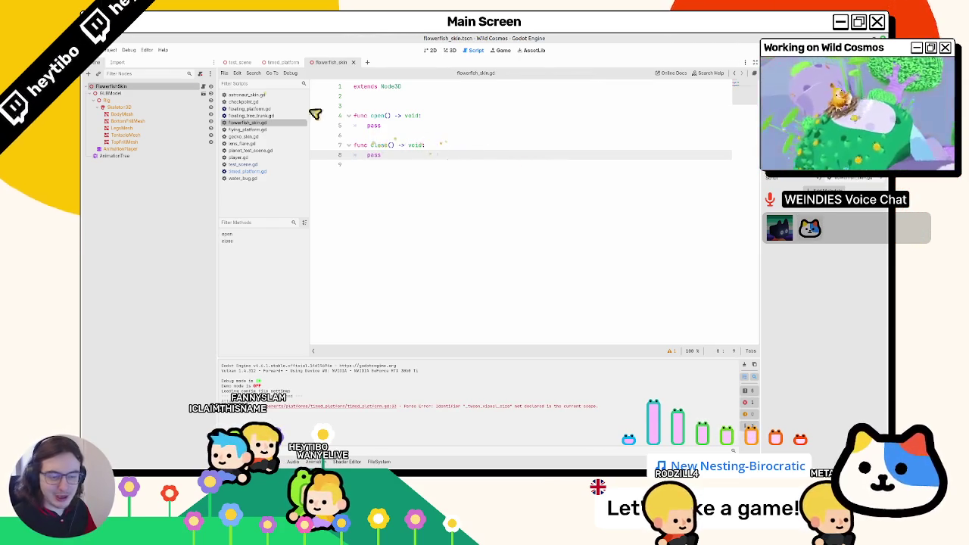
click(117, 155)
right_click(118, 158)
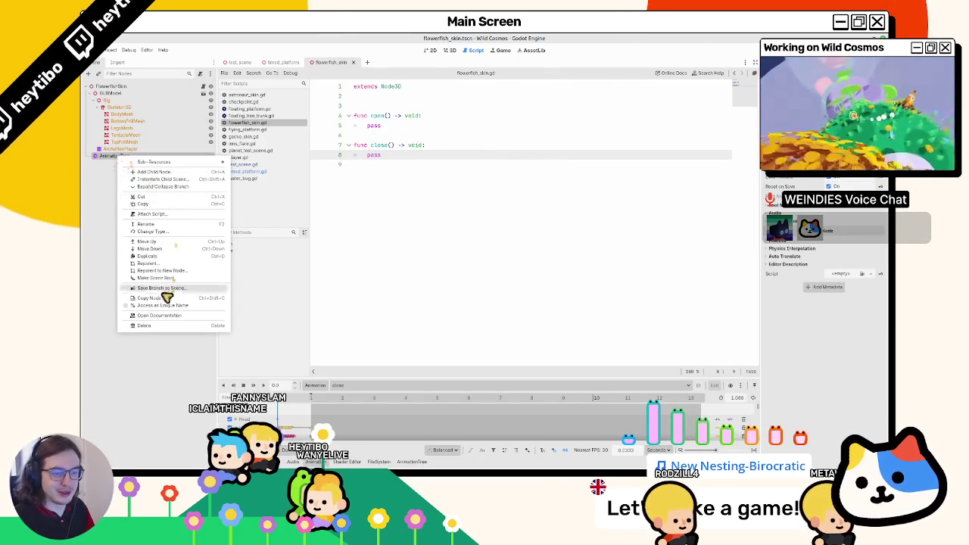
click(162, 305)
drag(182, 159, 389, 106)
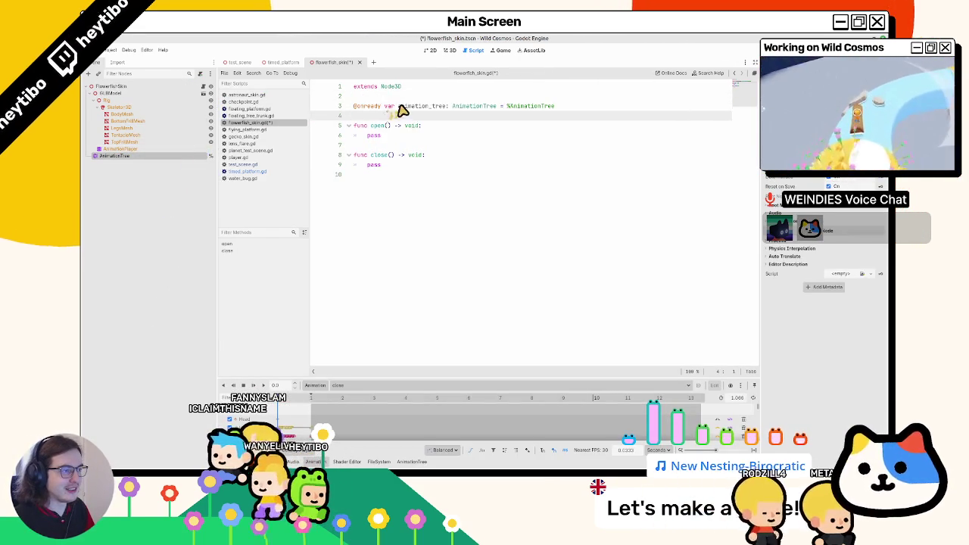
text(@onready var animation_tree: AnimationTree = %AnimationTree)
drag(422, 116, 638, 117)
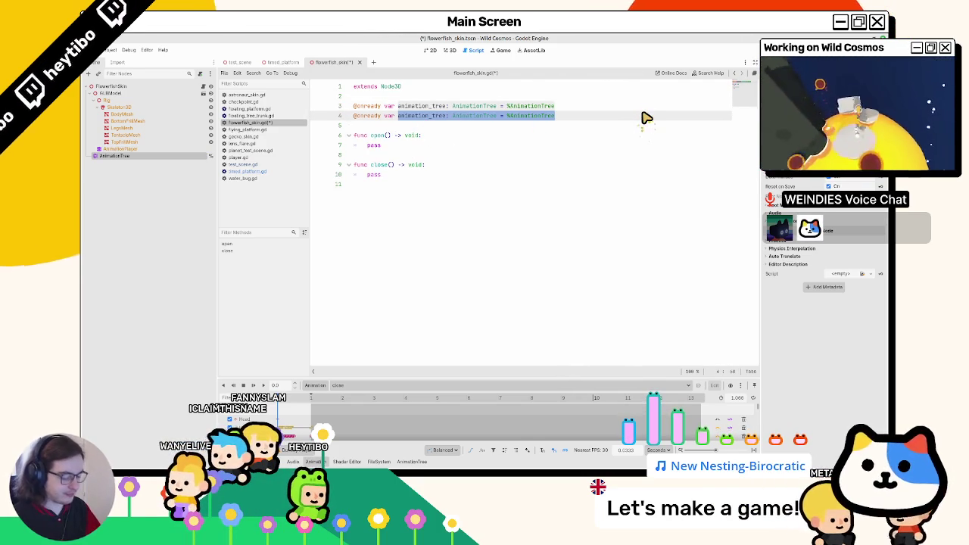
text(s)
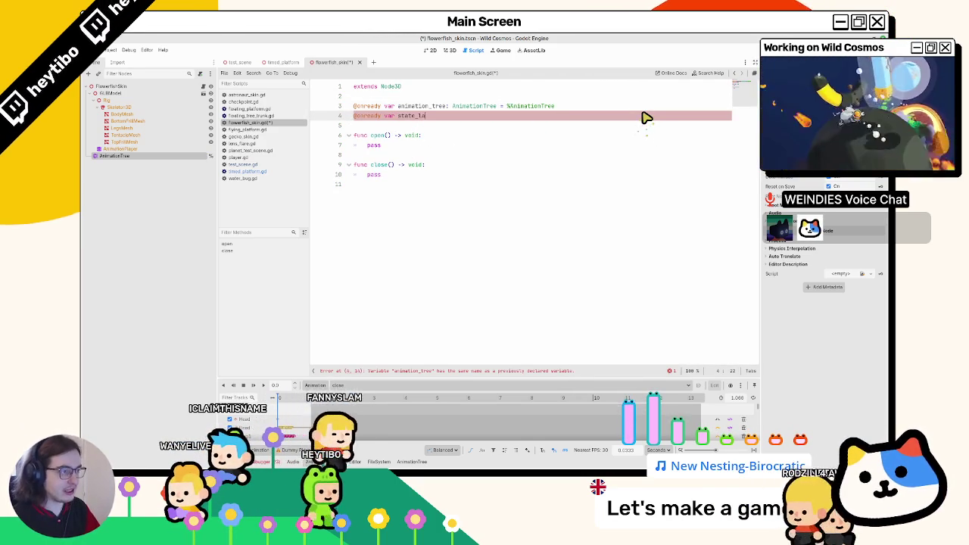
text(tate_machine: AnimationNode)
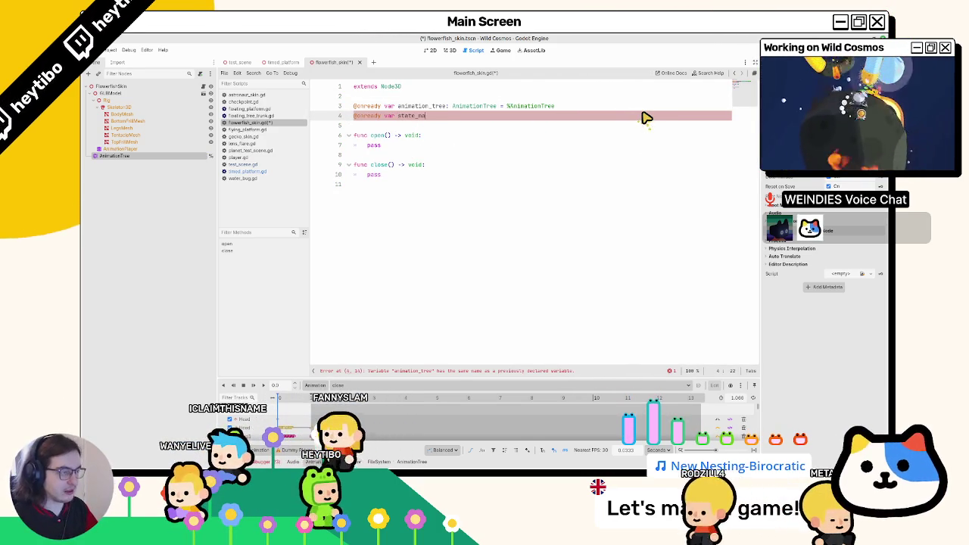
text(State)
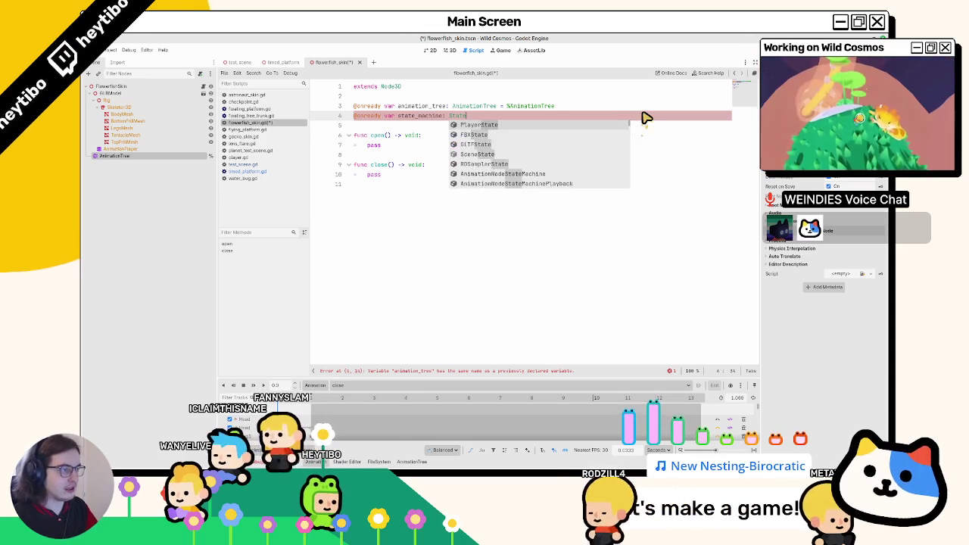
text(MachineP)
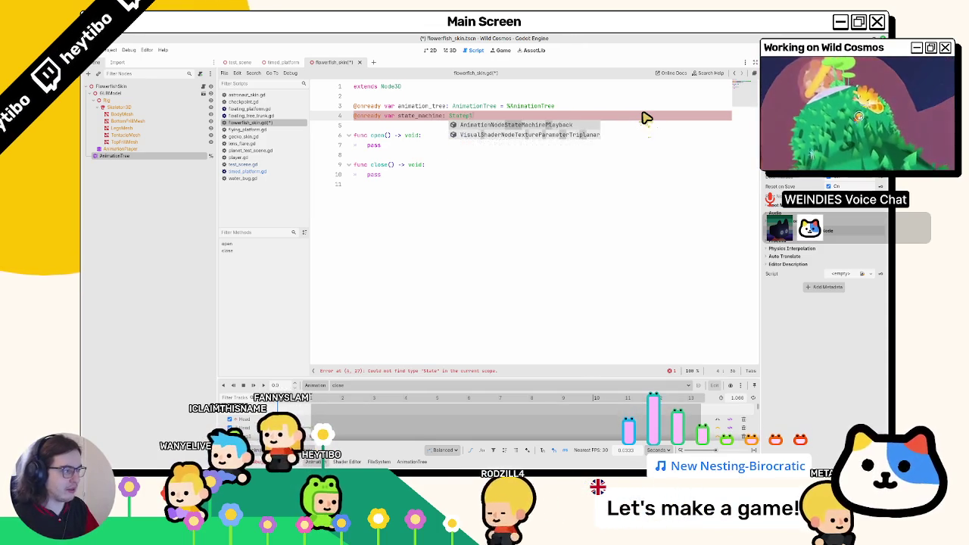
key(Return)
text(= ani)
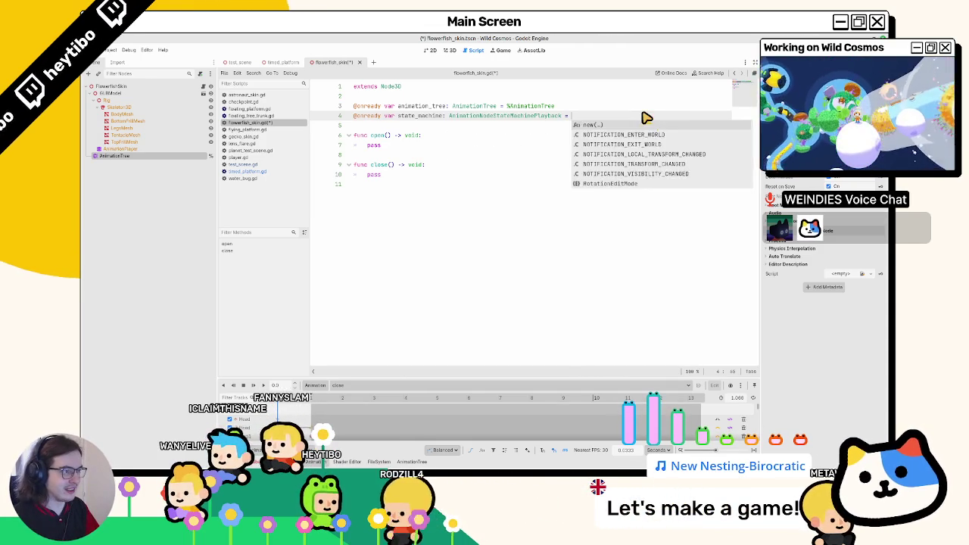
text(atio)
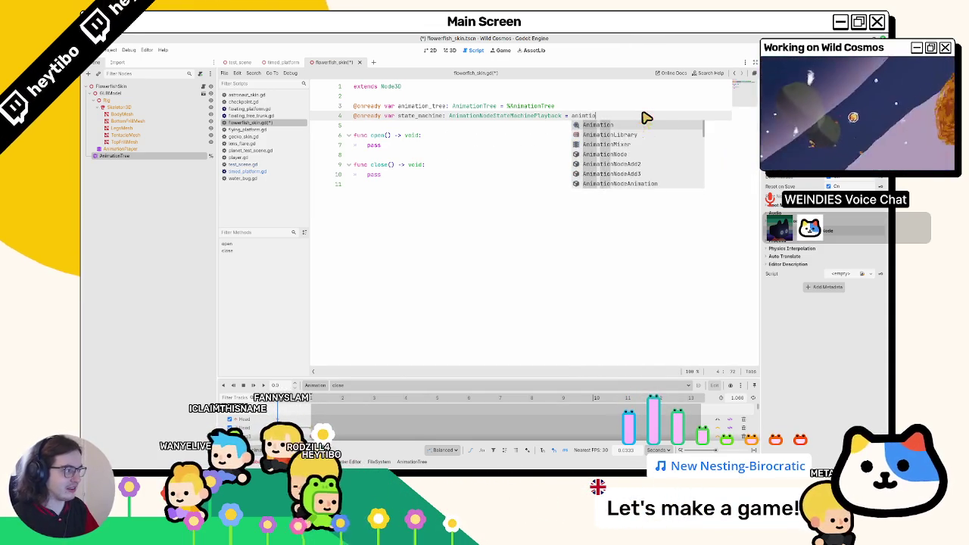
text(_r)
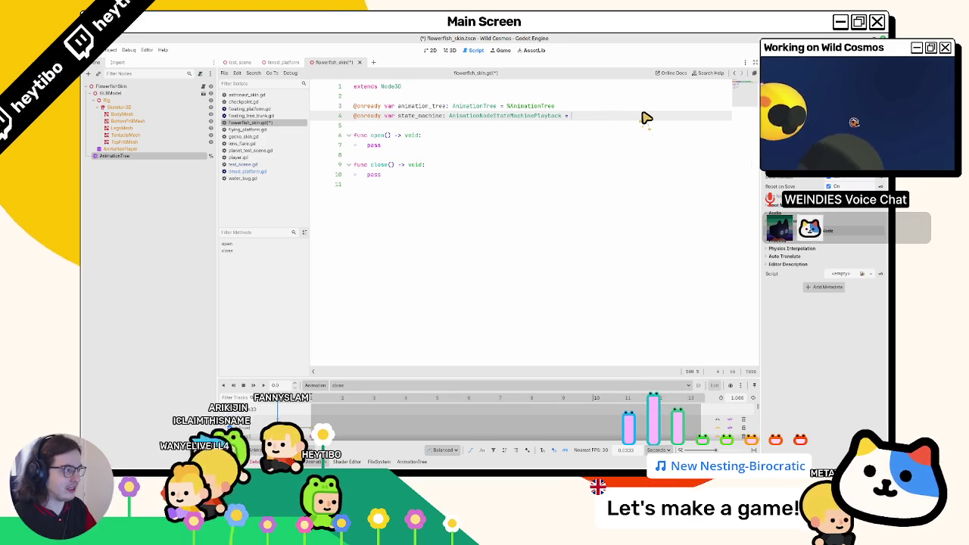
text(animation_tree)
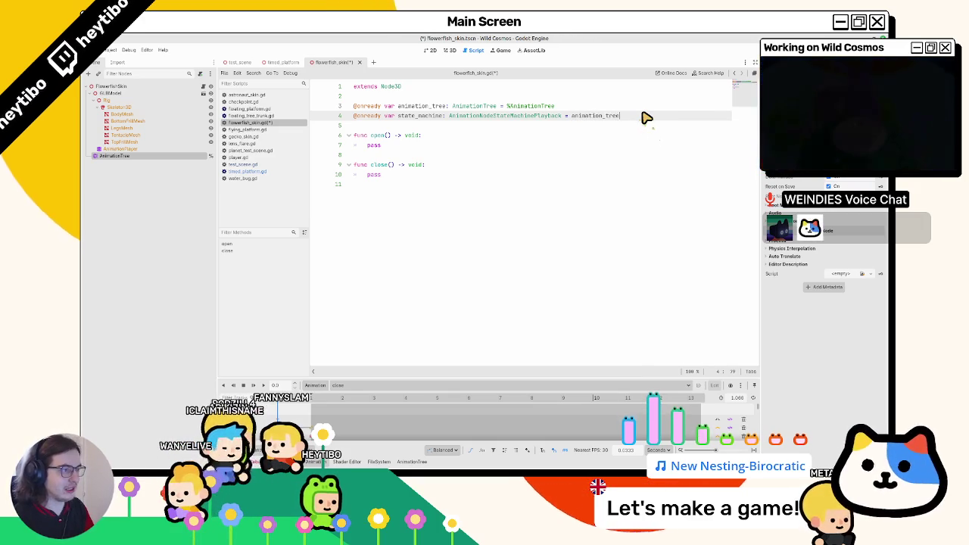
text(get(")
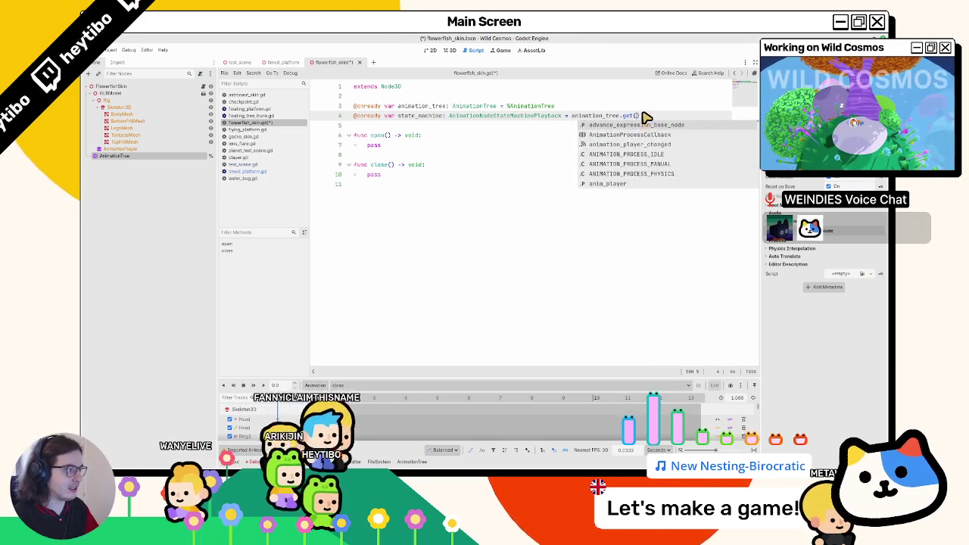
text(sta)
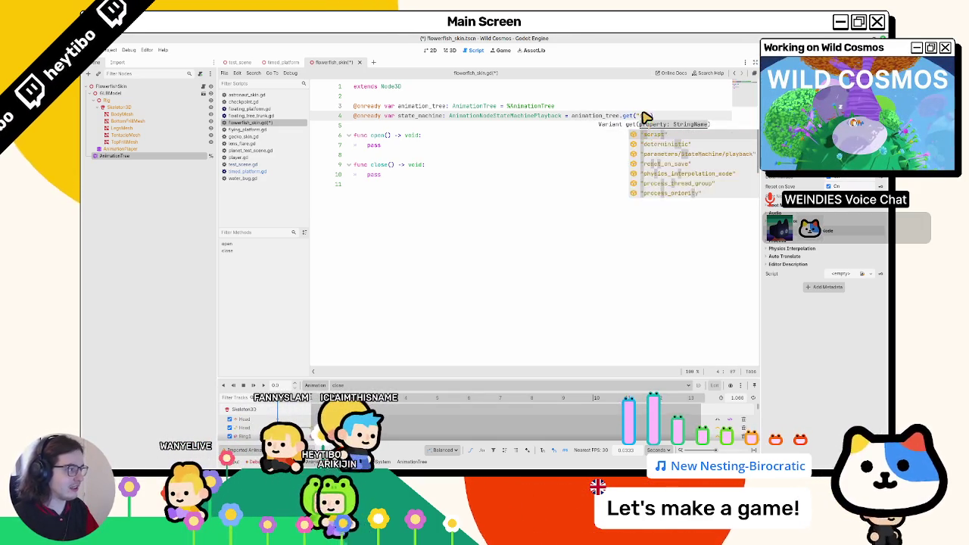
key(Return)
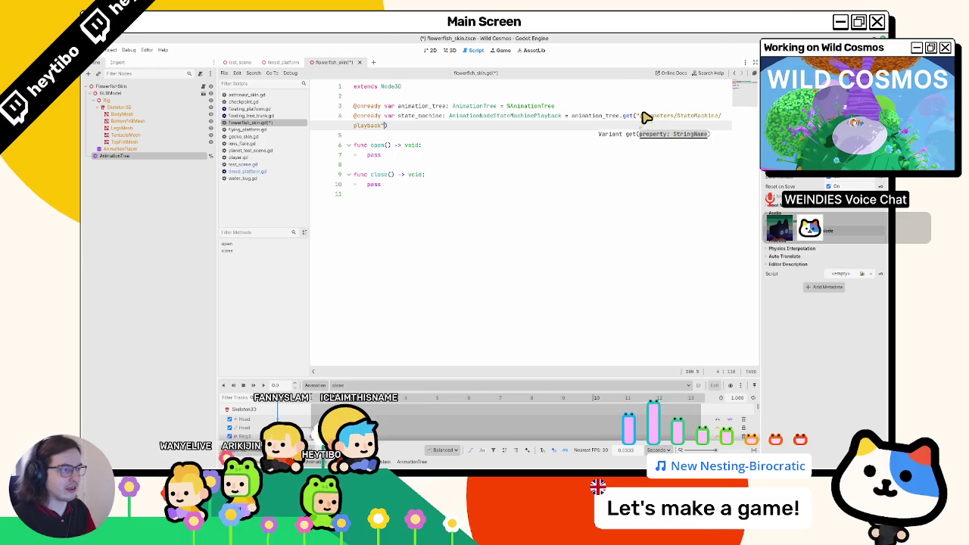
- Make open() and close() call state_machine.travel("open") and travel("close"), then save
double_click(409, 115)
key(ctrl+c)
double_click(374, 154)
key(ctrl+v)
double_click(374, 184)
key(ctrl+v)
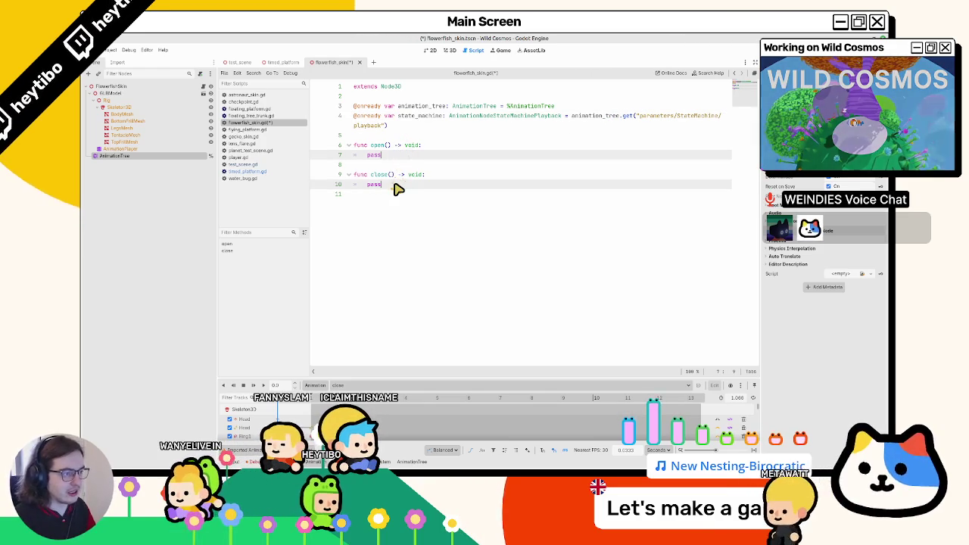
text(.tra)
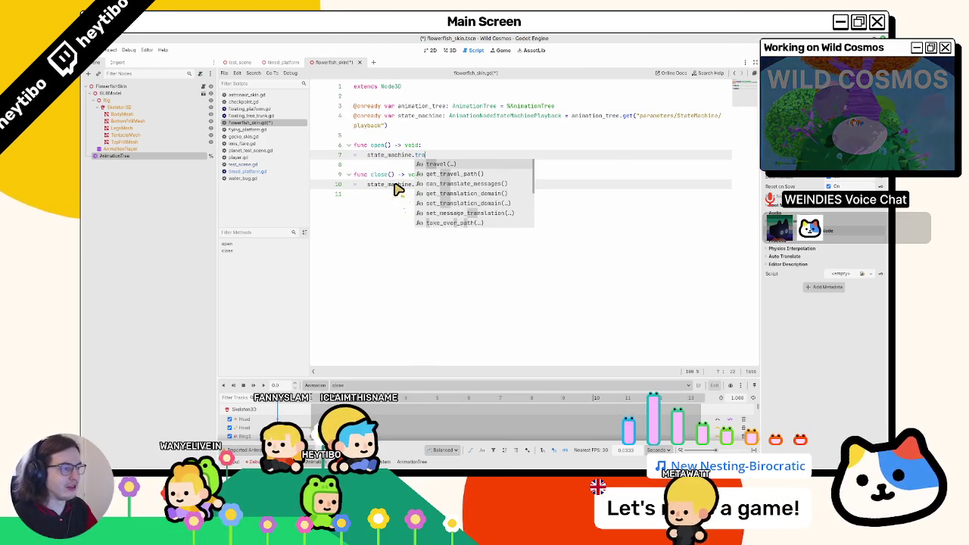
key(Return)
text("open")
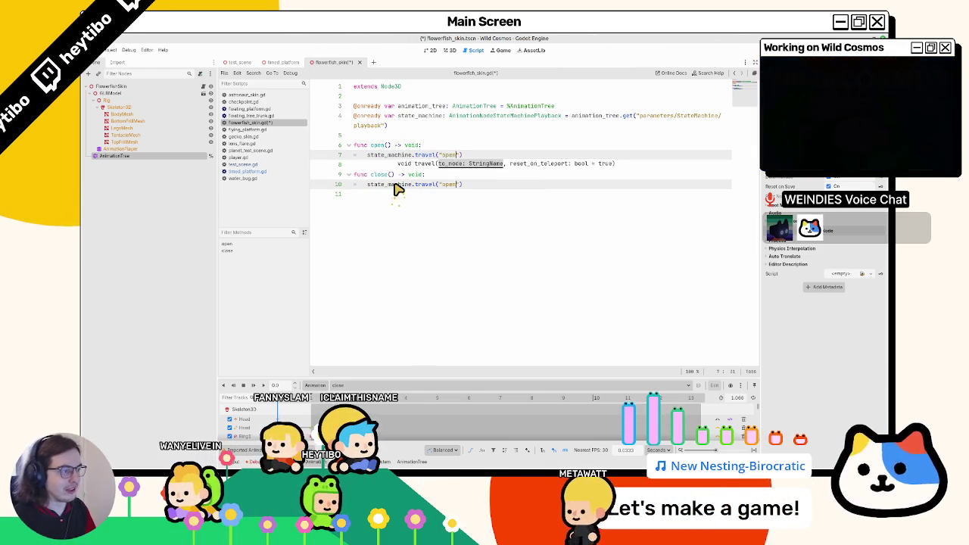
double_click(453, 184)
text(close)
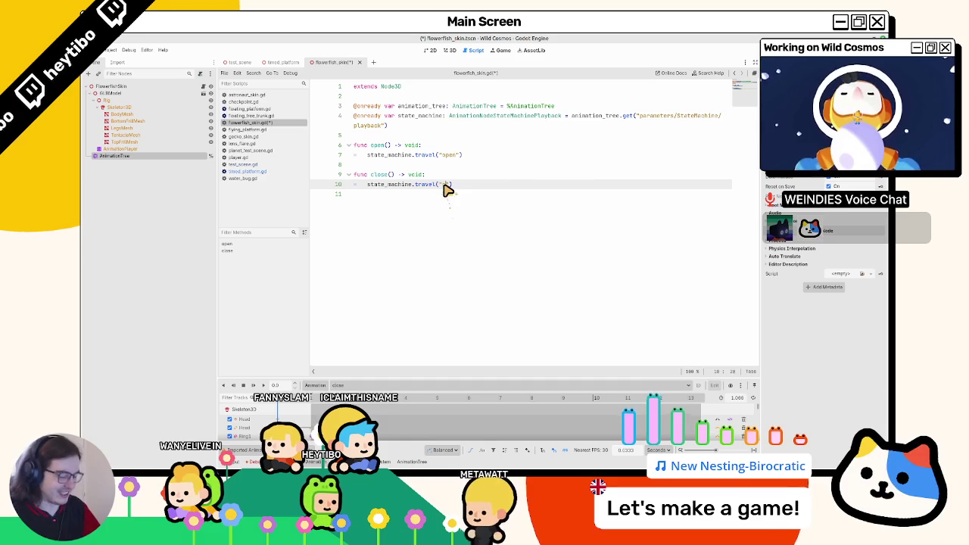
key(ctrl+s)
click(383, 461)
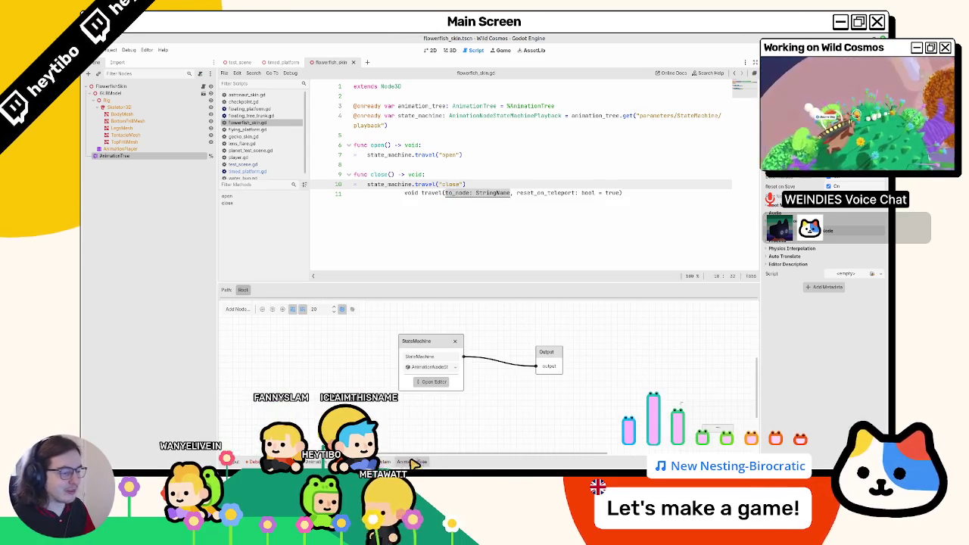
- Check the StateMachine's state names in the AnimationTree panel
click(415, 461)
click(420, 462)
click(440, 389)
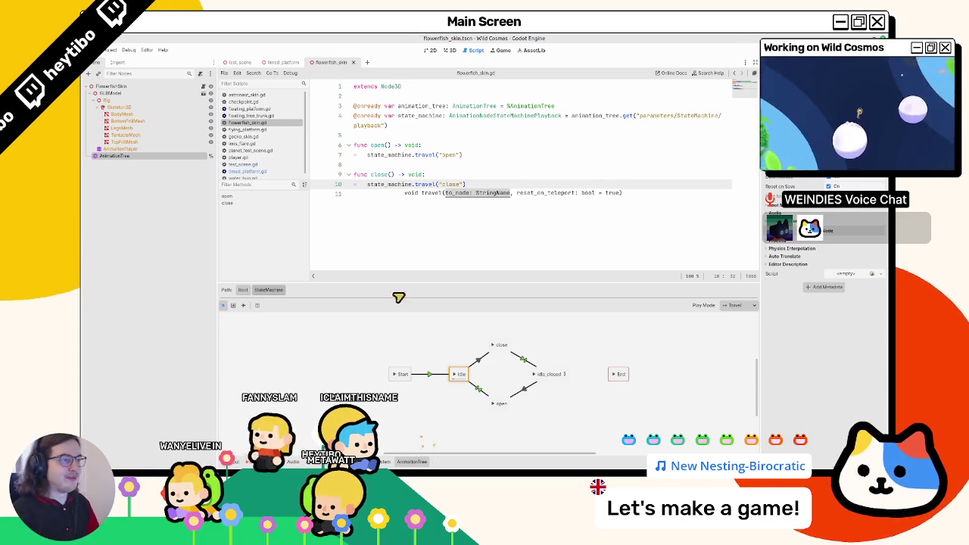
- Add class_name FlowerfishSkin above extends Node3D in flowerfish_skin.gd
double_click(392, 87)
key(ctrl+shift+Return)
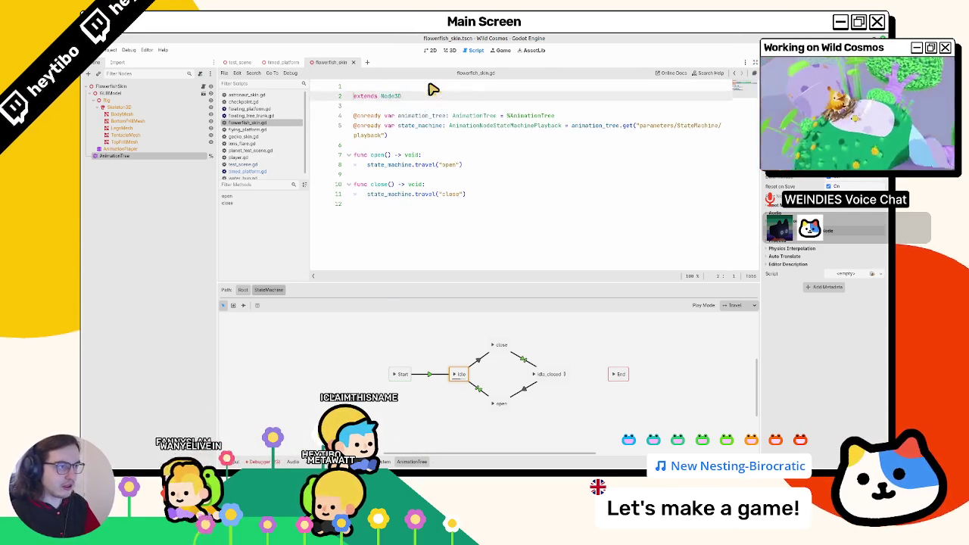
text(class_)
text(name FlowerfishSkin)
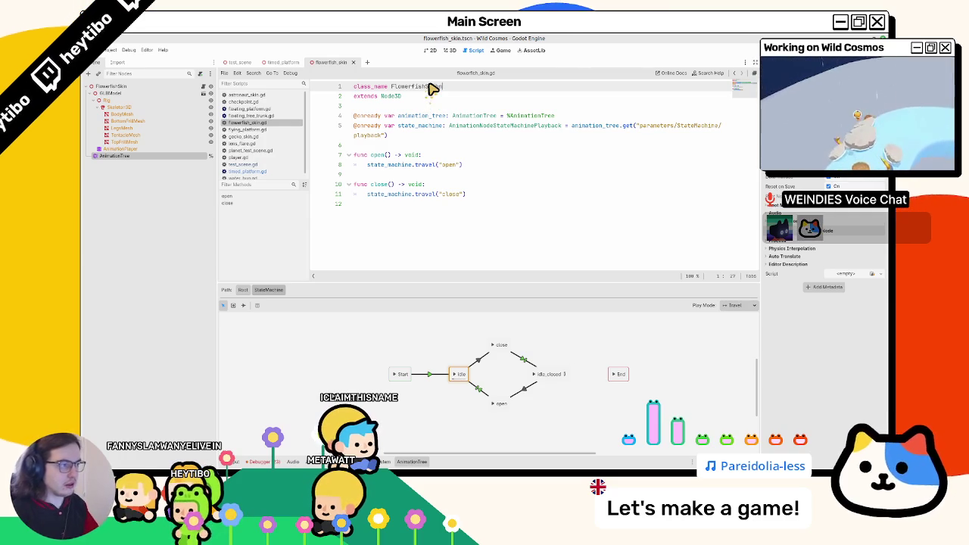
drag(402, 159, 393, 227)
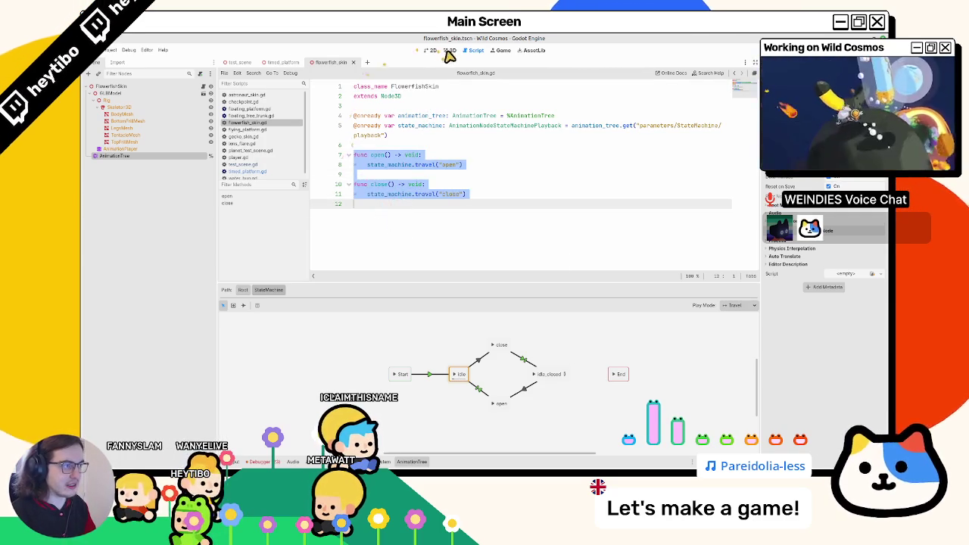
click(449, 50)
click(284, 62)
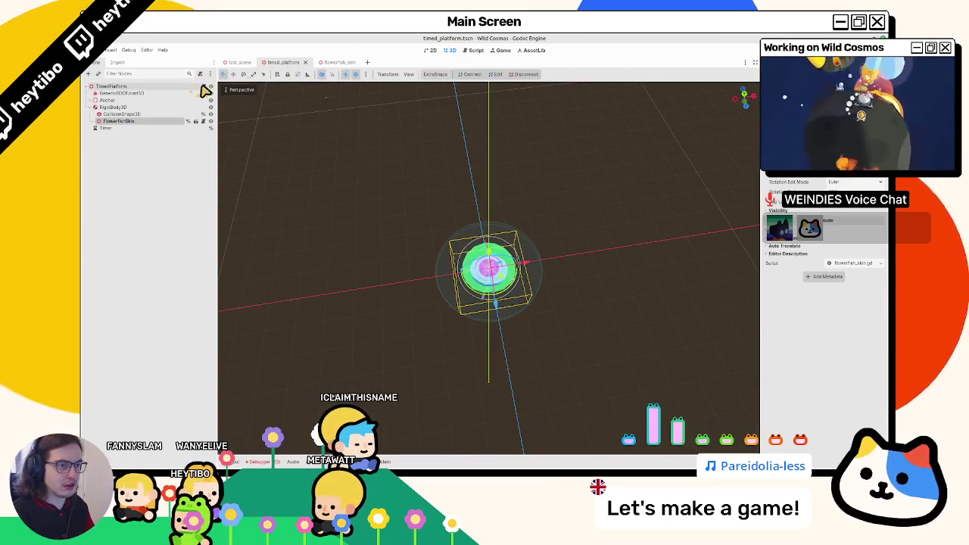
- Give the flowerfish_skin variable in timed_platform.gd the type FlowerfishSkin
click(202, 86)
scroll(up, 3)
double_click(465, 186)
key(ctrl+v)
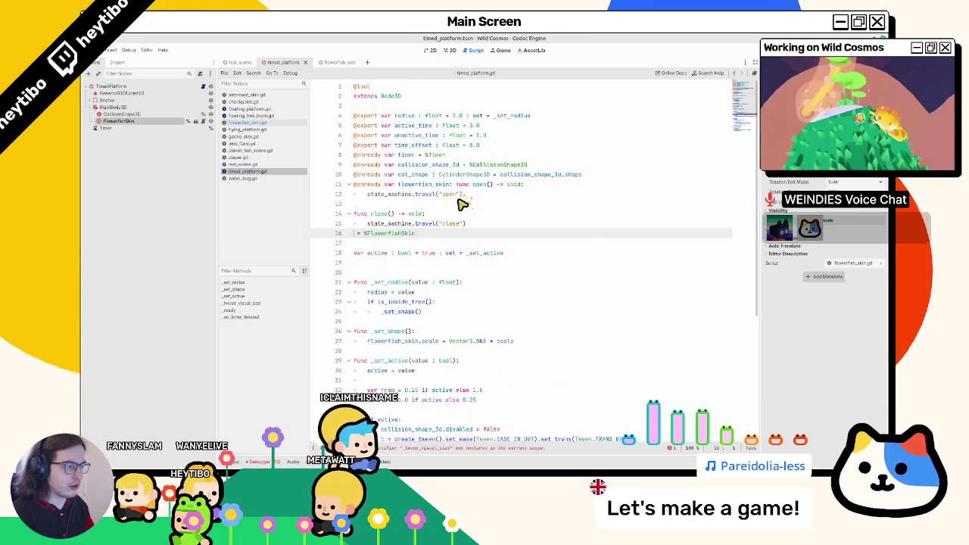
key(ctrl+z)
text(Flow = %FlowerfishSki)
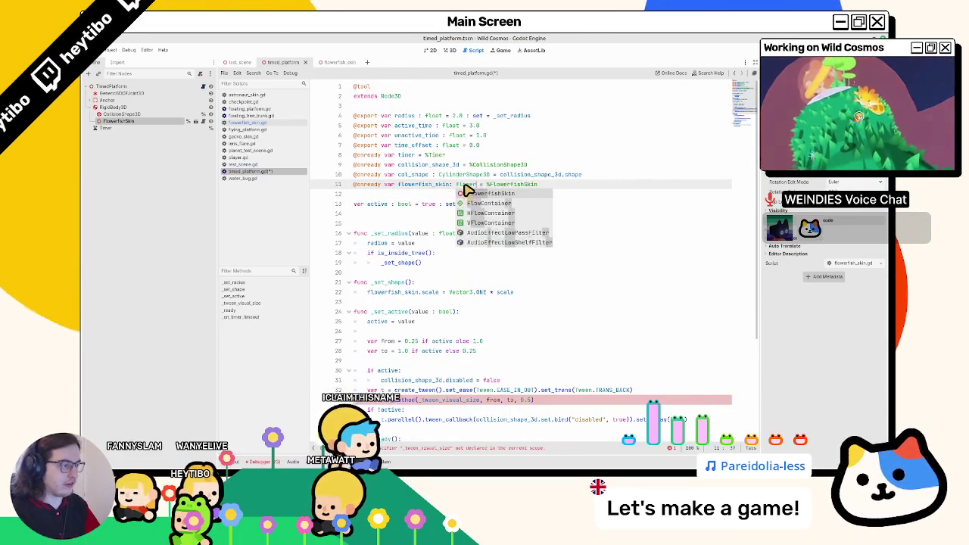
key(Return)
- Review the tween code in _set_active, undoing a trial flowerfish_skin replacement
double_click(419, 185)
scroll(down, 3)
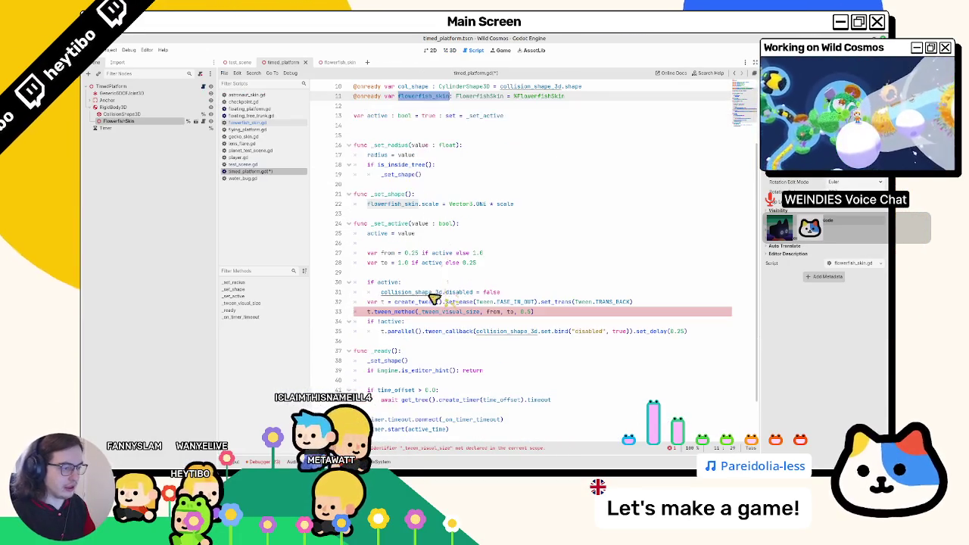
drag(543, 314, 365, 303)
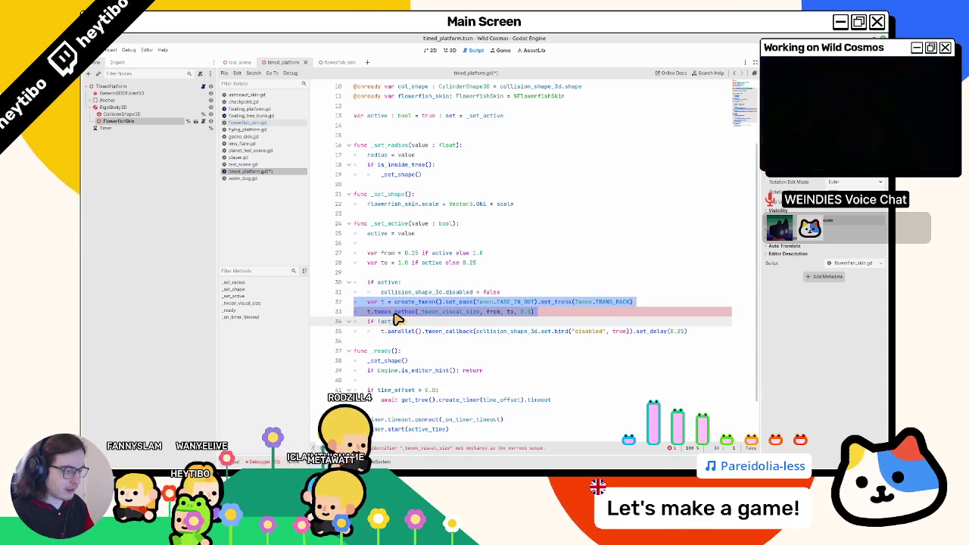
click(598, 325)
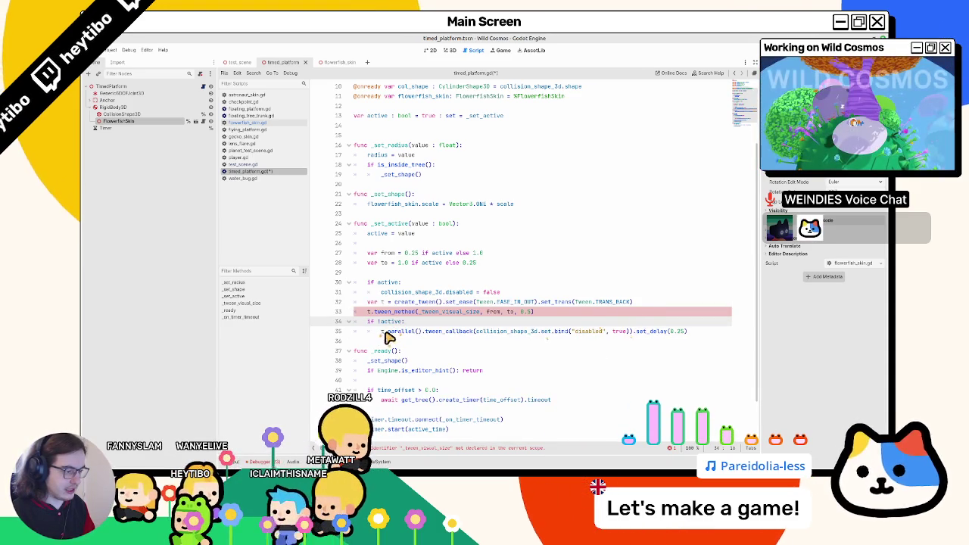
drag(558, 316, 366, 305)
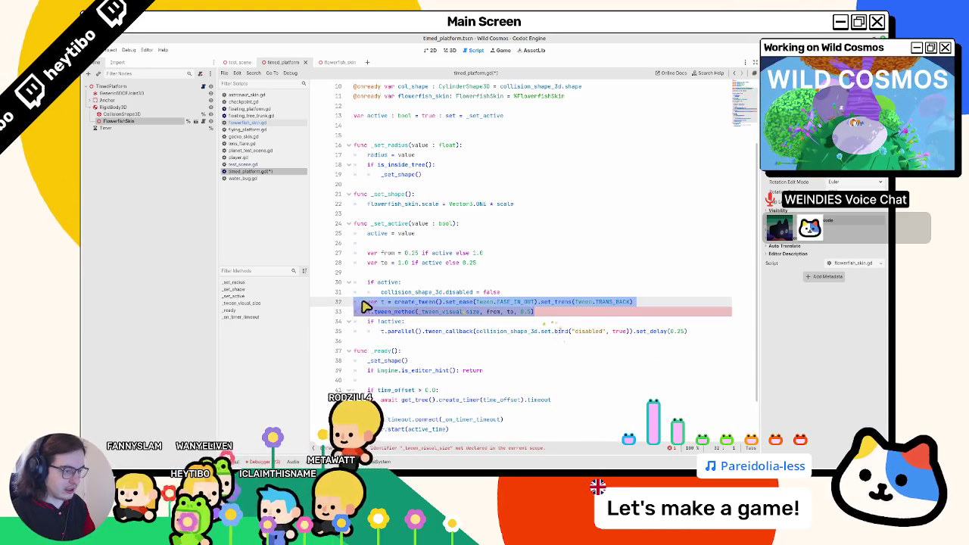
text(flowerfish_skin.ch)
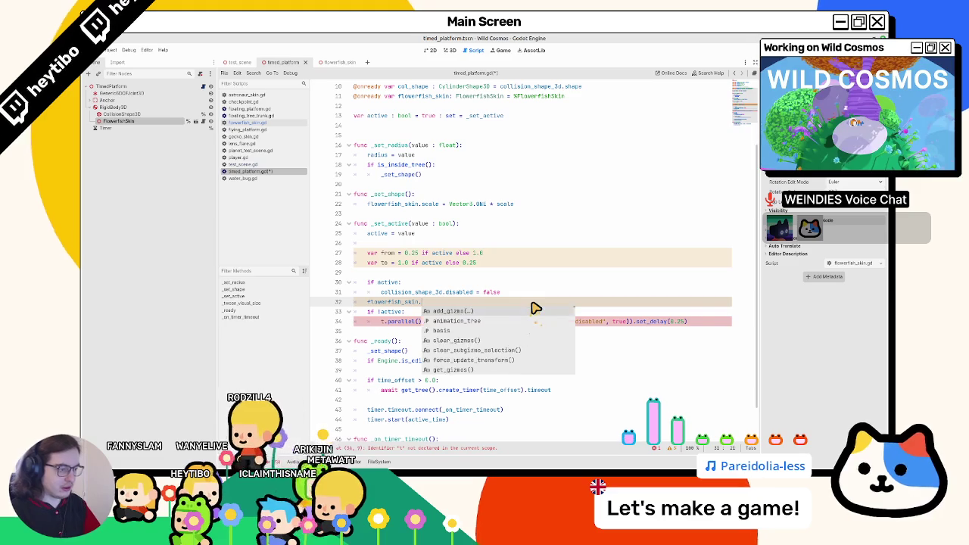
key(BackSpace)
key(BackSpace)
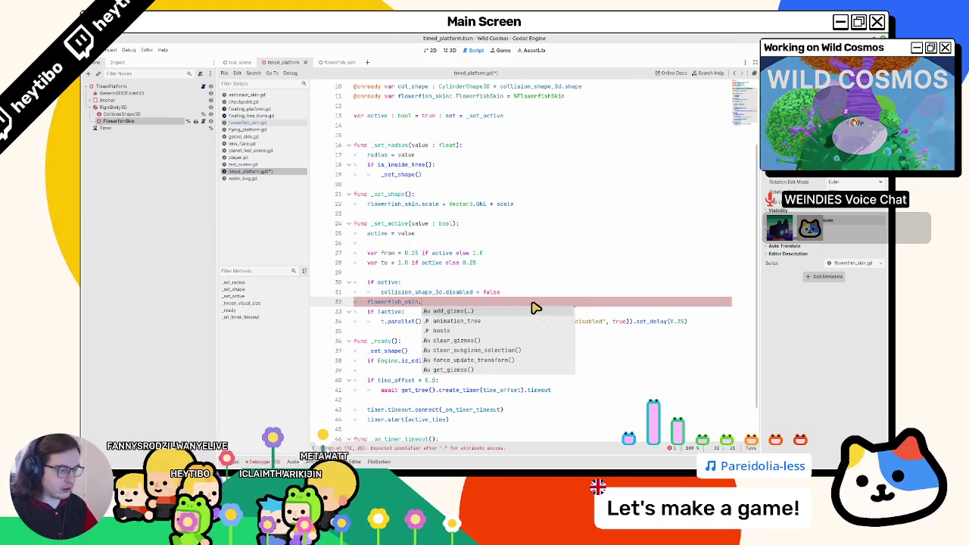
key(ctrl+z)
key(ctrl+z)
key(ctrl+z)
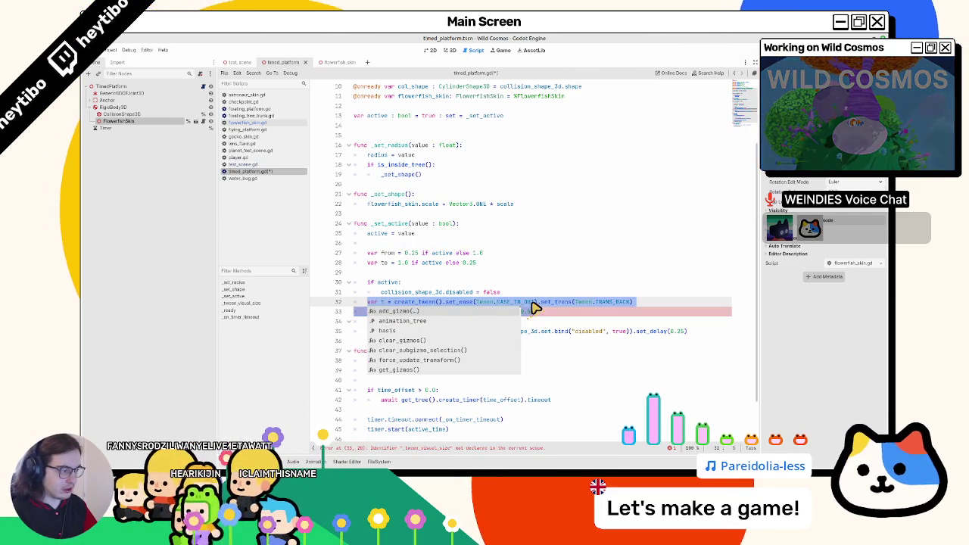
key(Escape)
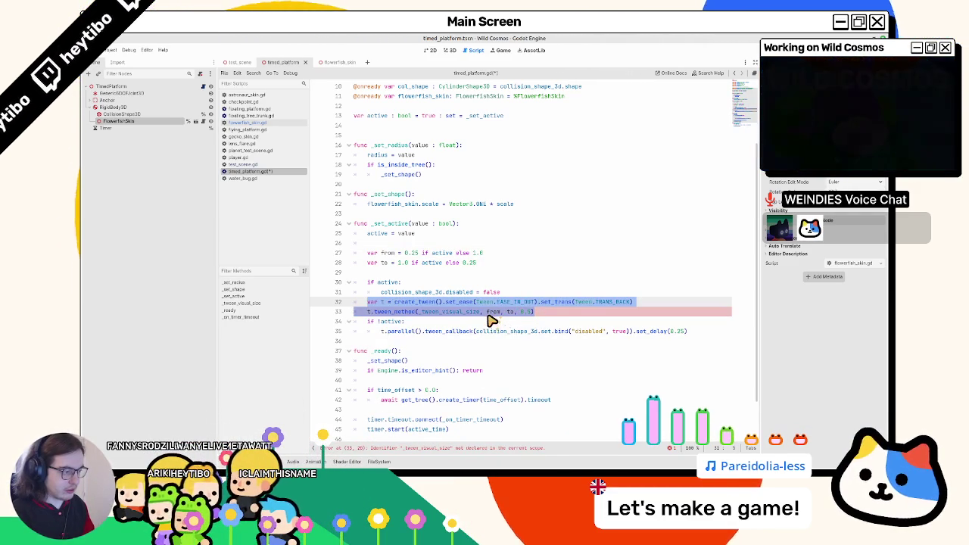
- Cut the var from/var to lines and the create_tween/tween_method lines from _set_active
drag(476, 263, 410, 256)
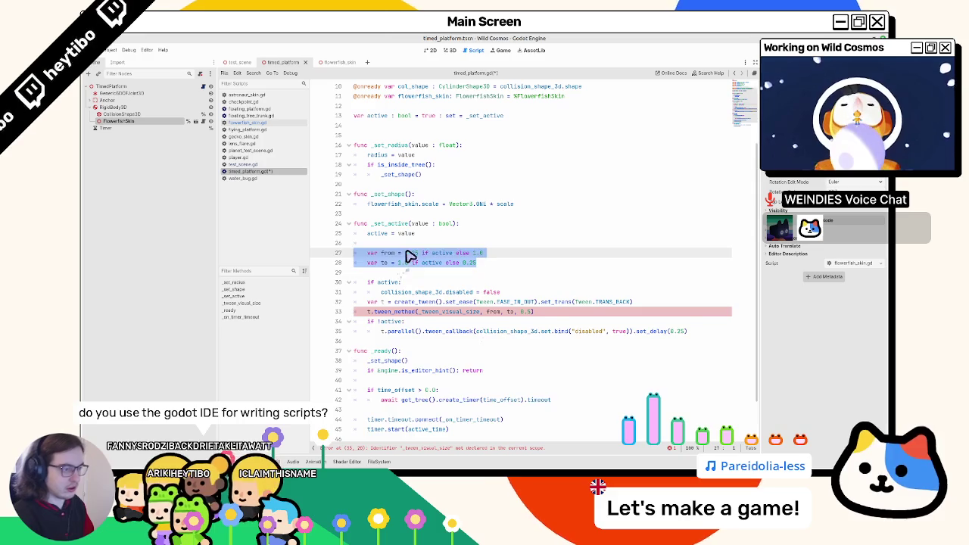
key(ctrl+x)
drag(528, 288, 524, 297)
key(ctrl+x)
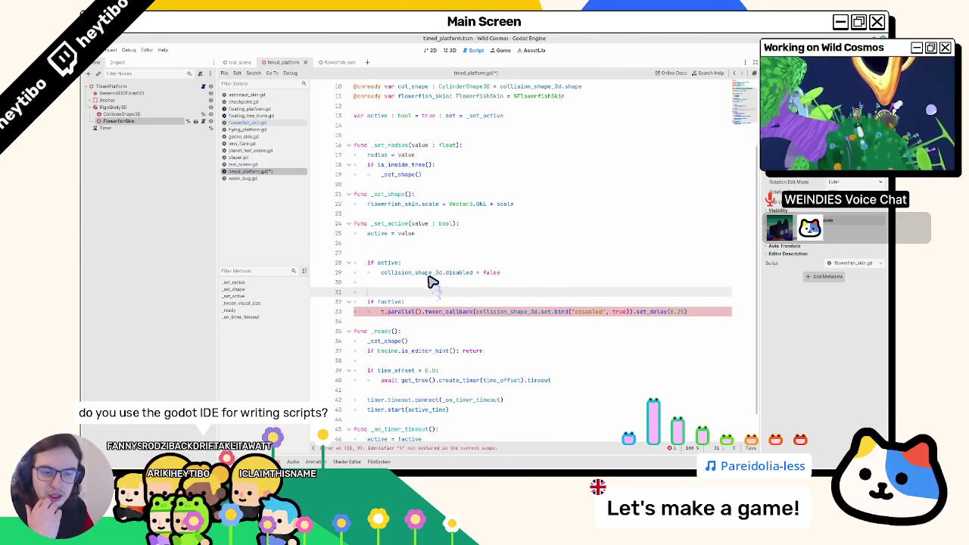
- Replace the tween_callback line with flowerfish_skin.close()
click(465, 259)
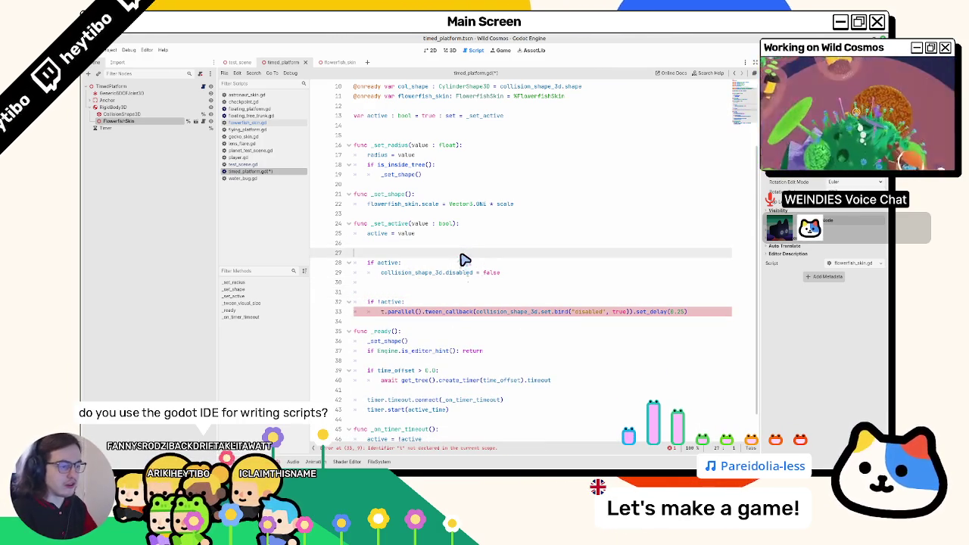
key(ctrl+shift+Return)
key(ctrl+shift+Return)
text(if)
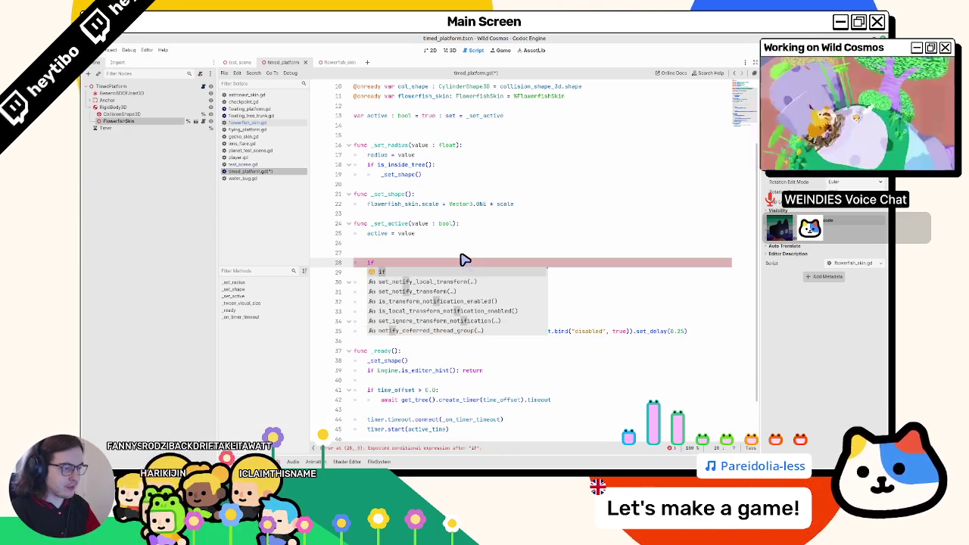
key(shift+Tab)
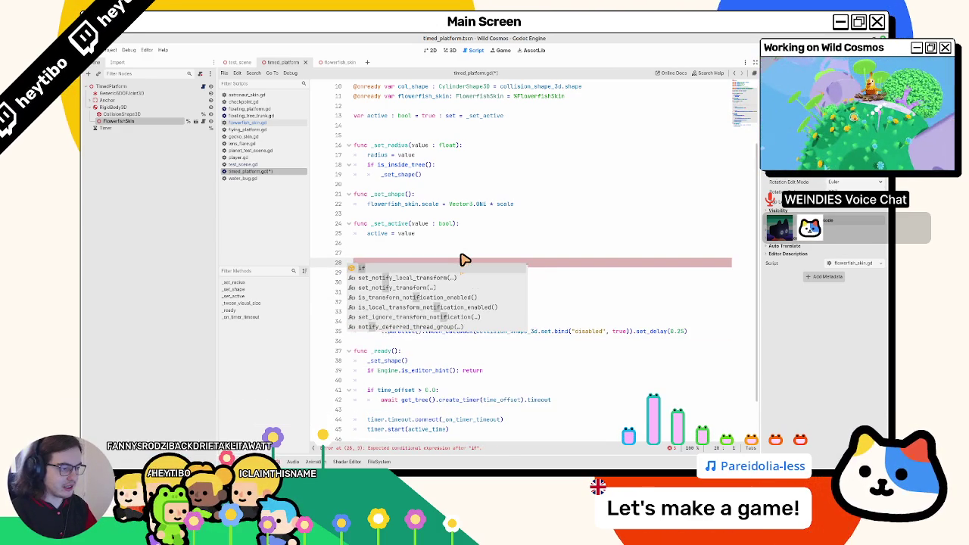
key(ctrl+z)
key(ctrl+z)
key(ctrl+z)
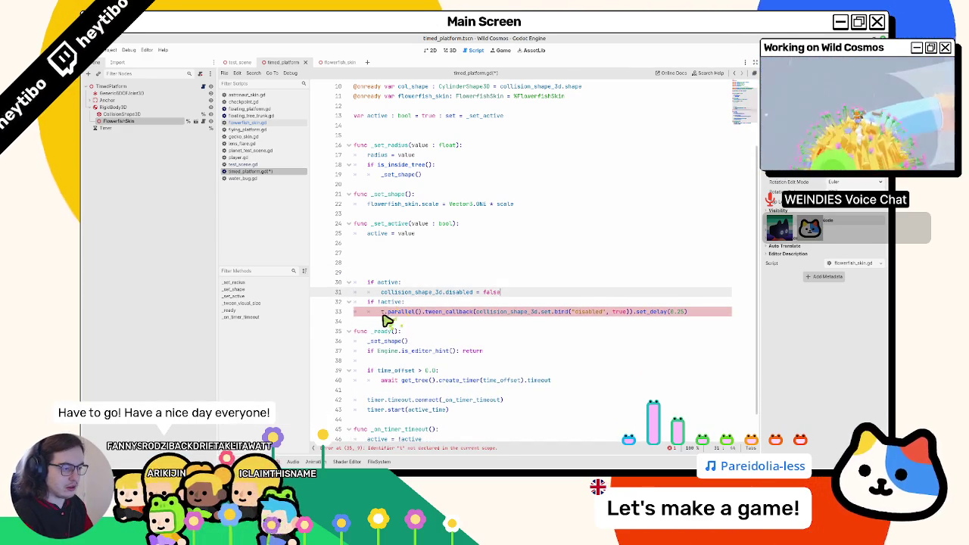
drag(382, 312, 407, 301)
drag(731, 311, 725, 318)
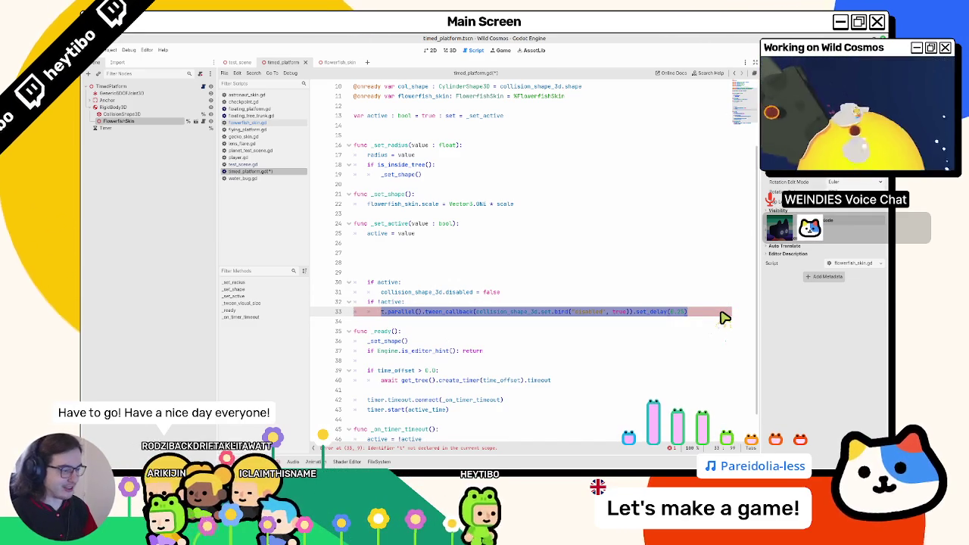
text(flowerfish_skin.)
text(.)
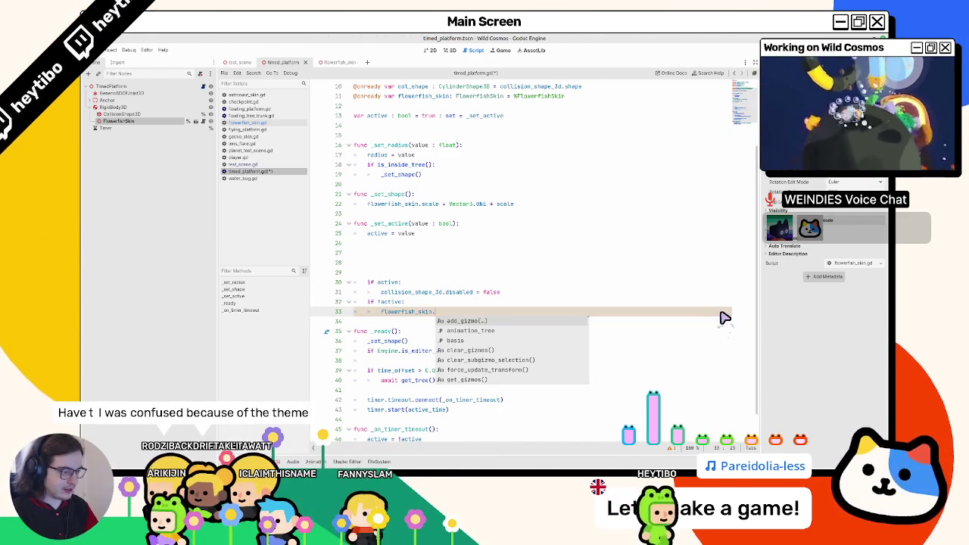
text(clos)
key(Return)
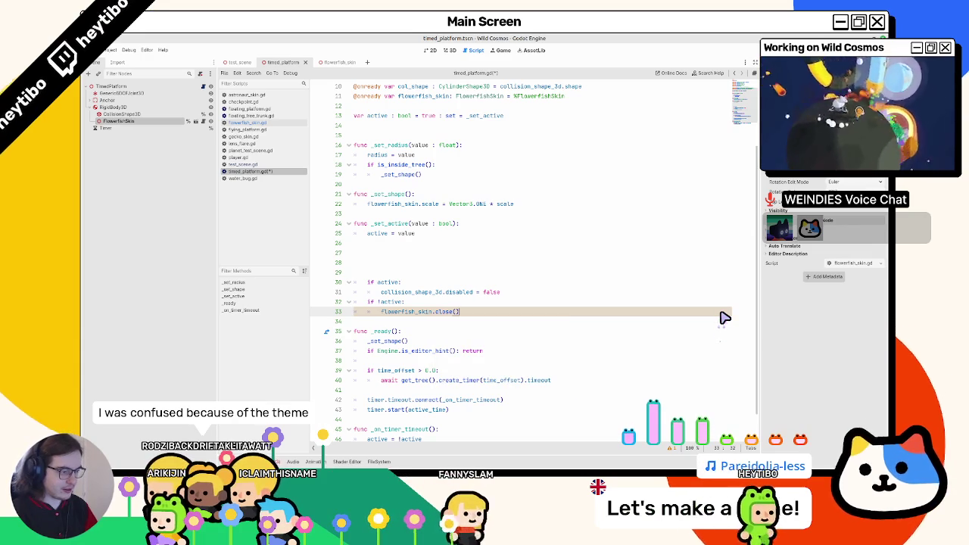
- Add flowerfish_skin.open() inside the if active block
key(ctrl+shift+d)
key(alt+Up)
key(alt+Up)
key(BackSpace)
key(BackSpace)
key(BackSpace)
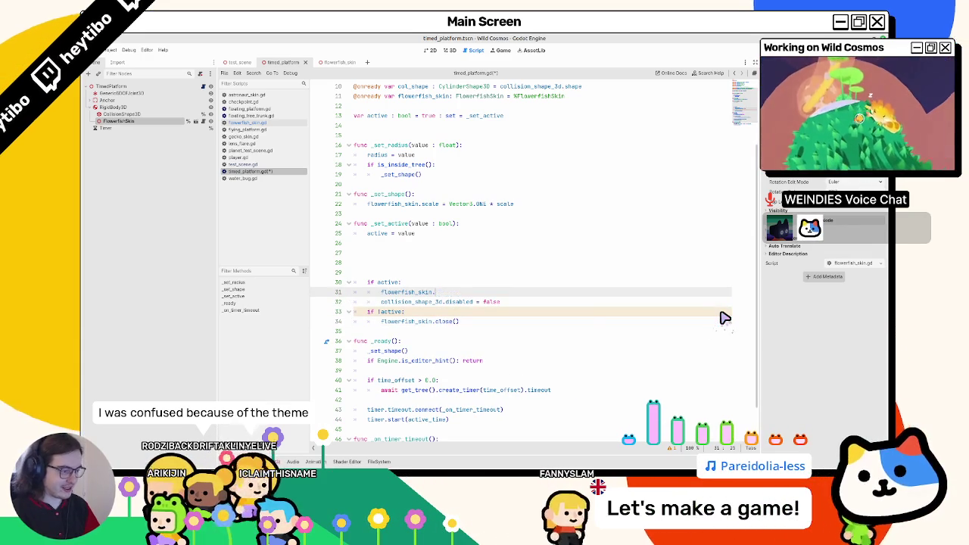
text(open)
key(Return)
key(Down)
key(Down)
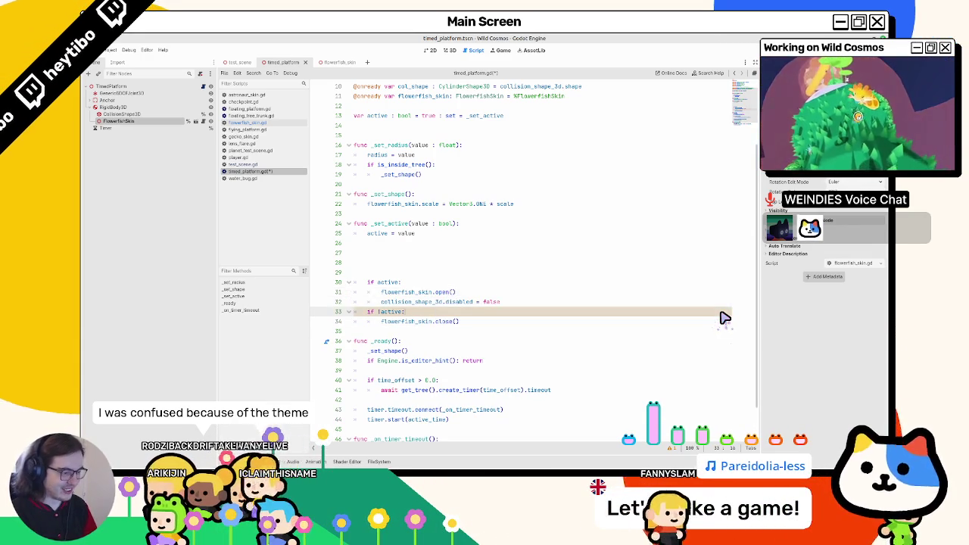
- Put collision_shape_3d.disabled = true under close() in the inactive branch, and save
key(ctrl+shift+Return)
key(BackSpace)
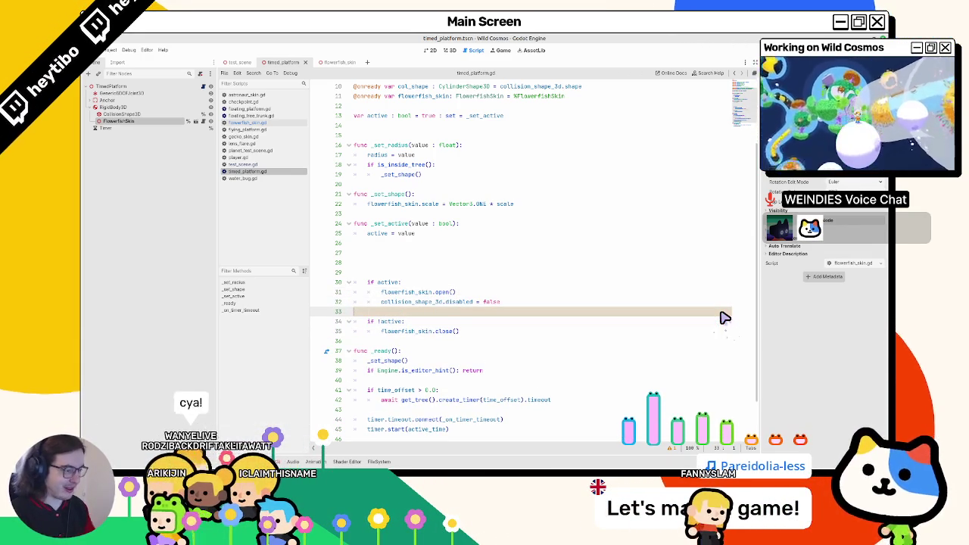
key(Up)
key(ctrl+alt+Down)
key(alt+Down)
key(alt+Down)
key(alt+Down)
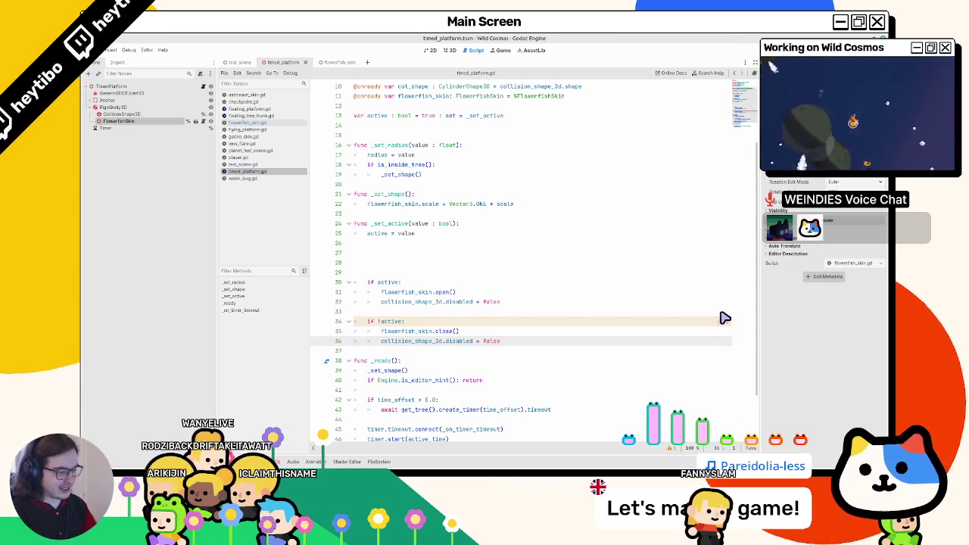
key(End)
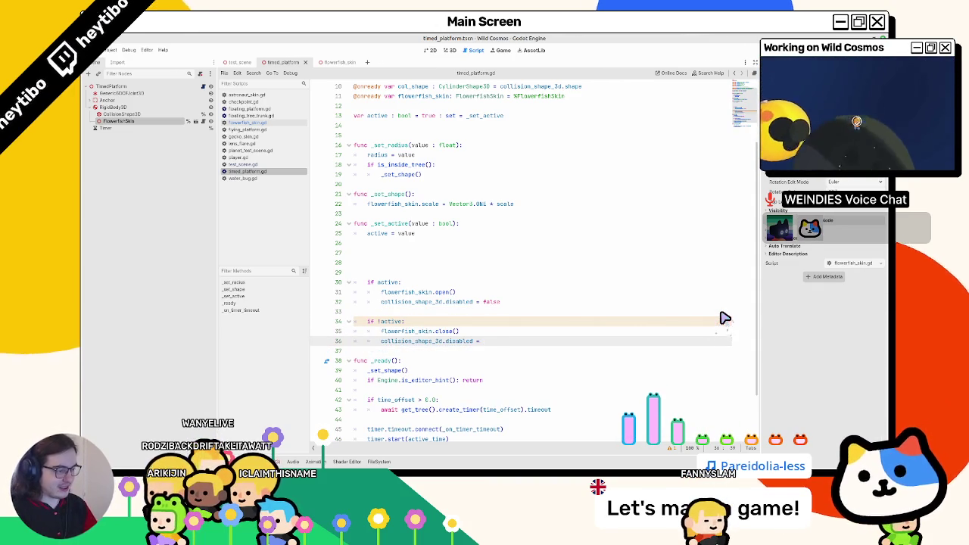
key(ctrl+z)
key(alt+Up)
key(alt+Up)
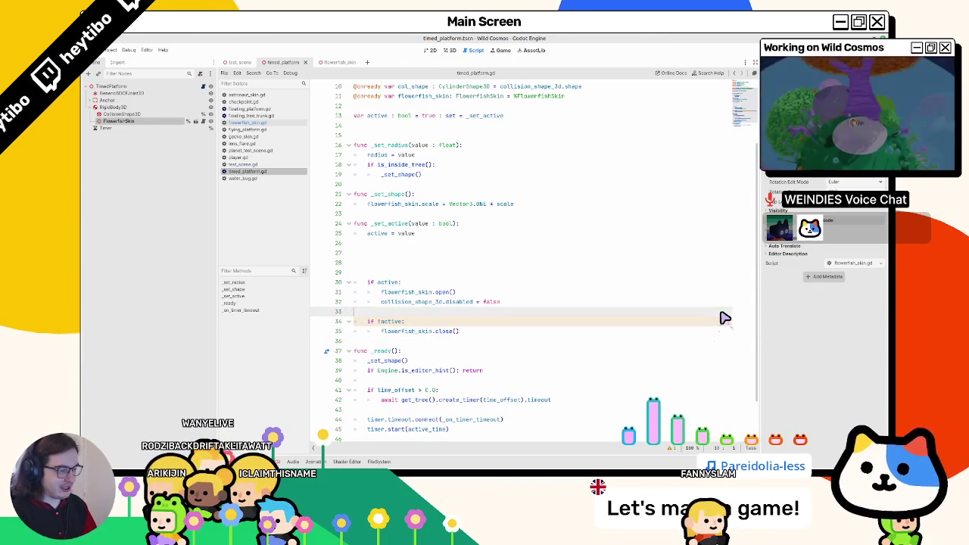
key(alt+Down)
key(alt+Down)
key(alt+Down)
key(End)
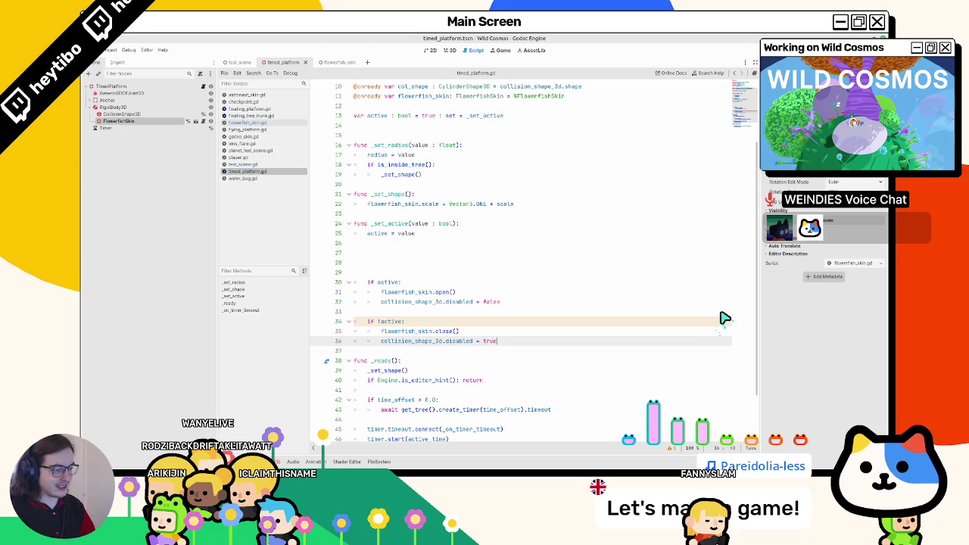
key(ctrl+z)
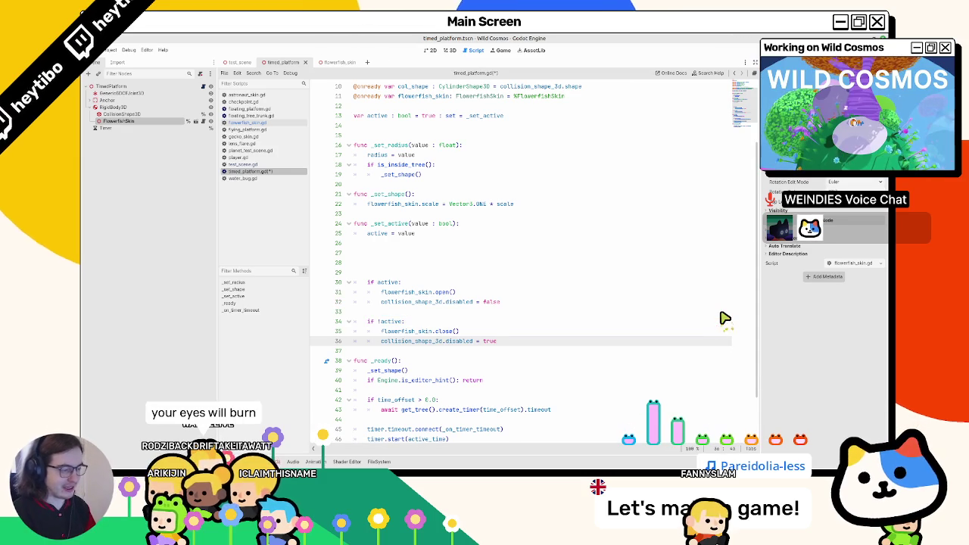
key(ctrl+s)
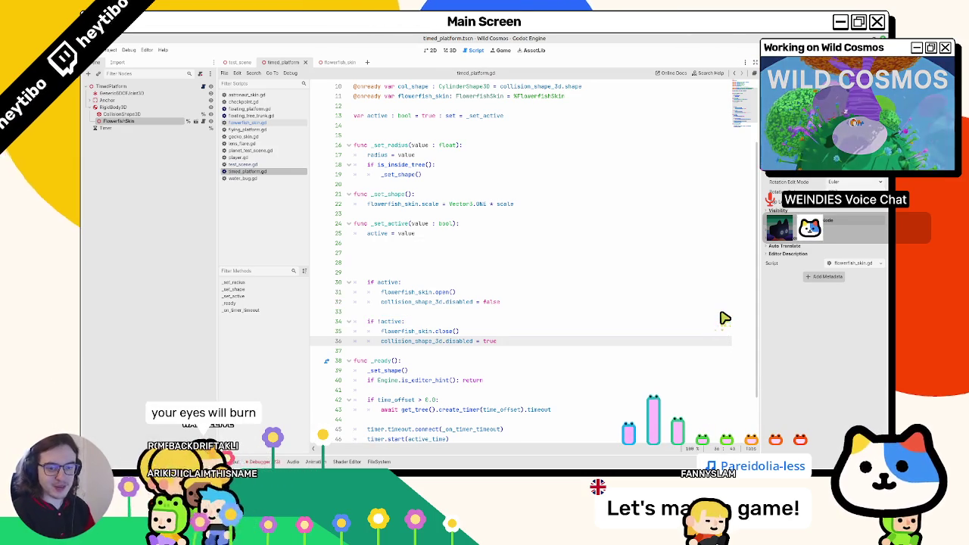
- Run test_scene with F6 to playtest the timed platforms, then stop it
click(241, 64)
key(F6)
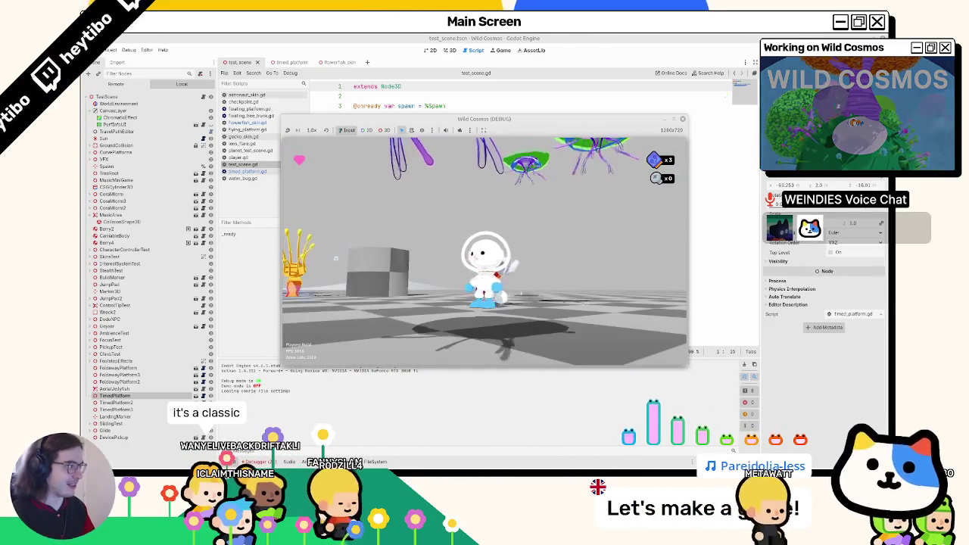
key(F8)
- Look over the TimedPlatform nodes in 3D and go back to the timed_platform scene
click(451, 51)
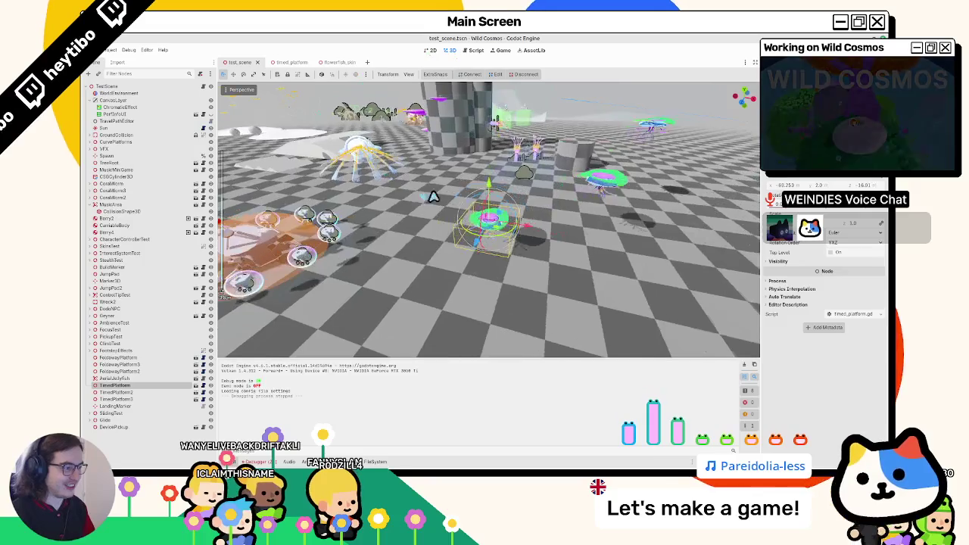
scroll(up, 3)
scroll(down, 3)
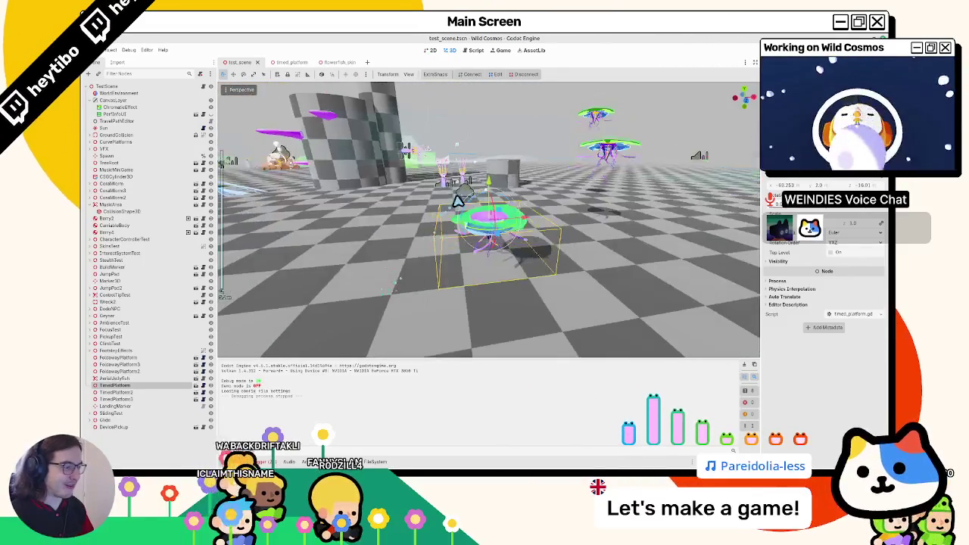
scroll(up, 3)
scroll(up, 3)
scroll(down, 3)
click(511, 204)
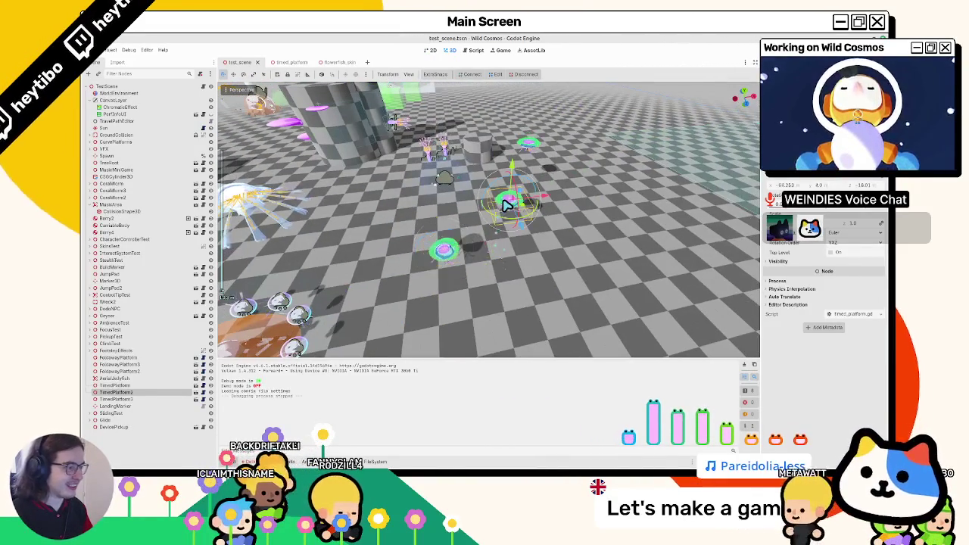
click(297, 63)
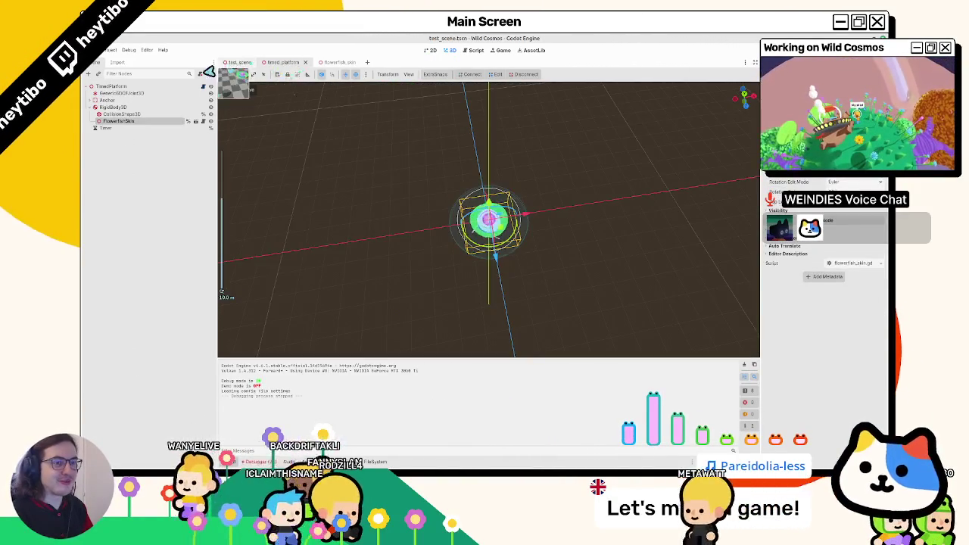
- Select the first timed platform in the test scene and save the scene
click(239, 63)
click(138, 87)
click(117, 386)
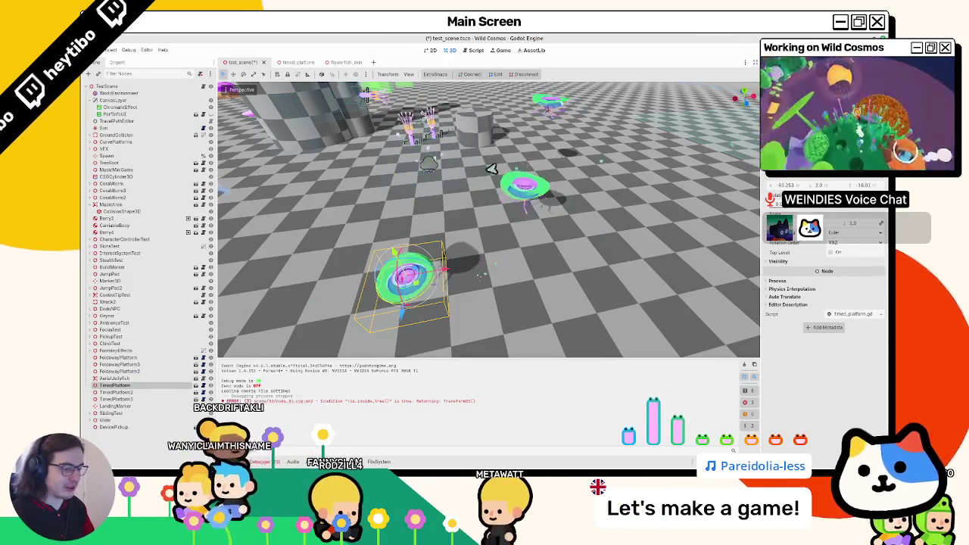
key(ctrl+s)
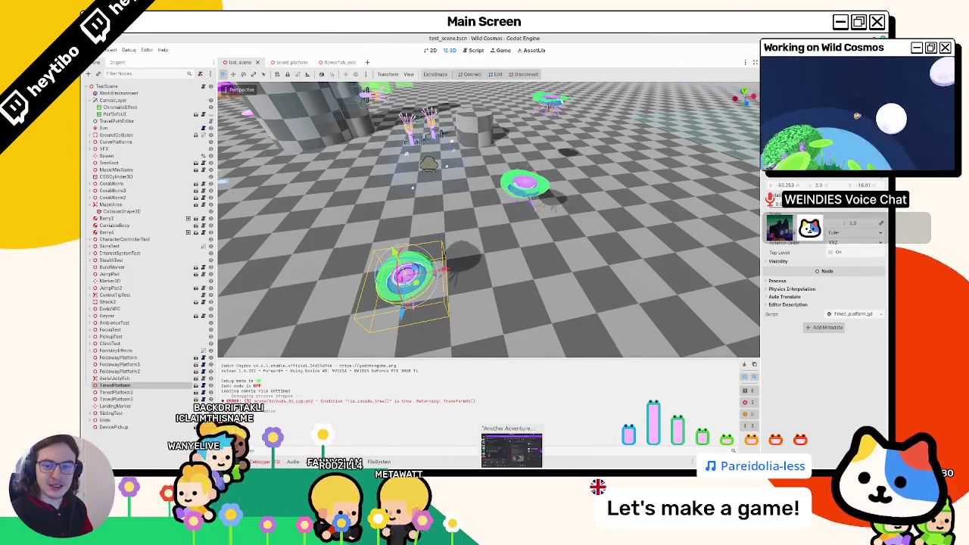
- In timed_platform.gd, replace the !active: condition with else: and delete the extra blank lines
click(474, 50)
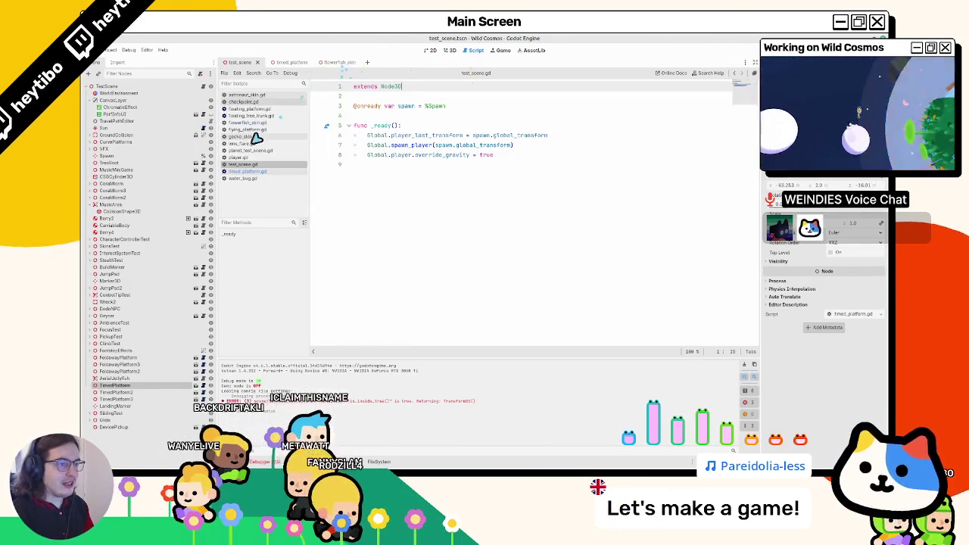
click(292, 62)
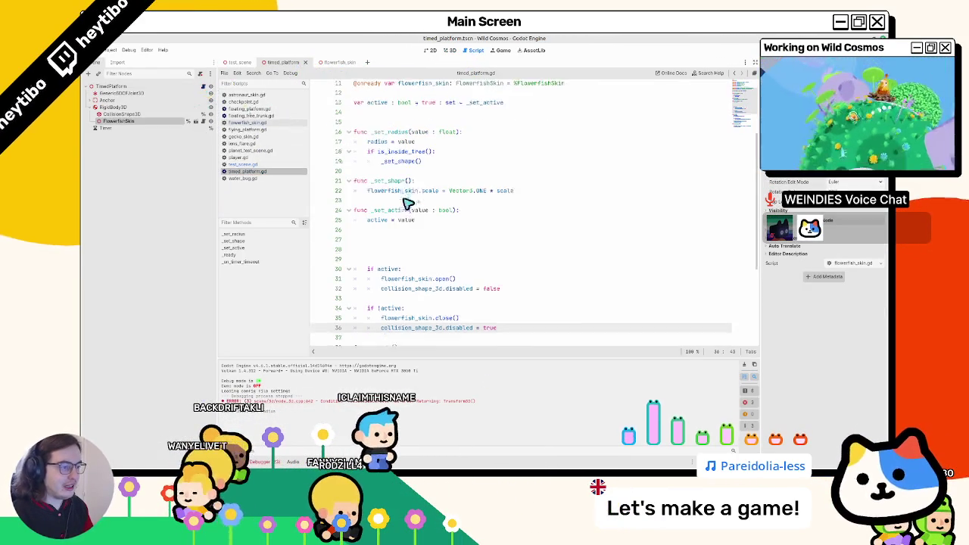
click(335, 164)
key(BackSpace)
key(BackSpace)
key(BackSpace)
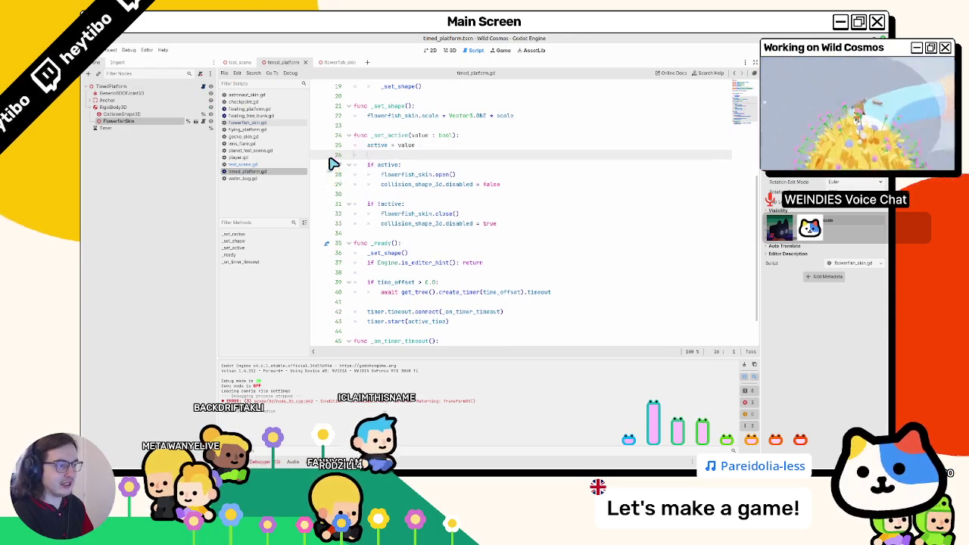
drag(406, 204, 378, 204)
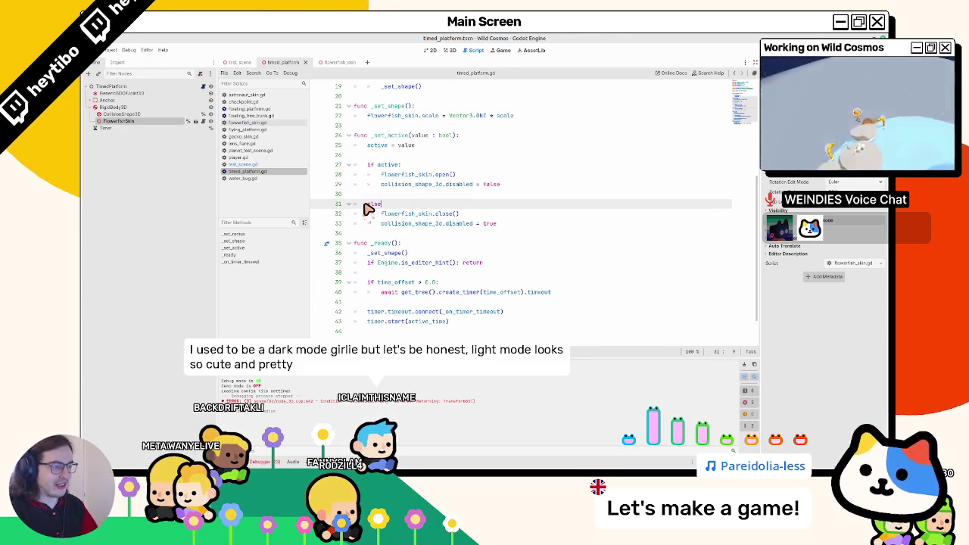
text(else:)
key(Up)
key(BackSpace)
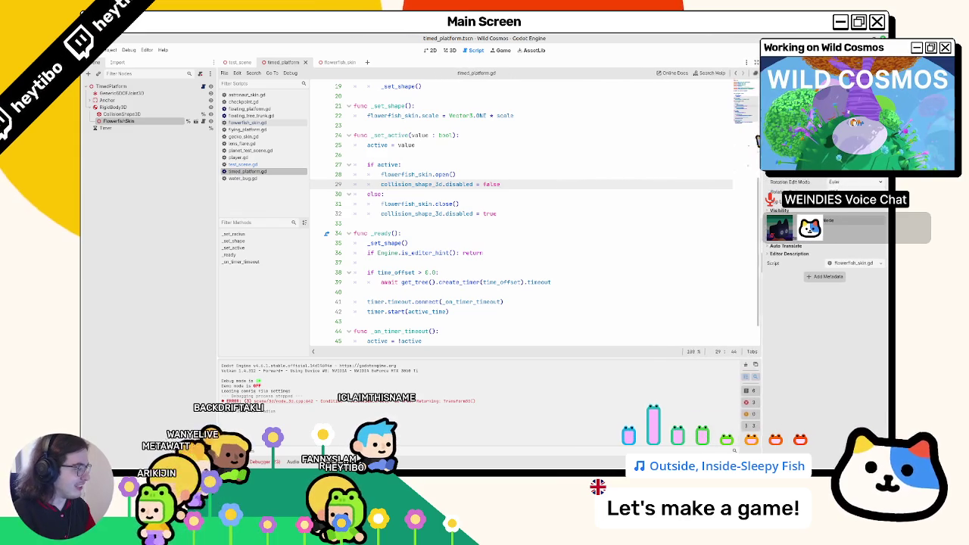
- Widen the property panel and resize the output panel around the script editor
drag(759, 141, 733, 177)
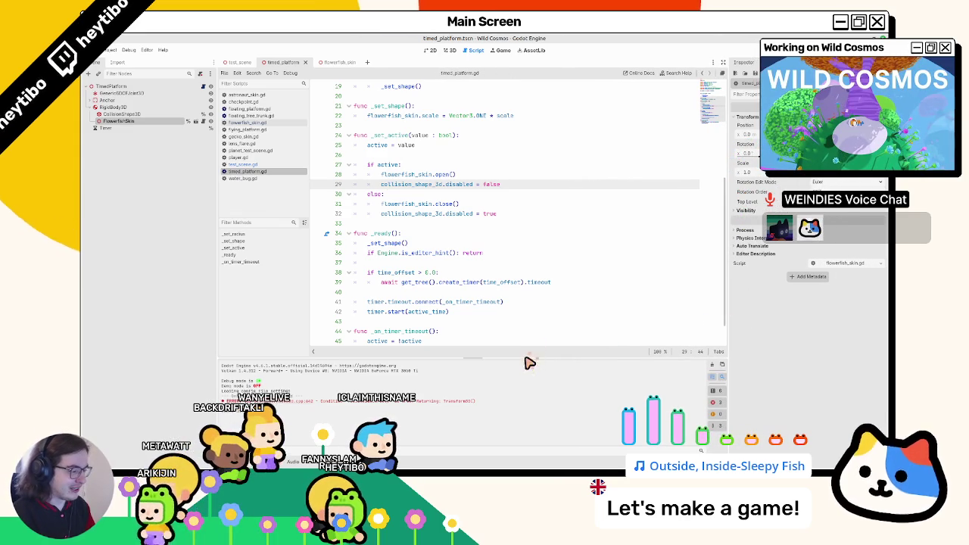
drag(527, 360, 537, 352)
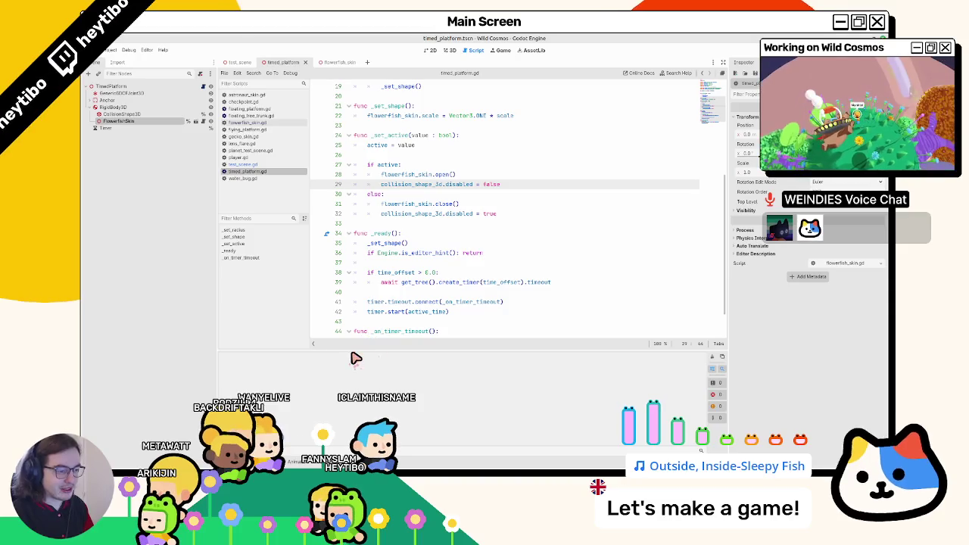
drag(355, 374, 447, 369)
scroll(up, 3)
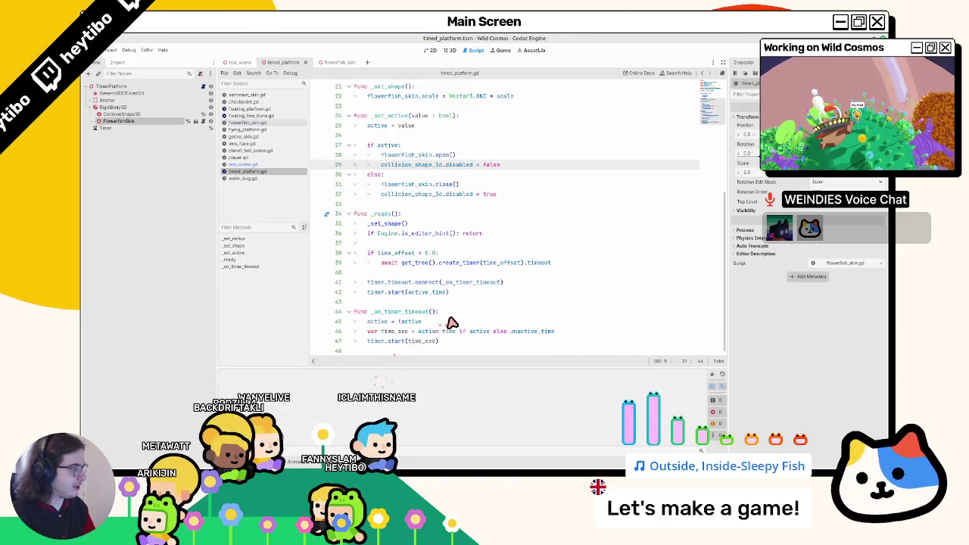
scroll(down, 3)
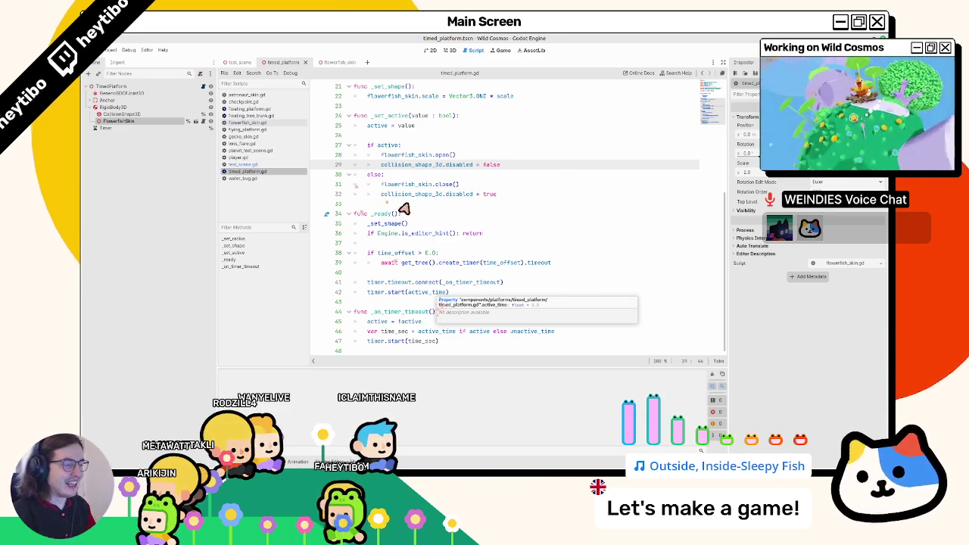
scroll(up, 3)
- Change line 22 of _set_shape so the skin scales by Vector3.ONE * radius
double_click(389, 234)
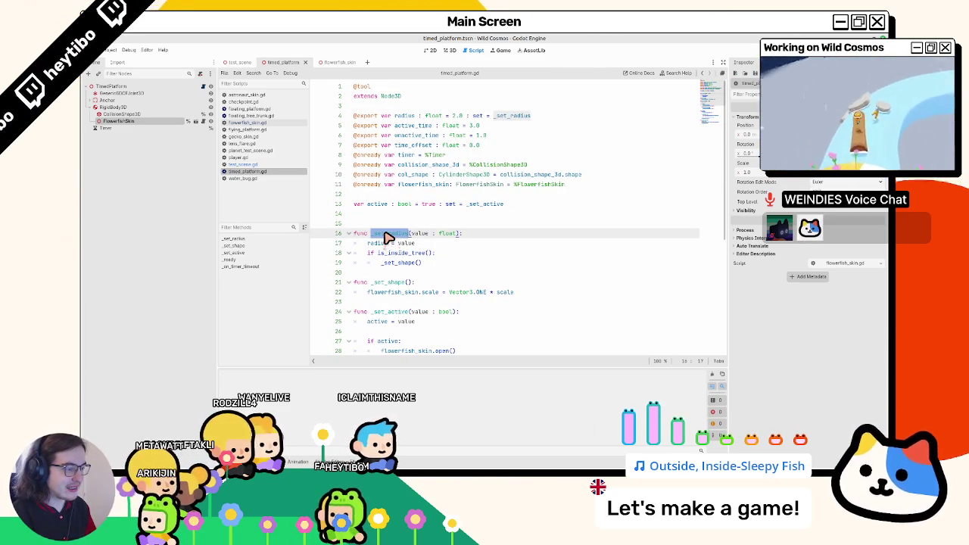
click(405, 265)
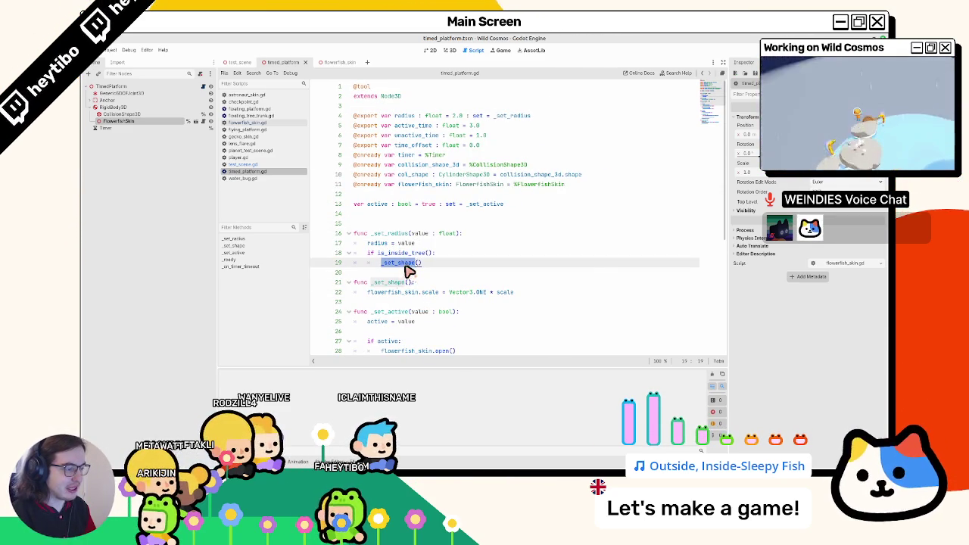
double_click(504, 292)
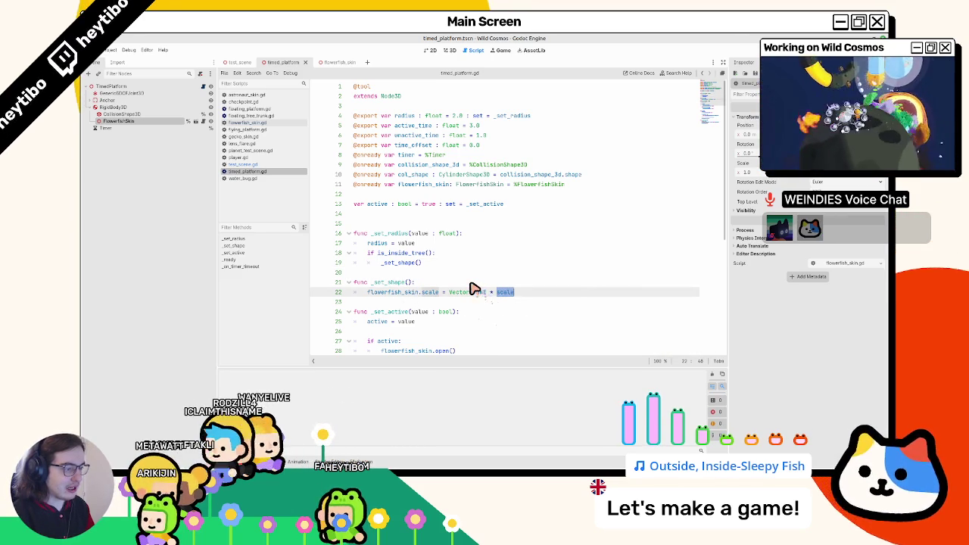
double_click(380, 244)
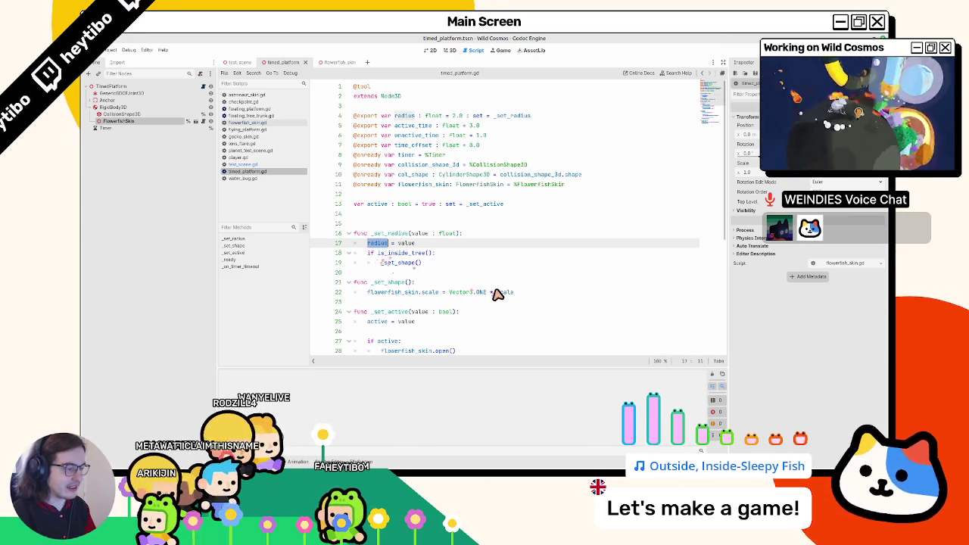
double_click(505, 292)
text(radius)
click(236, 63)
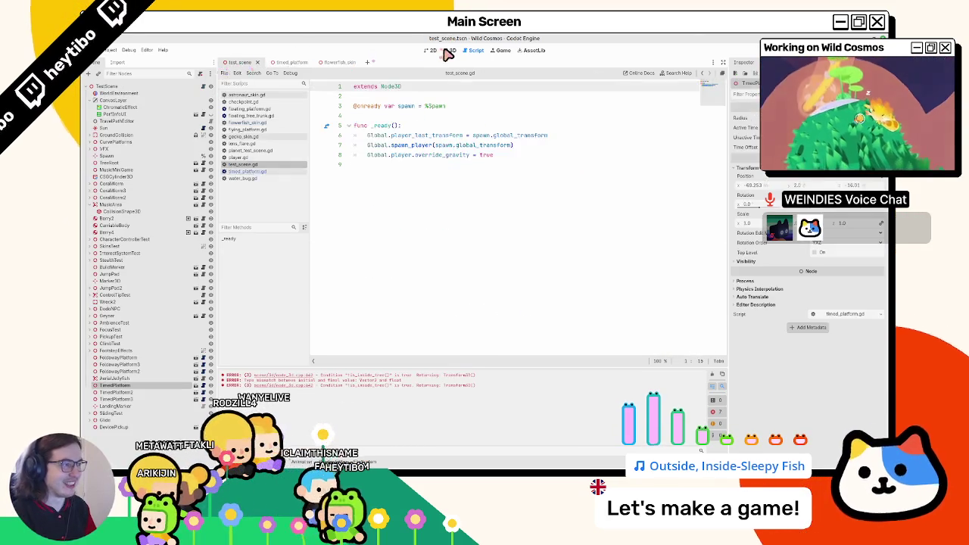
- Save the test scene from its 3D view and run it with F6
click(448, 50)
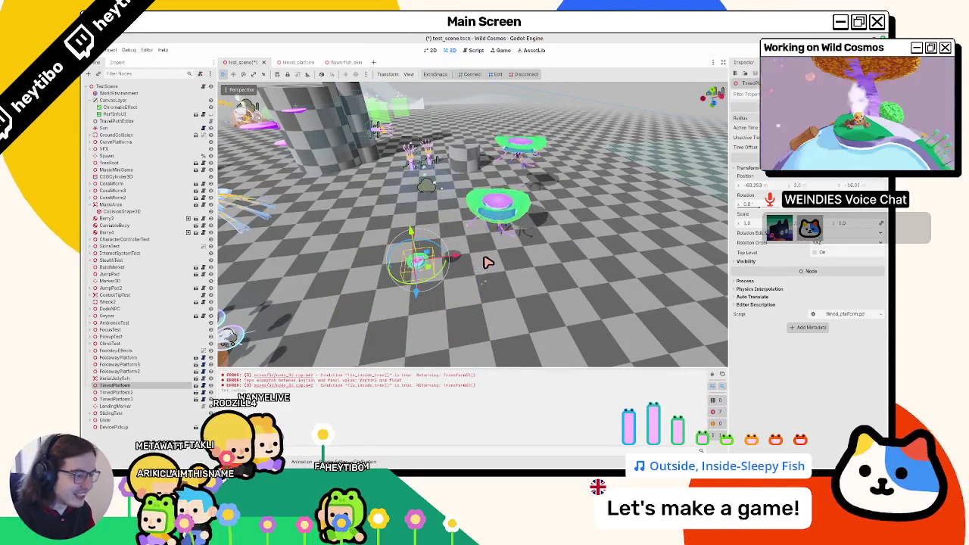
key(ctrl+s)
scroll(up, 3)
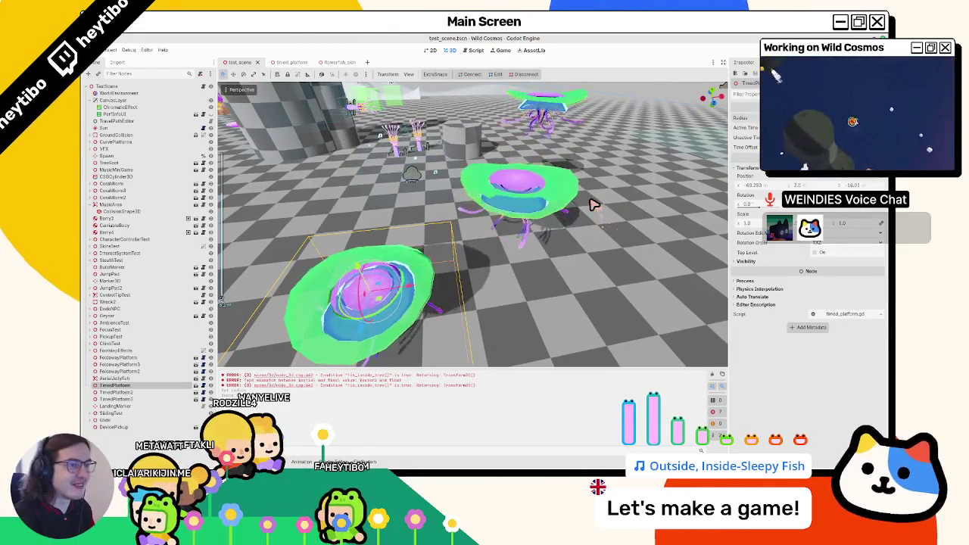
key(F6)
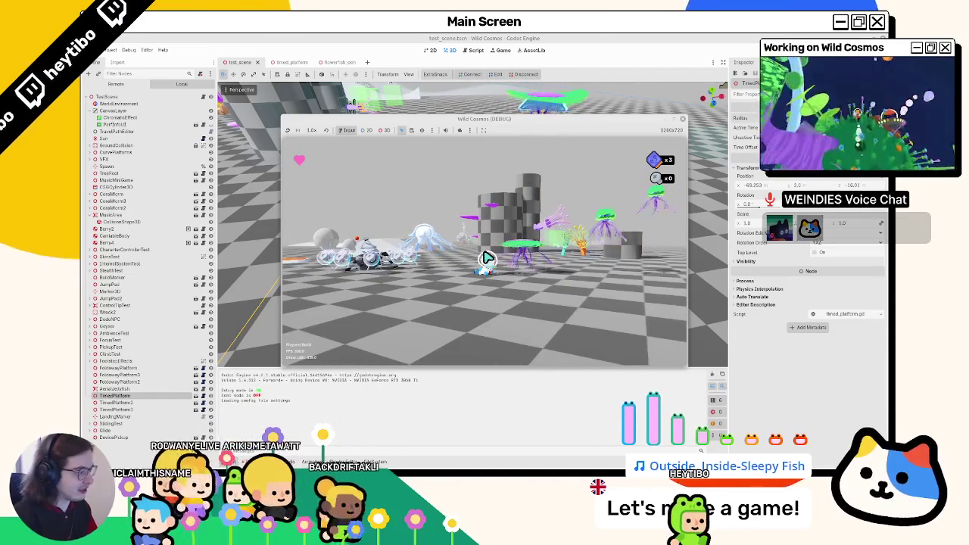
- Play the test scene in a maximized game window, then quit back to the script editor
key(super)
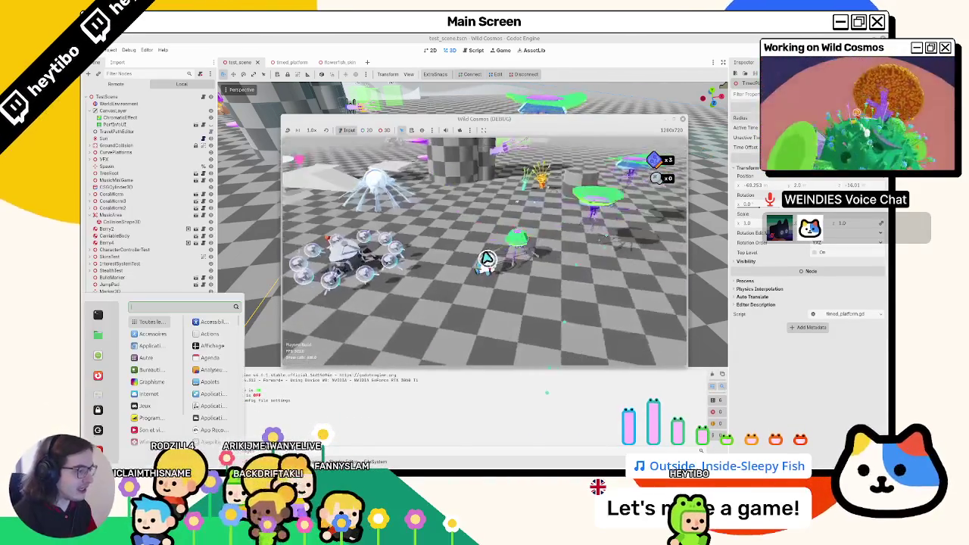
click(674, 120)
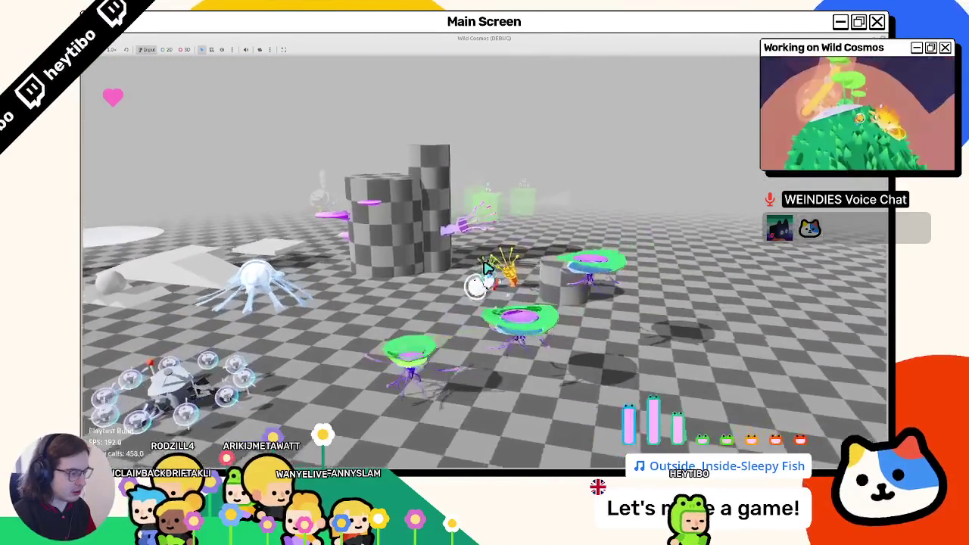
key(F8)
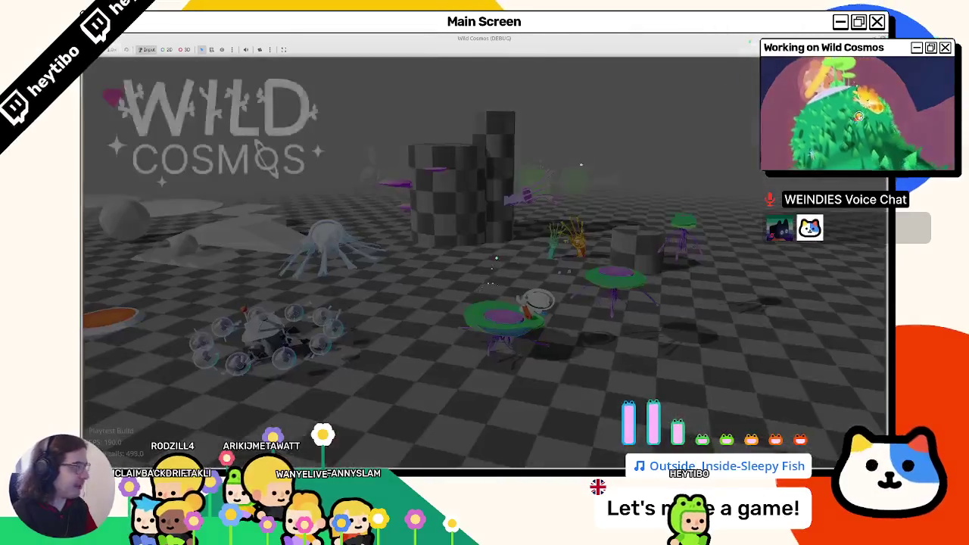
click(471, 51)
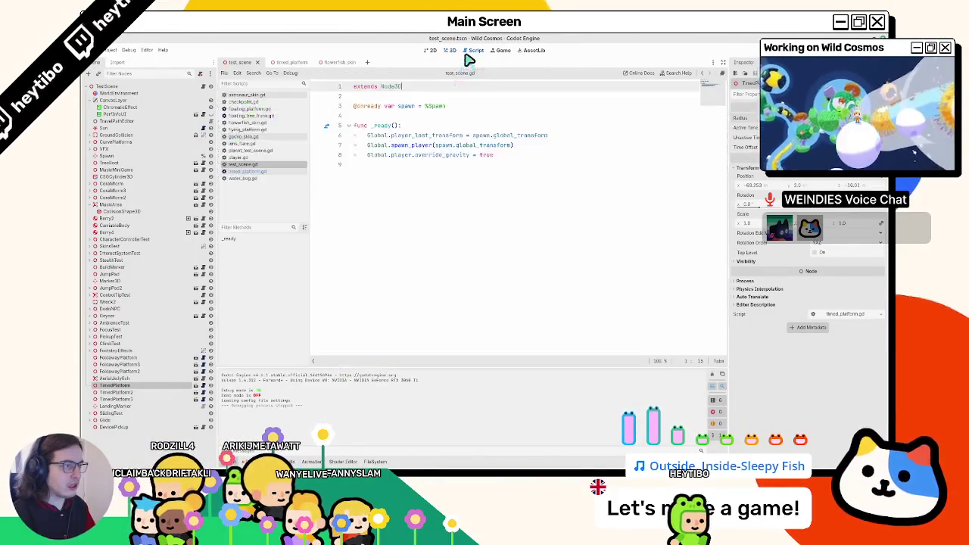
- Review _set_active with undo/redo, then paste 'await get_tree().create_timer(time_offset).timeout' after line 32
drag(337, 72, 277, 63)
scroll(down, 3)
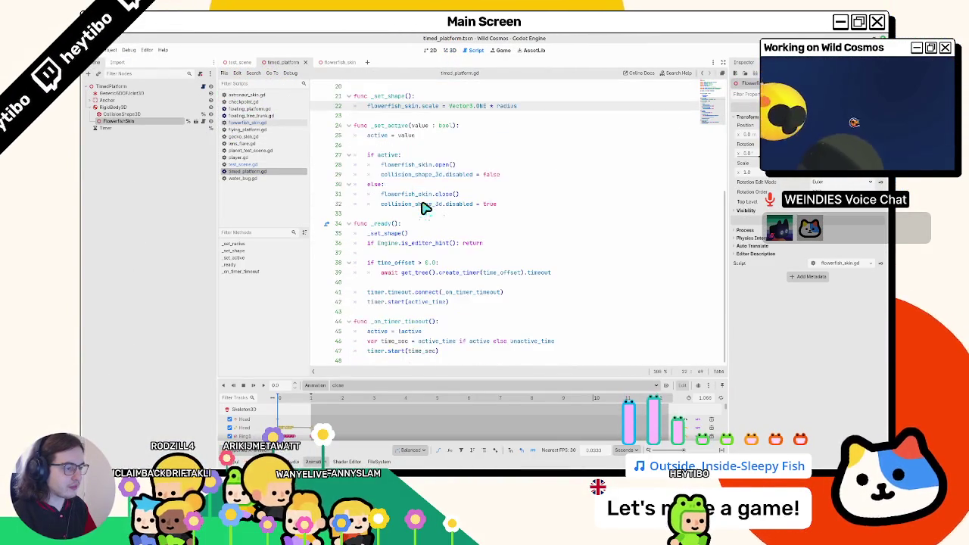
double_click(413, 205)
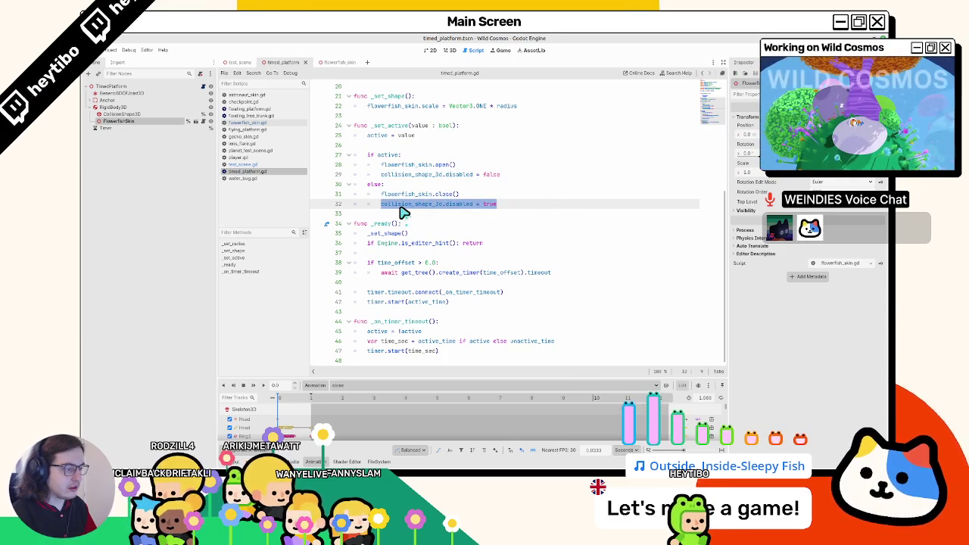
click(390, 272)
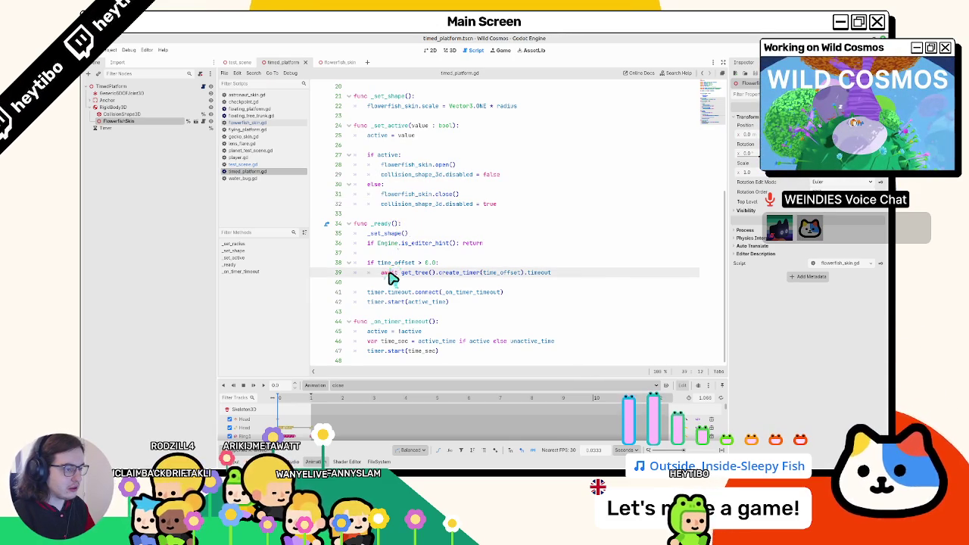
triple_click(384, 205)
double_click(384, 206)
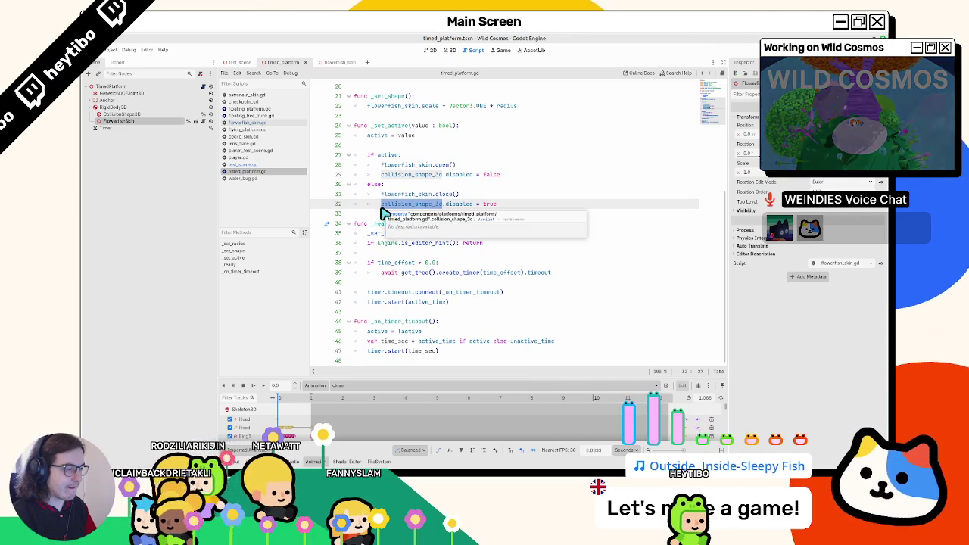
key(ctrl+z)
key(ctrl+z)
key(ctrl+z)
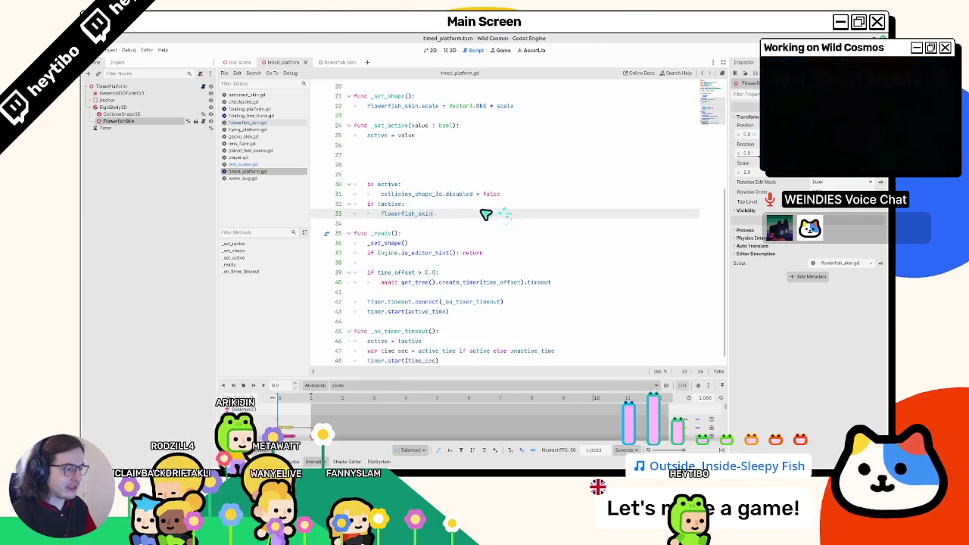
key(ctrl+z)
key(ctrl+z)
key(ctrl+z)
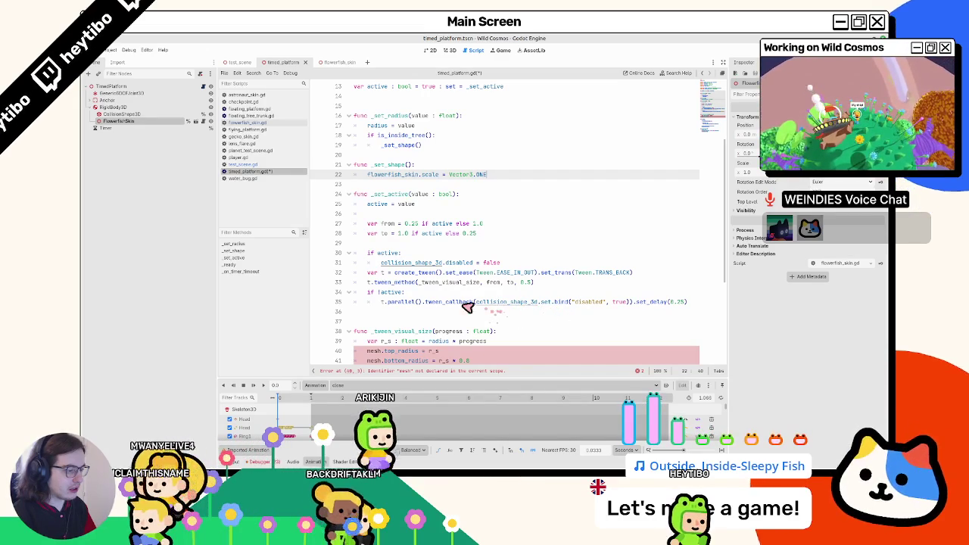
key(ctrl+shift+z)
key(ctrl+shift+z)
key(ctrl+shift+z)
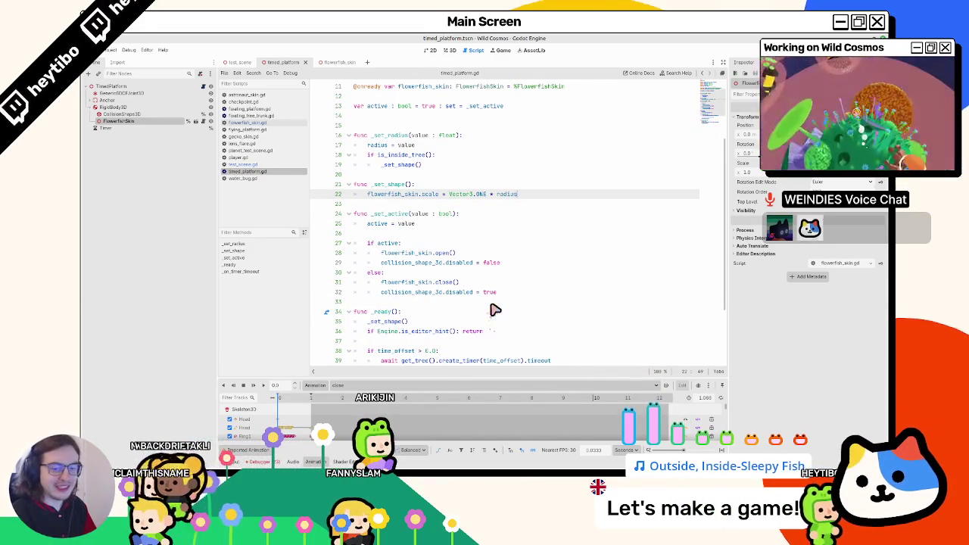
click(510, 293)
key(Return)
text(await get_tree().create_timer(time_offset).timeout)
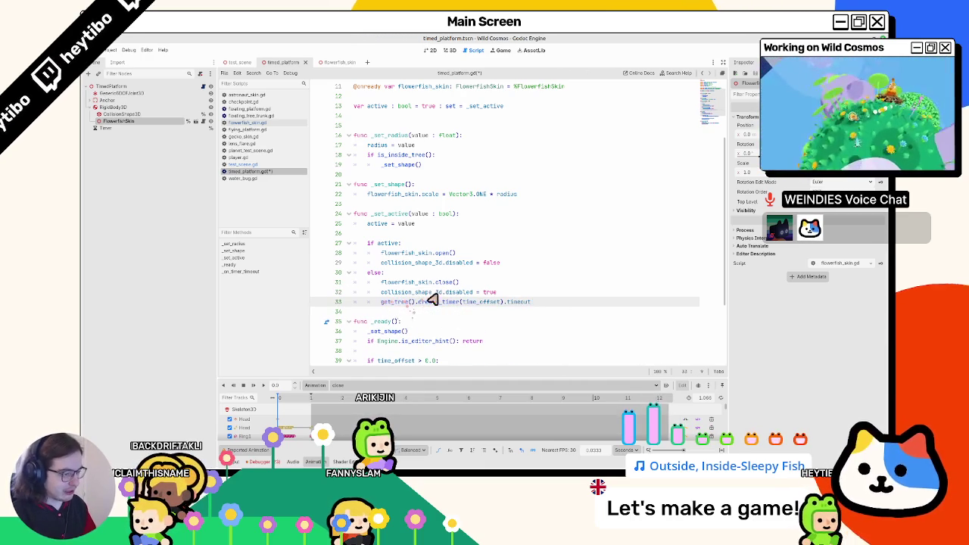
- Rework line 33 toward a close_offset timer, checking earlier versions with undo and redo
double_click(523, 301)
key(BackSpace)
key(BackSpace)
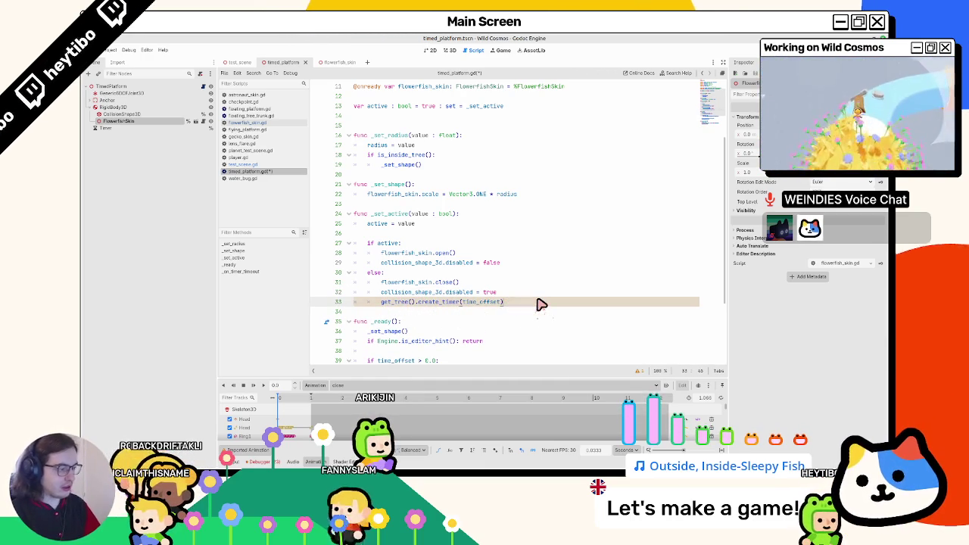
key(Return)
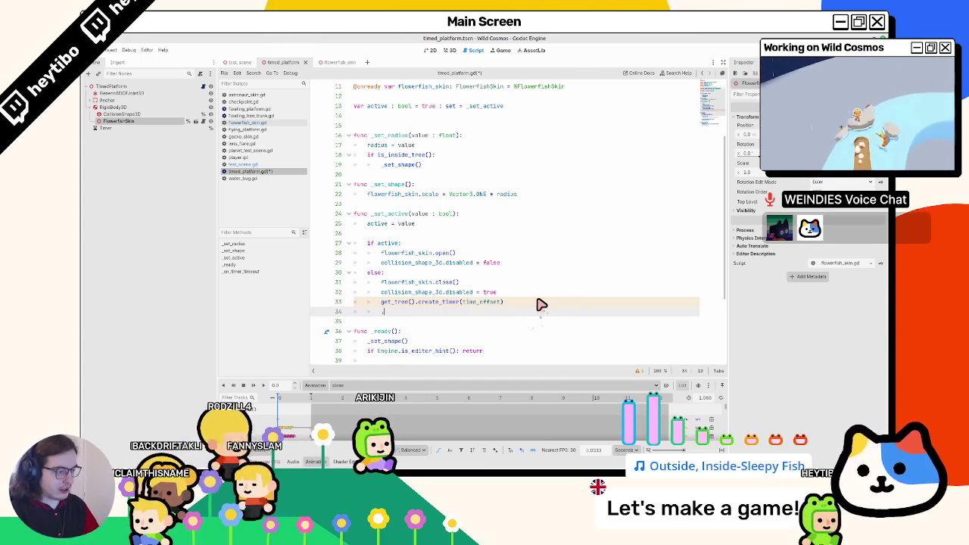
key(Up)
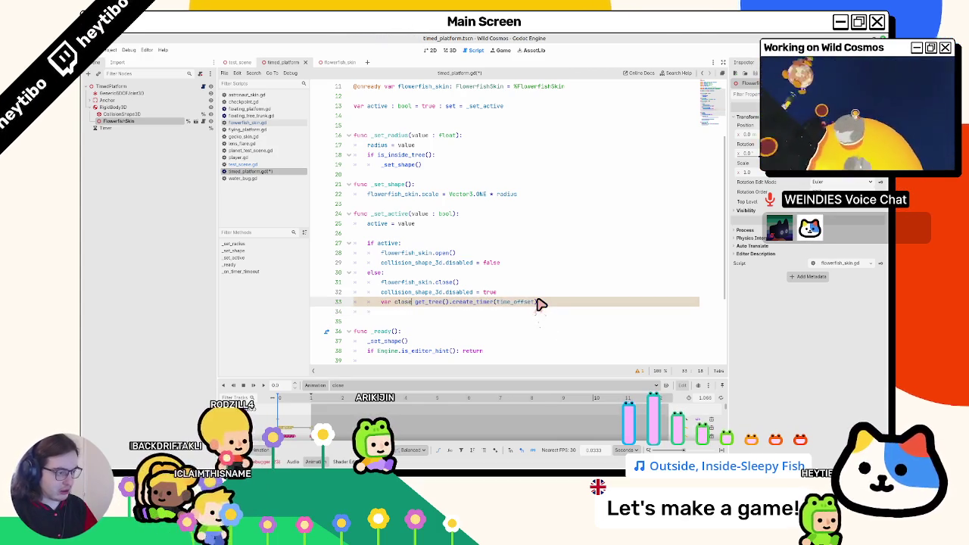
text(_offse)
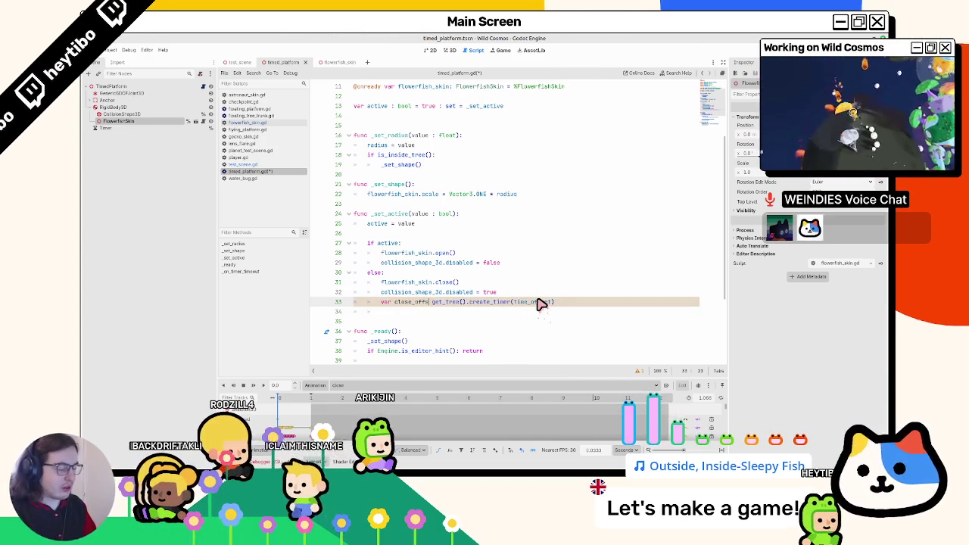
key(ctrl+BackSpace)
key(ctrl+BackSpace)
key(ctrl+z)
key(ctrl+z)
key(ctrl+z)
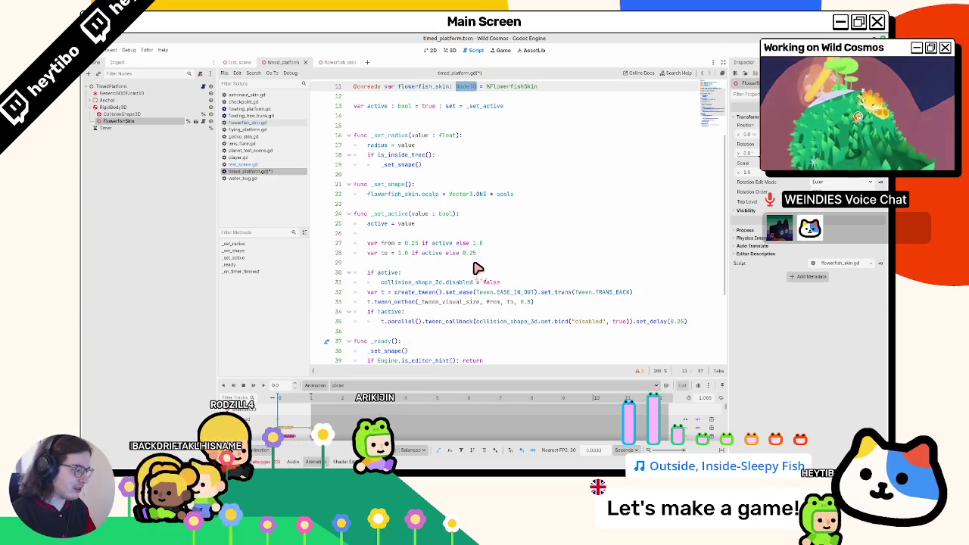
double_click(671, 321)
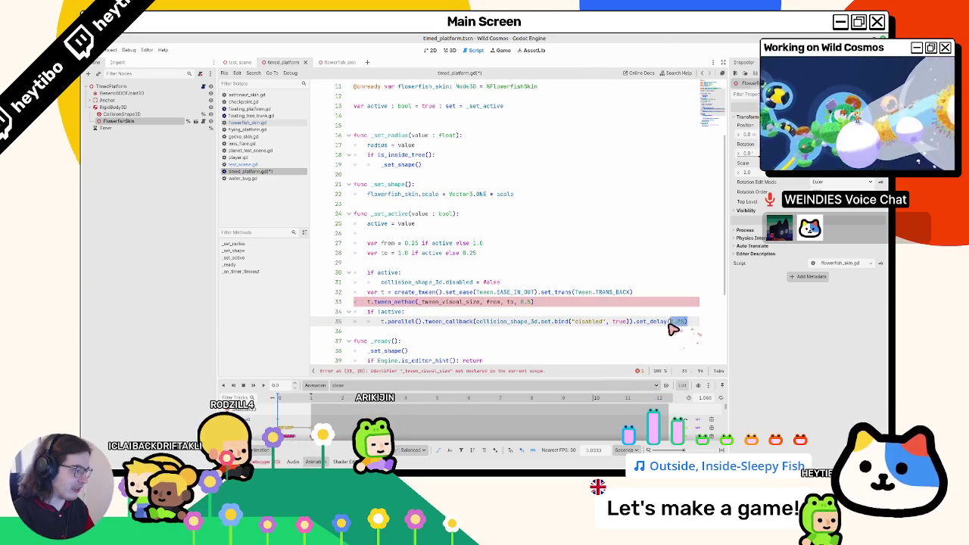
key(ctrl+shift+z)
key(ctrl+shift+z)
key(ctrl+shift+z)
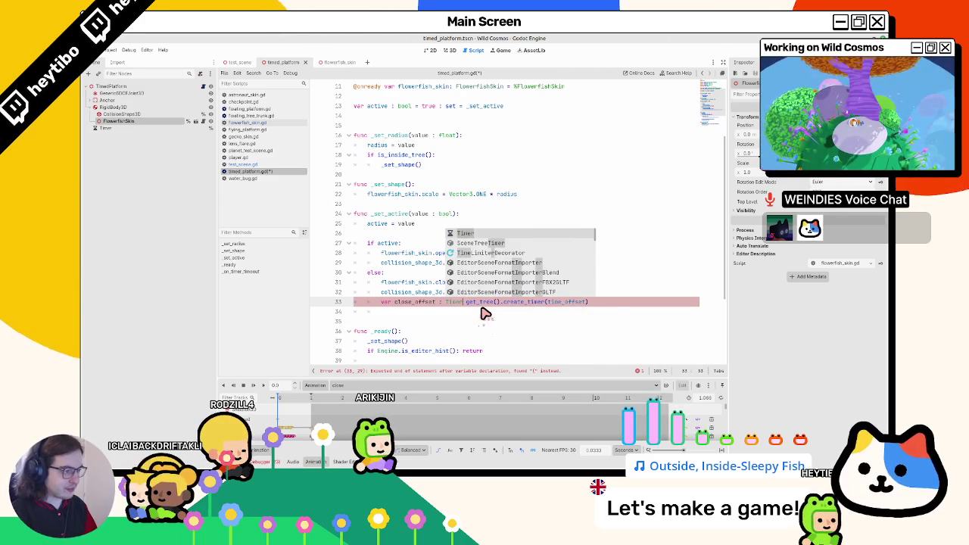
- Type the timer as SceneTreeTimer, adjust the create_timer arguments, and remove extra blank lines
key(Down)
key(Return)
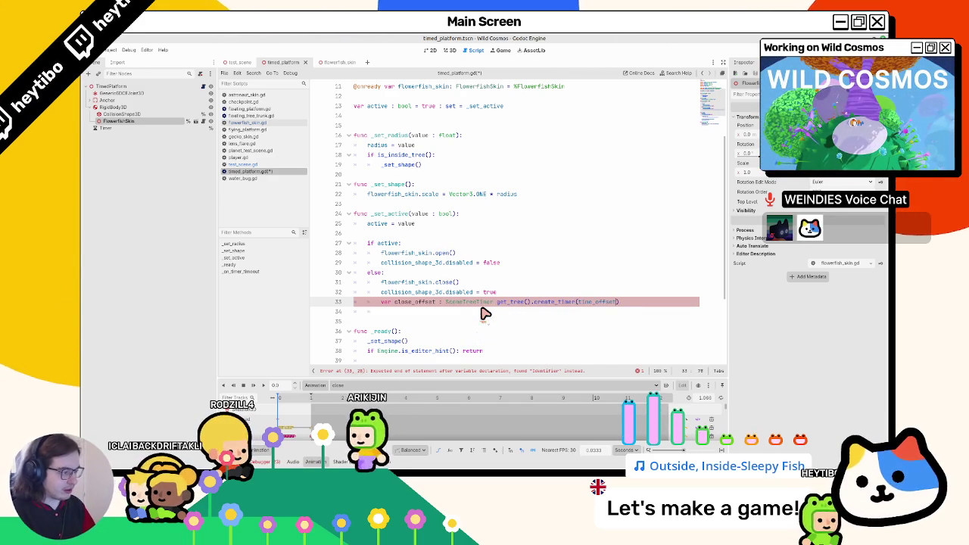
text(3.25,)
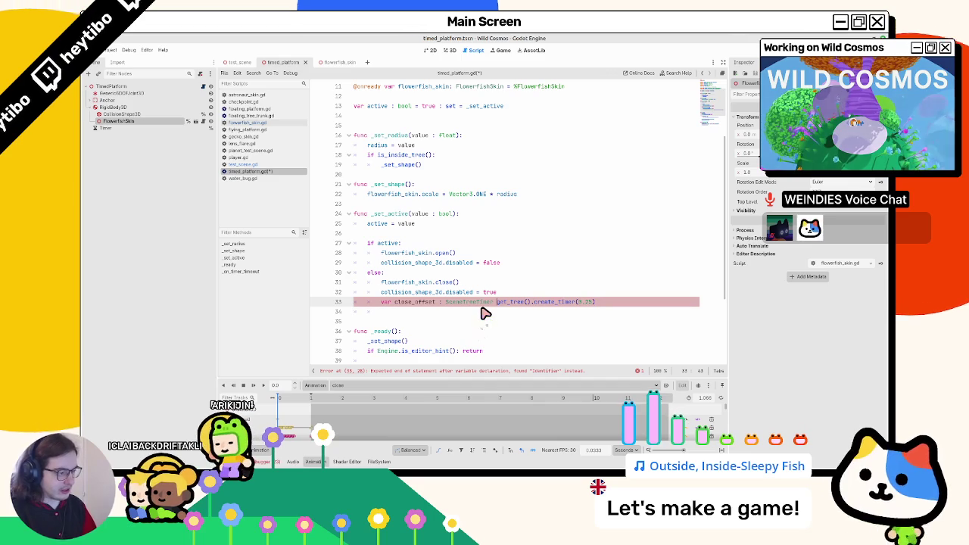
key(BackSpace)
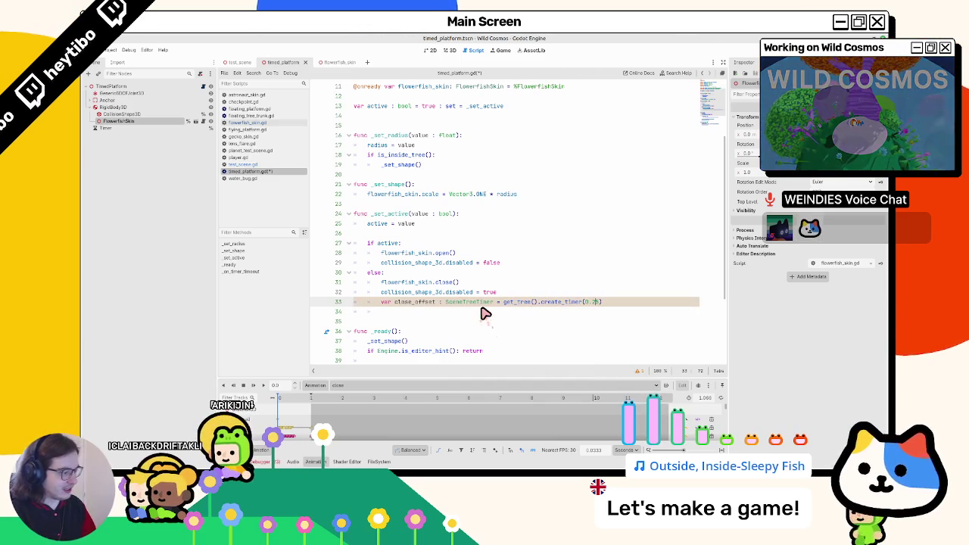
text(f)
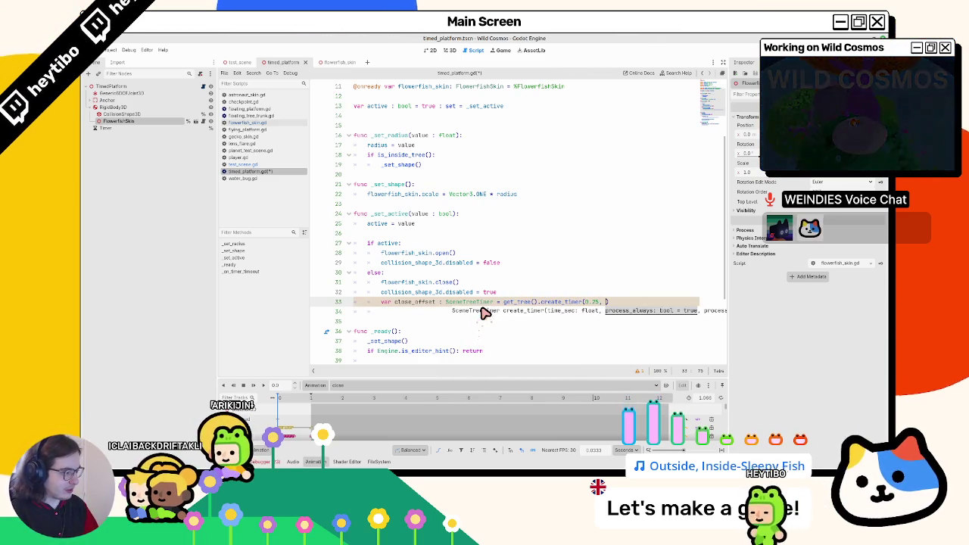
text(alse)
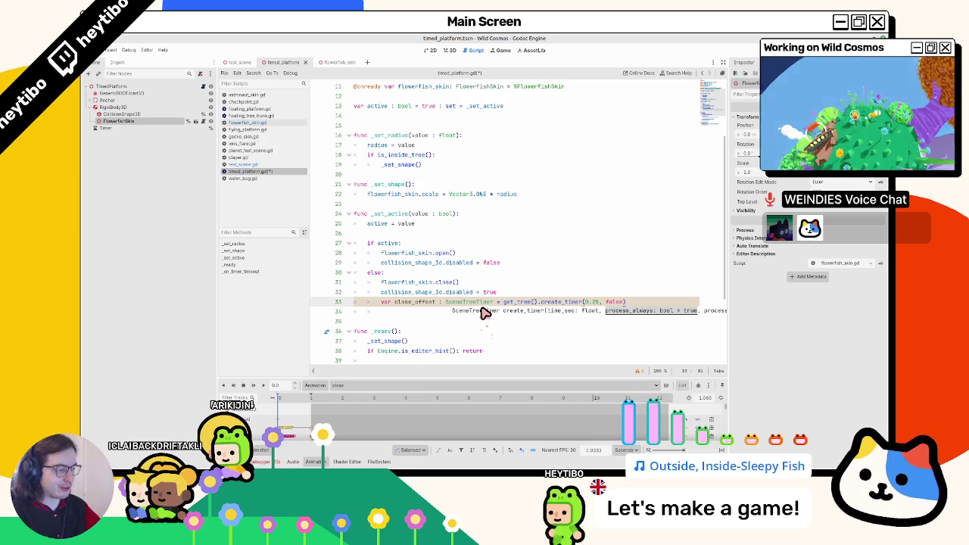
key(Return)
key(Return)
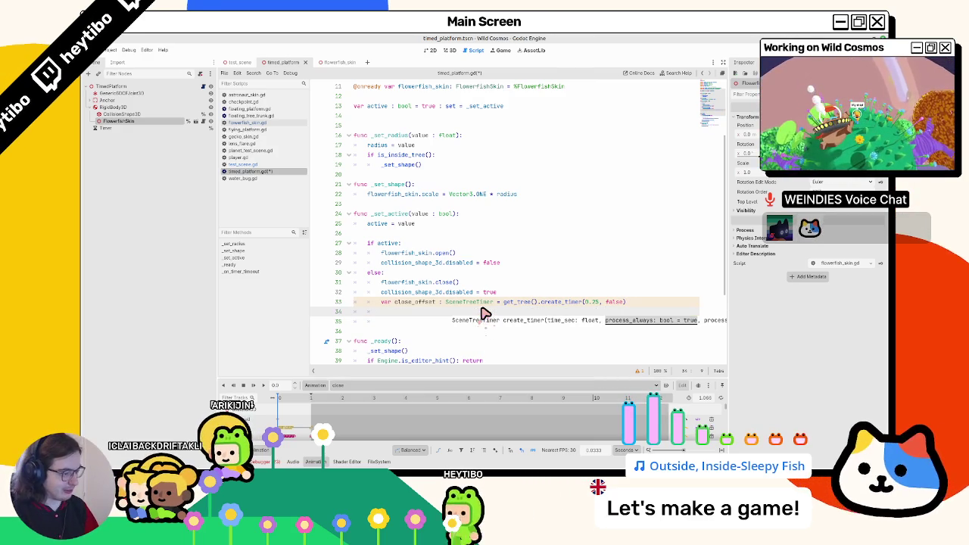
key(Down)
key(Down)
key(BackSpace)
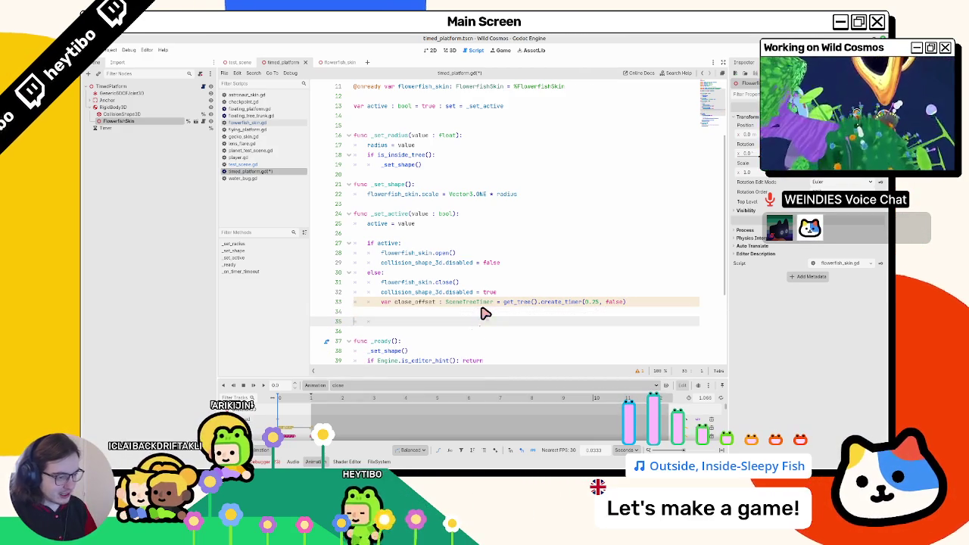
key(BackSpace)
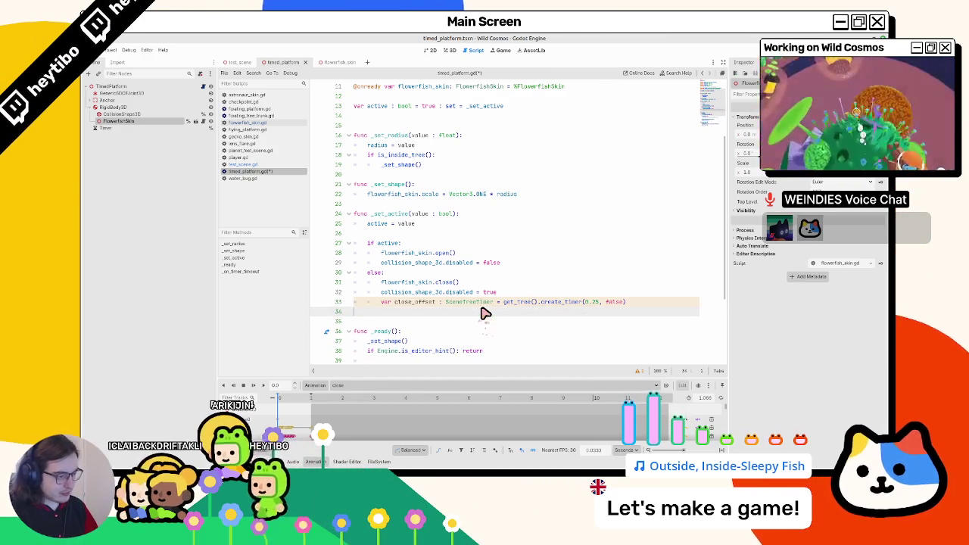
key(Up)
- Connect close_offset's timeout signal to a collision_shape_3d set_disable call on line 34
text(o)
key(Return)
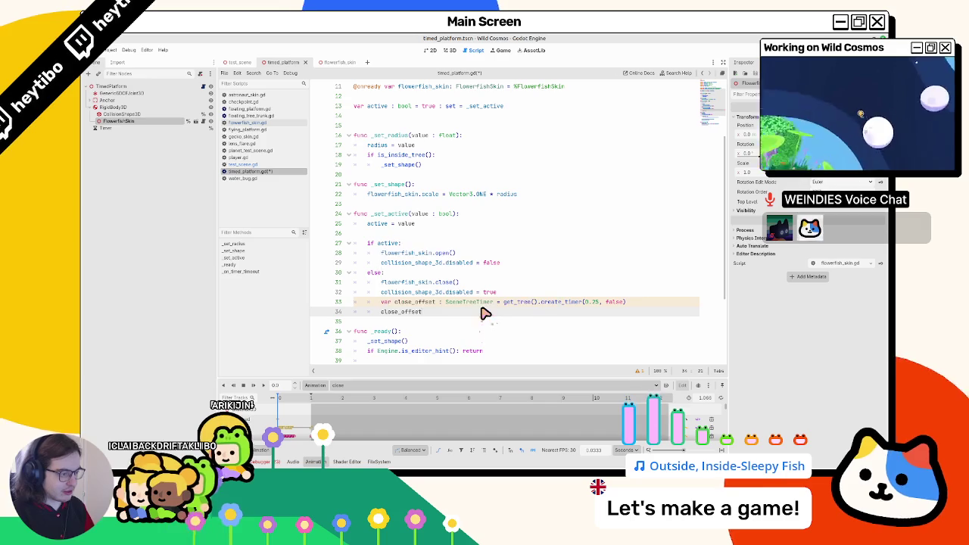
text(tim)
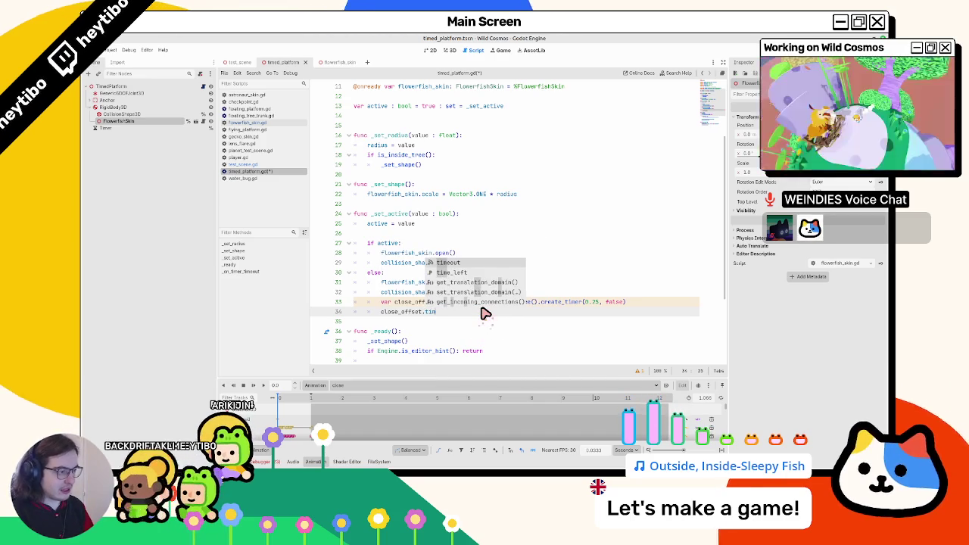
key(Return)
text(.con)
key(Return)
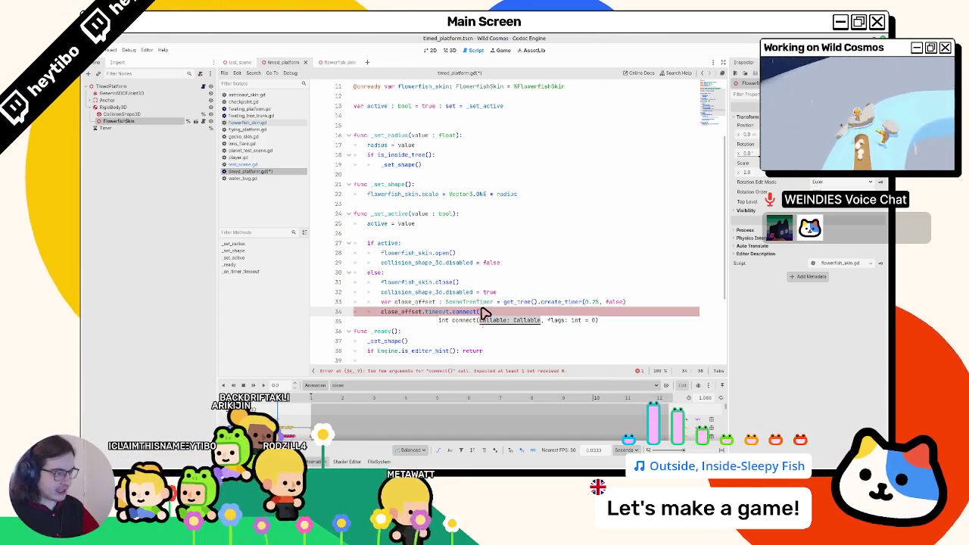
text(col)
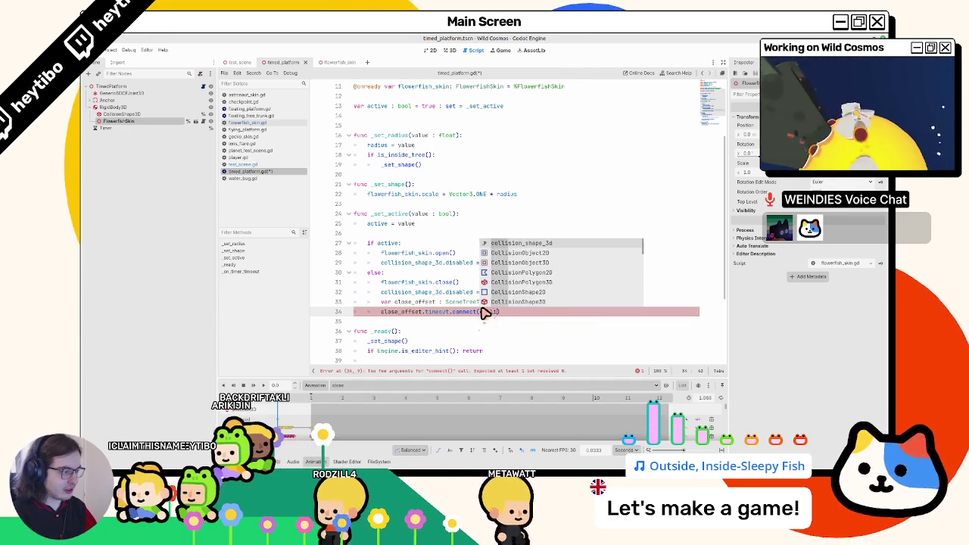
key(Return)
text(.disabled)
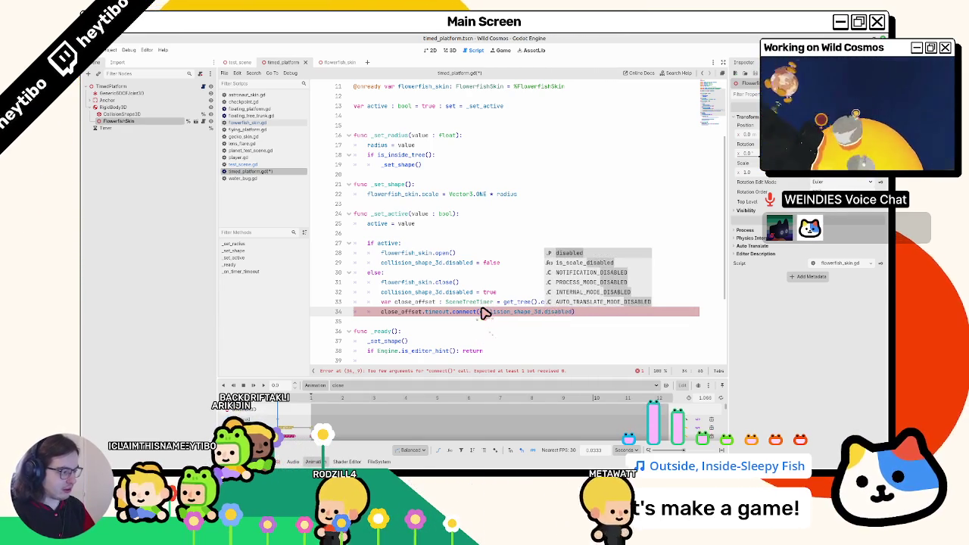
text(set_disab)
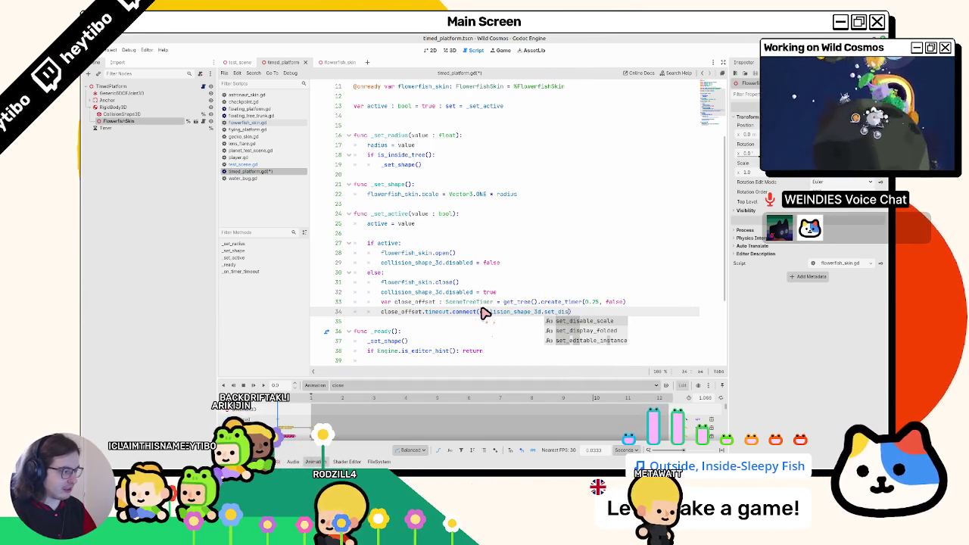
text(le)
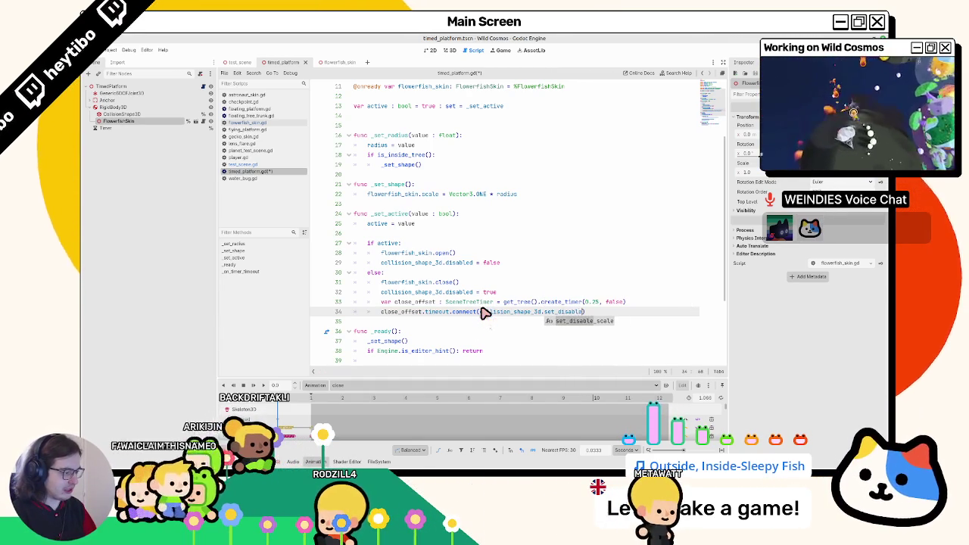
key(BackSpace)
key(BackSpace)
key(BackSpace)
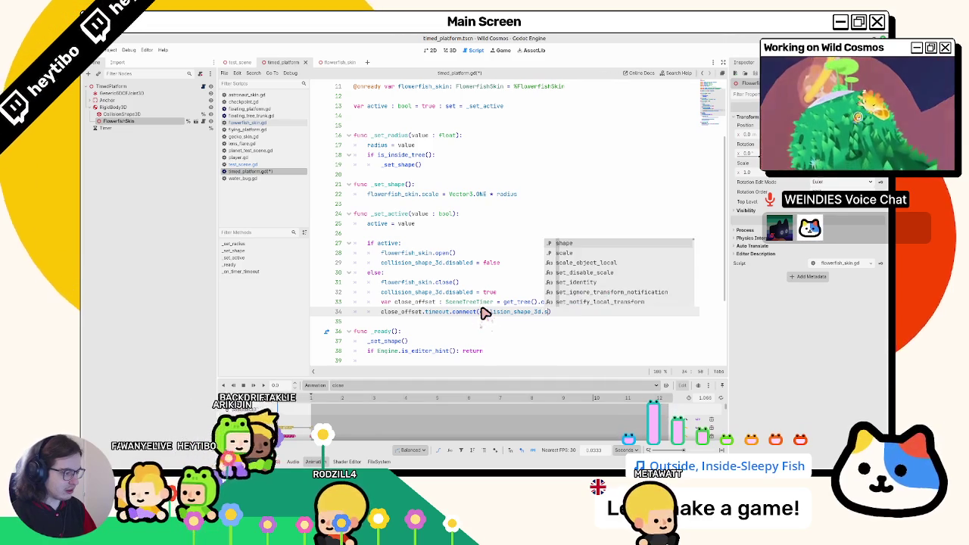
text(et_)
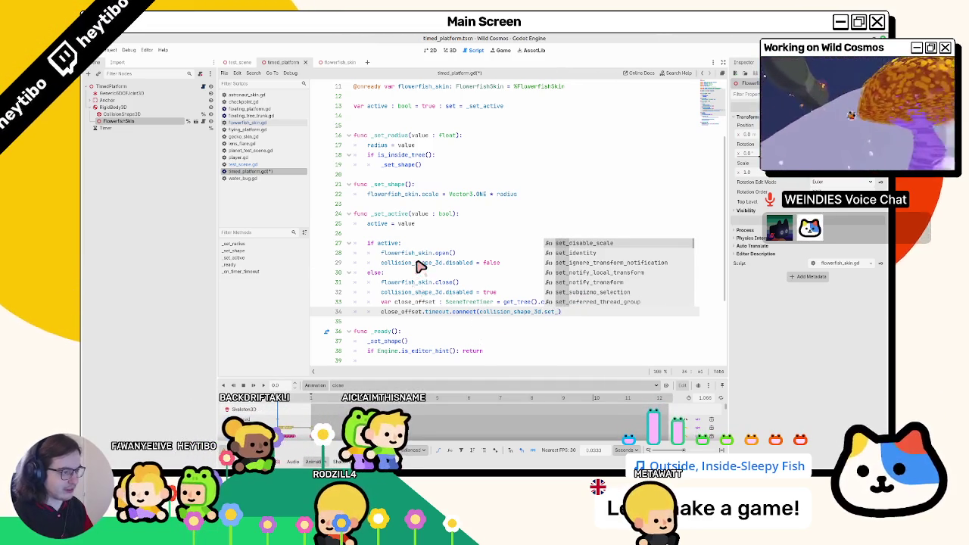
- Give collision_shape_3d a CollisionShape3D type hint on line 9 and save the script
double_click(421, 262)
scroll(up, 3)
scroll(down, 3)
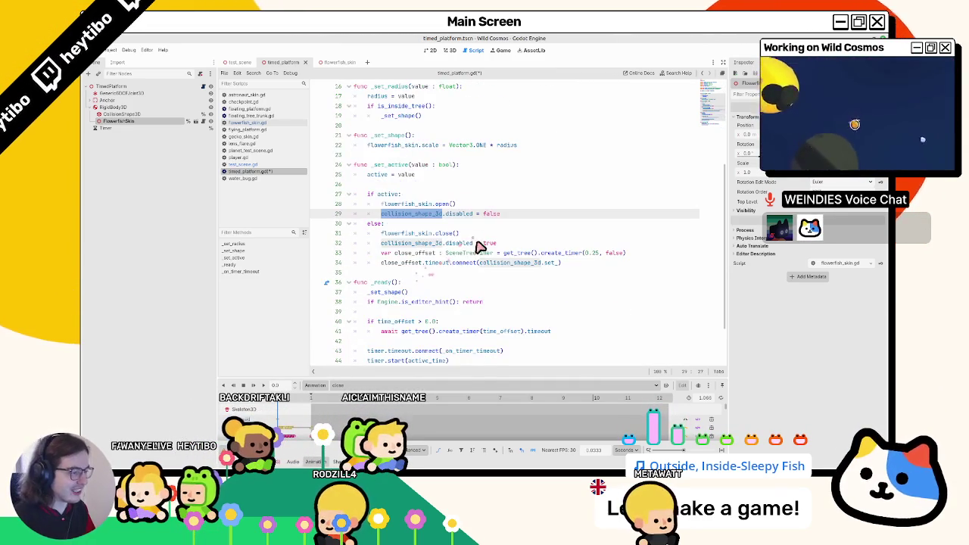
key(ctrl+f)
key(Escape)
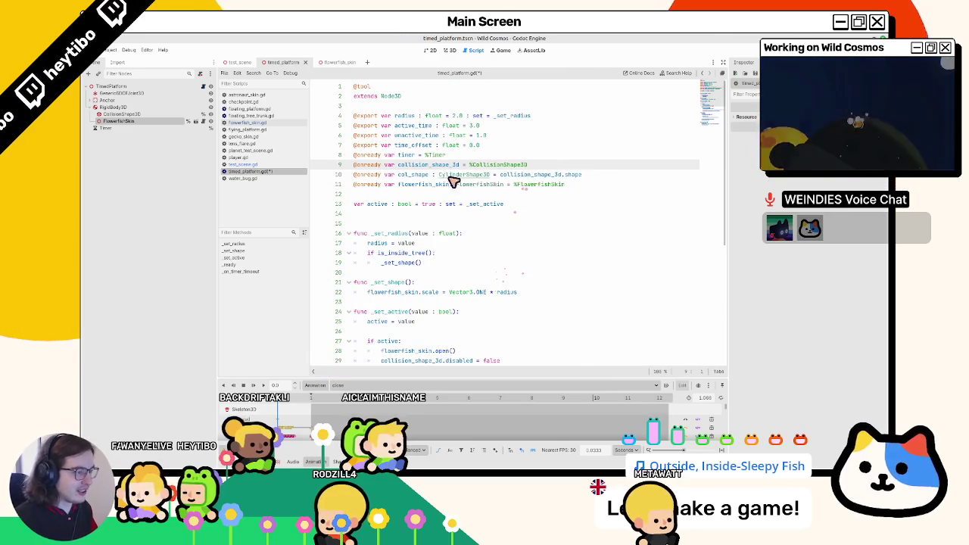
text(: )
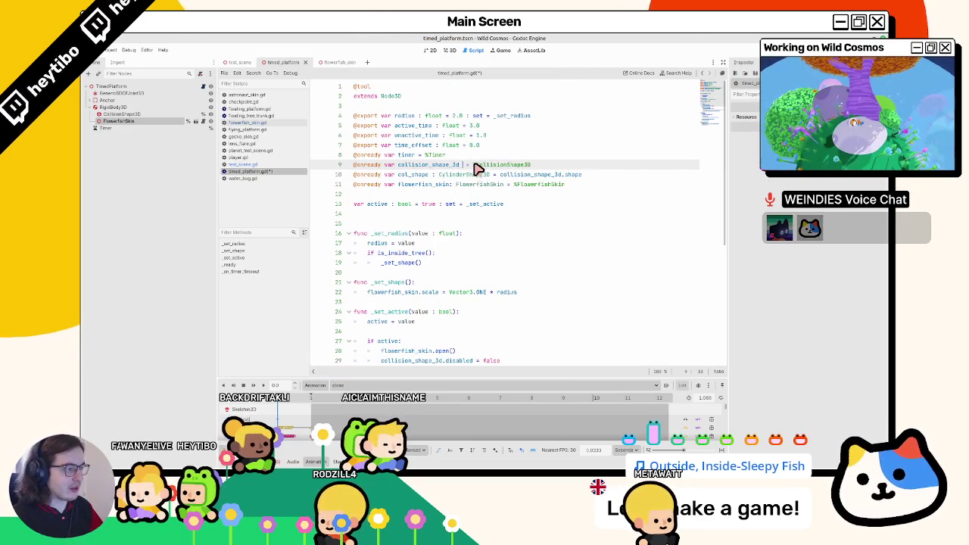
text(ollisionsha )
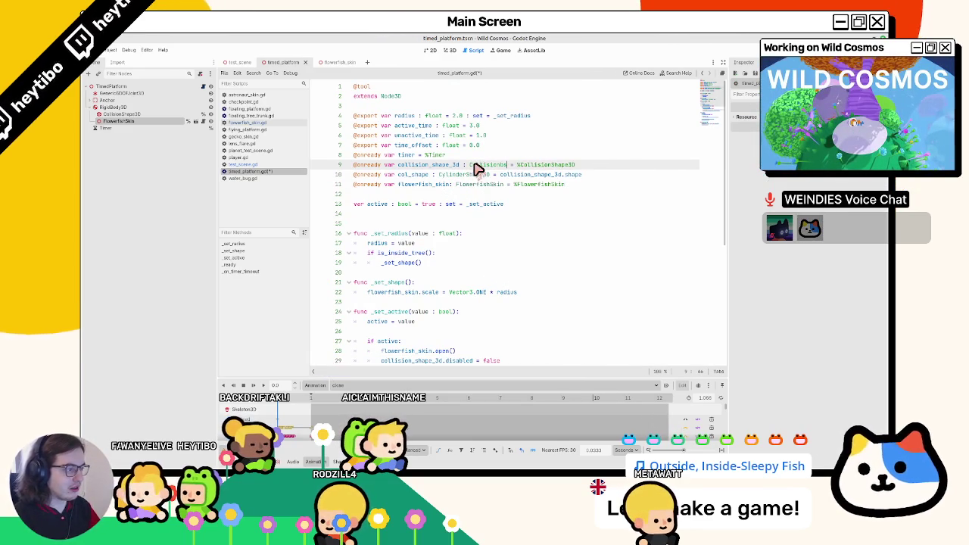
text(nsh)
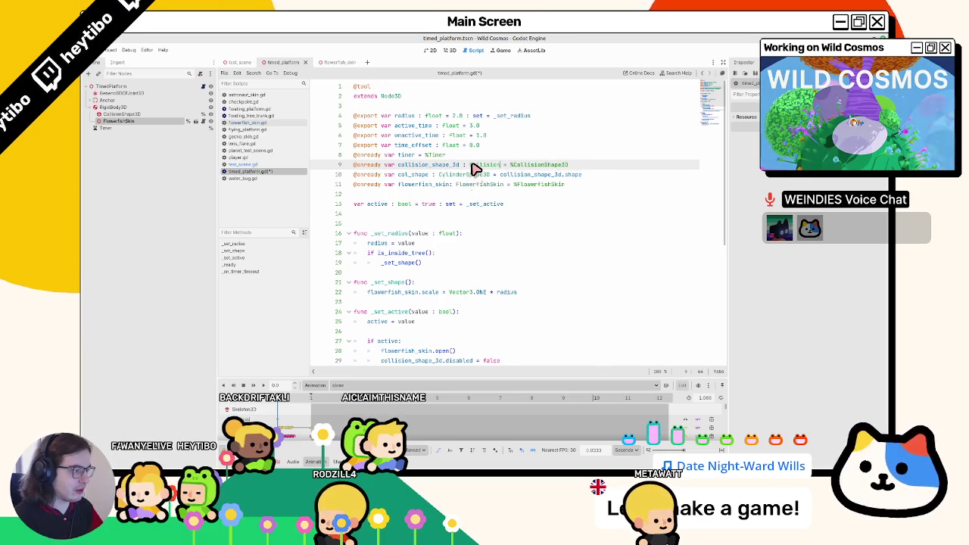
text(shape)
key(Return)
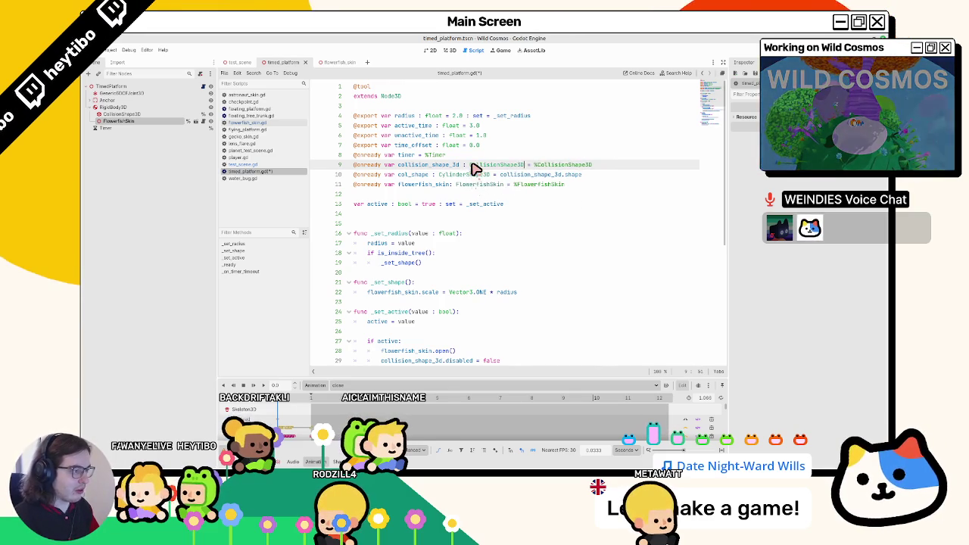
key(ctrl+s)
scroll(down, 3)
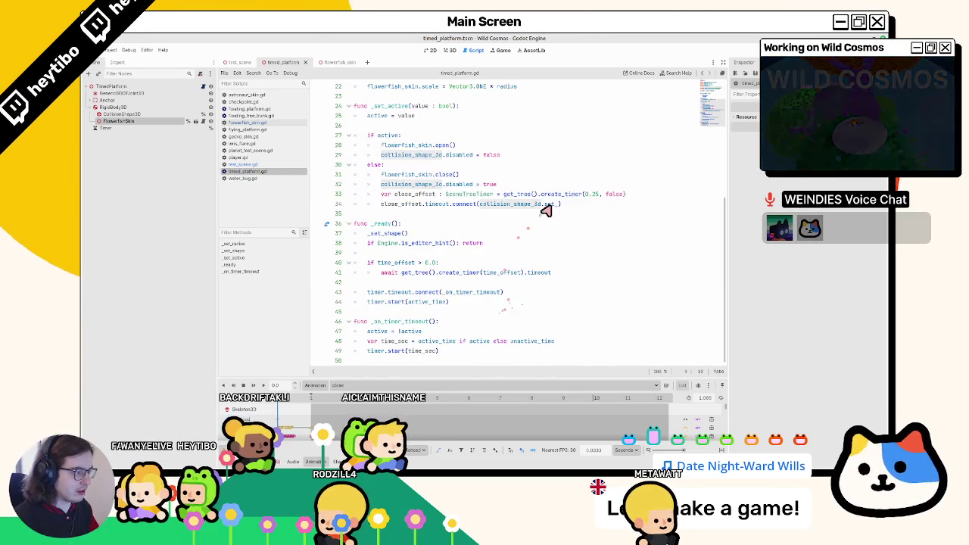
- Clear the unfinished method call on line 34 and check the disabled property on line 32
double_click(551, 203)
text(set_disabl)
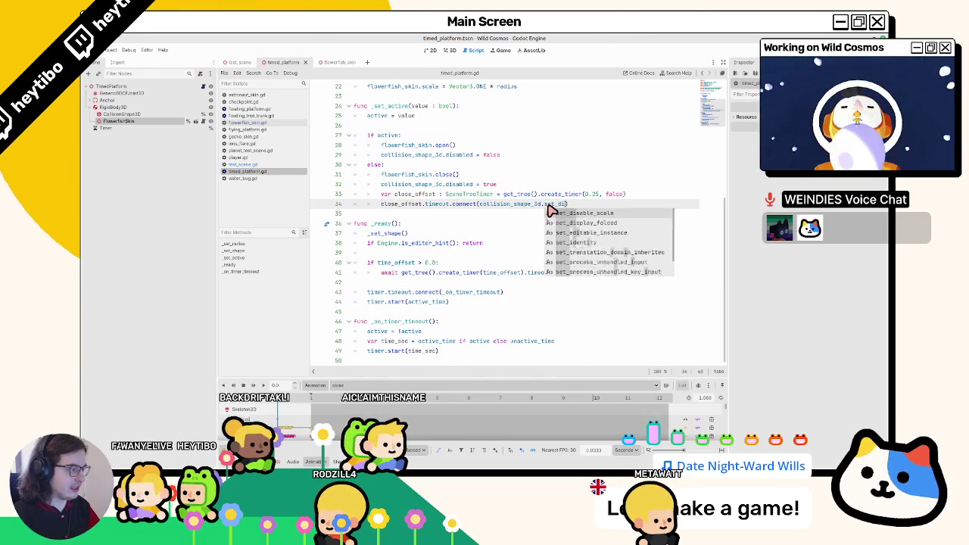
key(BackSpace)
key(BackSpace)
key(BackSpace)
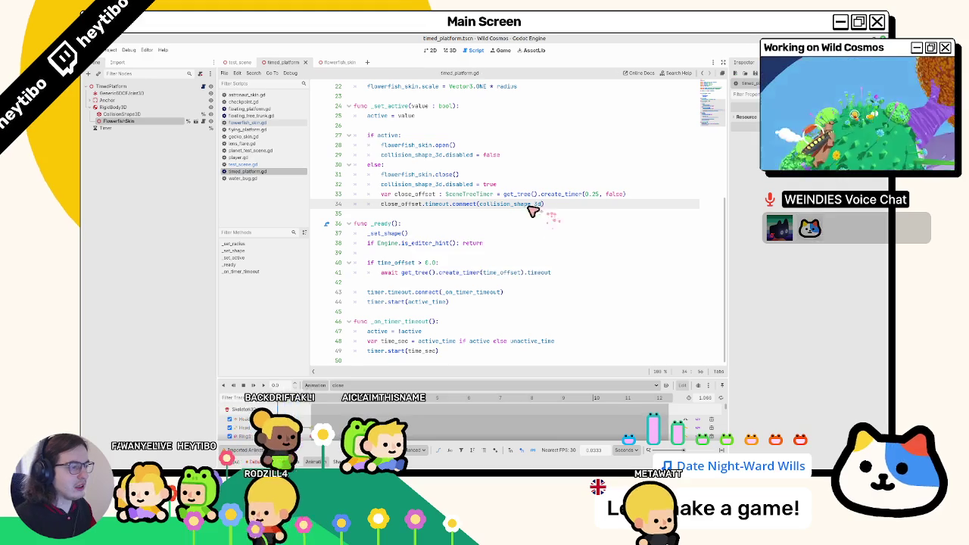
double_click(530, 204)
click(464, 186)
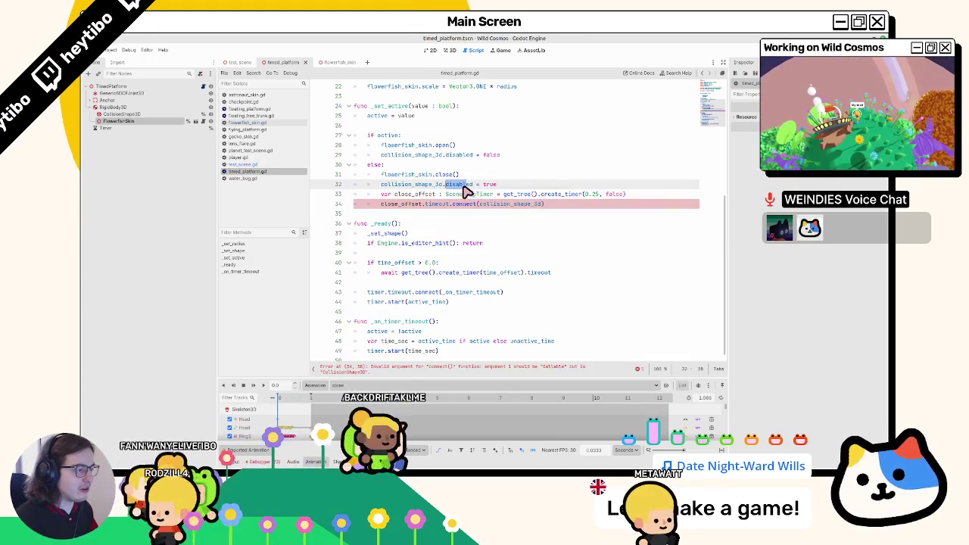
text(dis)
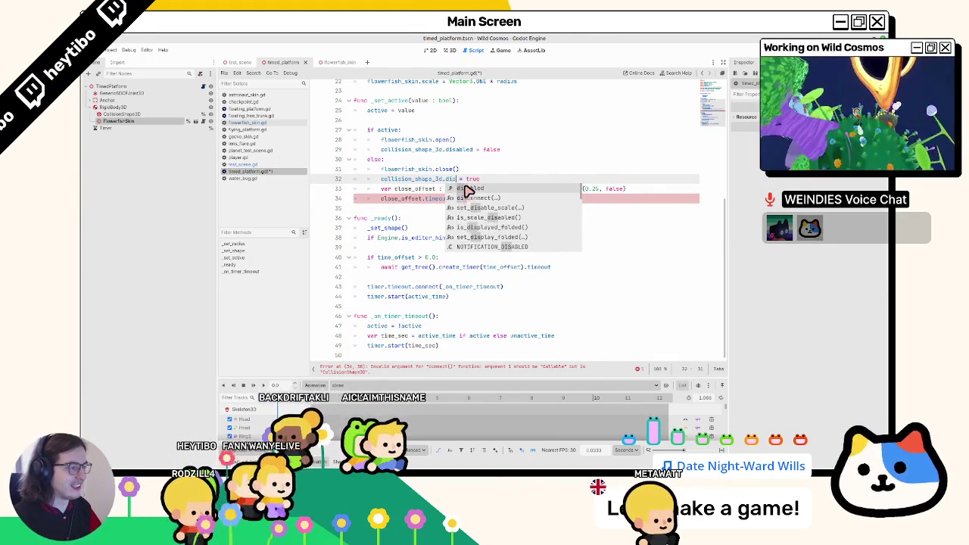
key(Return)
- Complete line 34 as collision_shape_3d.set_disable.bind(true) and save timed_platform.gd
click(524, 202)
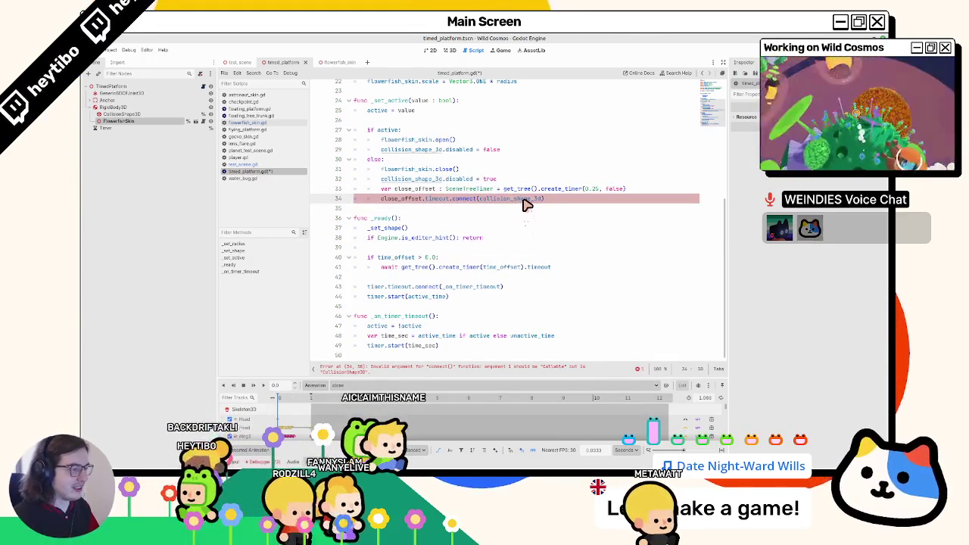
text(et_dis)
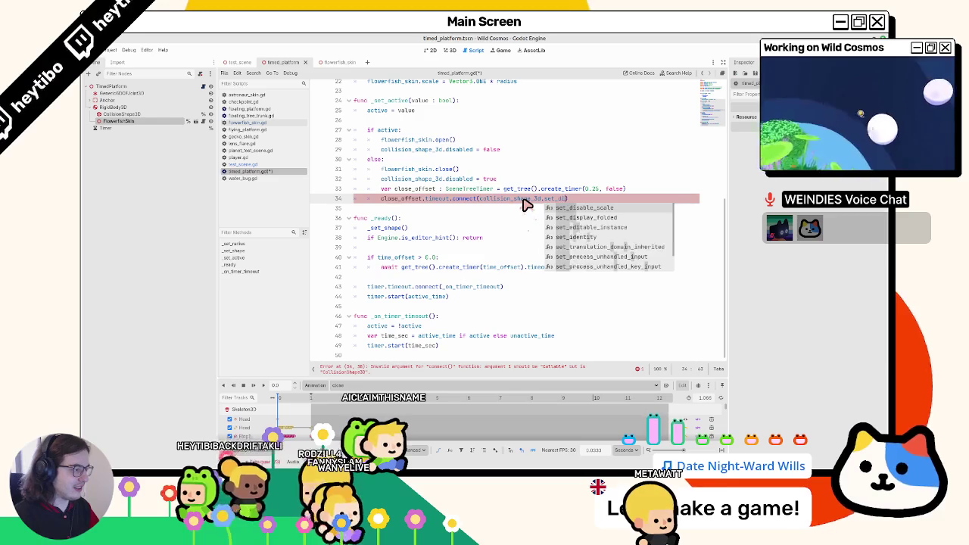
key(BackSpace)
key(BackSpace)
key(BackSpace)
text(disa)
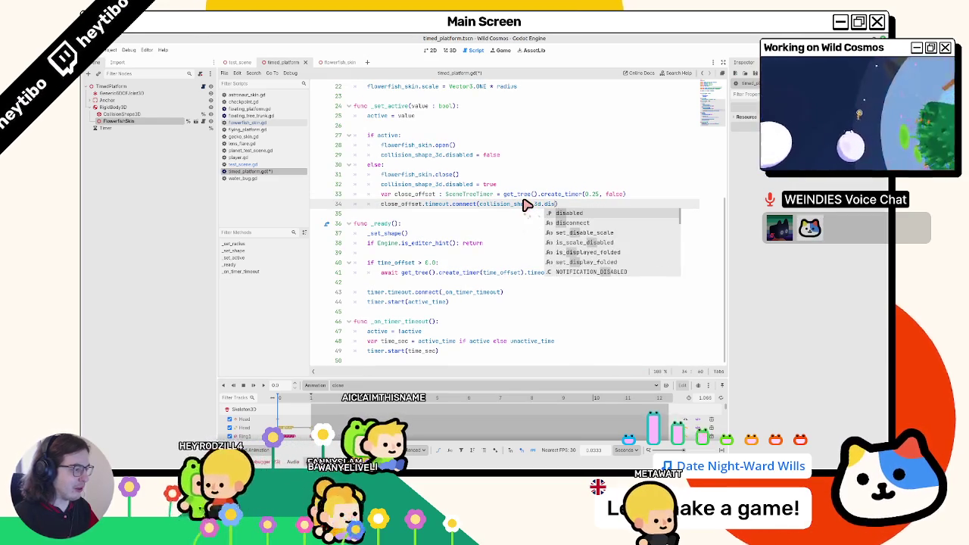
text(b)
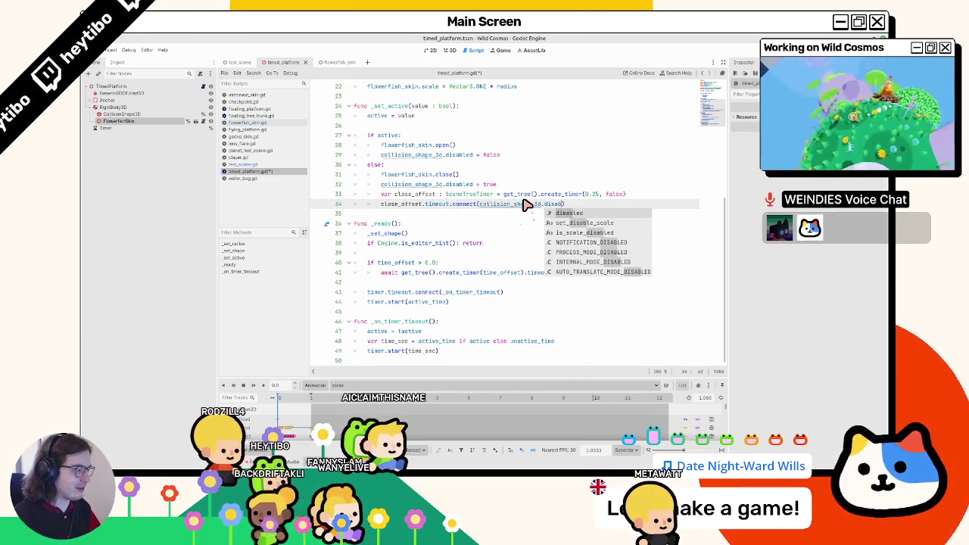
key(Down)
key(Return)
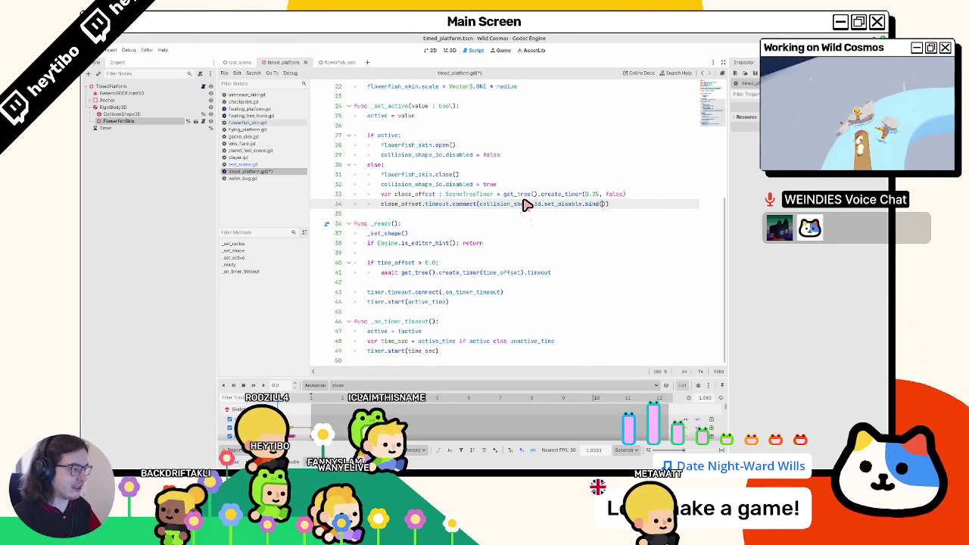
key(BackSpace)
key(BackSpace)
key(BackSpace)
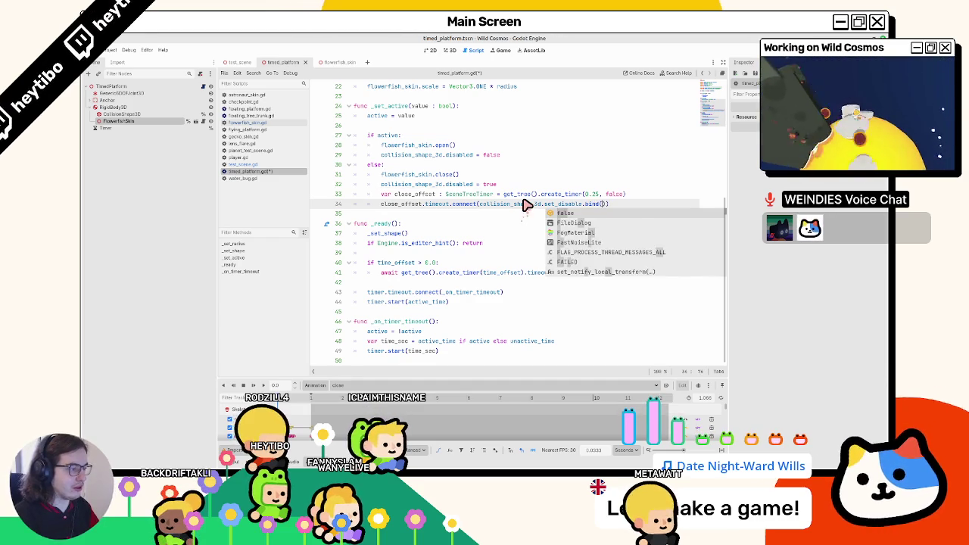
text(tr)
text(ue)
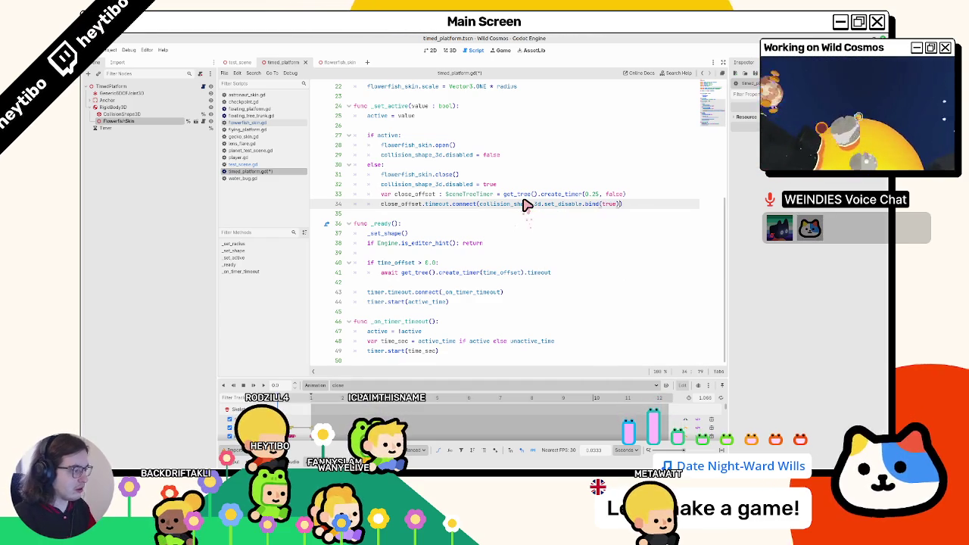
key(ctrl+s)
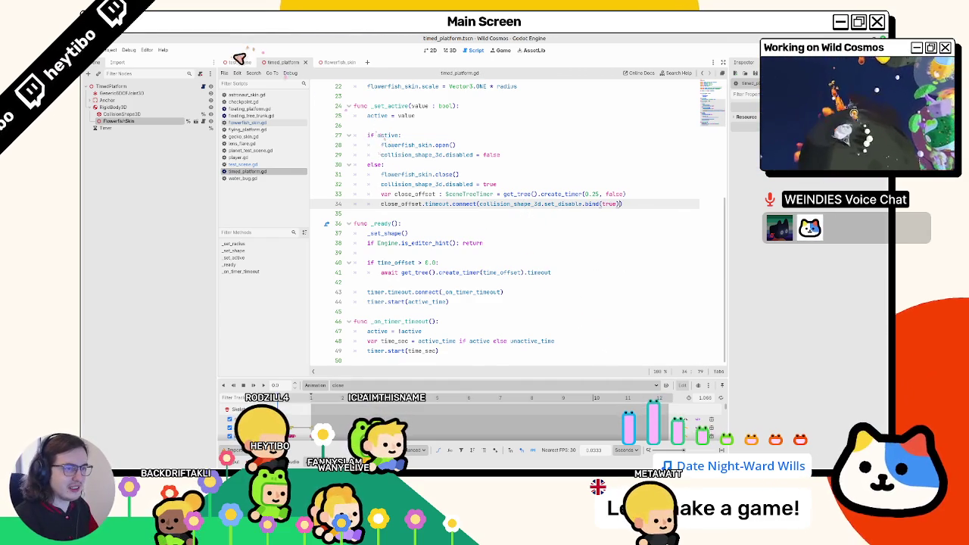
click(239, 58)
- Run the game to see the set_disable error, then step through earlier edits with undo and redo
key(F5)
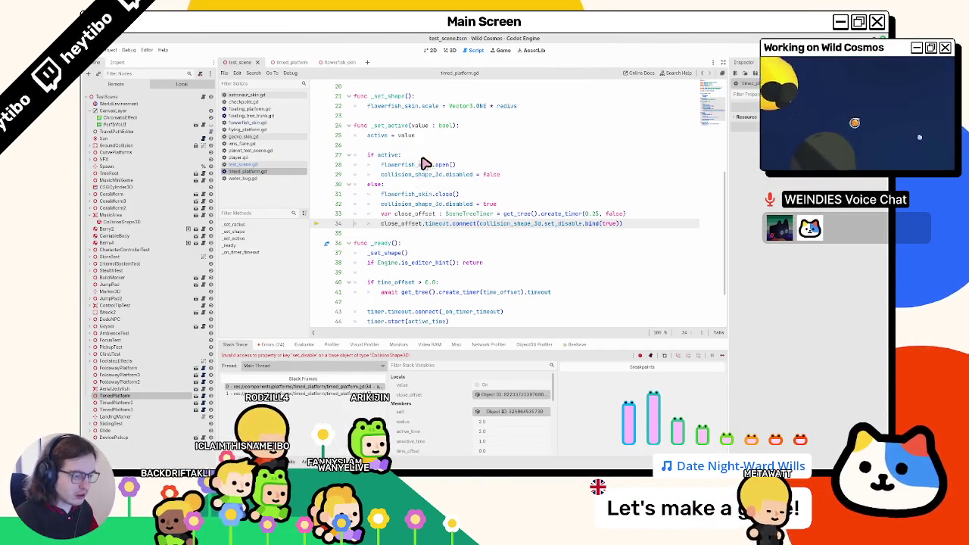
click(620, 223)
text(,)
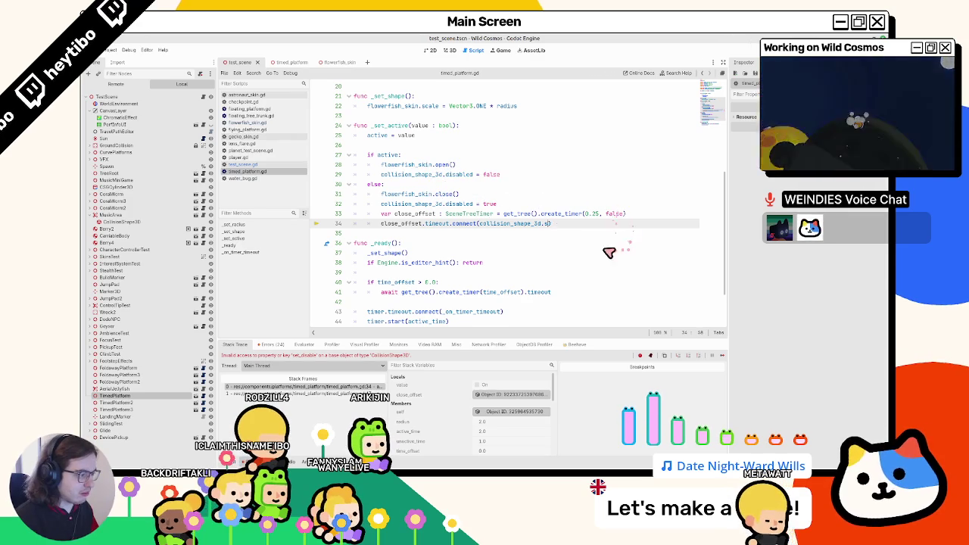
key(ctrl+z)
key(ctrl+z)
key(ctrl+z)
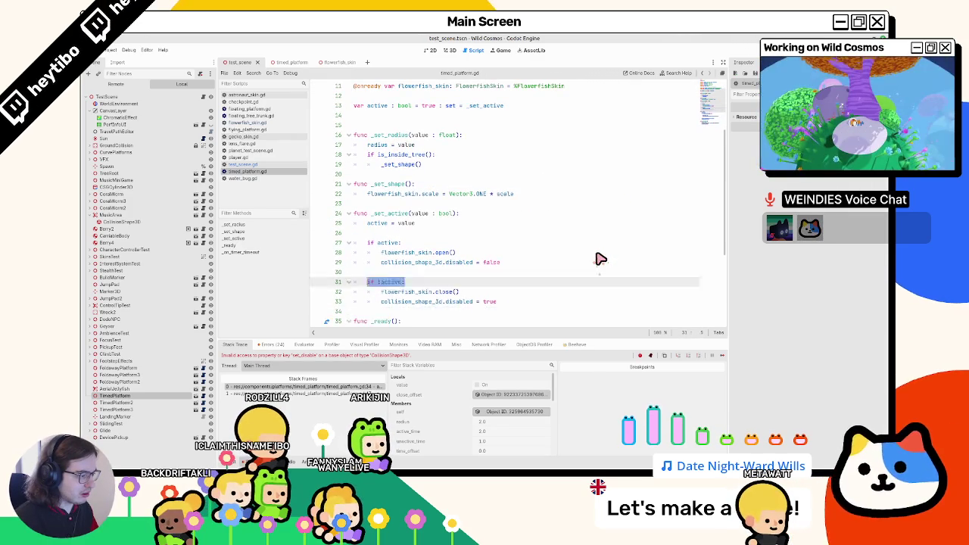
key(ctrl+z)
key(ctrl+z)
key(ctrl+z)
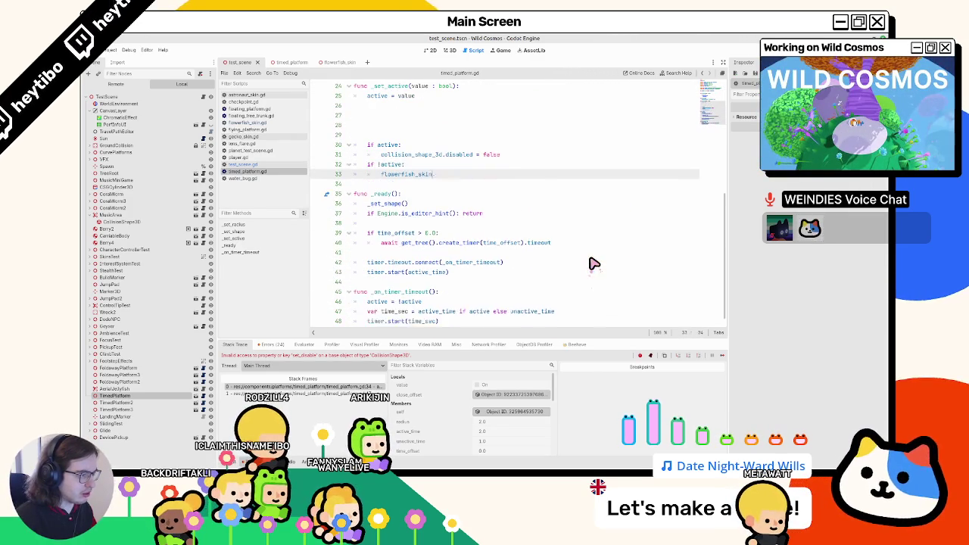
key(ctrl+shift+z)
key(ctrl+shift+z)
key(ctrl+shift+z)
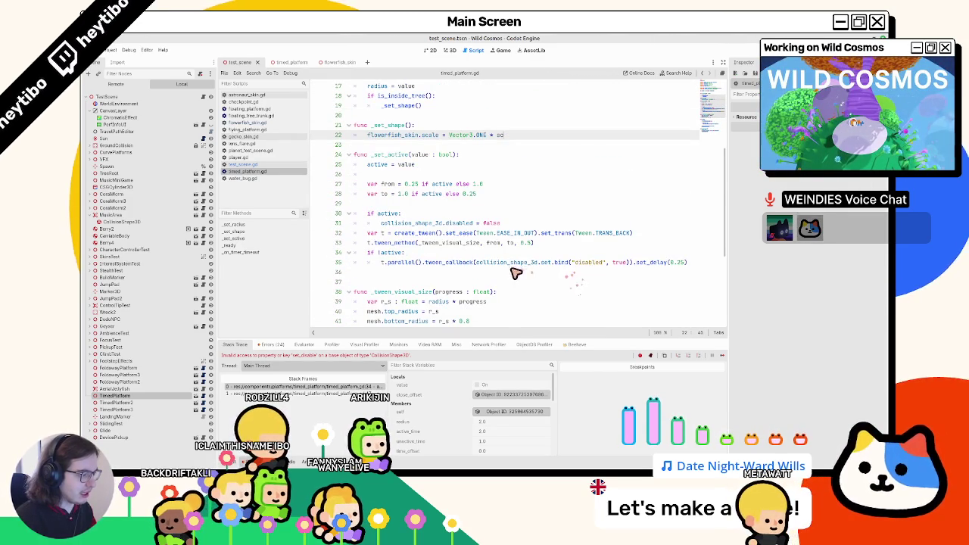
- Select the collision bind call on line 35 and undo back to the open/close timer version
drag(535, 265, 627, 267)
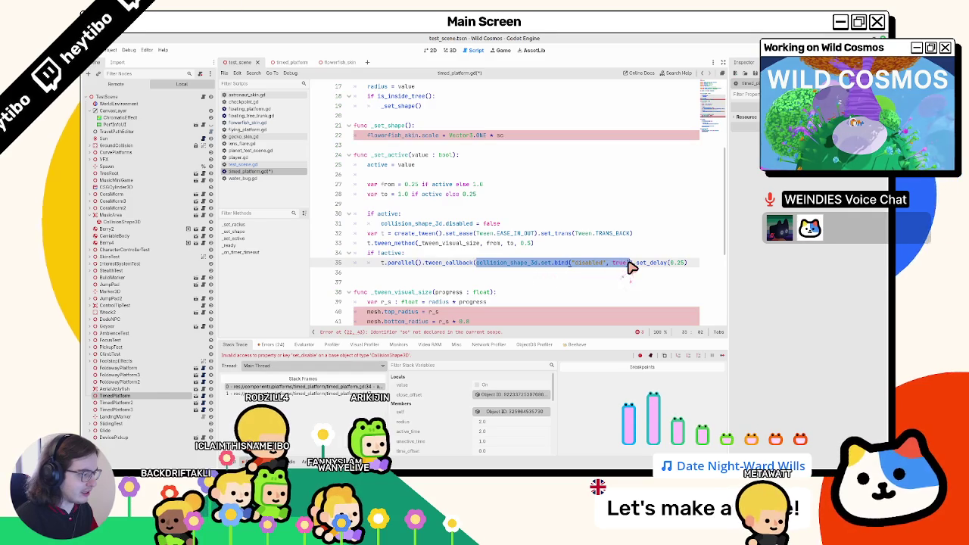
key(ctrl+z)
key(ctrl+z)
key(ctrl+z)
key(ctrl+z)
key(ctrl+z)
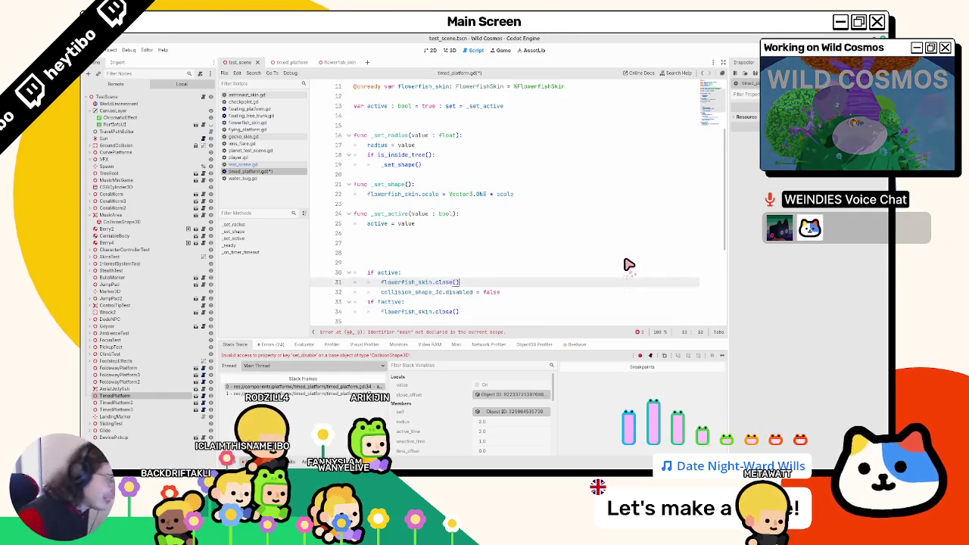
key(ctrl+z)
key(ctrl+z)
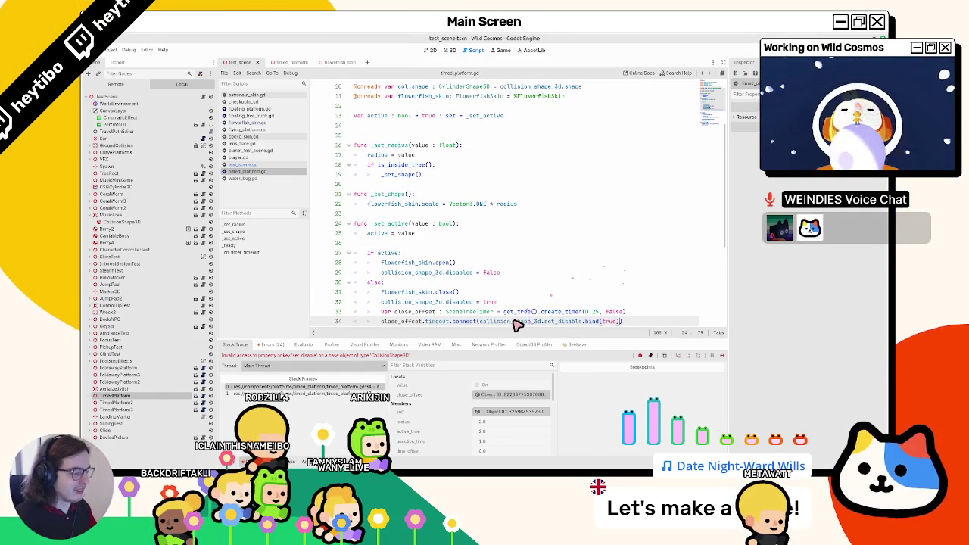
scroll(down, 3)
click(533, 303)
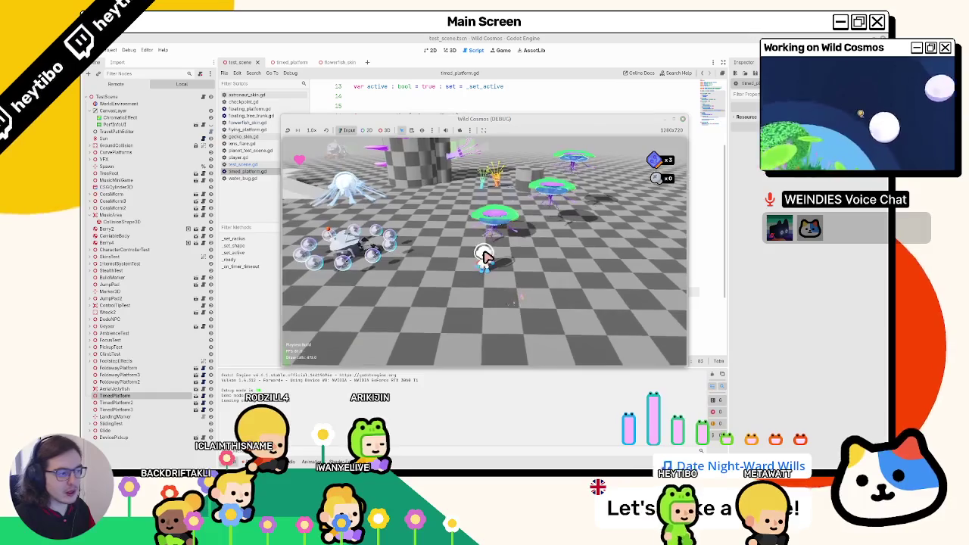
key(w)
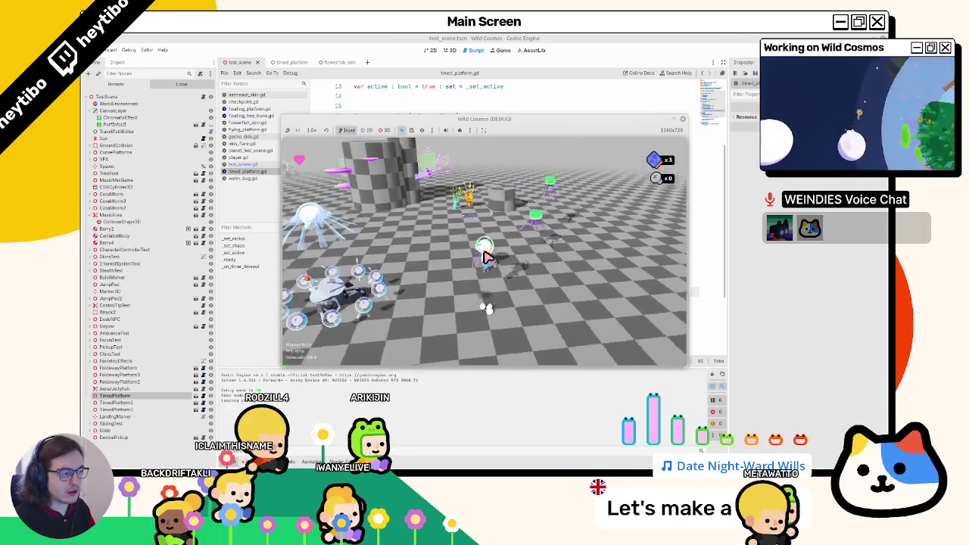
key(w)
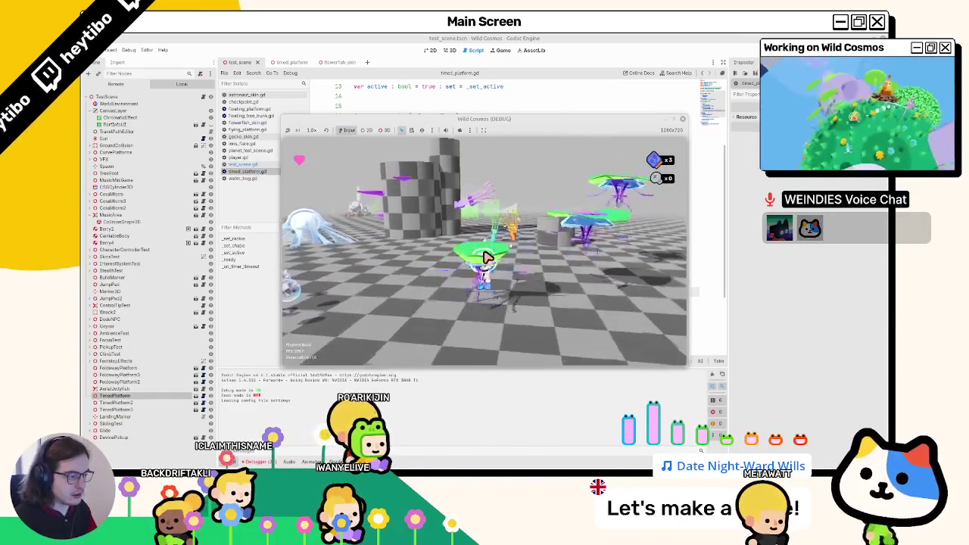
key(w)
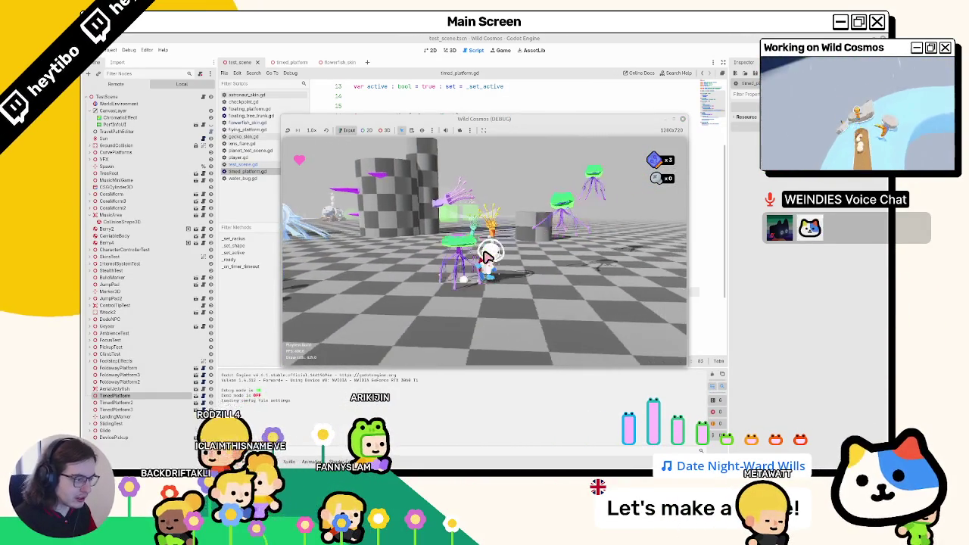
key(F8)
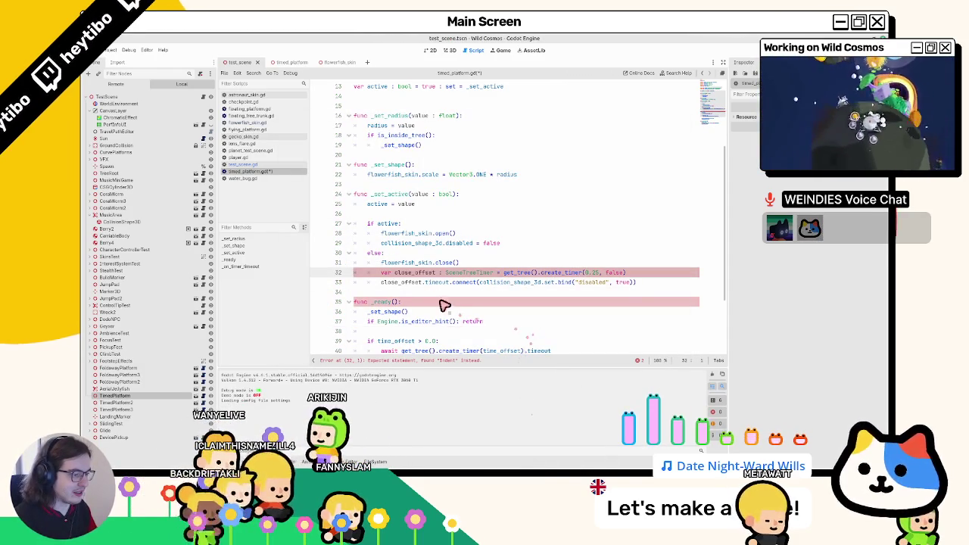
- Replay and stop the game, then show the timed_platform scene in the 3D view
key(F5)
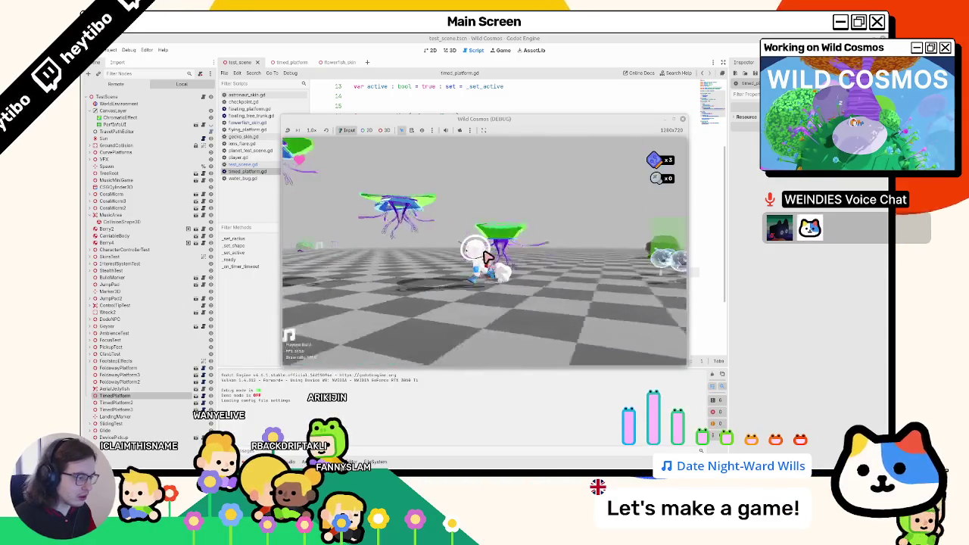
key(F8)
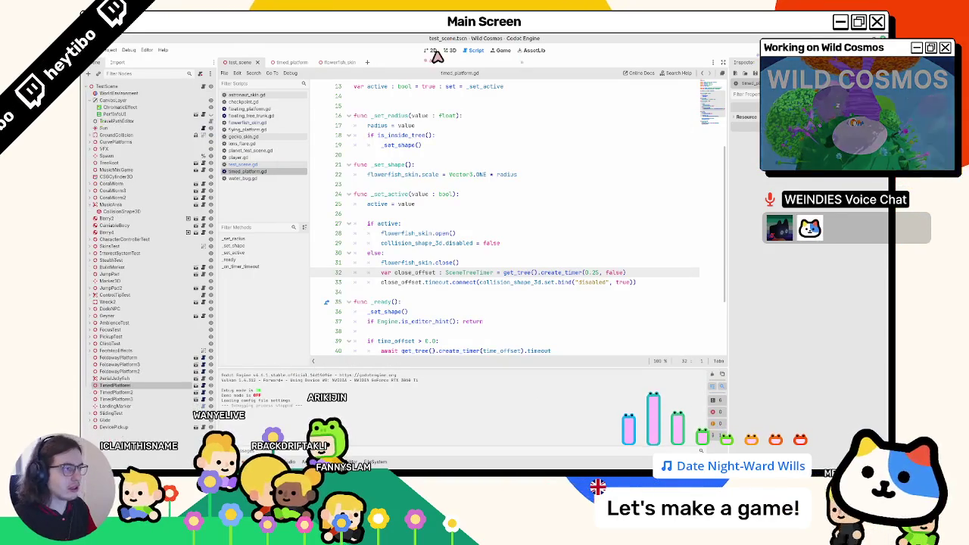
click(450, 50)
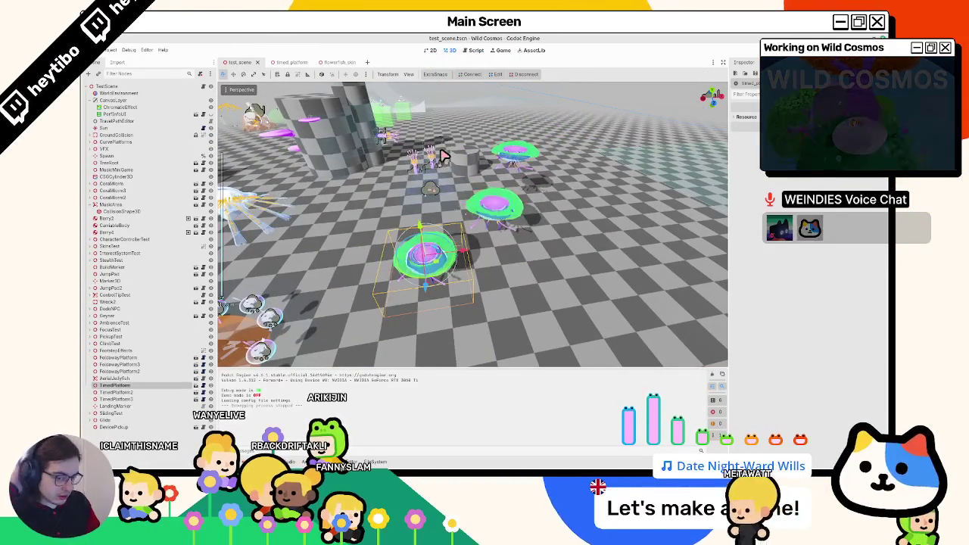
click(292, 62)
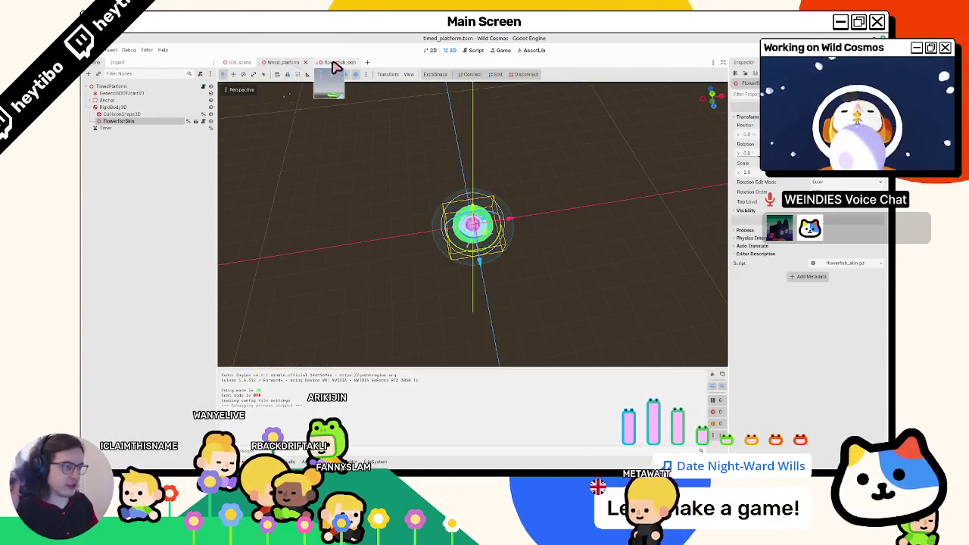
- Load the toon shader into flowerfish_mat on the BodyMesh and save the flowerfish_skin scene
click(331, 62)
click(123, 113)
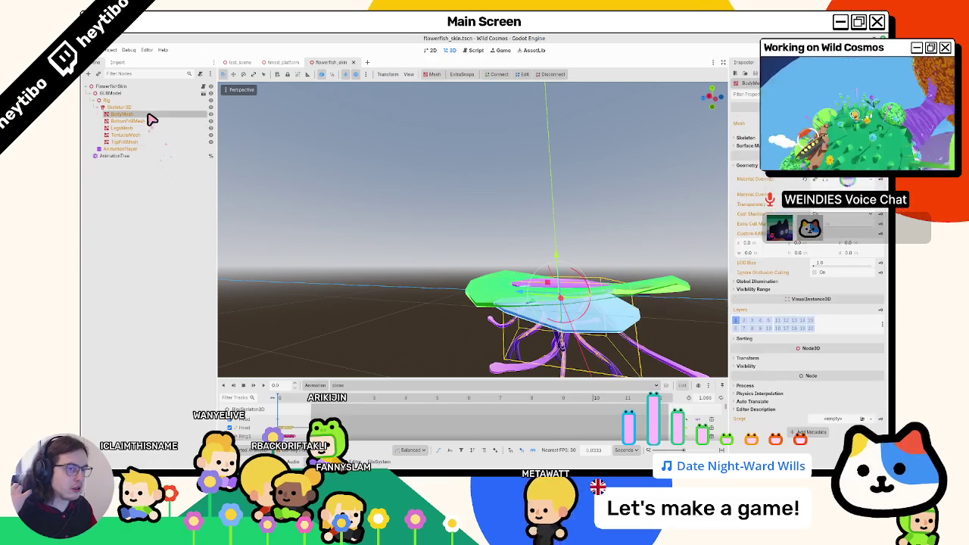
drag(335, 380, 335, 318)
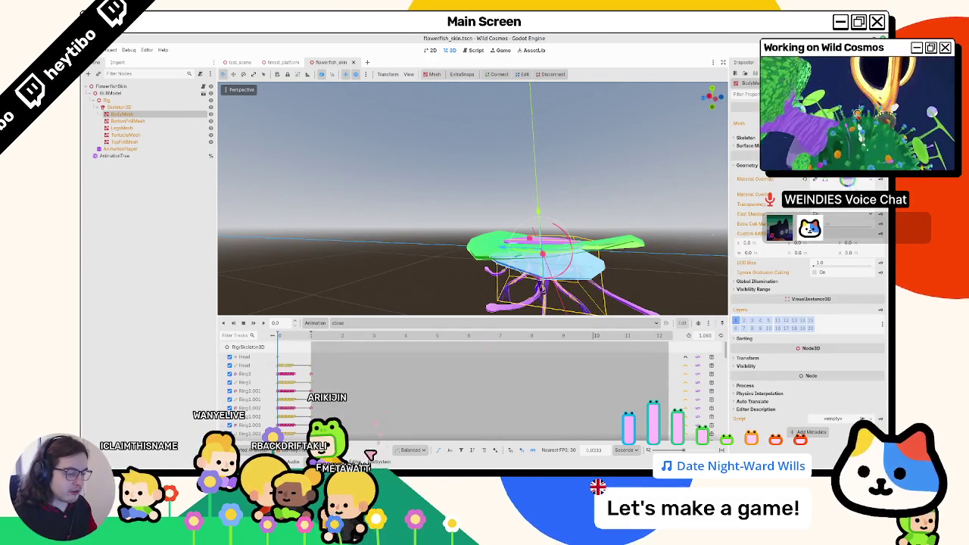
click(379, 462)
click(421, 340)
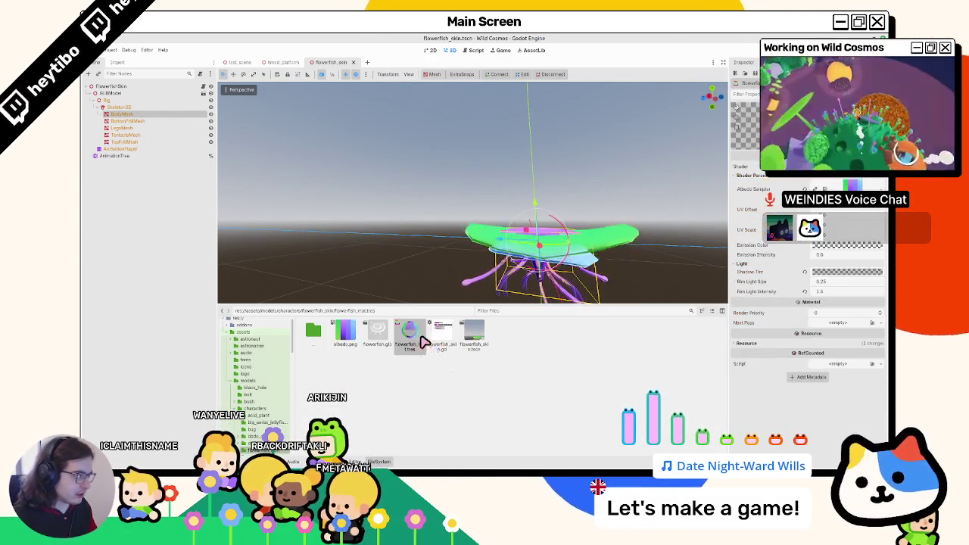
right_click(829, 180)
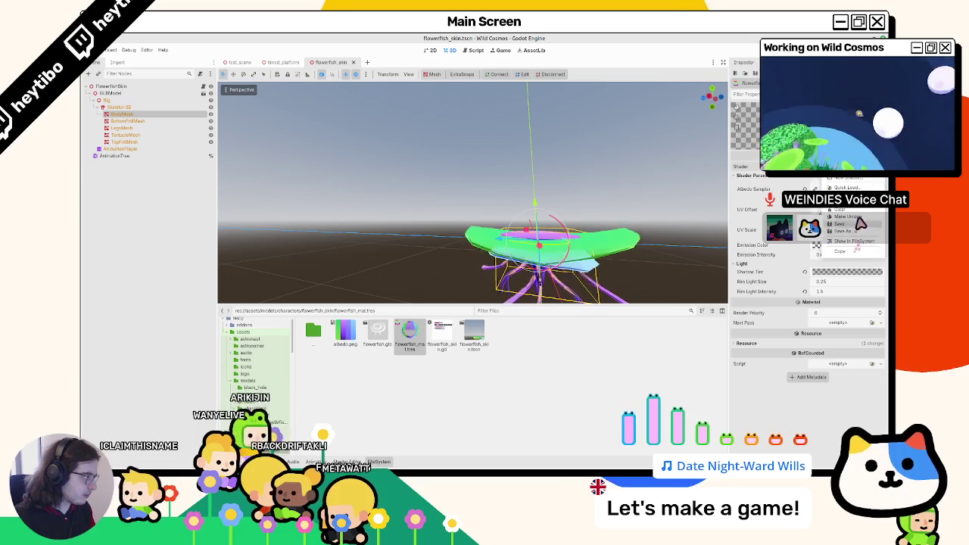
click(860, 188)
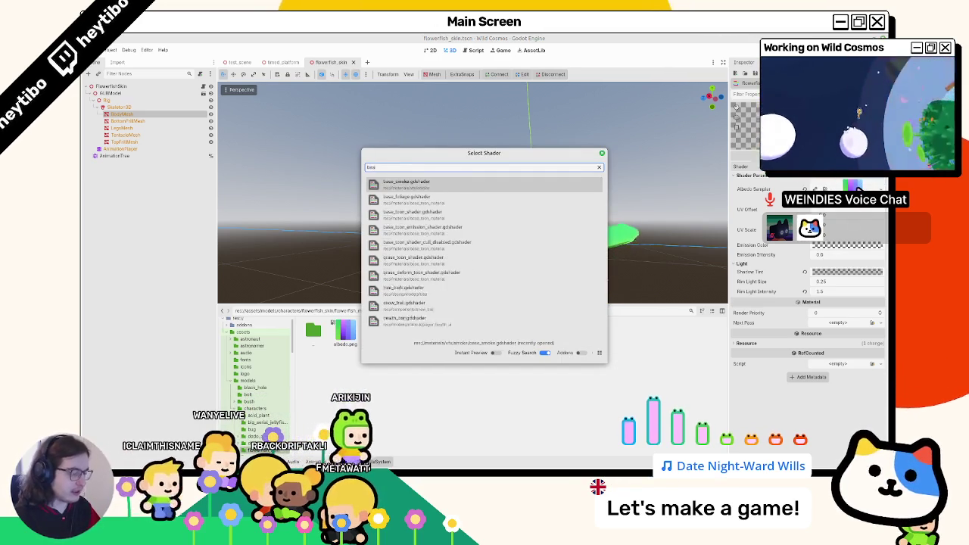
text(toon)
key(Return)
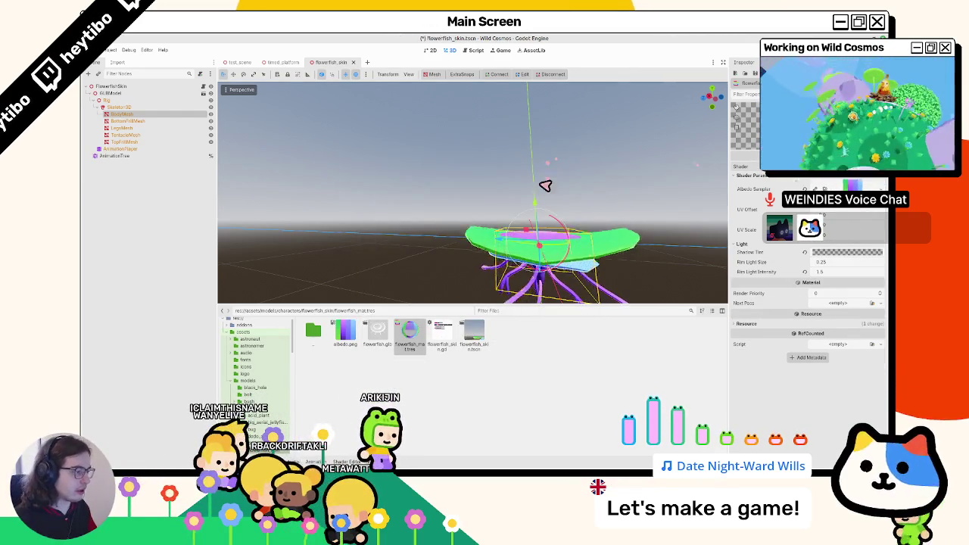
key(ctrl+s)
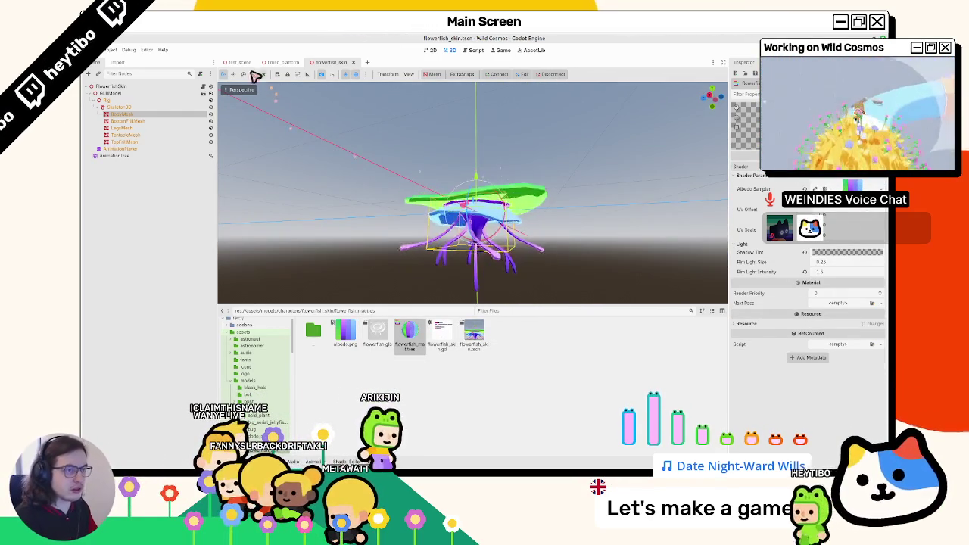
- Run the test scene and walk the character onto and off the jellyfish platform
click(238, 62)
key(F6)
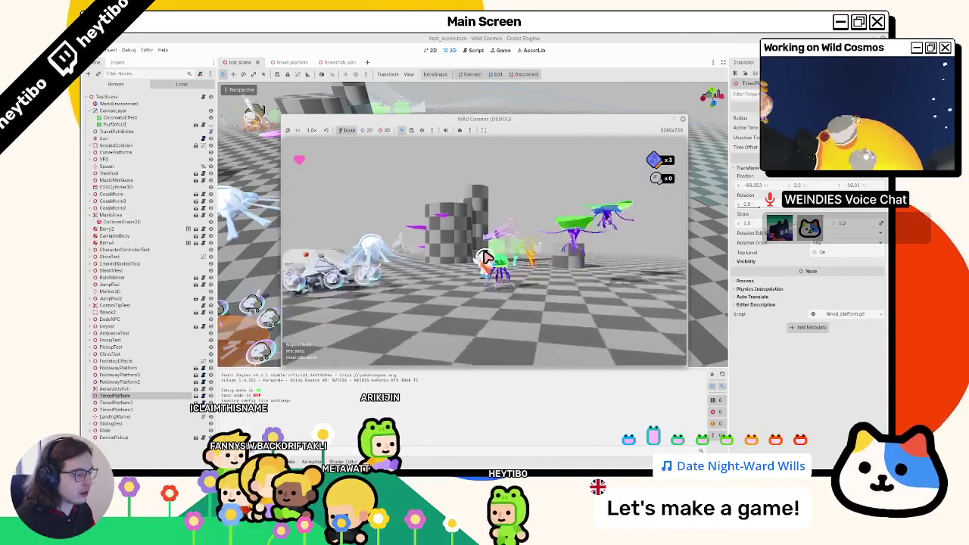
key(w)
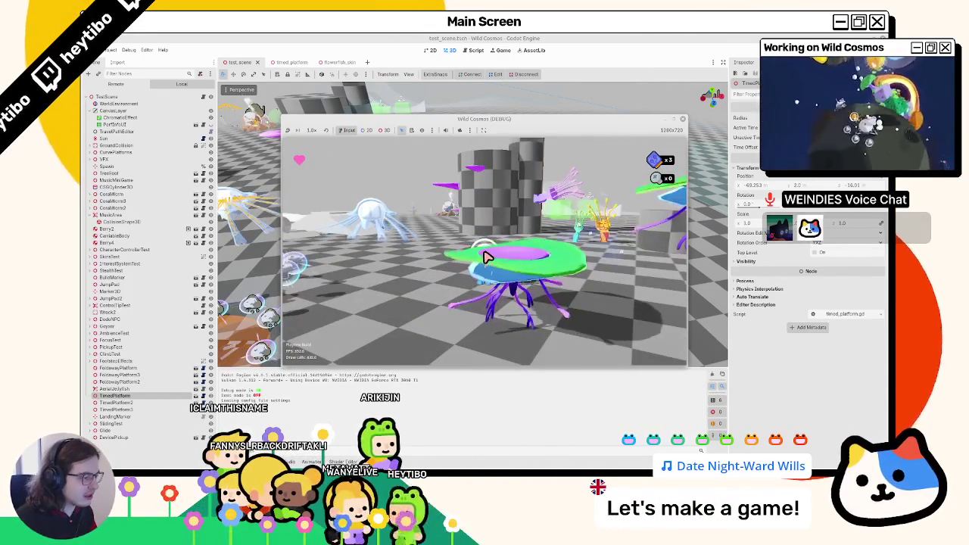
key(w)
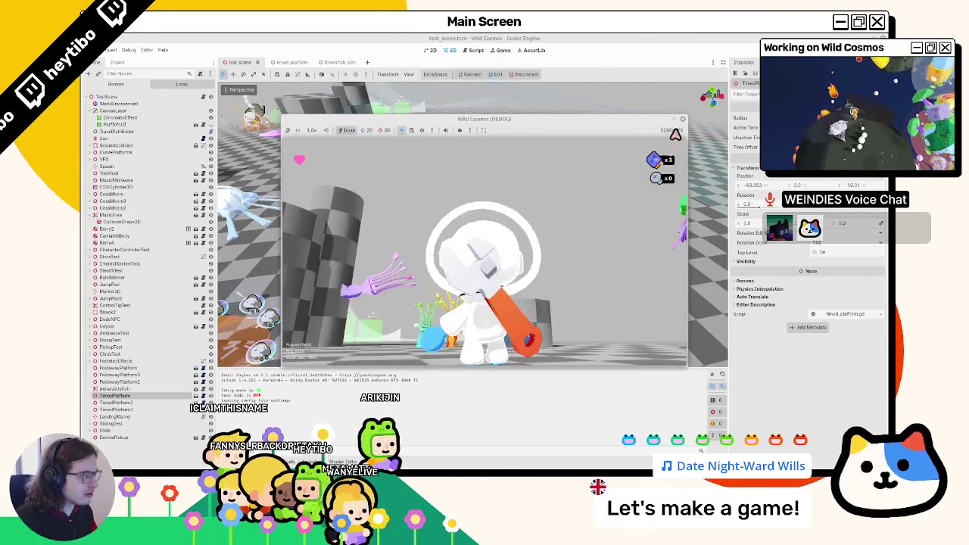
key(F8)
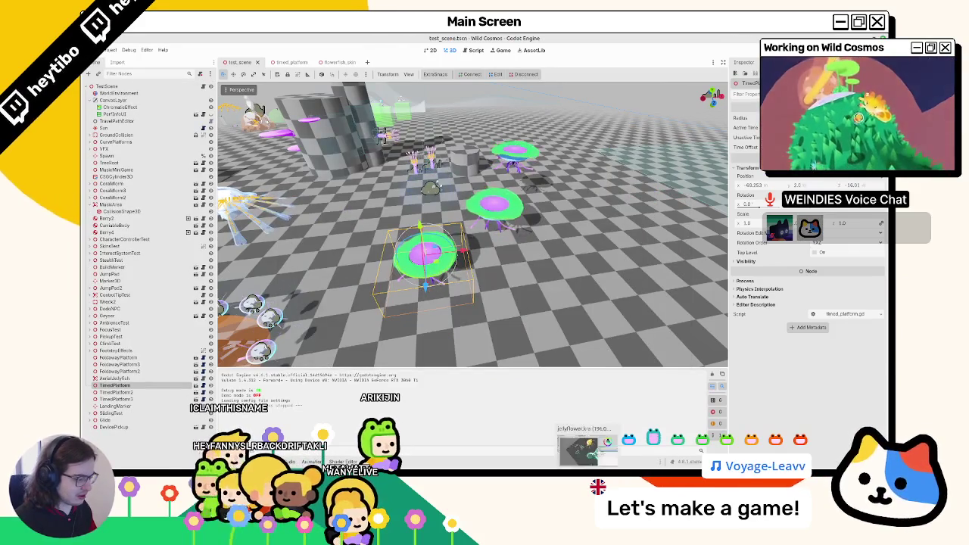
click(595, 455)
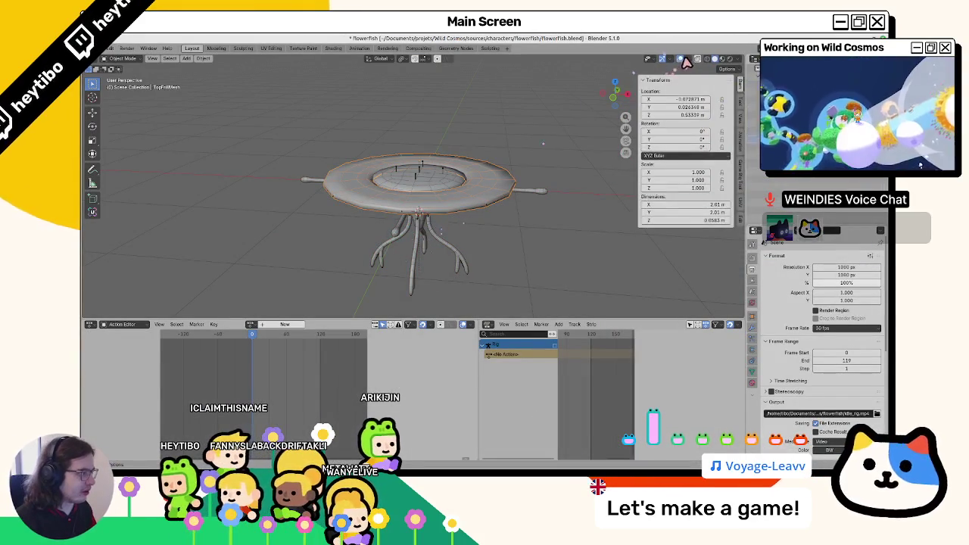
- Clear the flowerfish scale with Alt+S, save flowerfish.blend, and rerun the scene in Godot
click(686, 61)
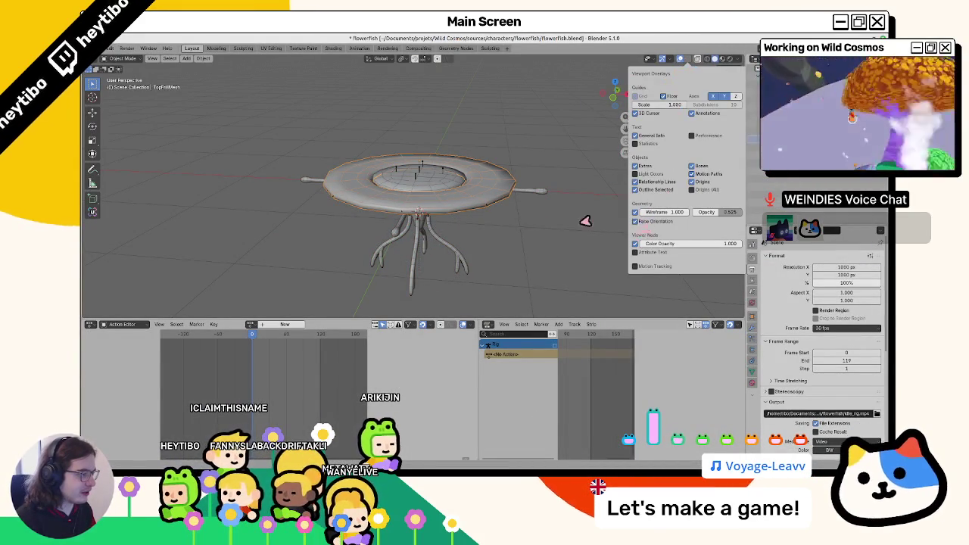
key(alt+s)
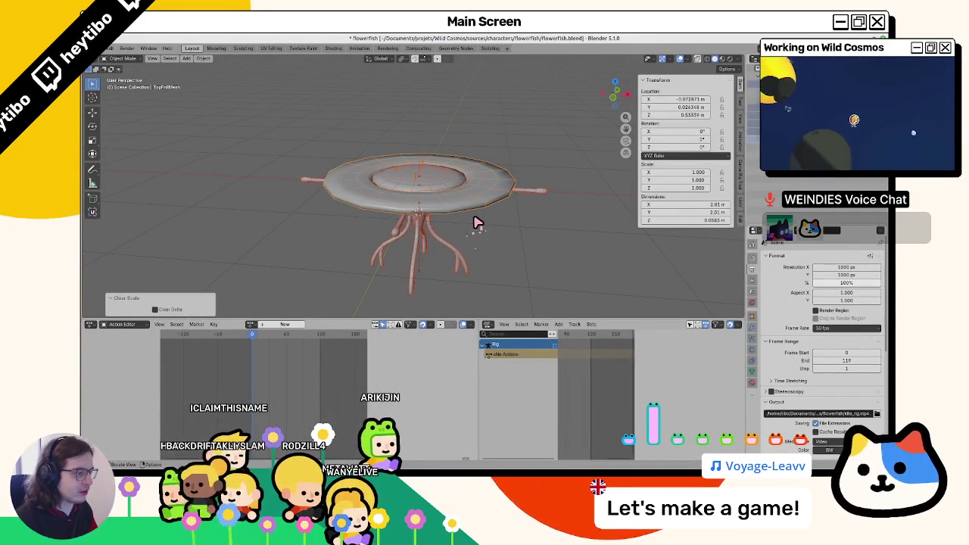
click(477, 223)
key(ctrl+s)
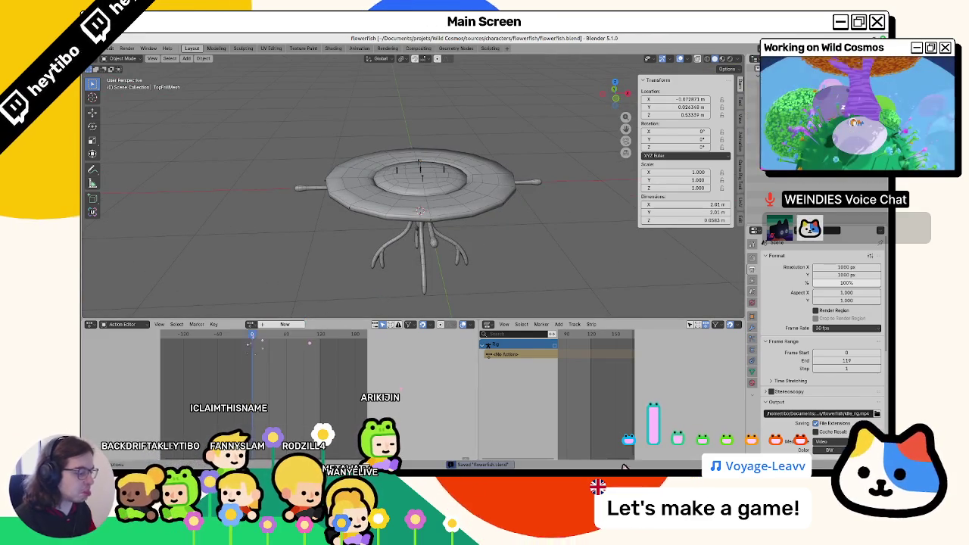
key(alt+Tab)
key(F6)
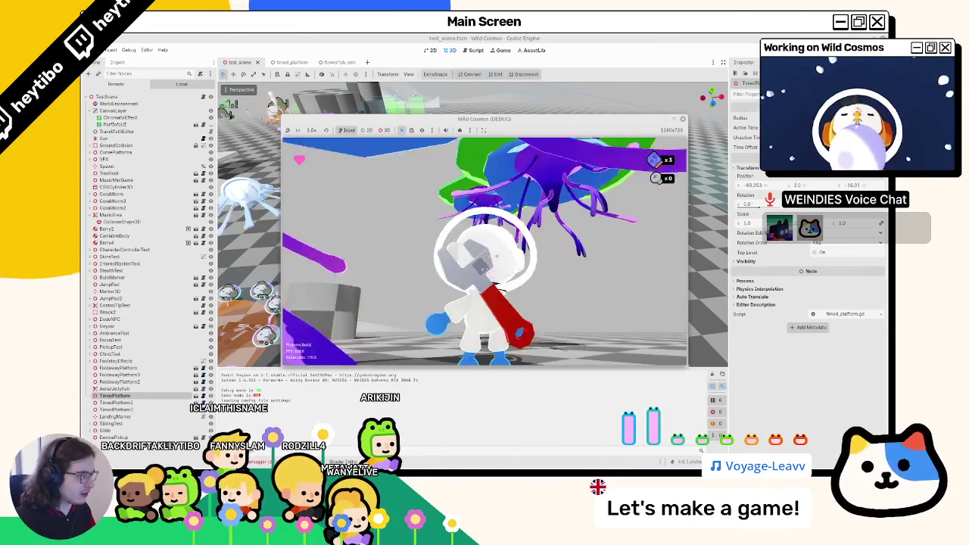
- In flowerfish_skin, add a SpringBoneSimulator3D child under Skeleton3D by searching 'spring'
click(333, 62)
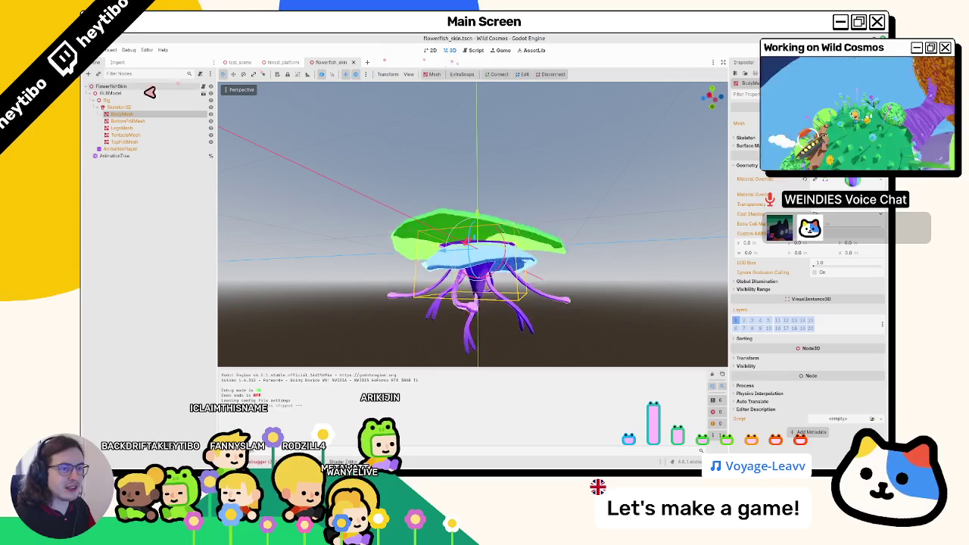
click(122, 107)
key(ctrl+shift+o)
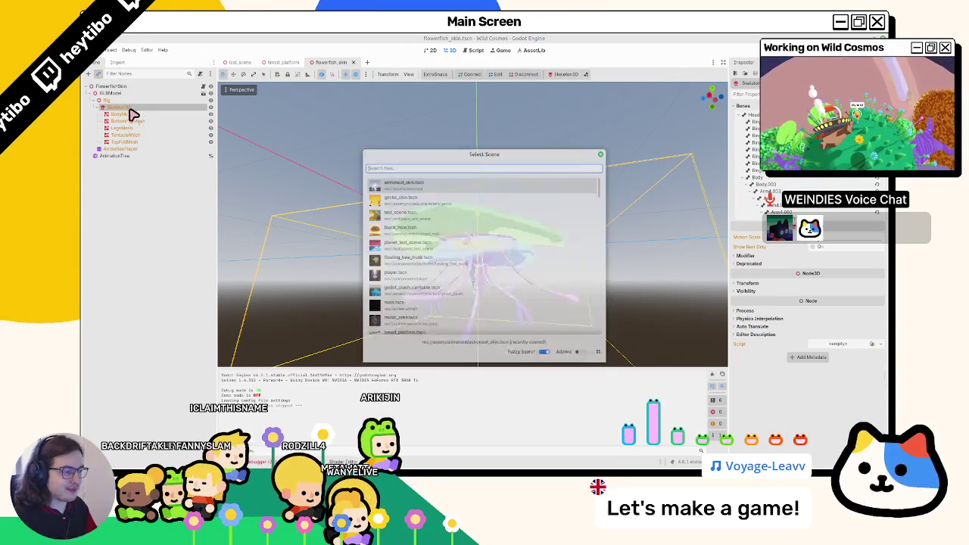
key(Escape)
key(ctrl+a)
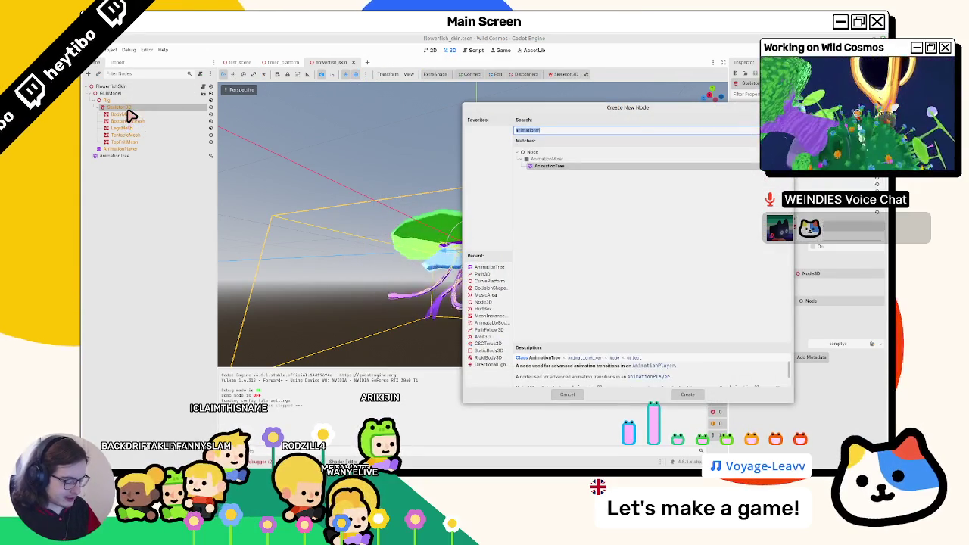
text(spring)
key(Down)
key(Down)
key(Down)
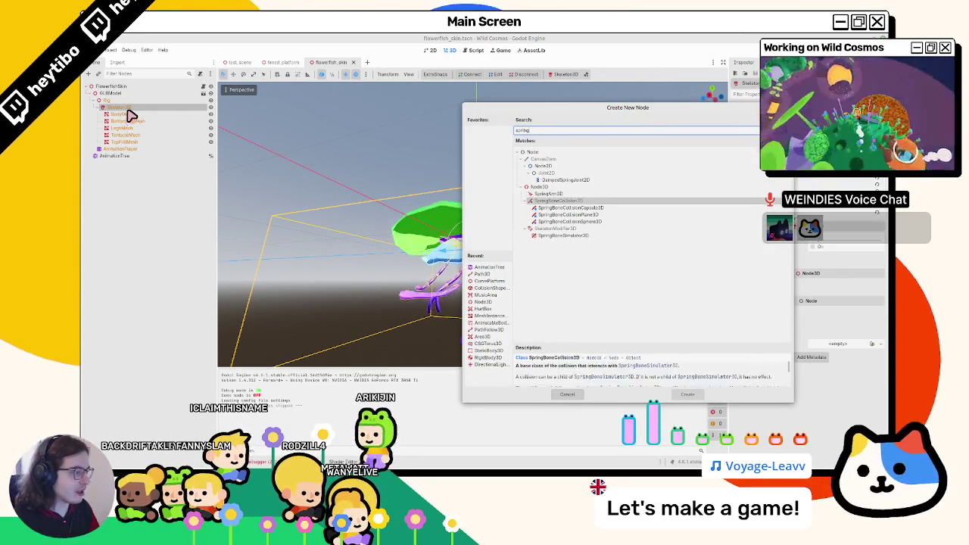
key(Return)
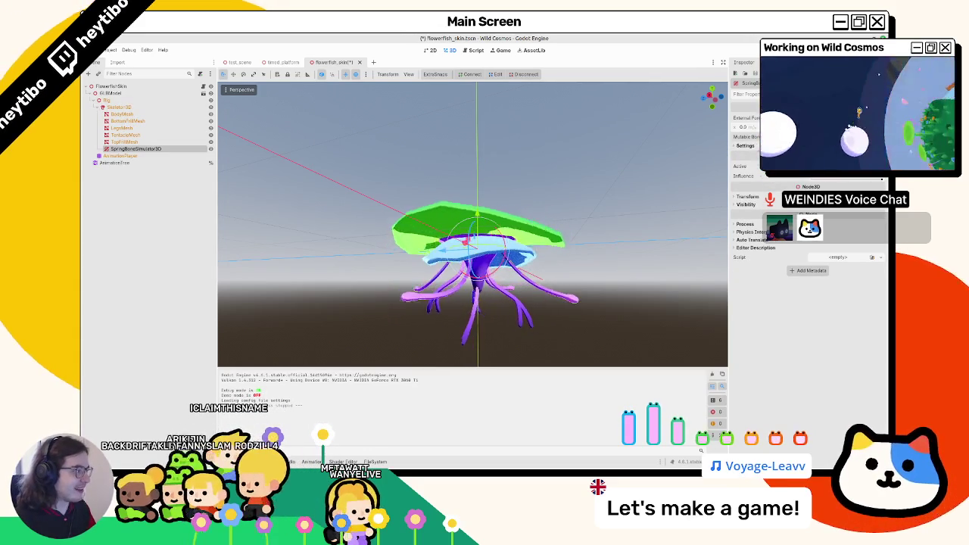
- Expand the spring bone settings and look over the skeleton bones available as chain roots
click(745, 145)
click(840, 156)
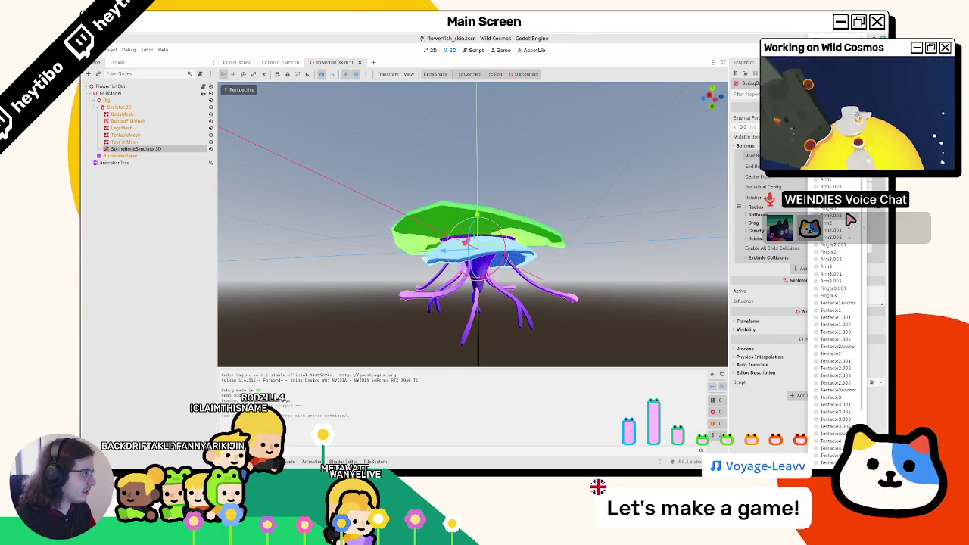
scroll(down, 3)
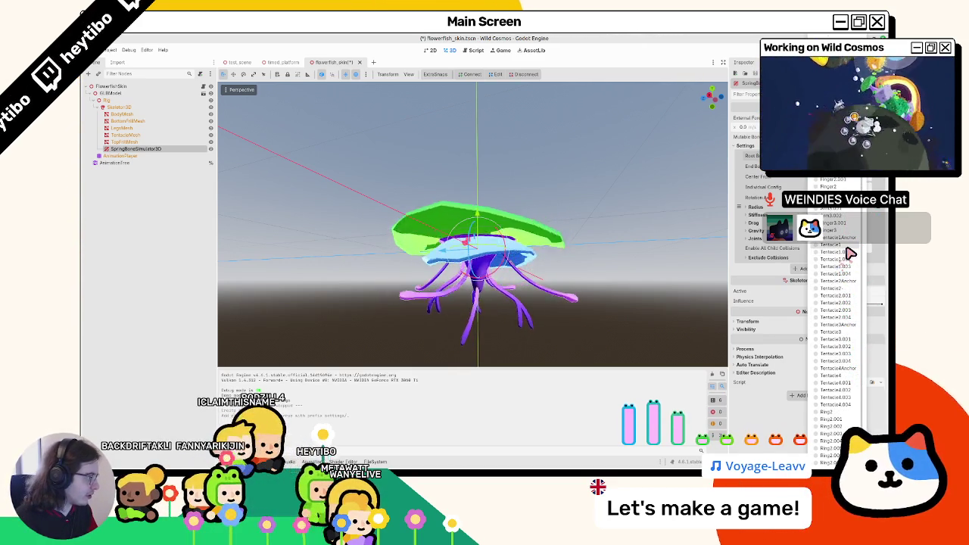
scroll(up, 3)
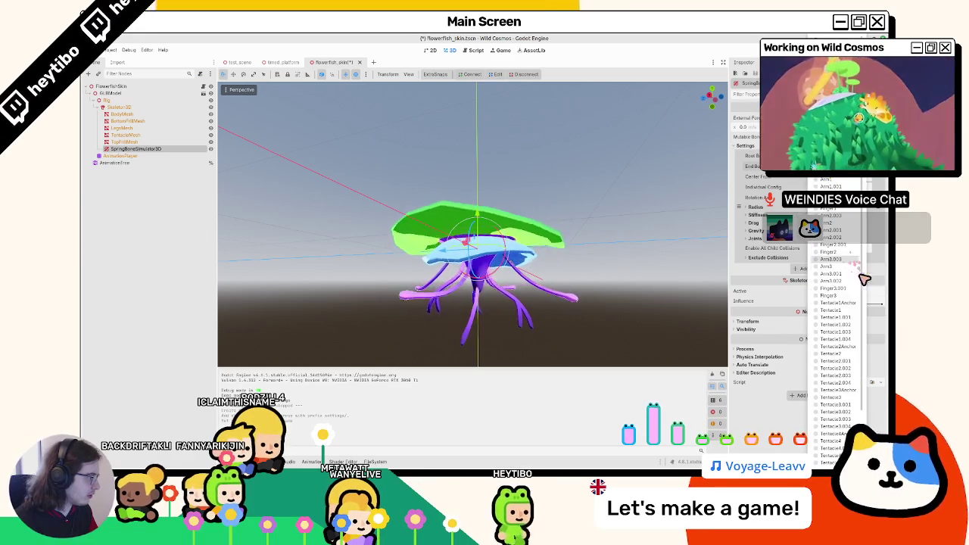
click(851, 340)
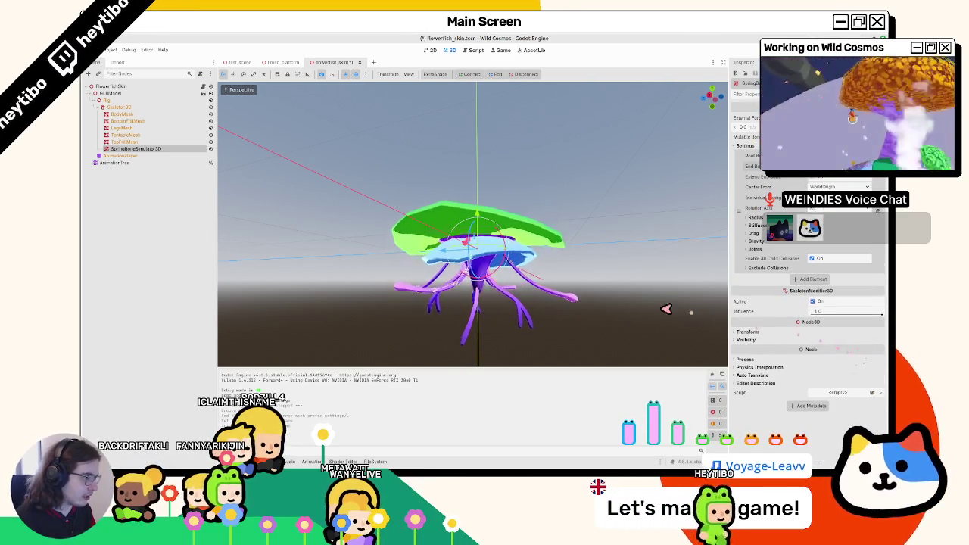
drag(593, 308, 611, 328)
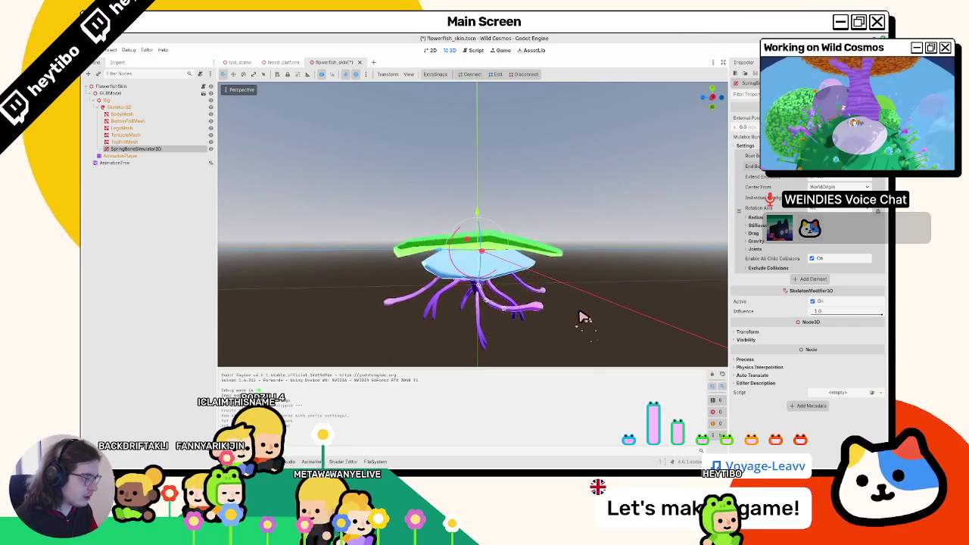
drag(583, 318, 584, 320)
scroll(down, 3)
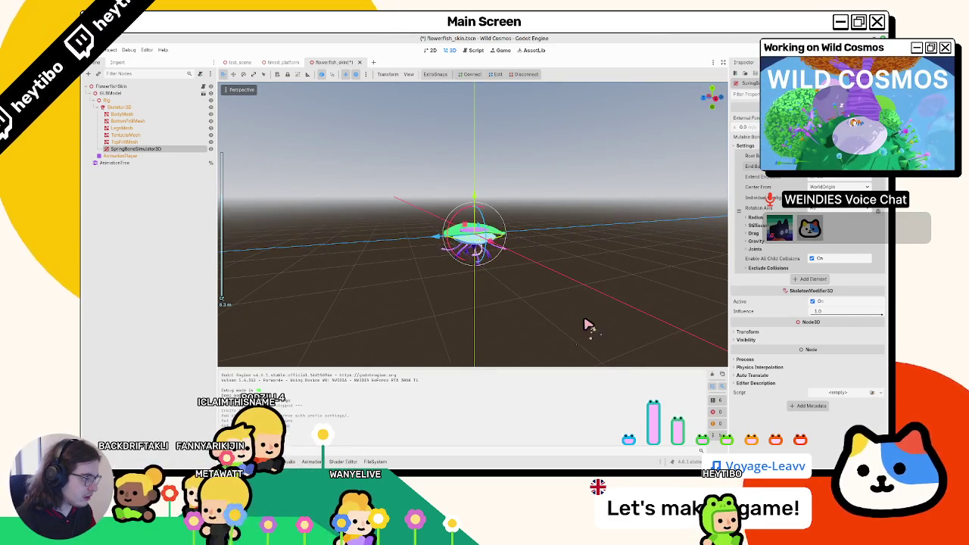
scroll(up, 3)
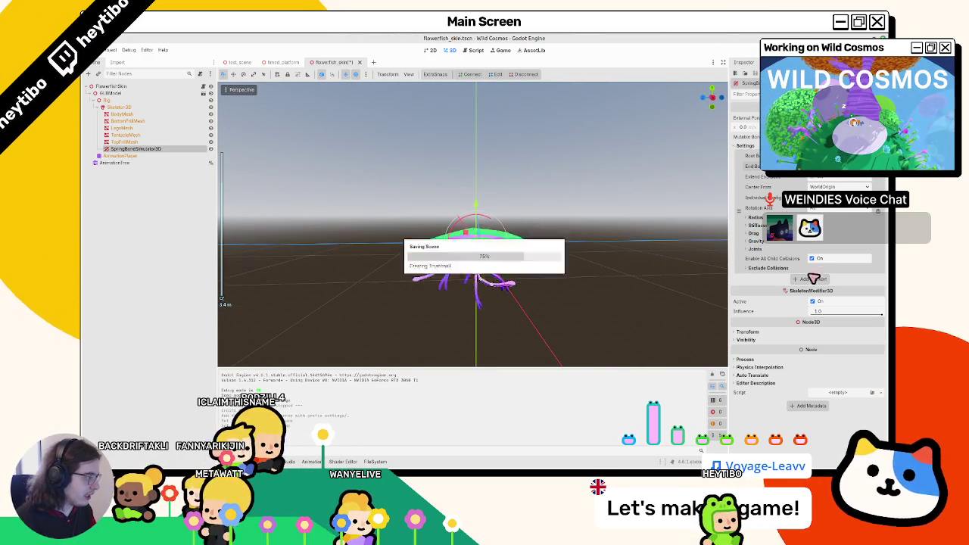
- Add a spring bone chain with a root bone and end bone Tentacle2.004
click(812, 278)
click(836, 280)
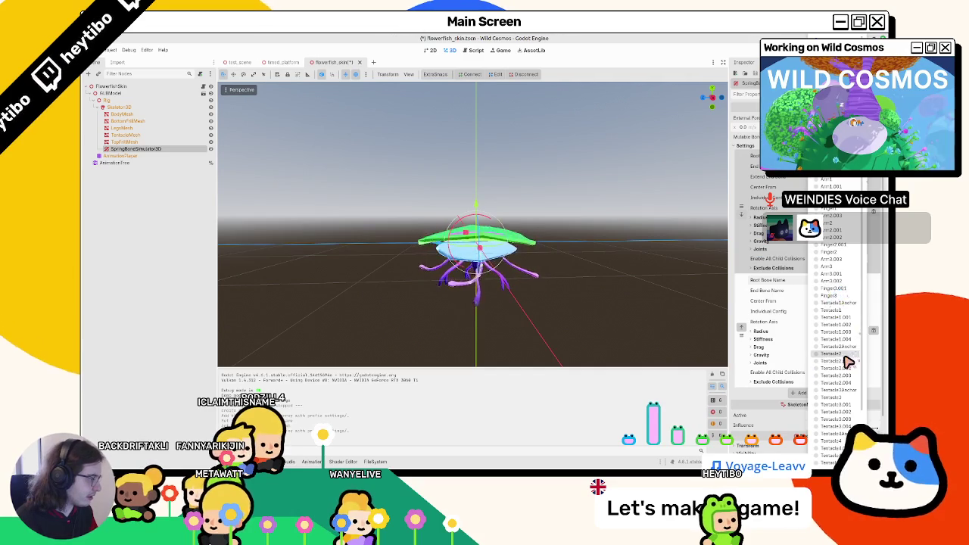
click(836, 356)
click(838, 290)
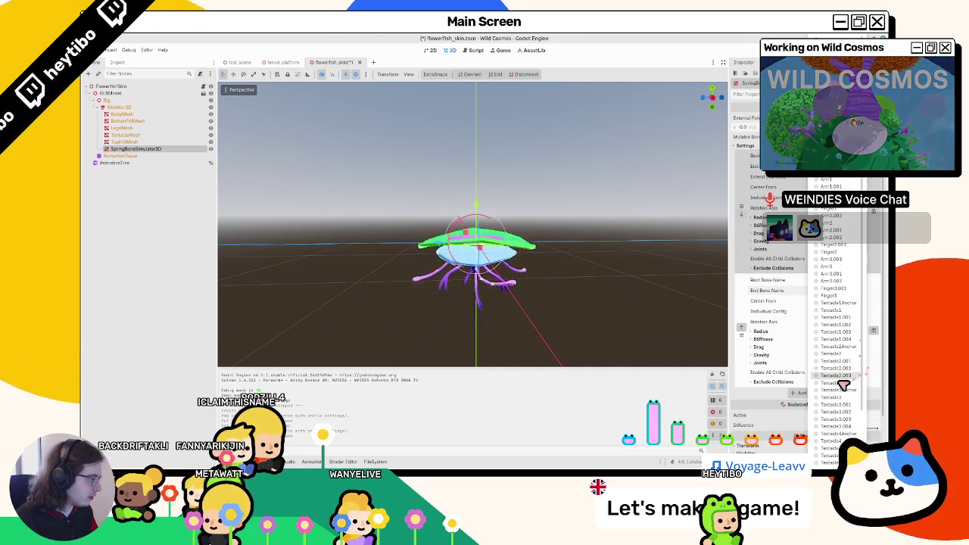
click(837, 382)
scroll(down, 3)
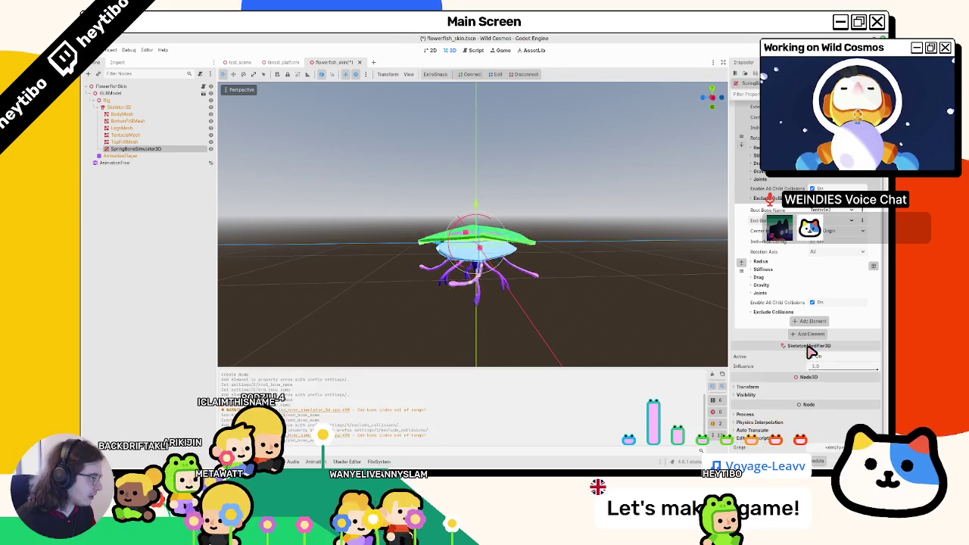
- Add another chain from Tentacle4 to end bone Tentacle4.004 and save the scene
click(811, 345)
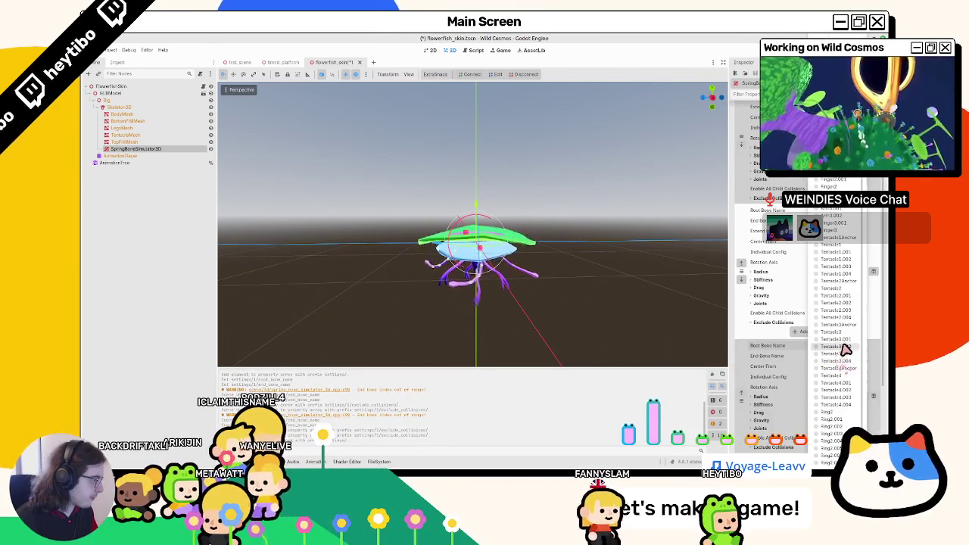
click(835, 348)
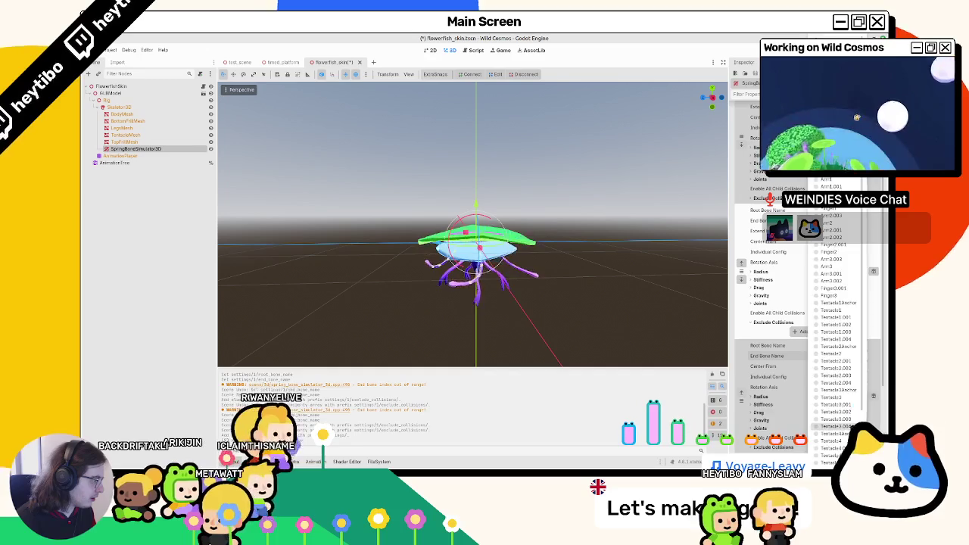
click(828, 353)
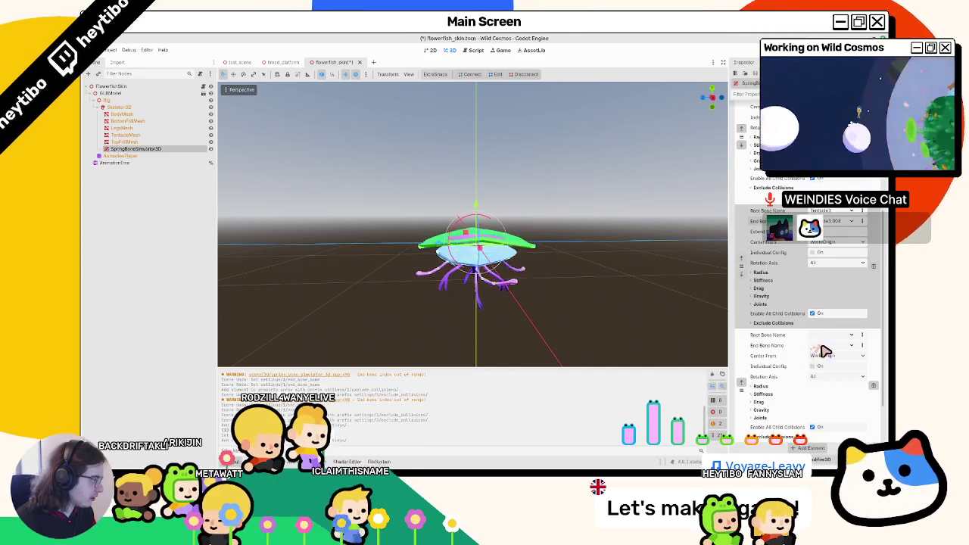
click(826, 346)
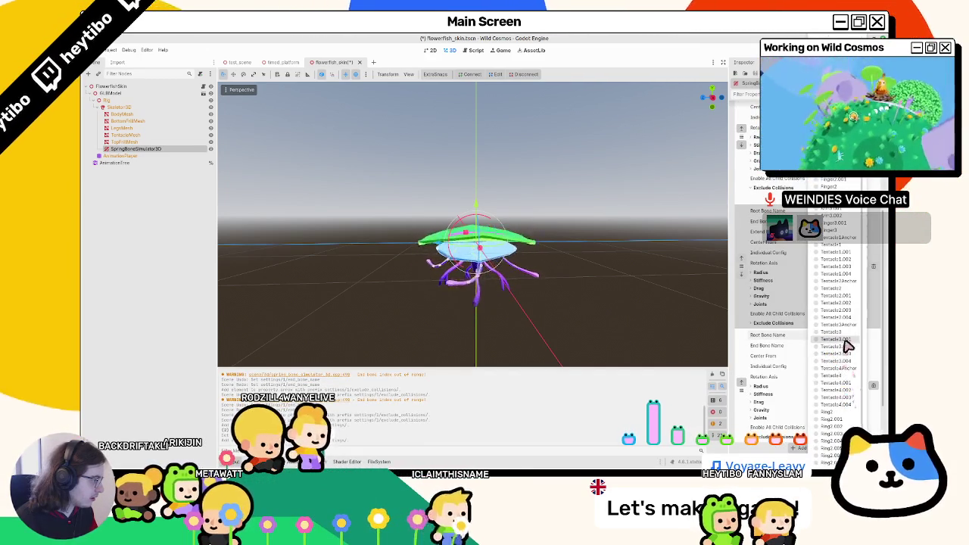
click(854, 379)
click(836, 348)
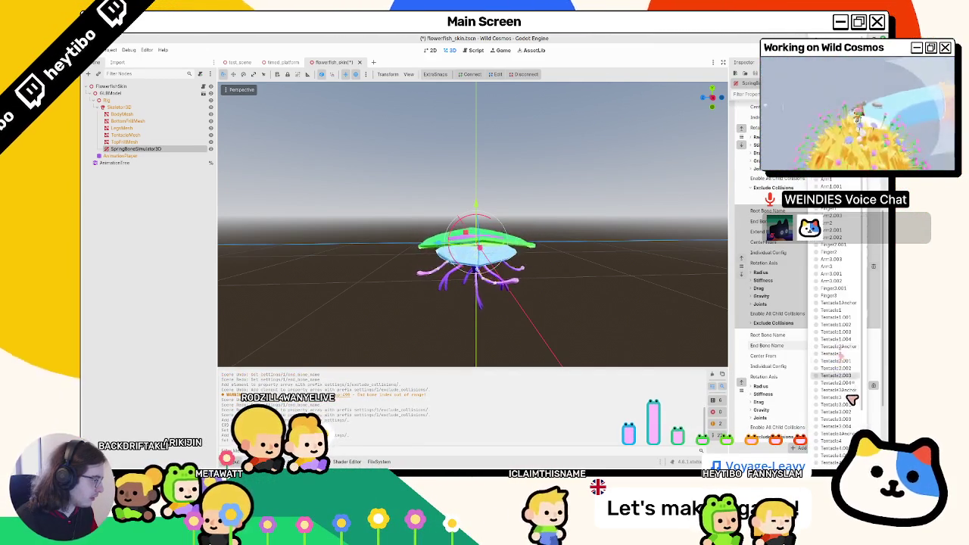
scroll(down, 3)
click(836, 405)
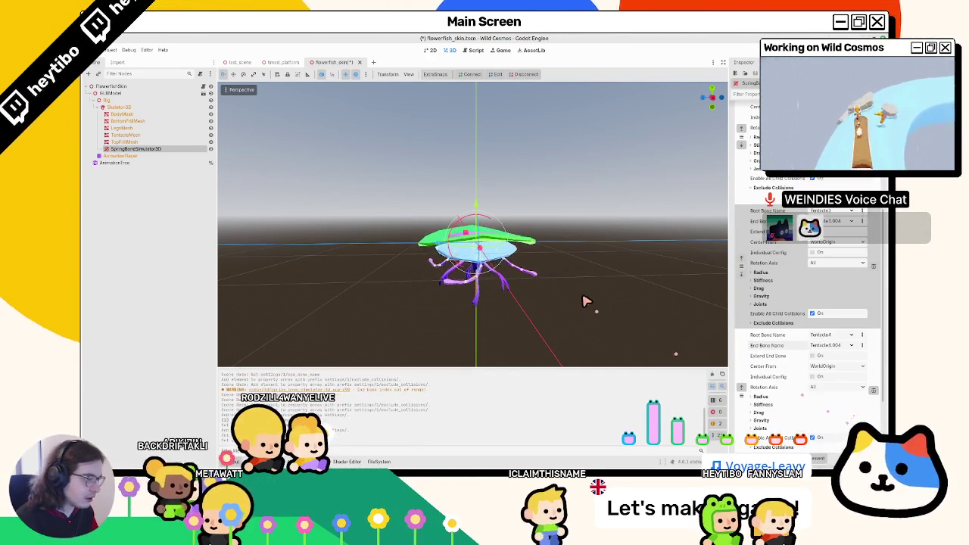
key(ctrl+s)
- Run the test_scene with F6 and maximize the game window
click(240, 64)
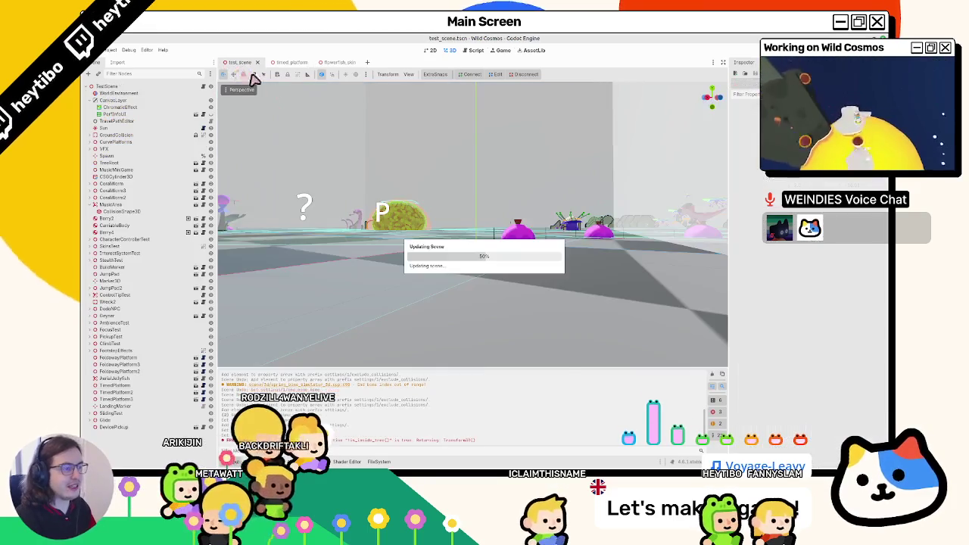
key(F6)
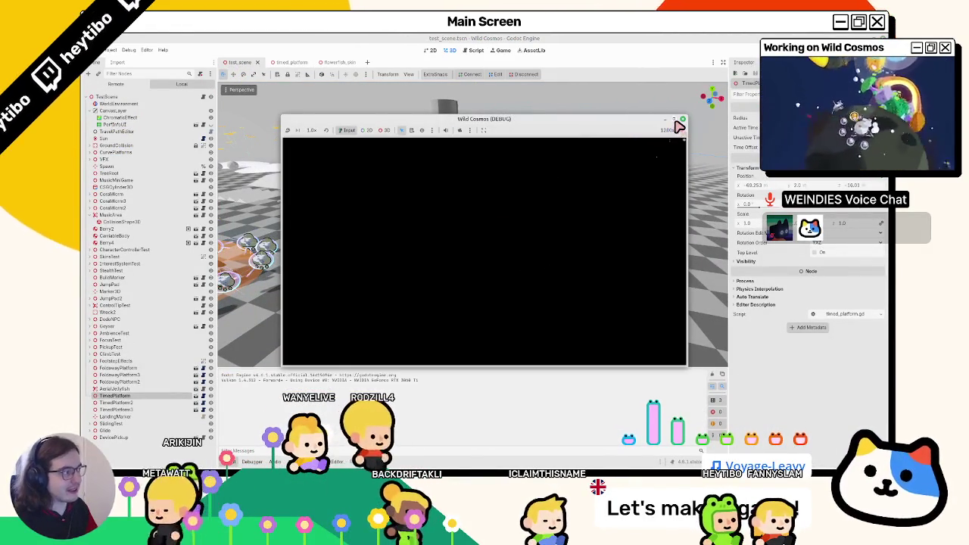
click(674, 121)
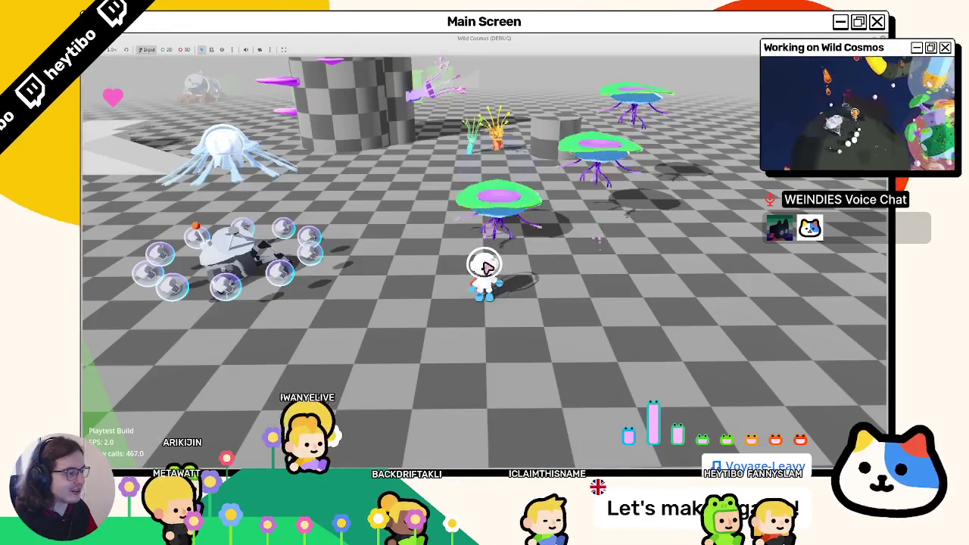
drag(598, 233, 487, 266)
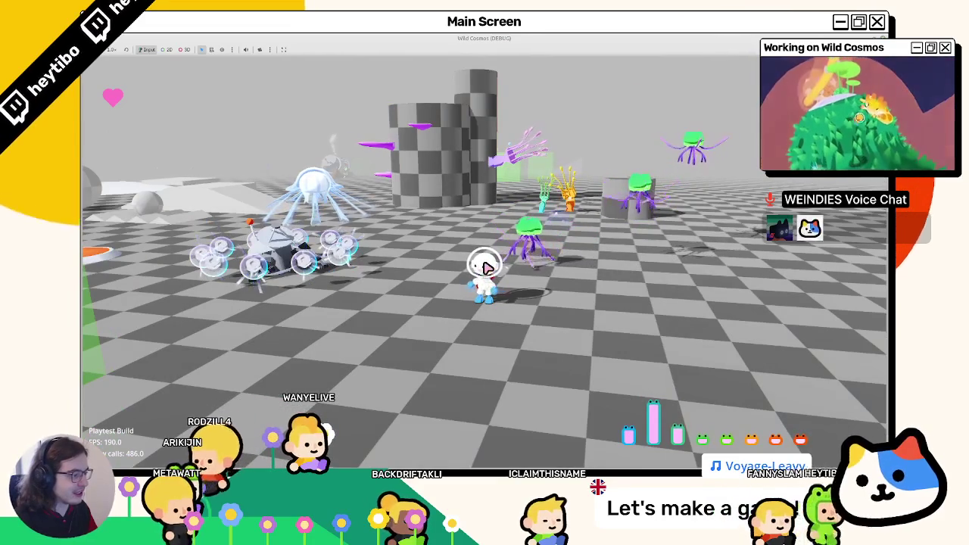
- Walk the character around the flowerfish to watch the tentacles jiggle, then stop the game
key(w)
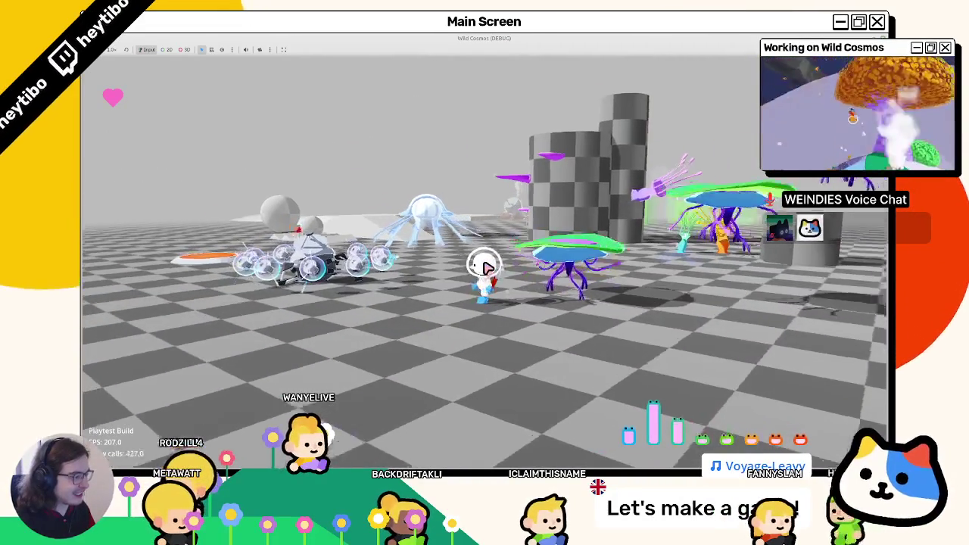
key(d)
key(a)
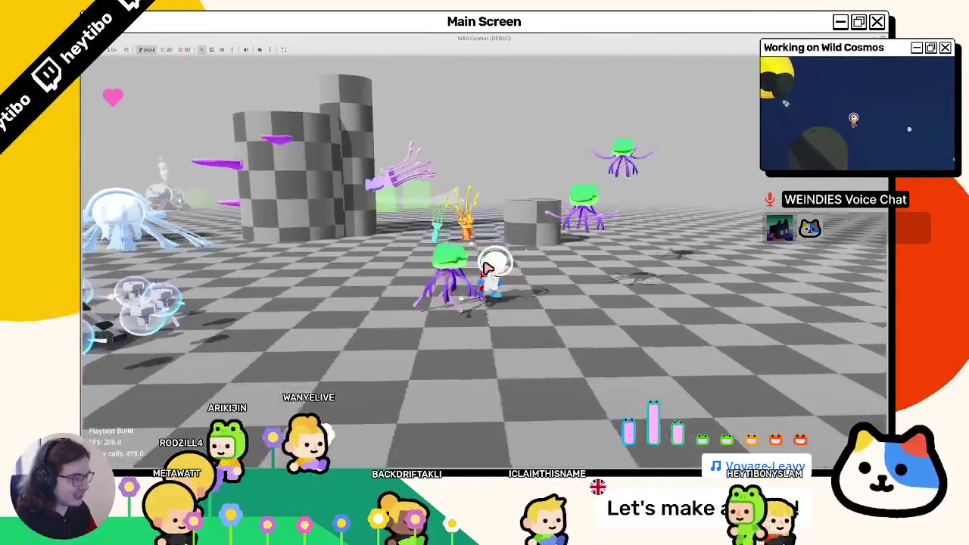
key(a)
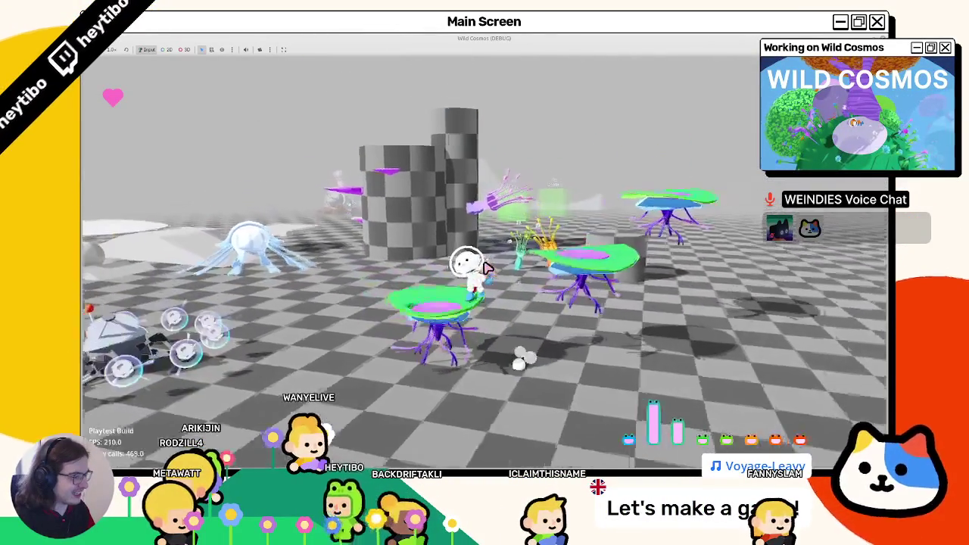
key(w)
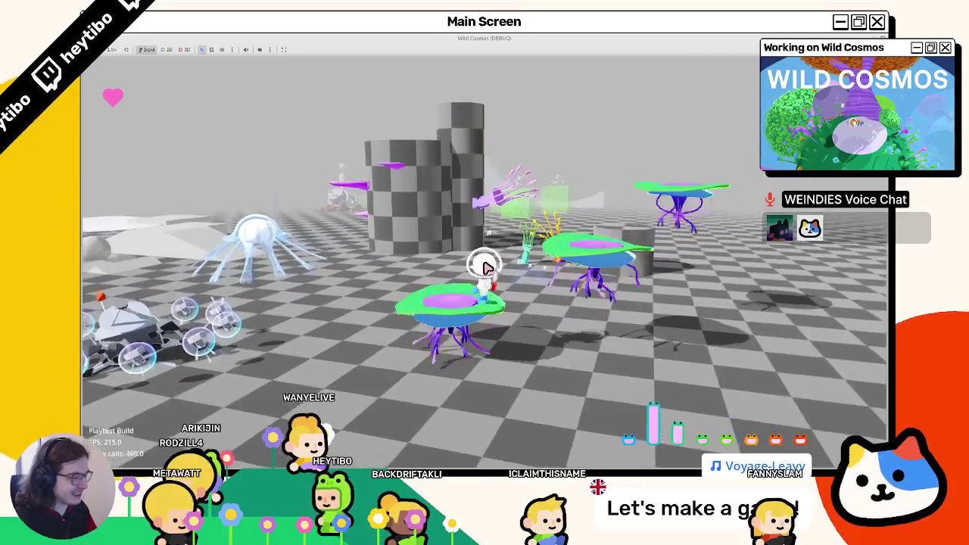
key(w)
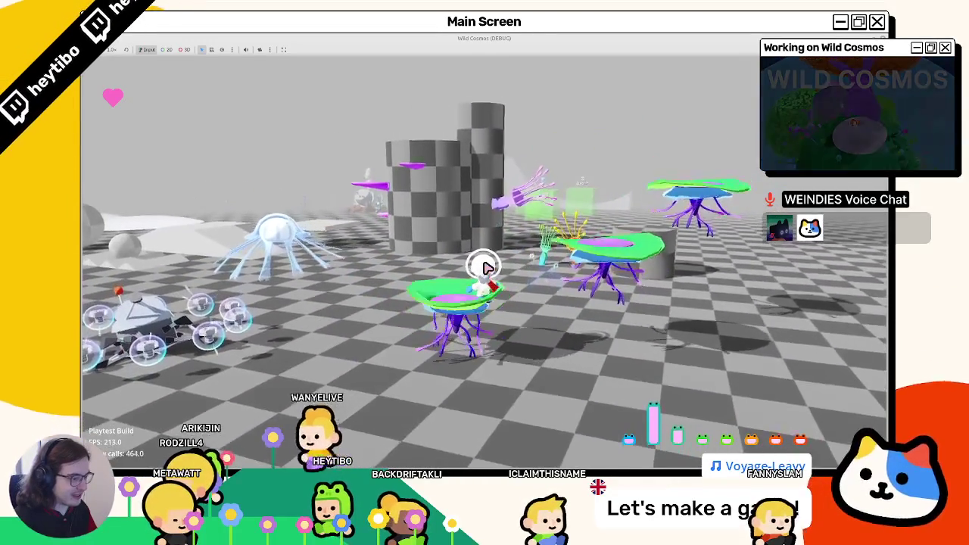
key(a)
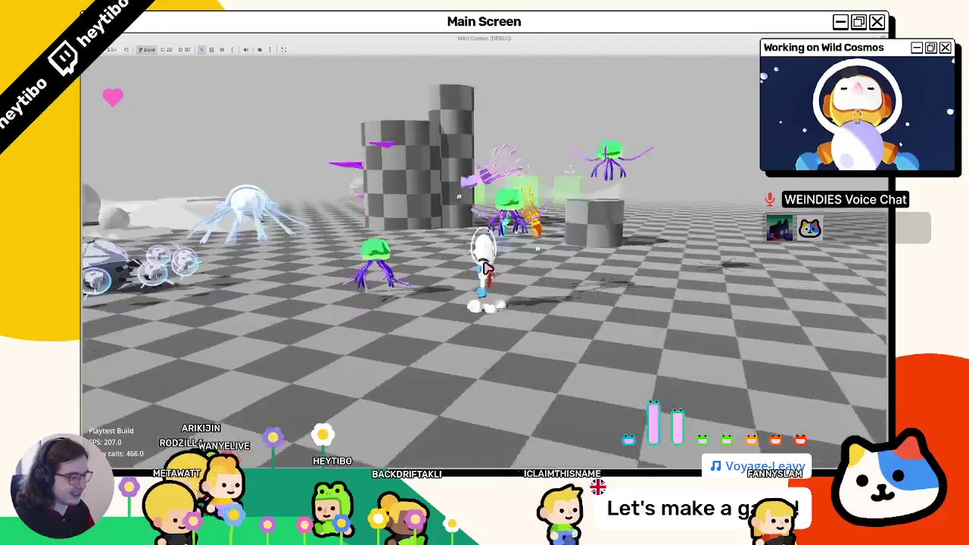
key(d)
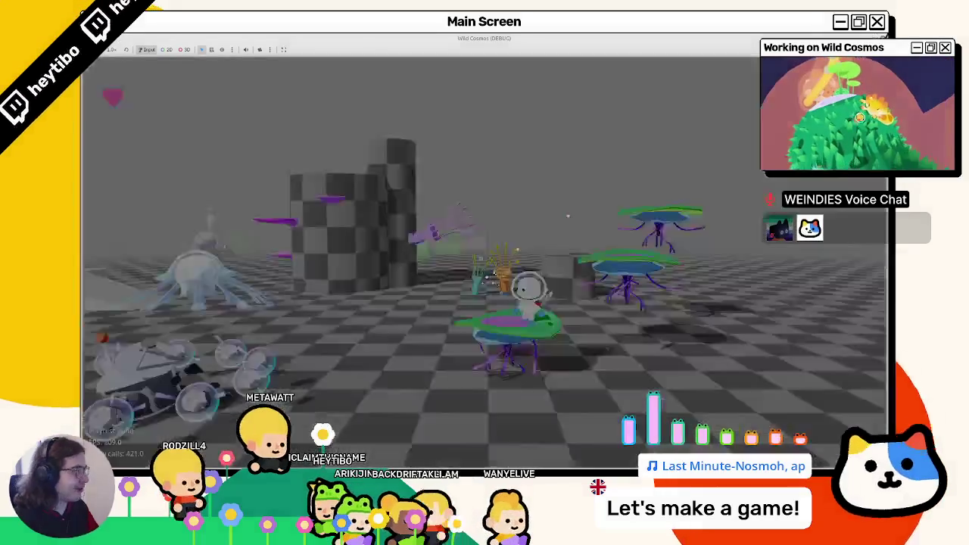
key(F8)
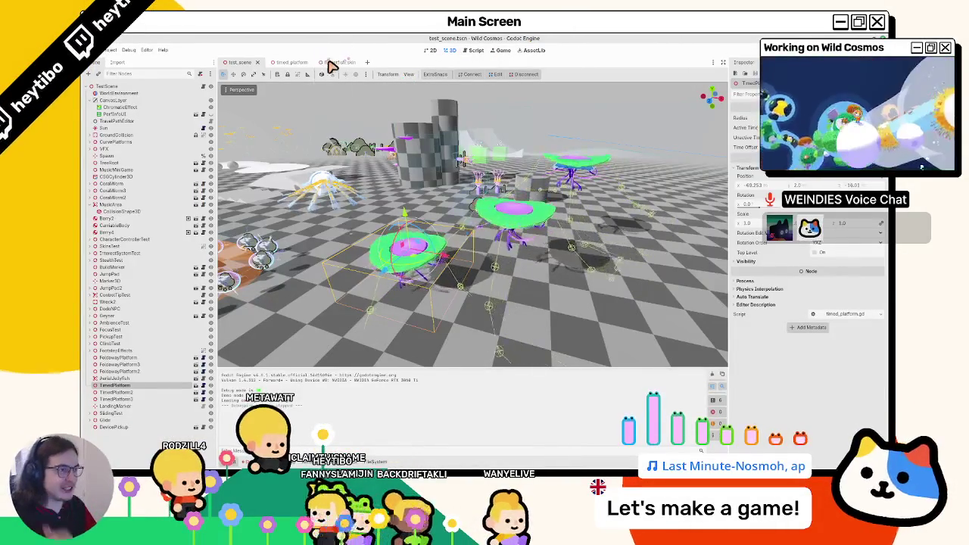
- In flowerfish_skin, inspect Skeleton3D's bones, including Body.001's pose and rest transform
click(330, 62)
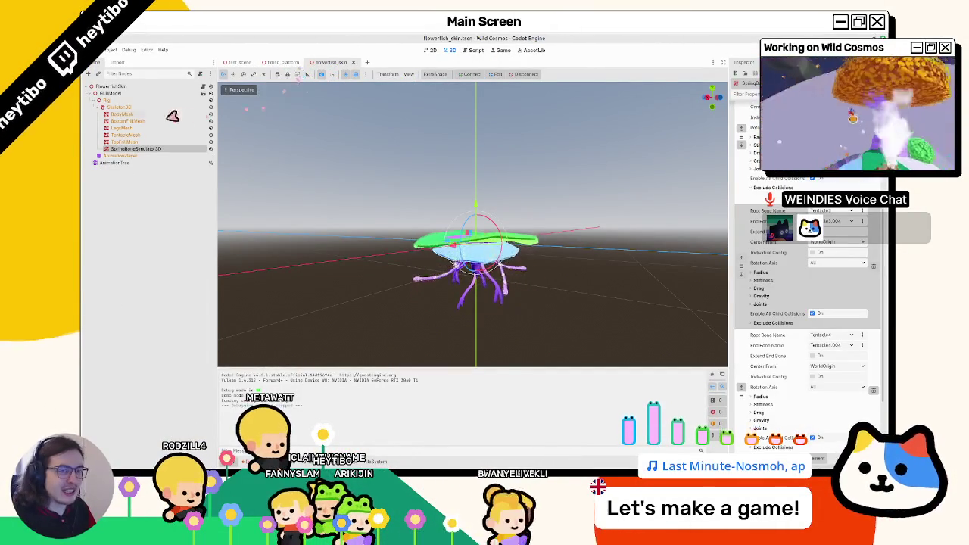
click(145, 109)
click(766, 184)
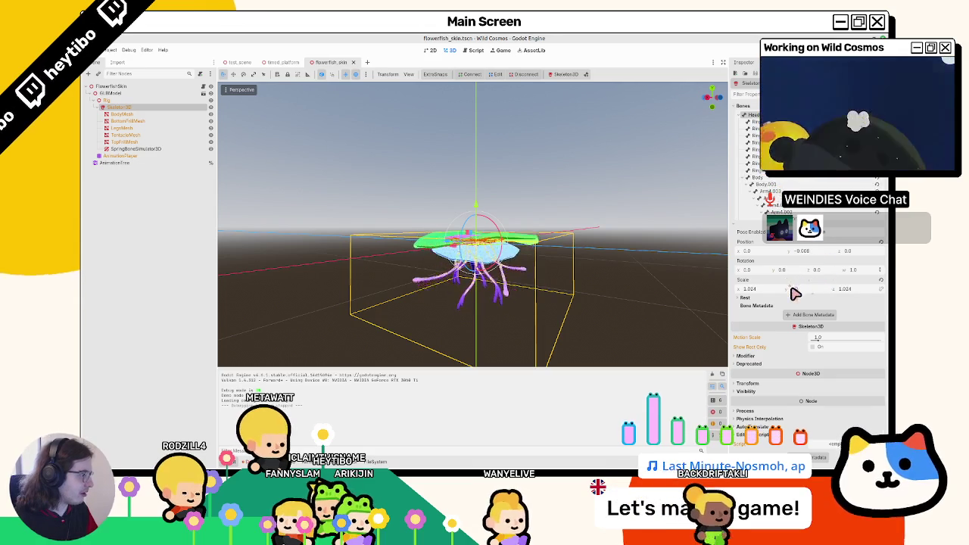
click(767, 301)
click(766, 300)
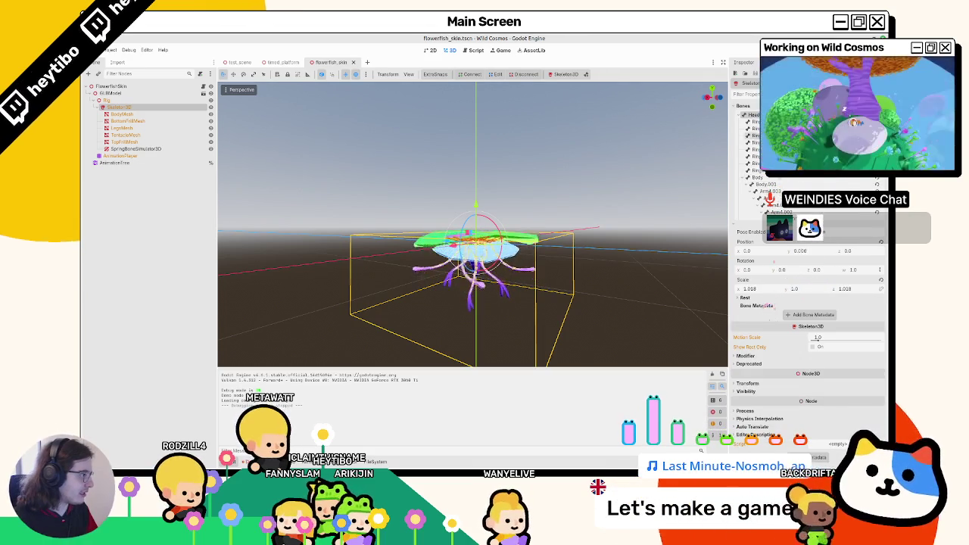
scroll(down, 3)
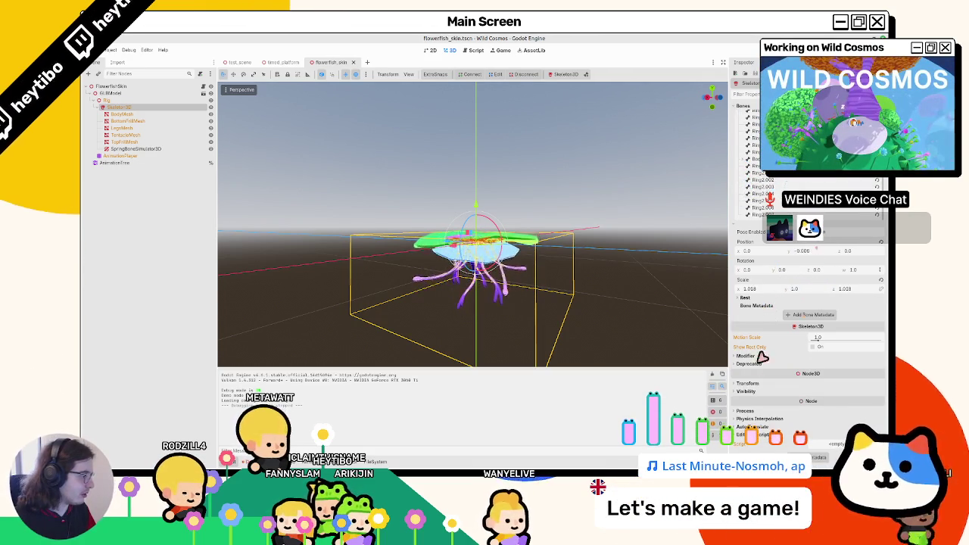
click(754, 383)
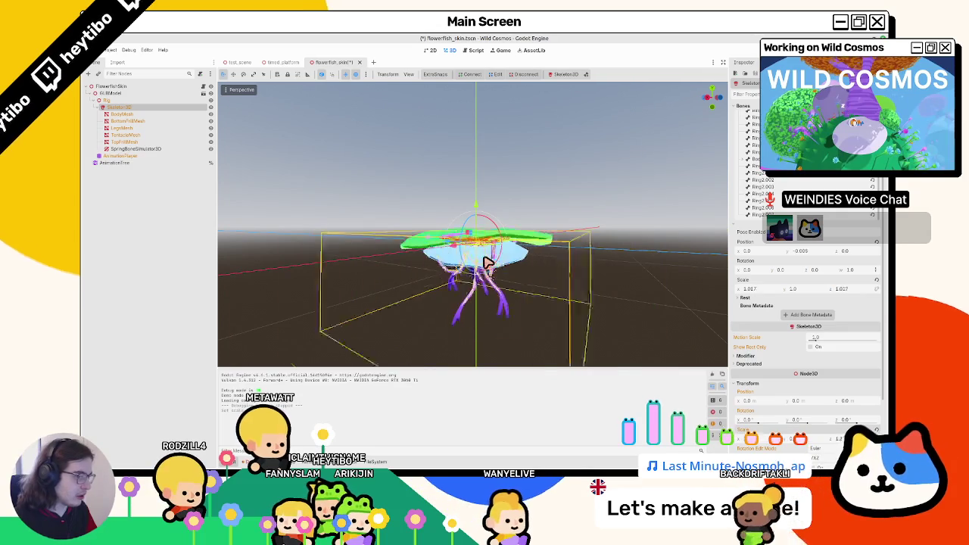
- Save the scene, reselect SpringBoneSimulator3D and open a spring chain's bone name list
click(155, 149)
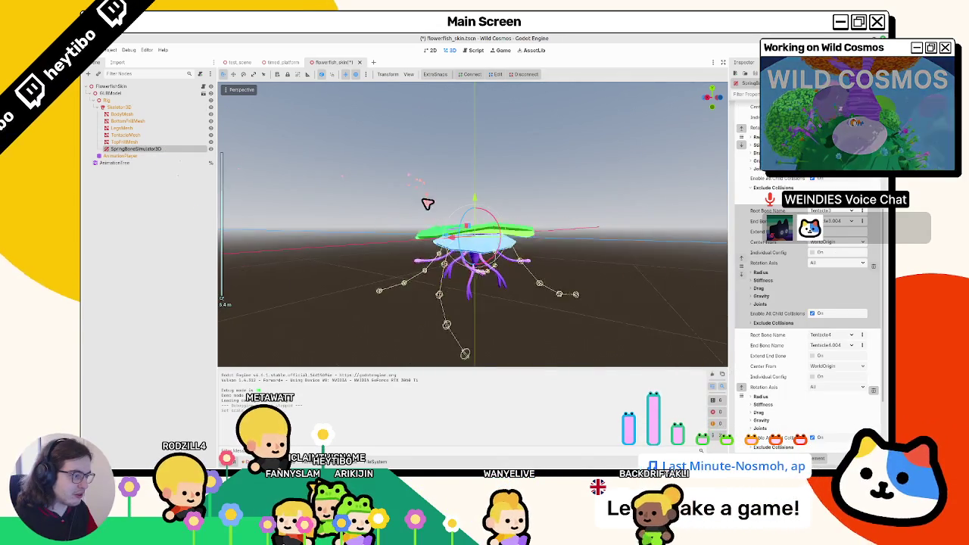
scroll(down, 3)
key(ctrl+s)
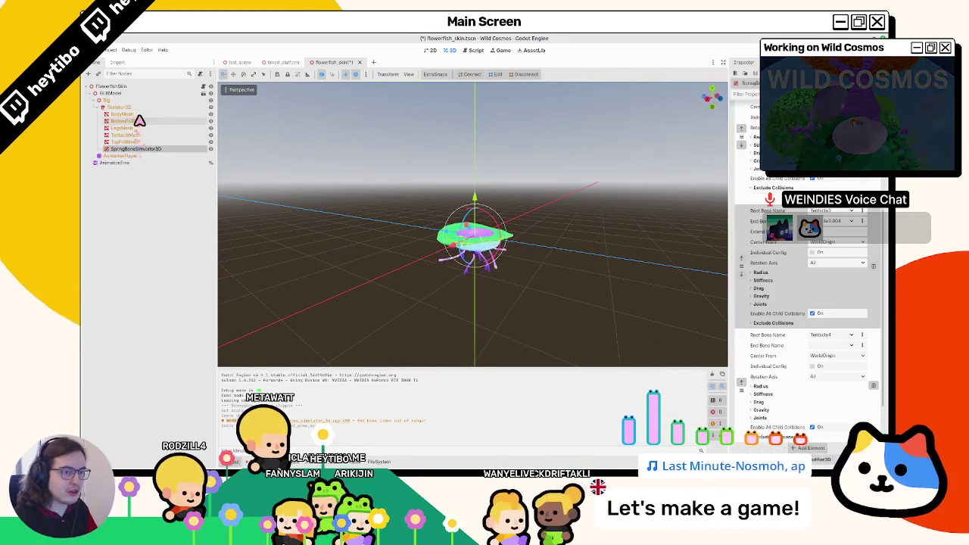
click(133, 143)
click(131, 150)
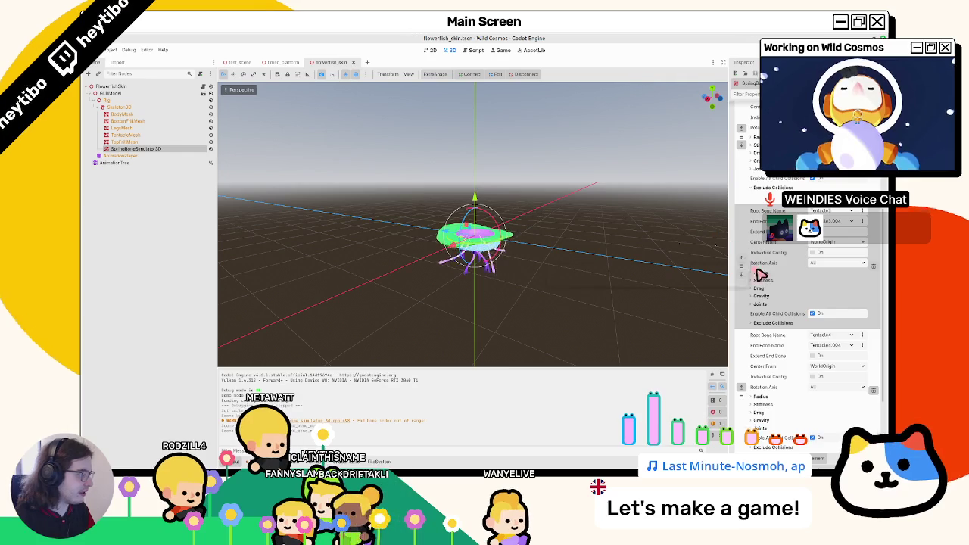
click(805, 346)
click(807, 340)
click(828, 345)
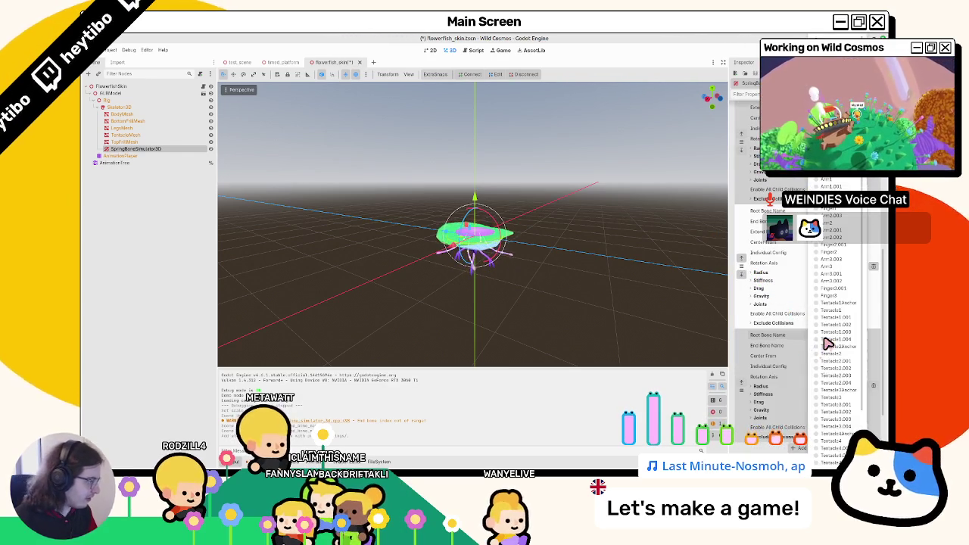
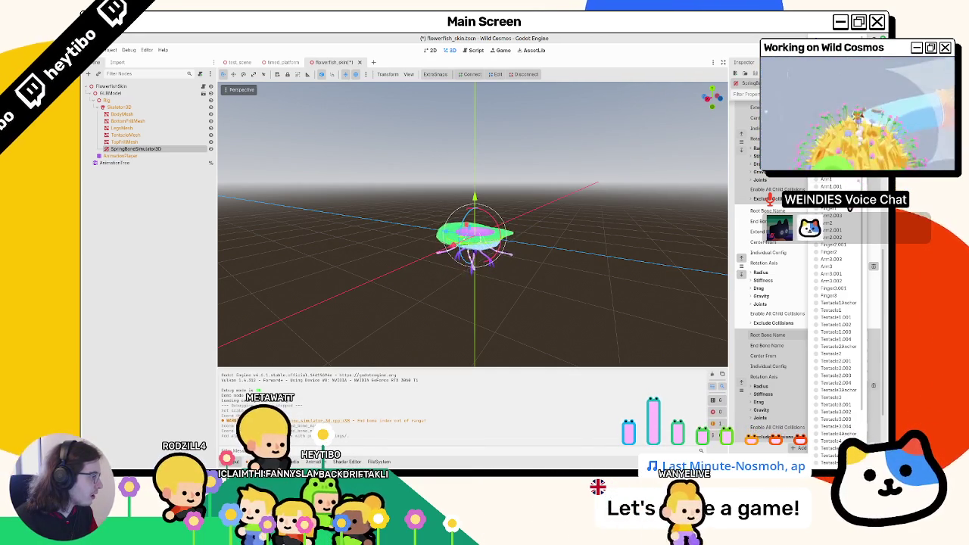
- Set the spring-bone chain's root bone to Arm1 and its end bone to Arm1.003
scroll(down, 3)
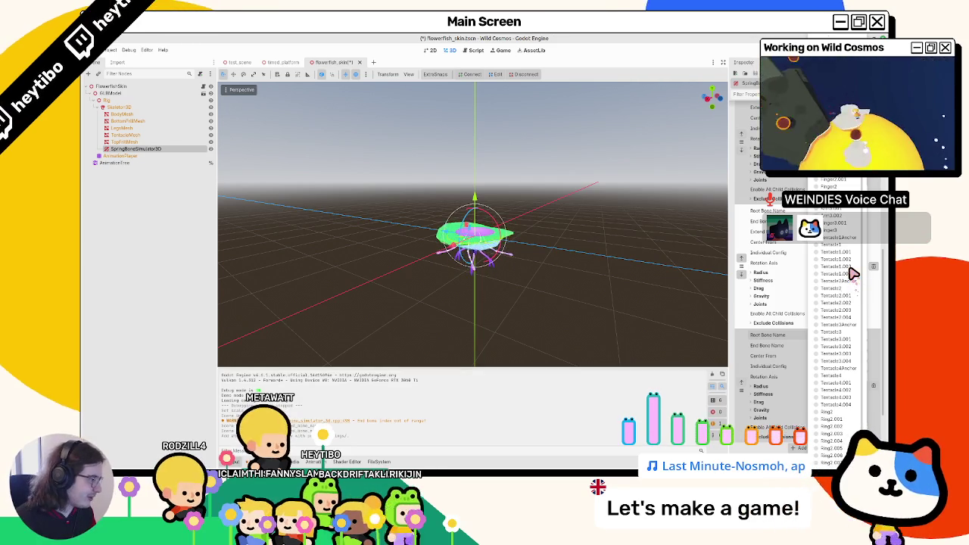
scroll(up, 3)
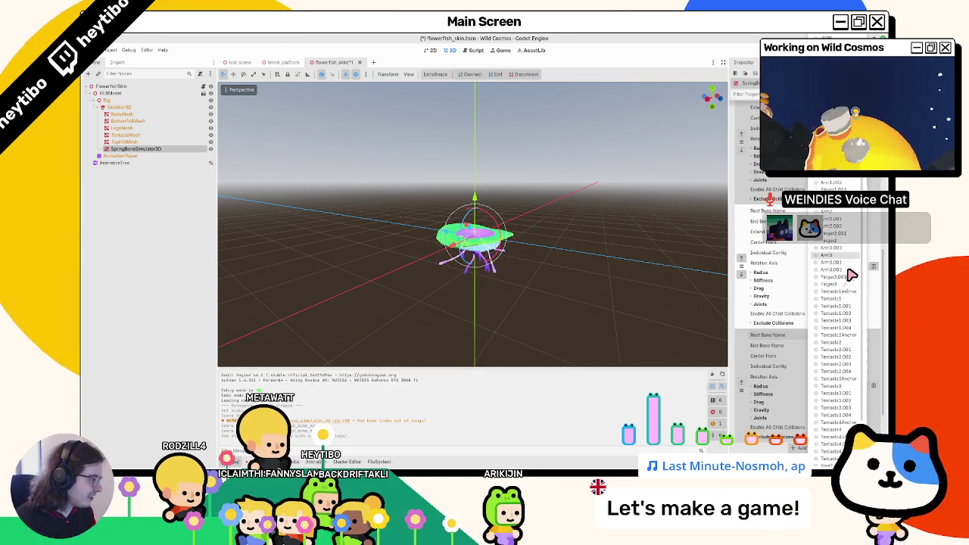
scroll(up, 3)
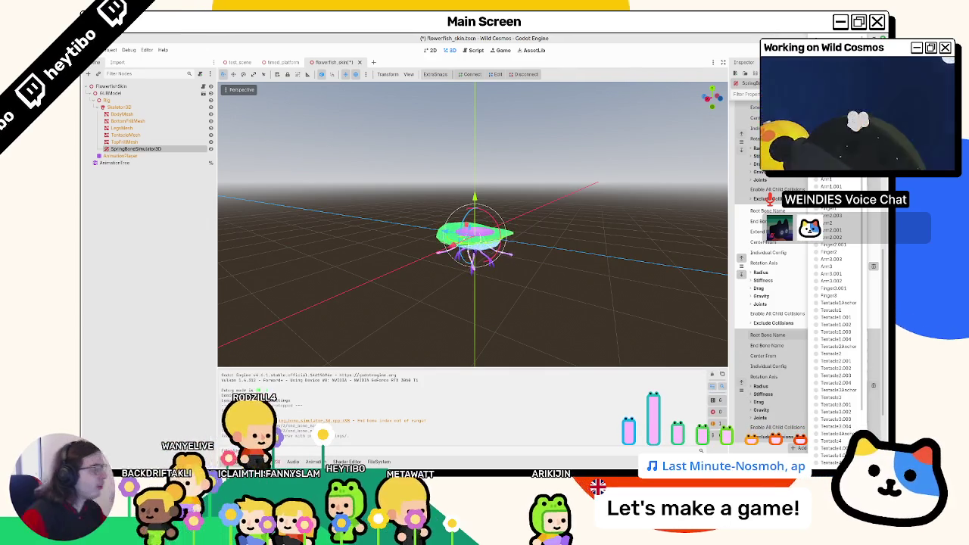
click(835, 184)
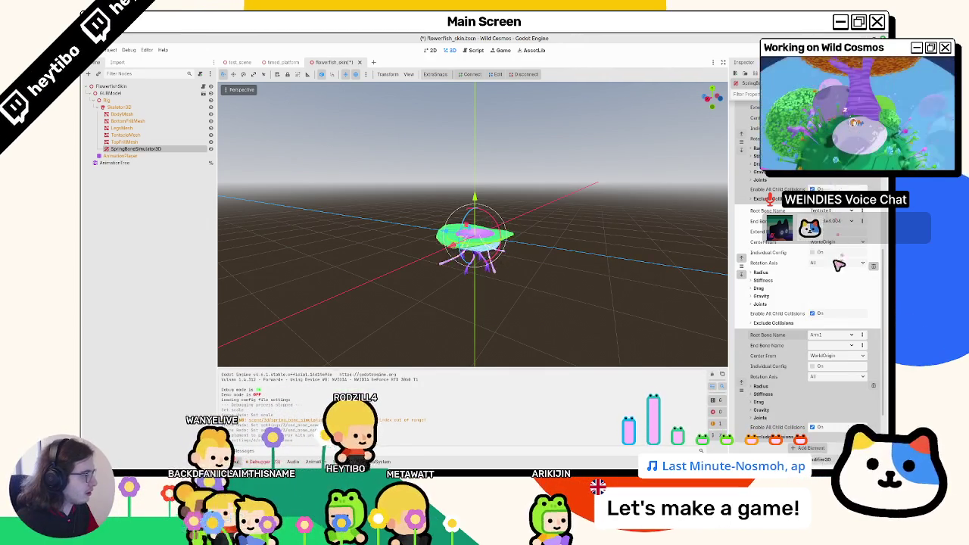
click(833, 347)
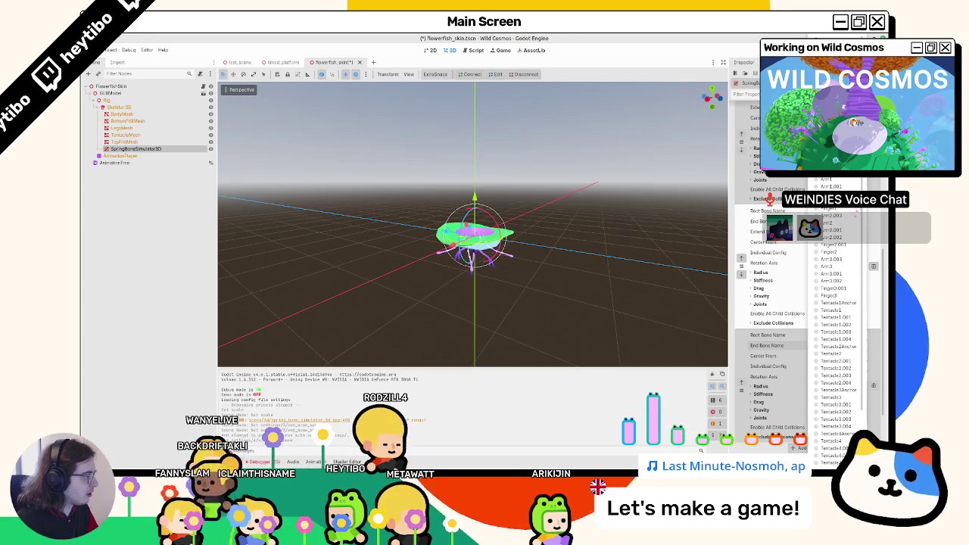
click(835, 179)
- Bring up the flowerfish.blend file in Blender
scroll(up, 3)
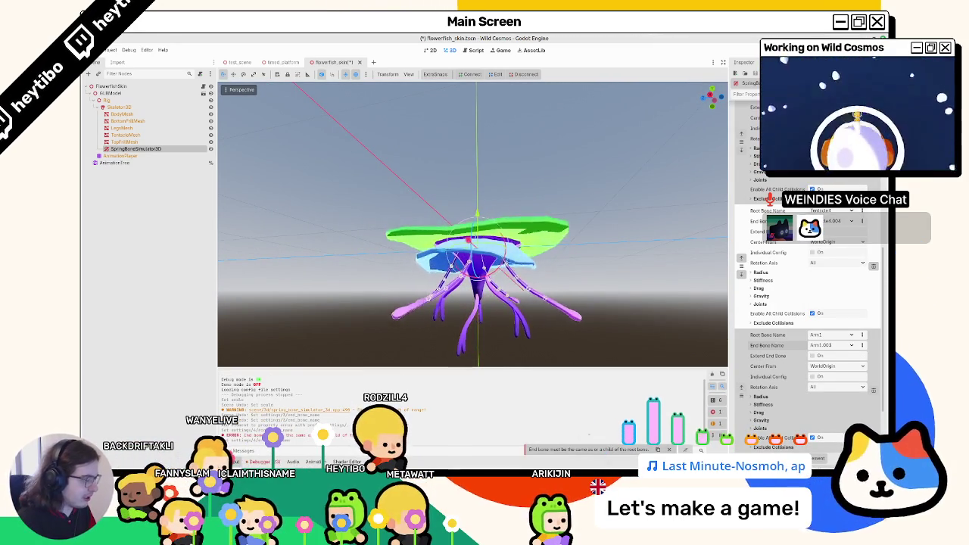
mouse_move(602, 464)
click(602, 446)
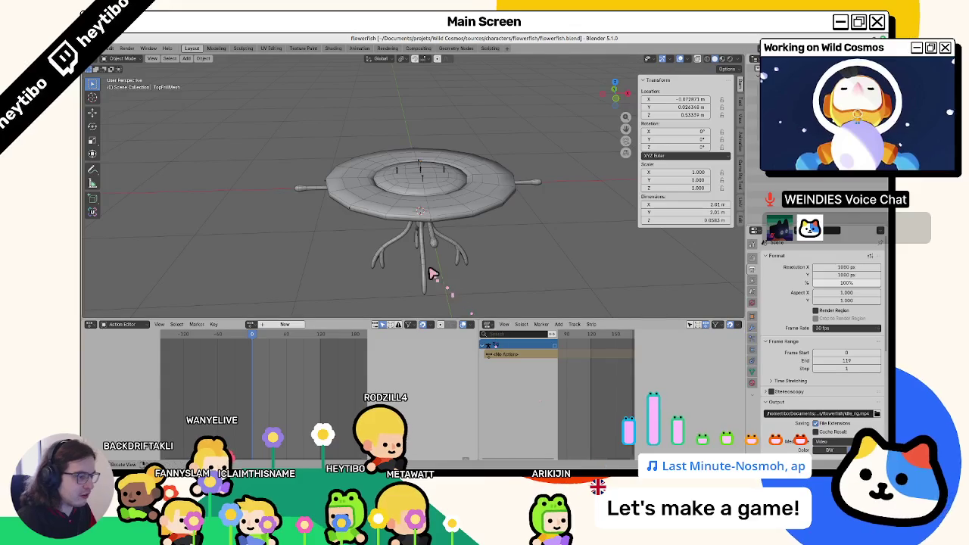
- Enter Pose Mode and select several of the flowerfish rig's arm bones, orbiting for a better view
key(ctrl+Tab)
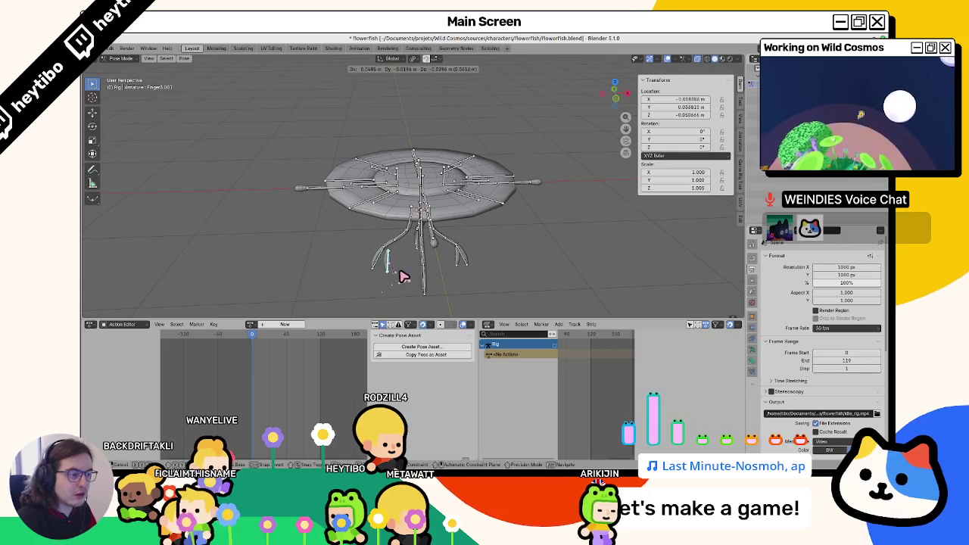
click(391, 251)
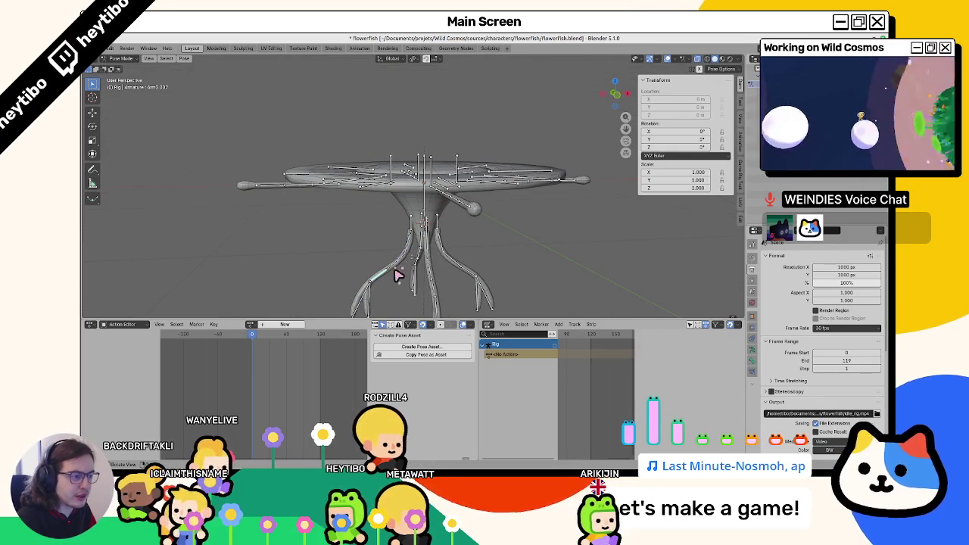
click(441, 244)
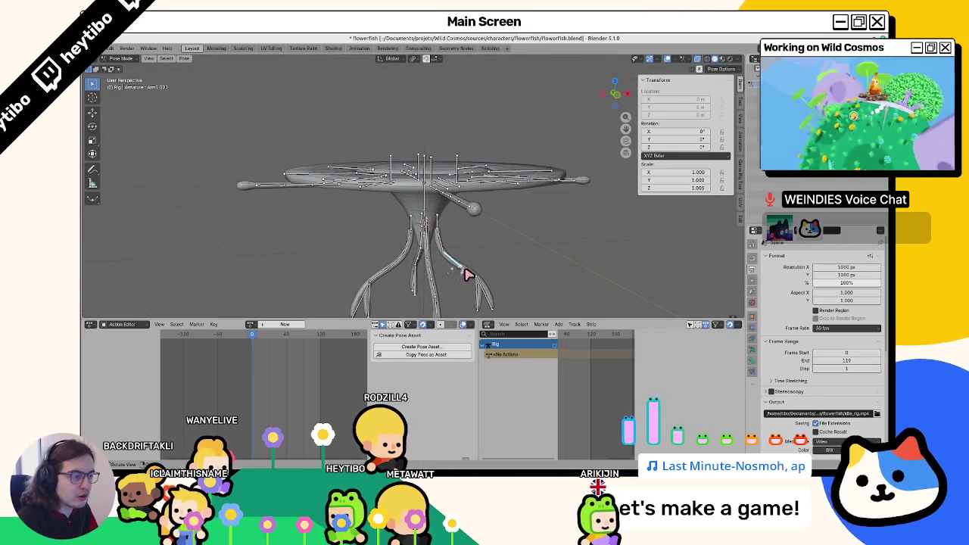
drag(479, 296, 428, 235)
click(435, 231)
- Try moving the selected bone but cancel it, leaving the rig unchanged, and return to Godot
key(g)
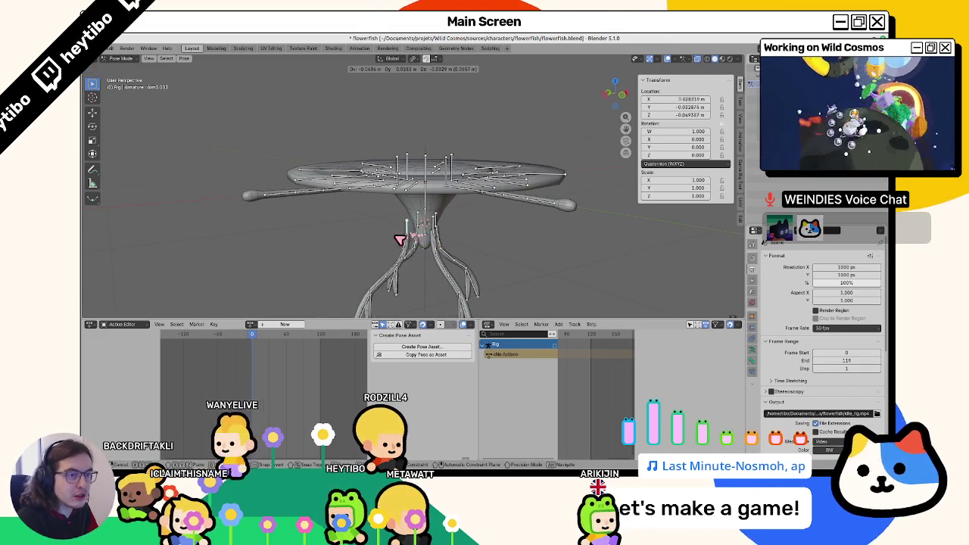
key(Escape)
key(g)
key(Escape)
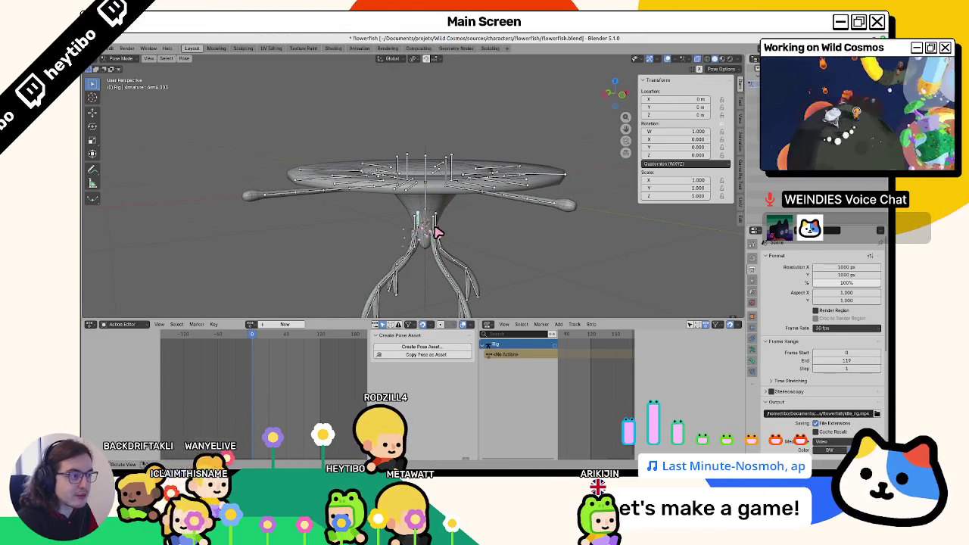
key(alt+Tab)
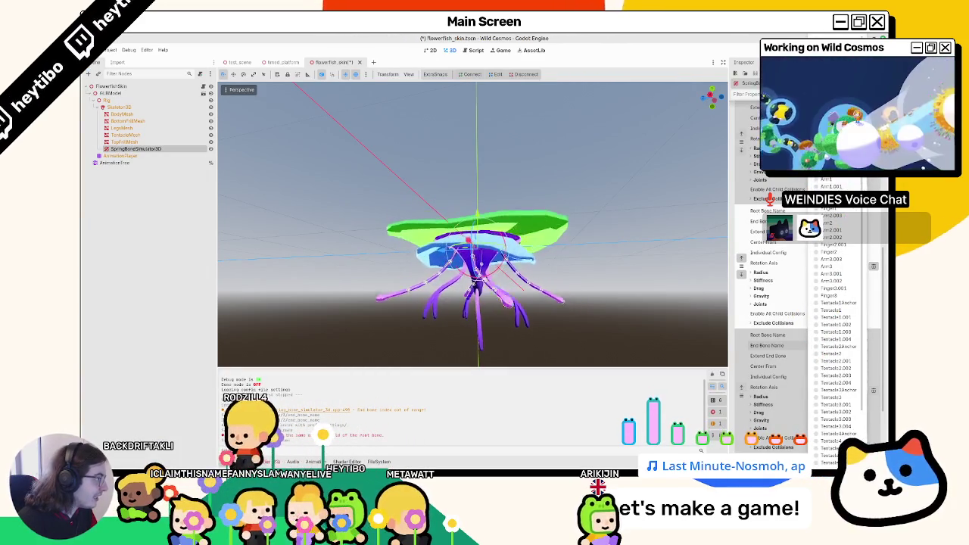
- Add a spring-bone chain with root bone Arm2 and end bone Arm2.002
click(813, 264)
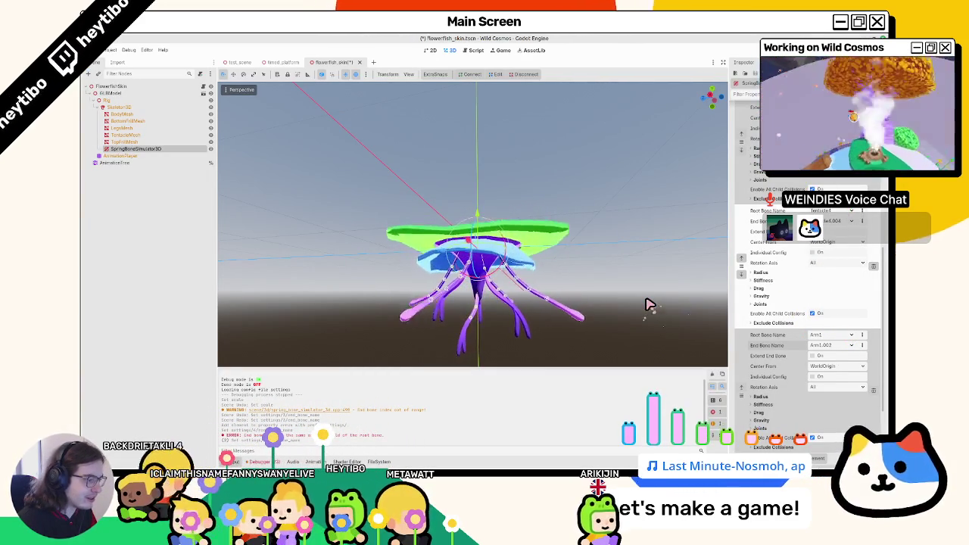
scroll(down, 3)
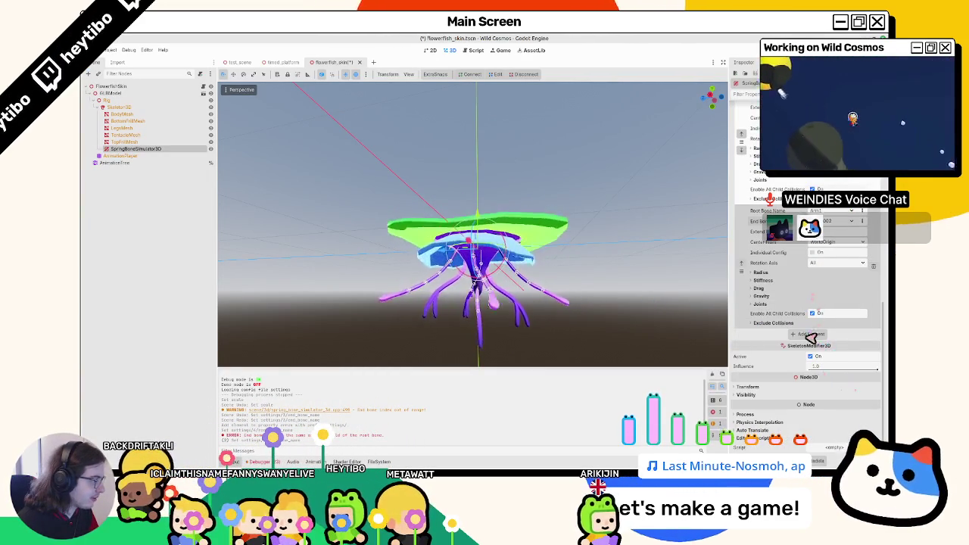
click(810, 334)
click(837, 173)
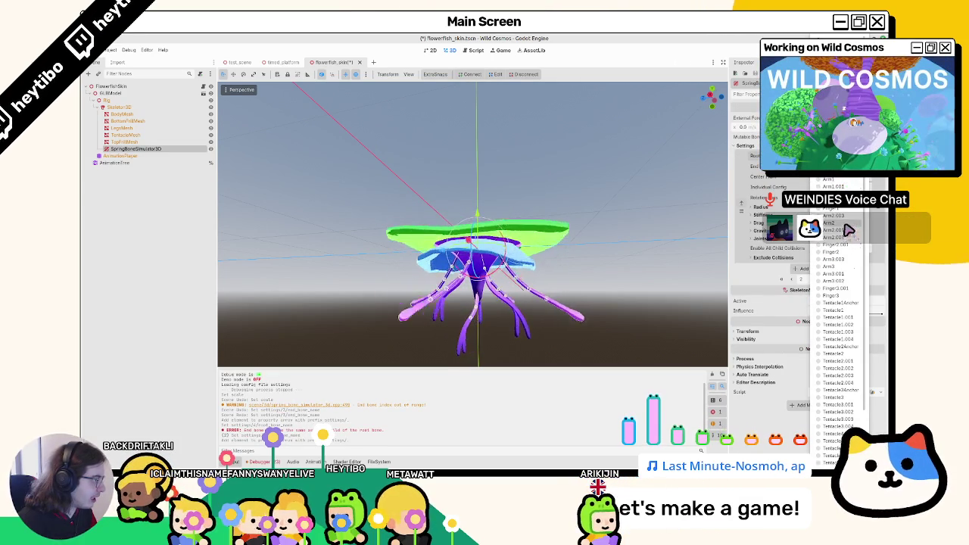
click(845, 227)
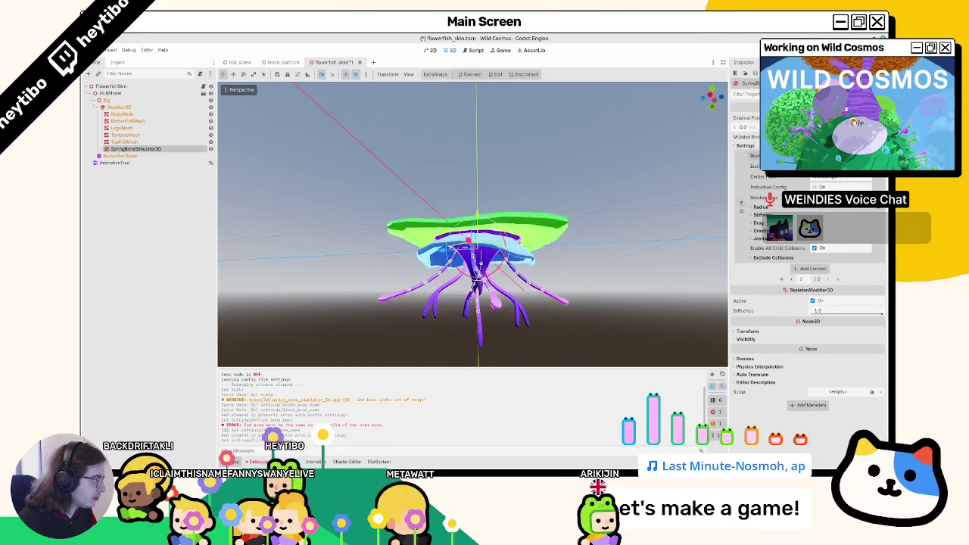
click(836, 166)
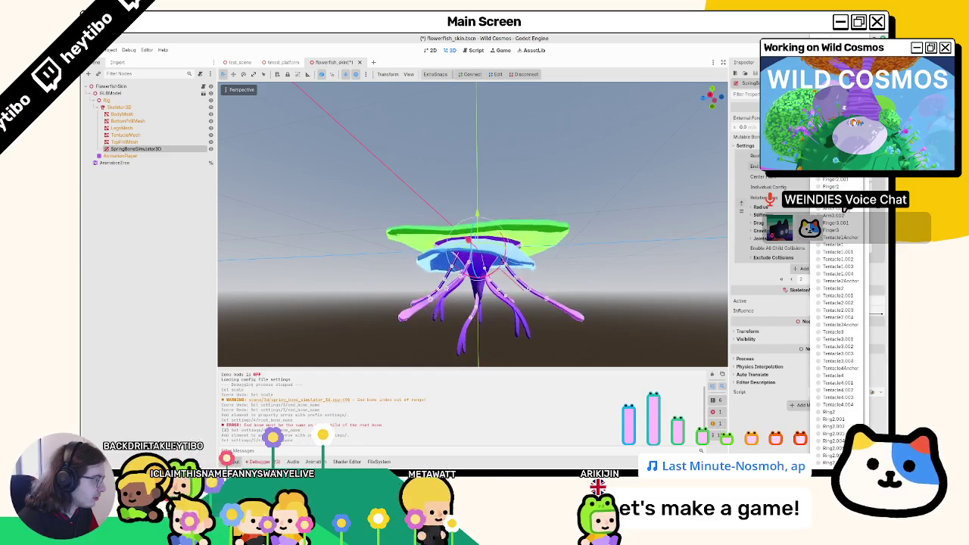
scroll(up, 3)
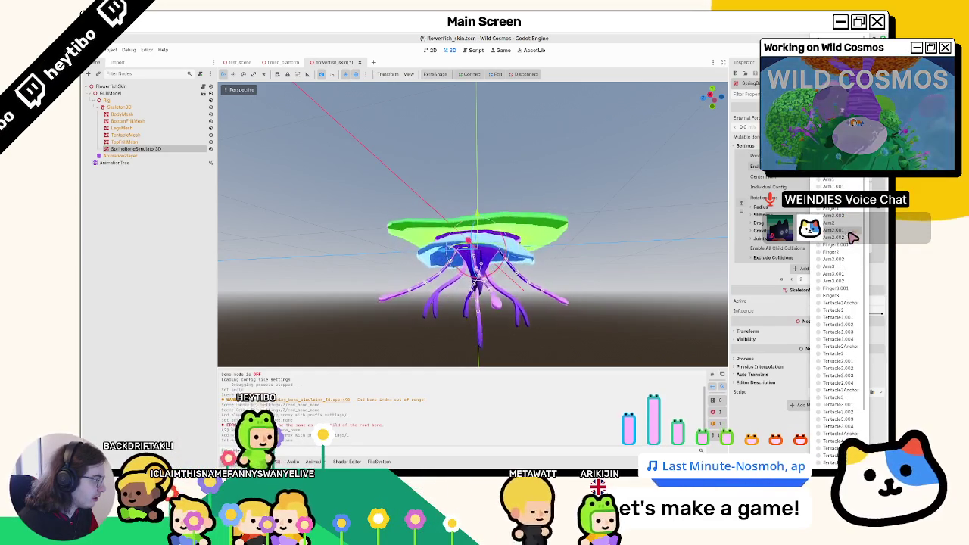
click(850, 239)
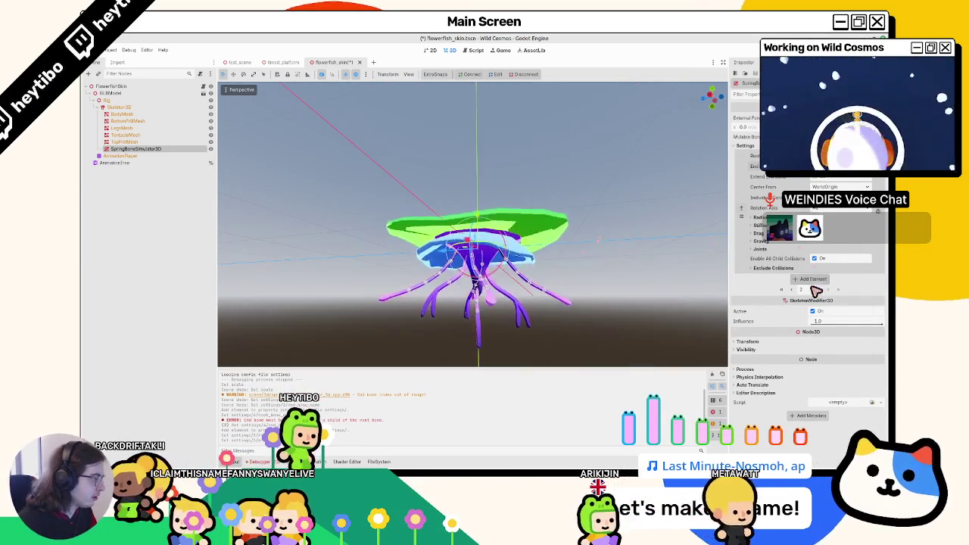
- Add another chain with root bone Arm3 and end bone Arm3.002
click(814, 280)
click(816, 284)
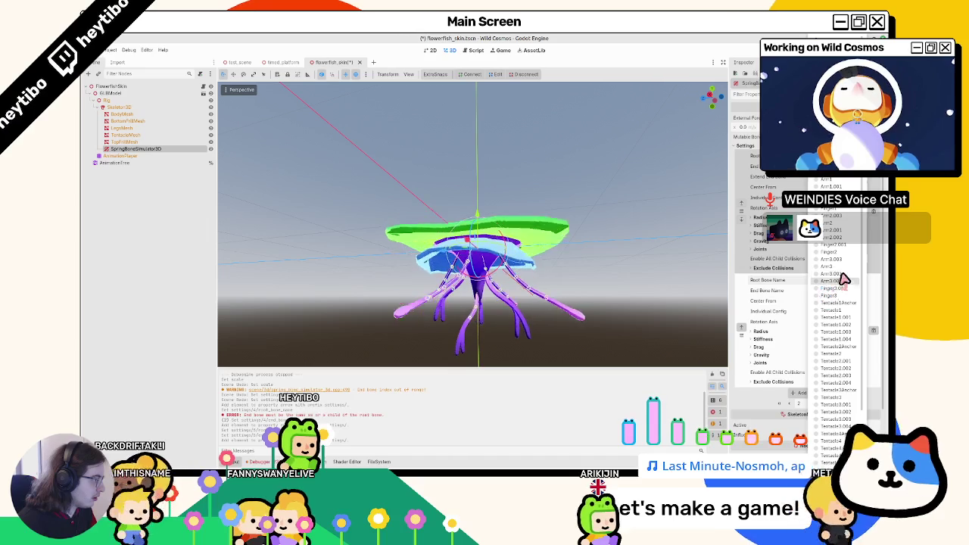
click(844, 280)
click(829, 291)
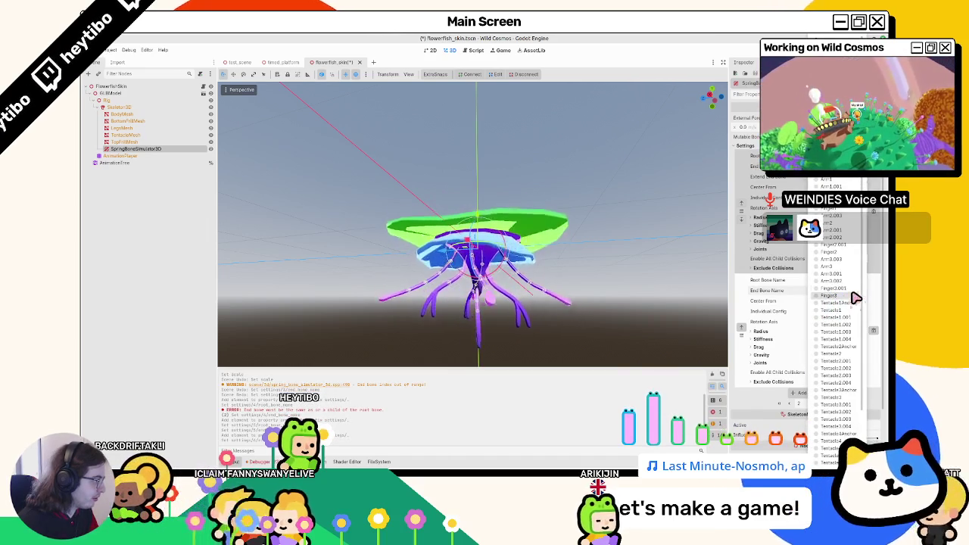
click(848, 283)
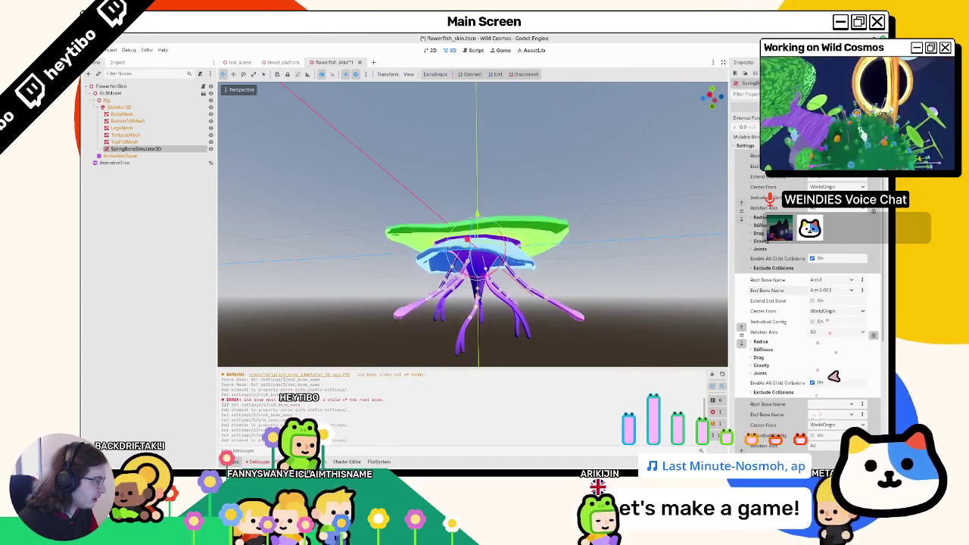
- Run the test scene to try the new arm chains
click(833, 408)
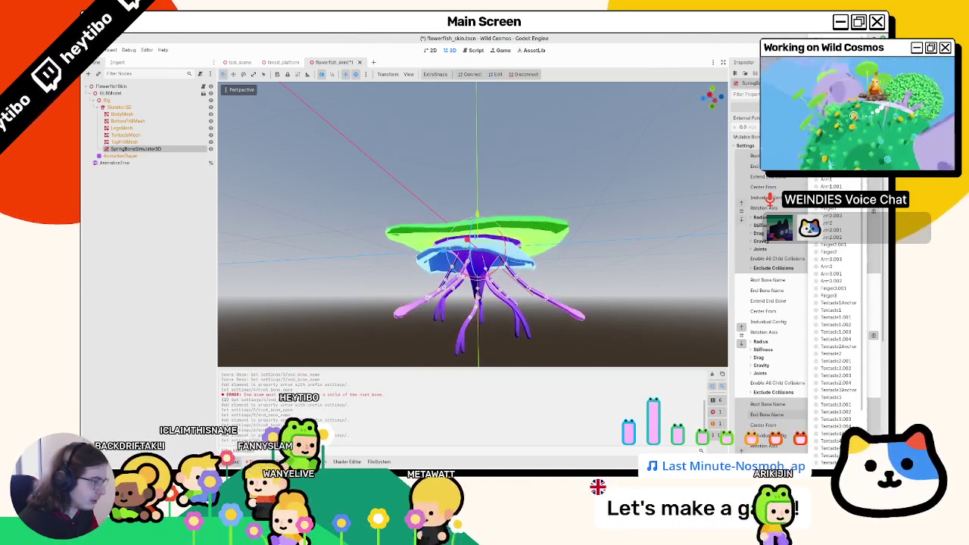
click(638, 203)
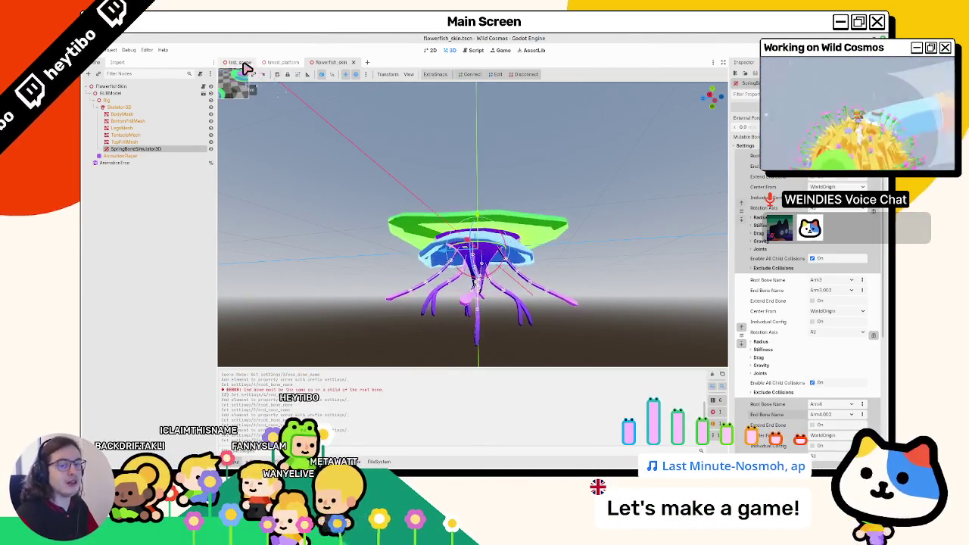
click(239, 62)
key(F6)
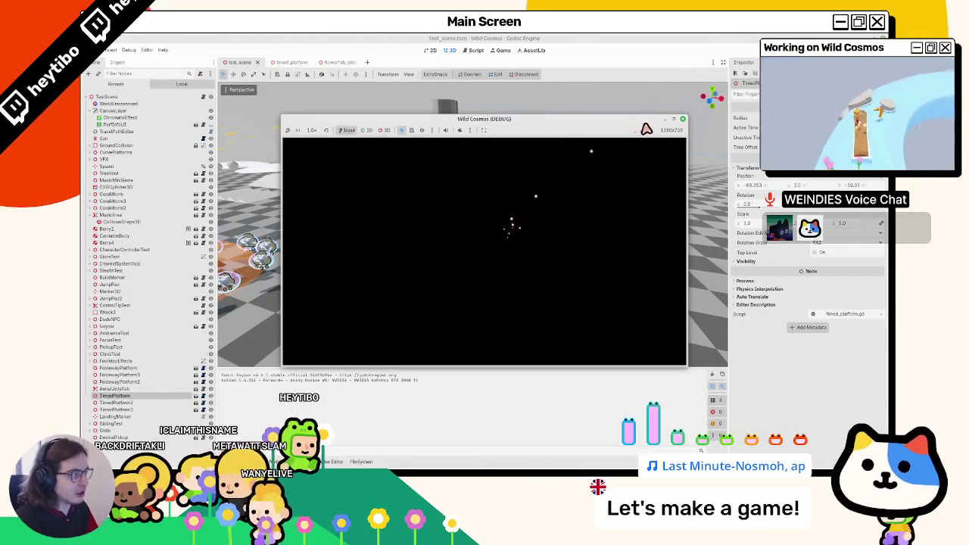
- Walk the player around the jellyfish platforms and checkered pillars, then close the game
click(674, 120)
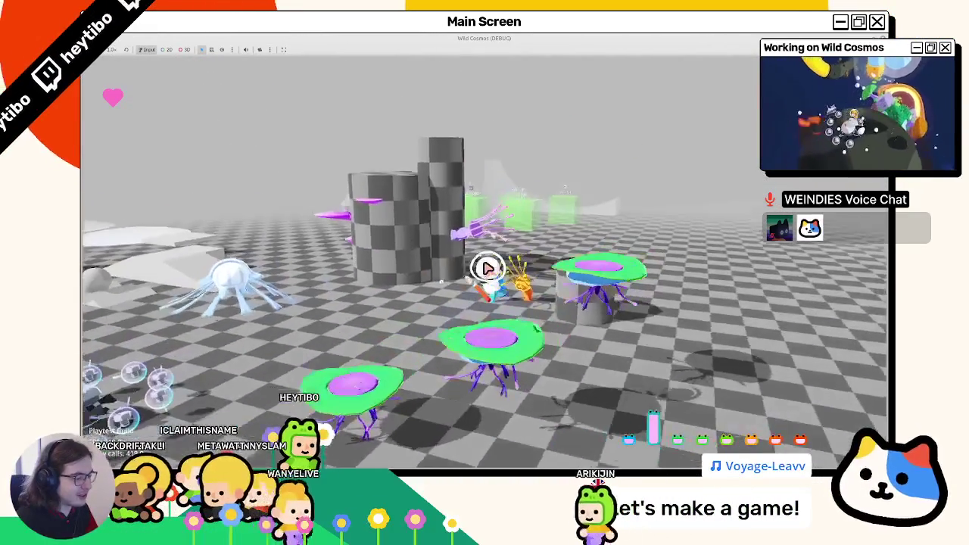
key(w)
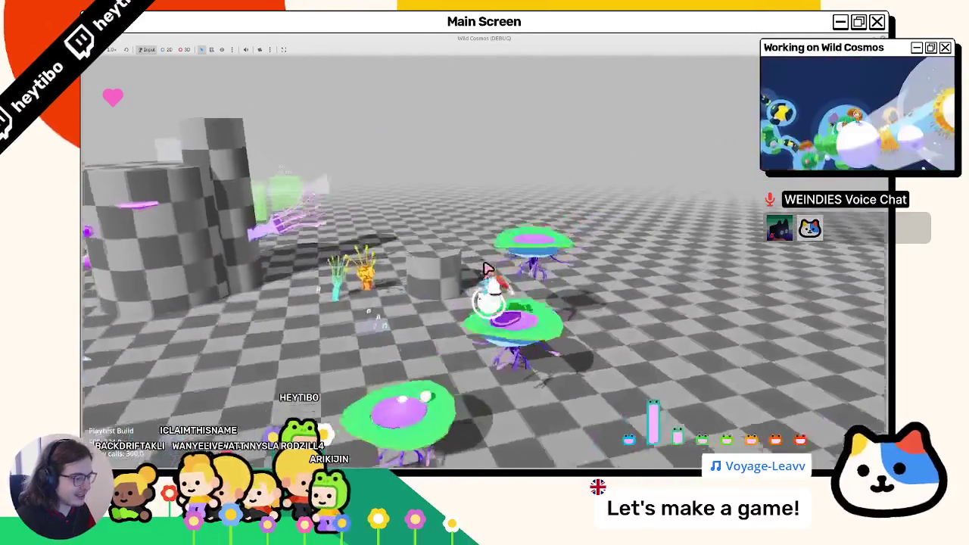
key(w)
key(a)
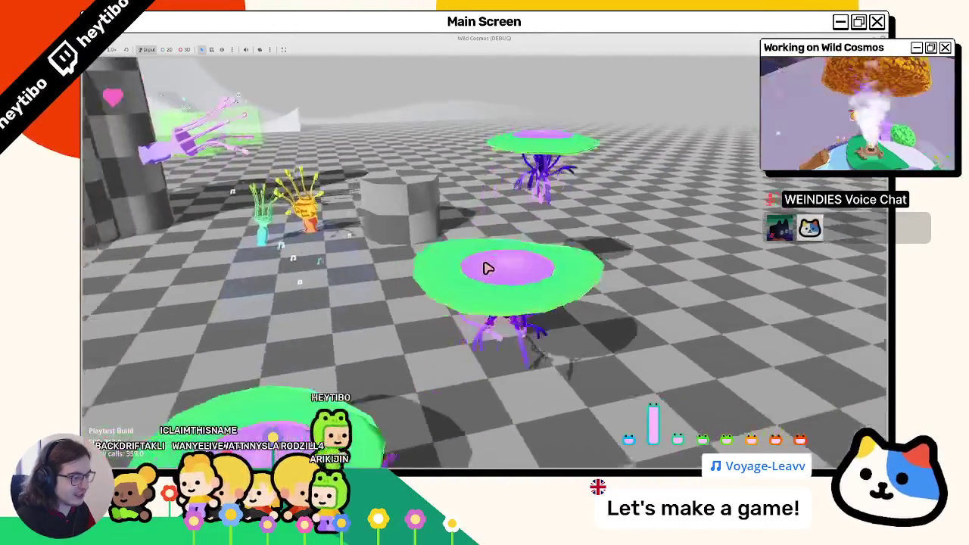
key(w)
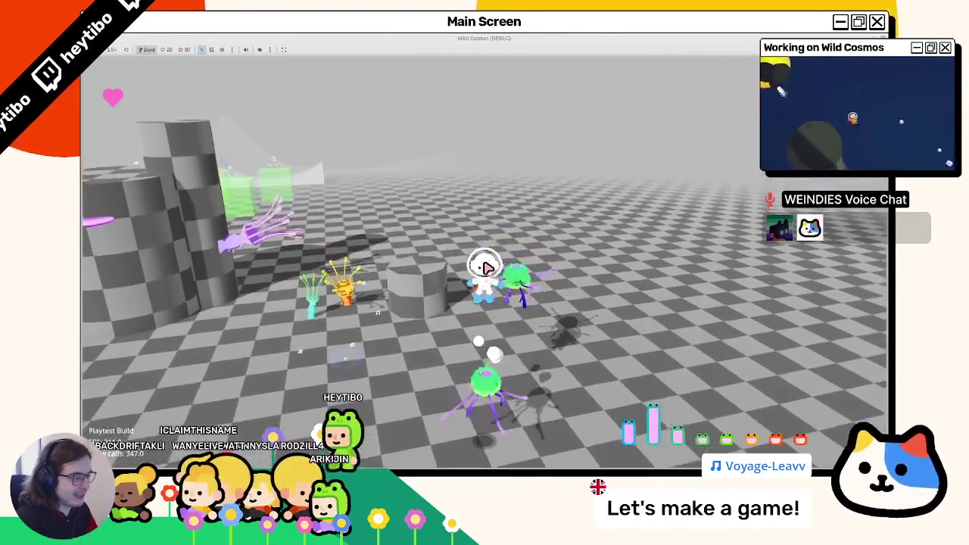
key(a)
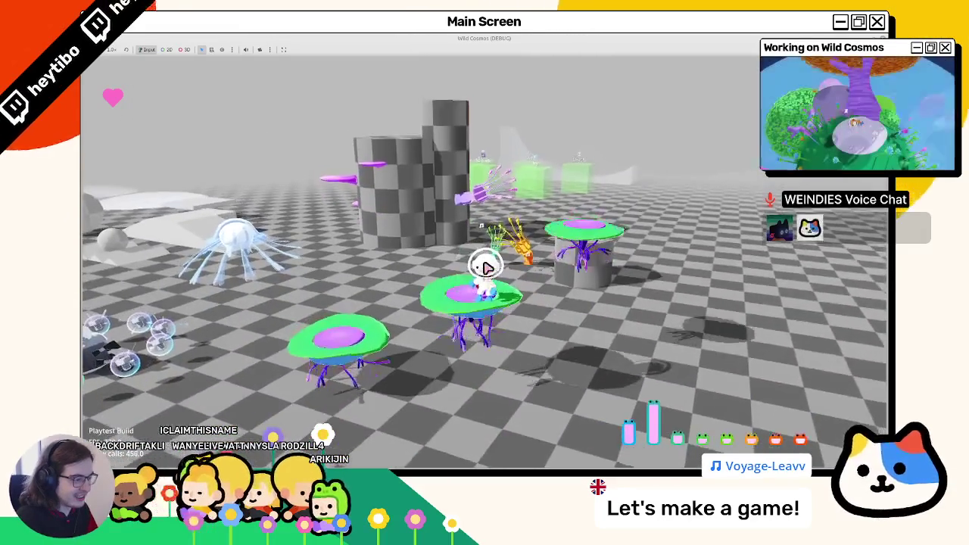
key(d)
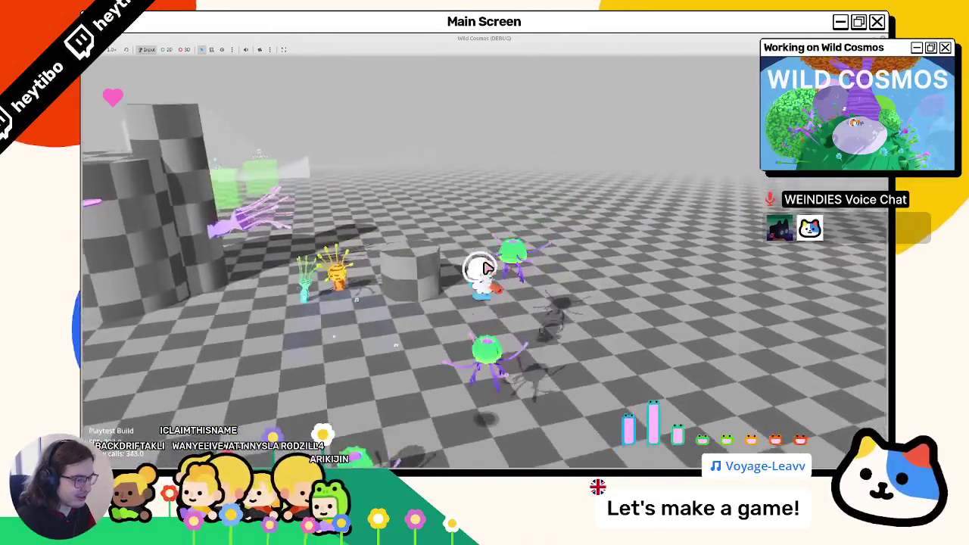
key(a)
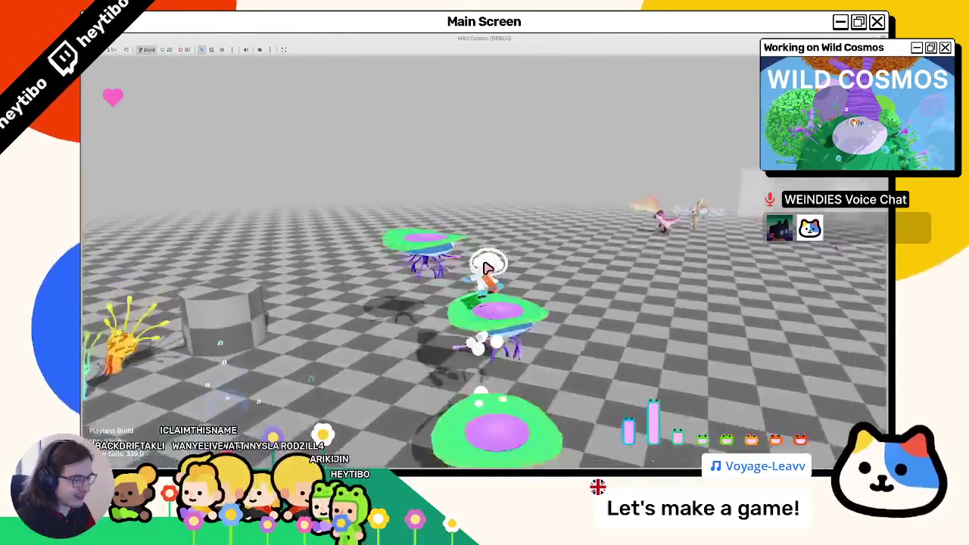
key(a)
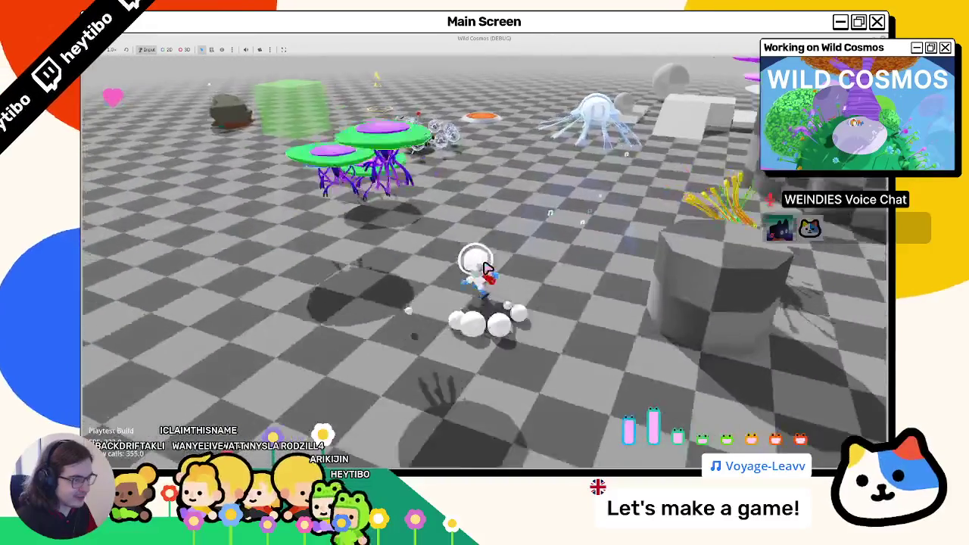
key(d)
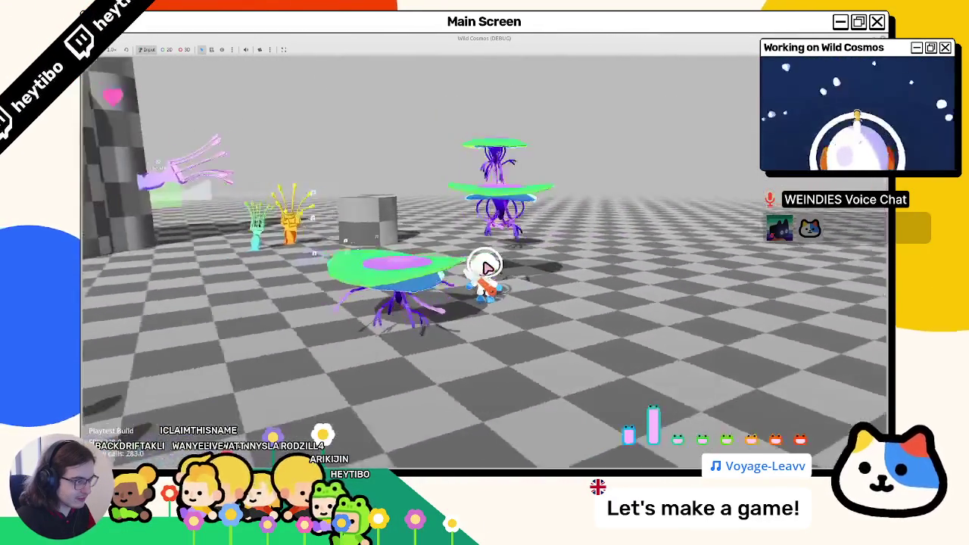
key(d)
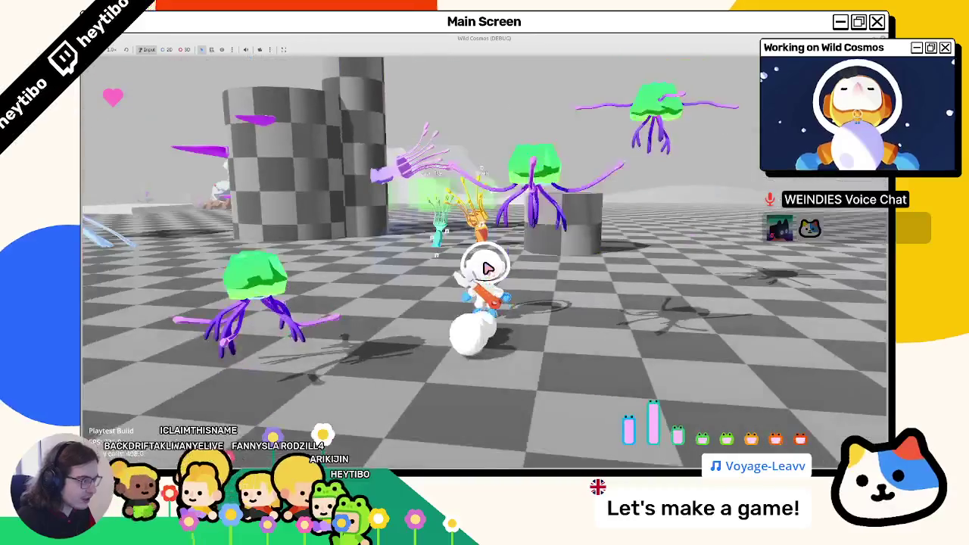
key(s)
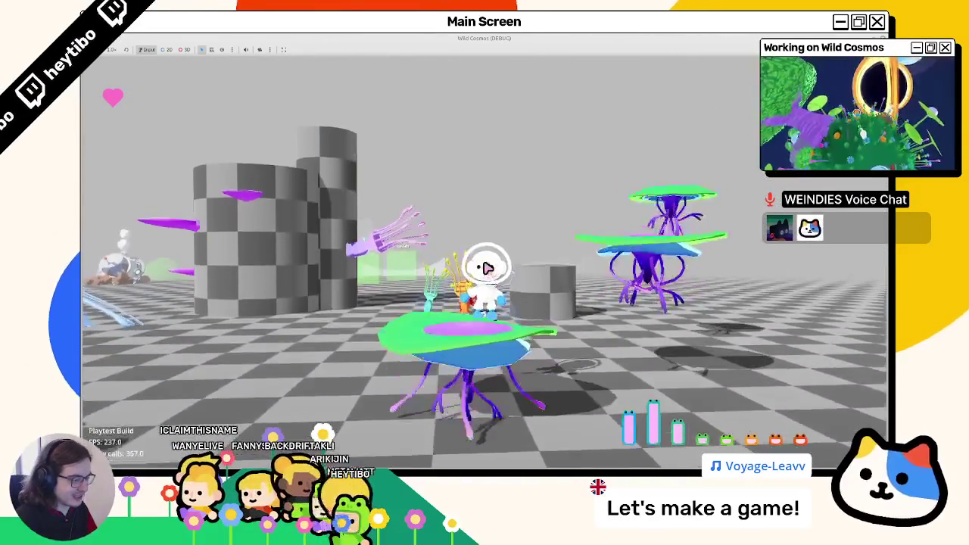
key(d)
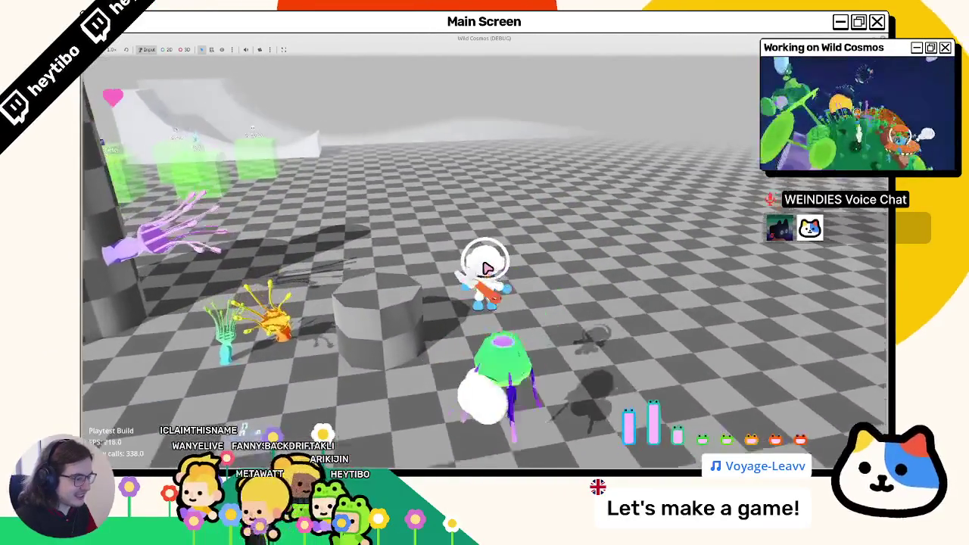
key(Escape)
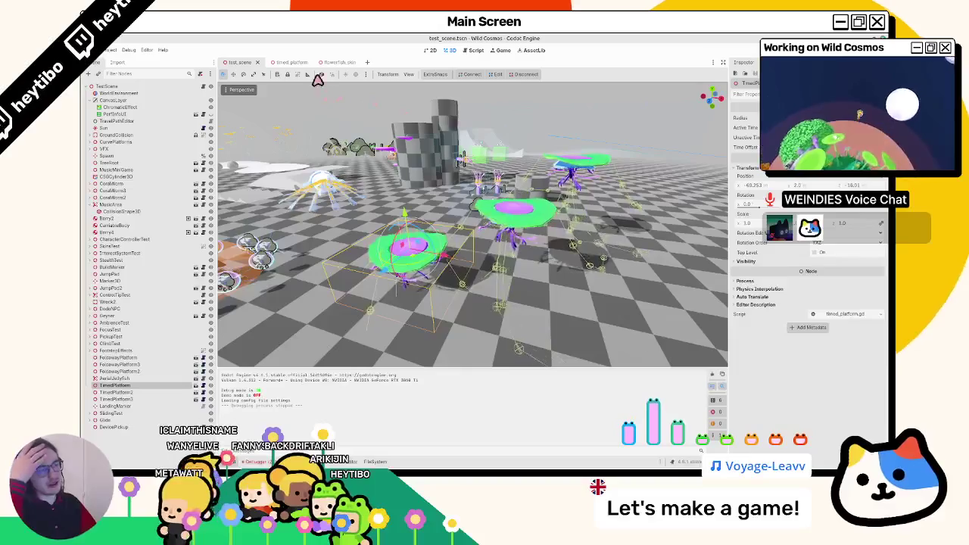
- In the flowerfish_skin scene, select the Skeleton3D and pick one of its bones
click(335, 63)
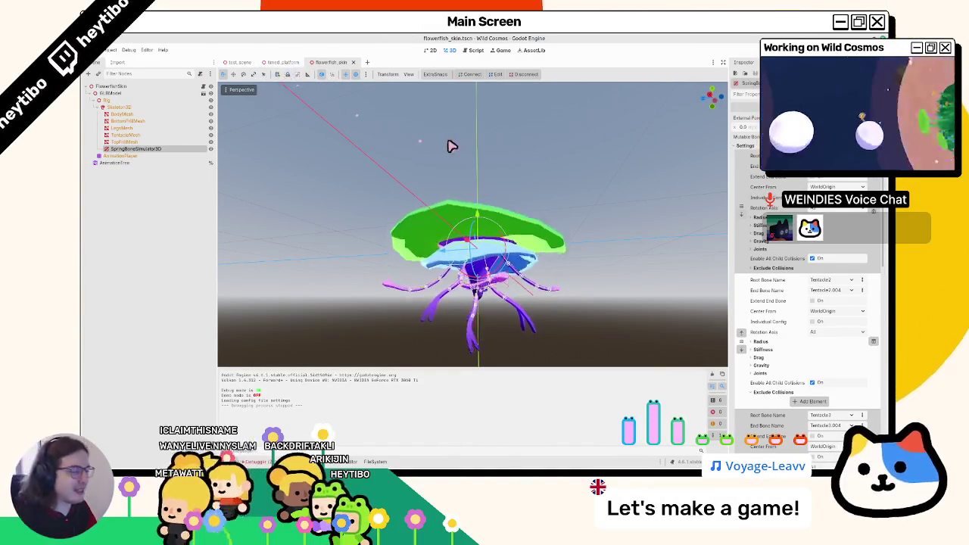
click(140, 156)
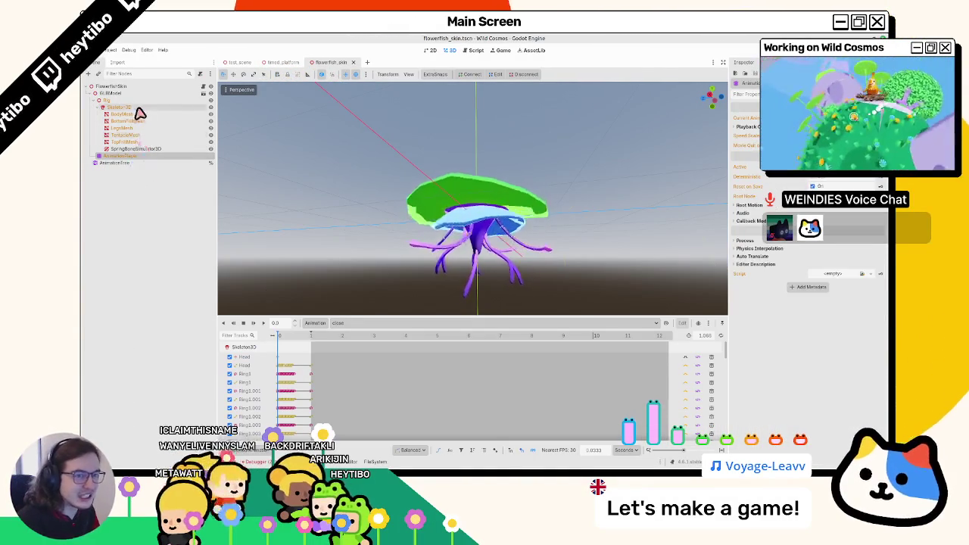
click(138, 109)
click(738, 160)
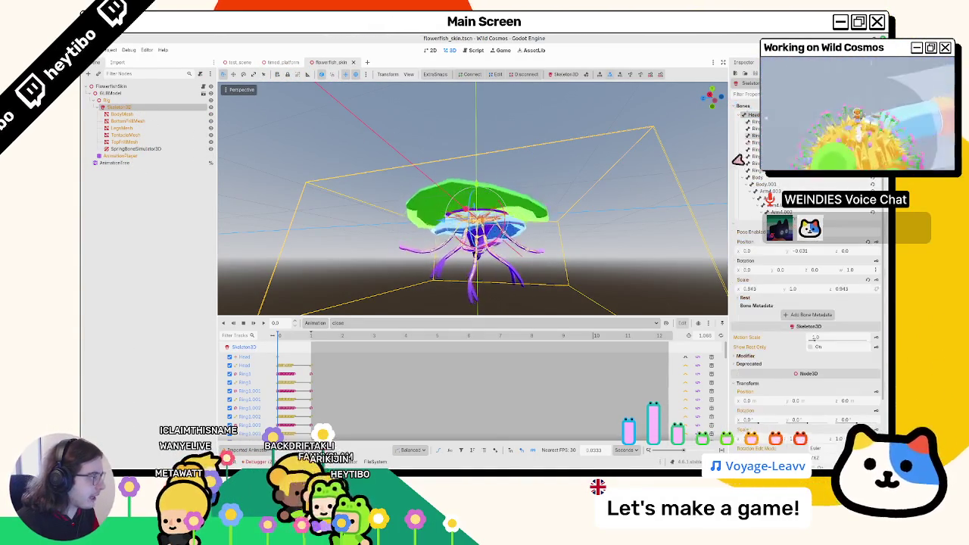
- Expand the skeleton's Rest, Modifier and Deprecated sections and change its Motion Scale value
drag(664, 169, 628, 185)
scroll(down, 3)
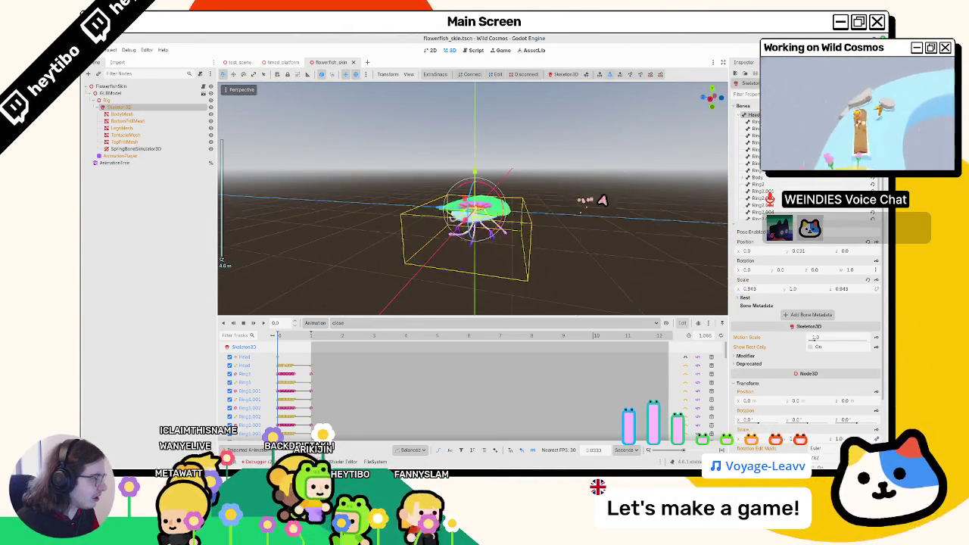
click(748, 300)
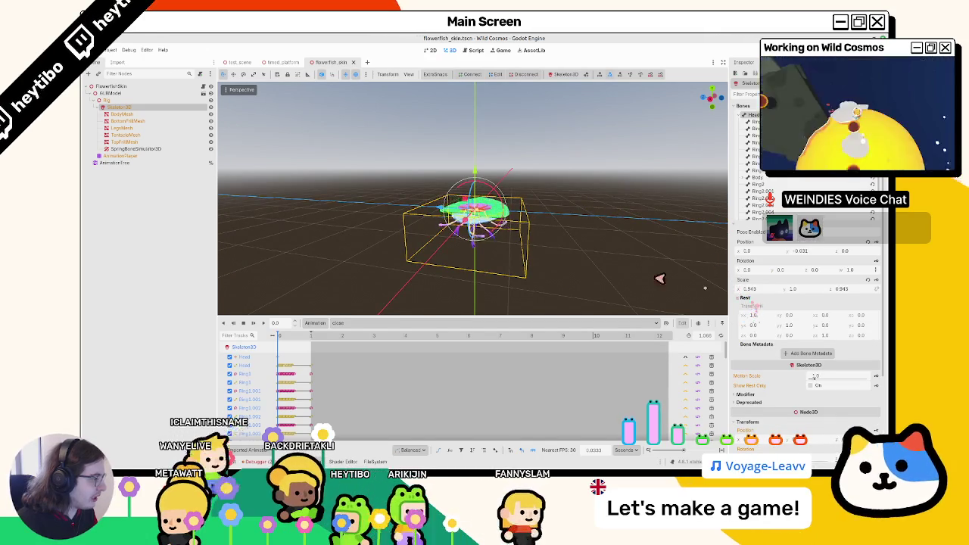
scroll(up, 3)
click(772, 282)
click(766, 274)
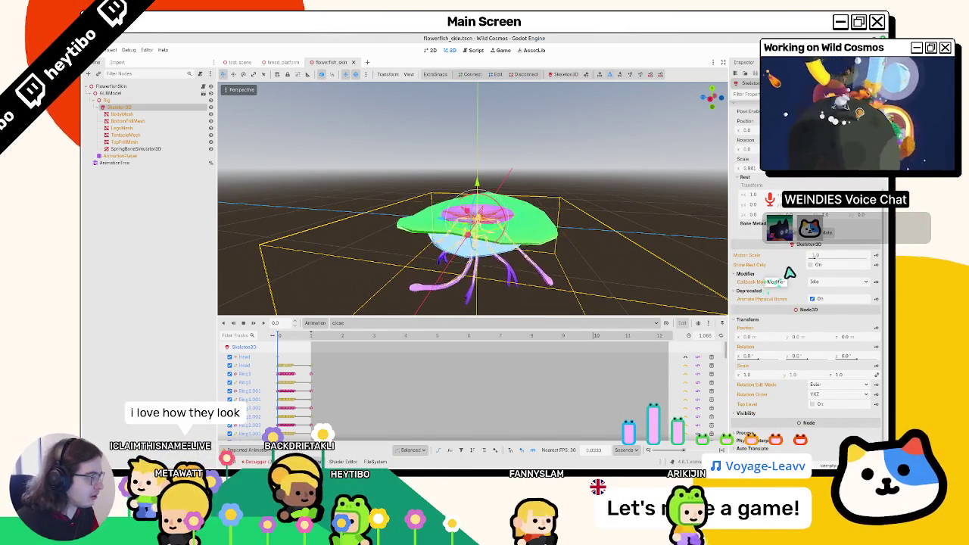
drag(829, 256, 807, 261)
- Zoom in on the flowerfish, then return to the test scene
scroll(down, 3)
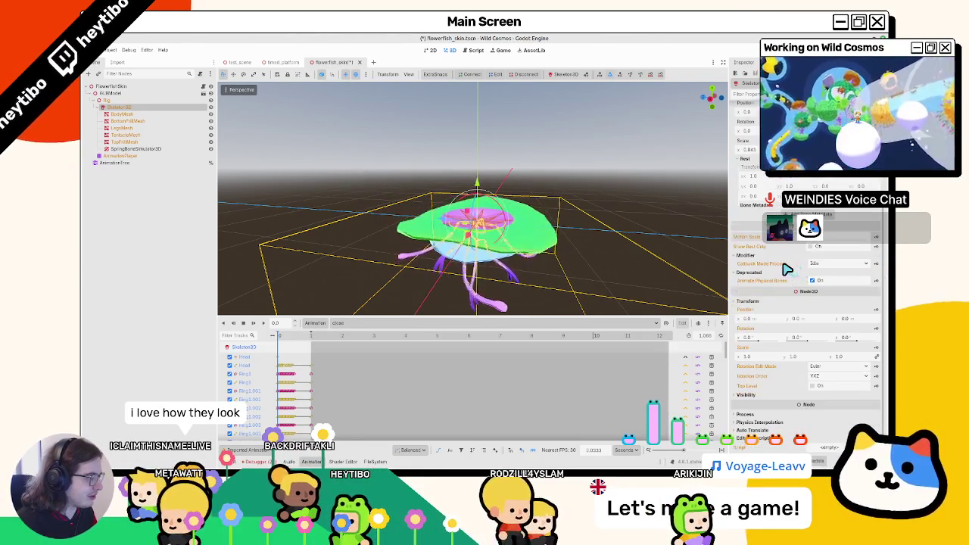
drag(518, 268, 487, 249)
scroll(up, 3)
scroll(down, 3)
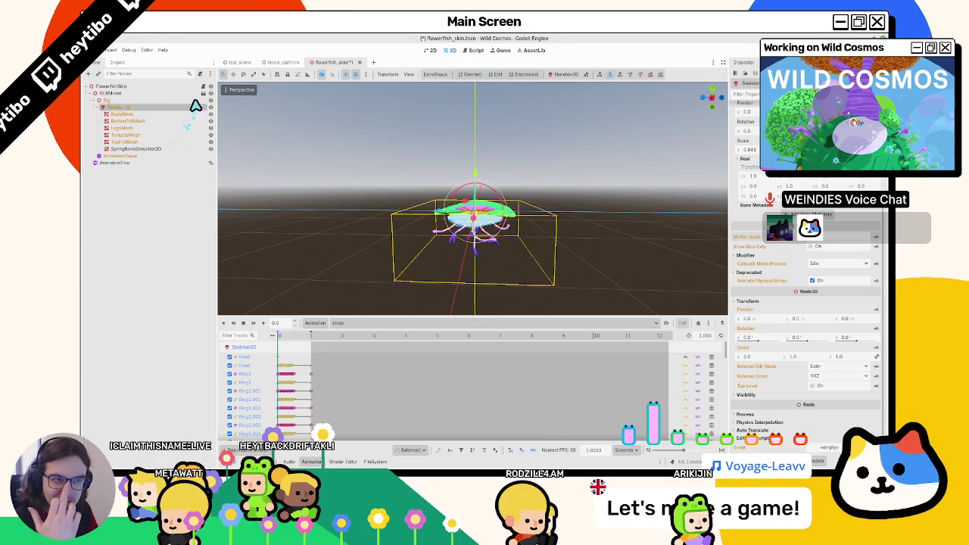
click(241, 62)
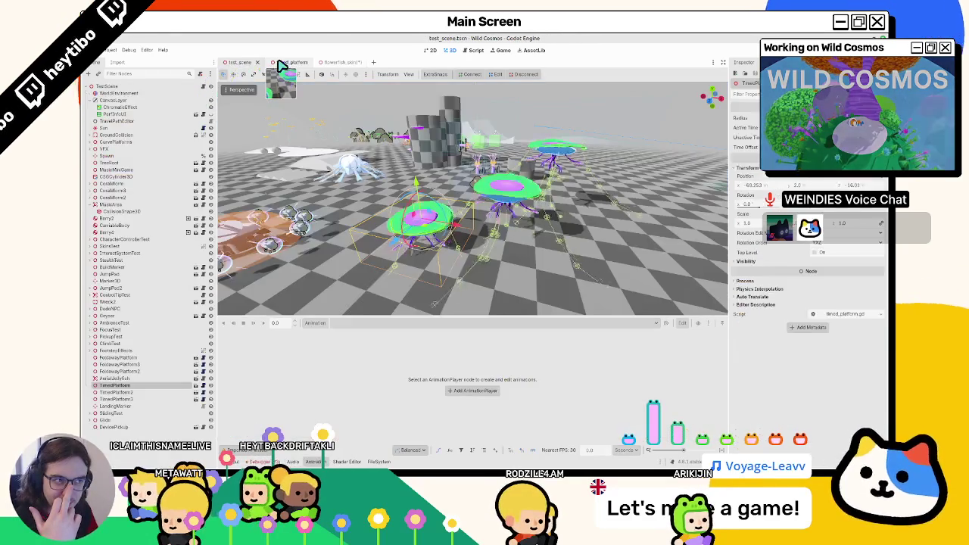
- Comment out line 22's flowerfish_skin scale in timed_platform.gd, put pass in its place, and run test_scene
click(278, 62)
click(237, 63)
click(284, 63)
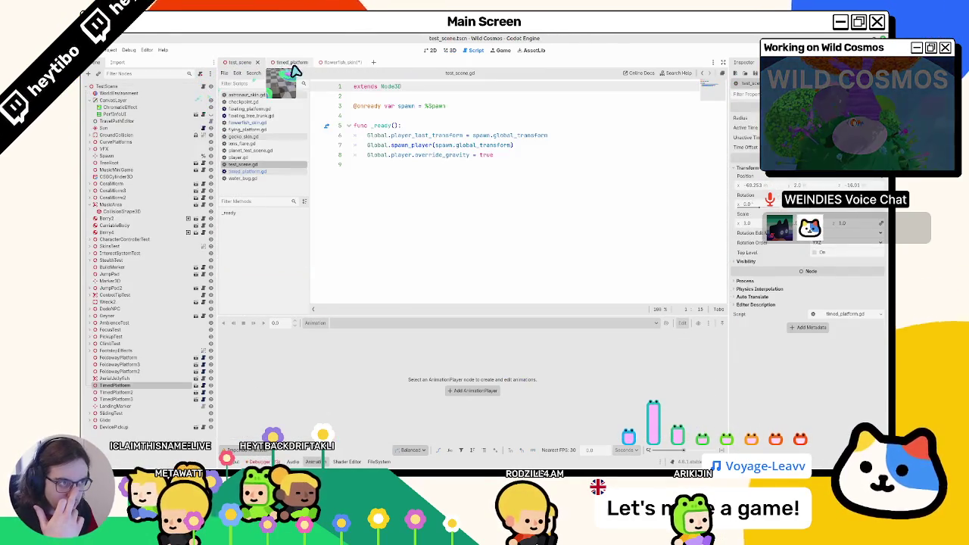
scroll(up, 3)
scroll(down, 3)
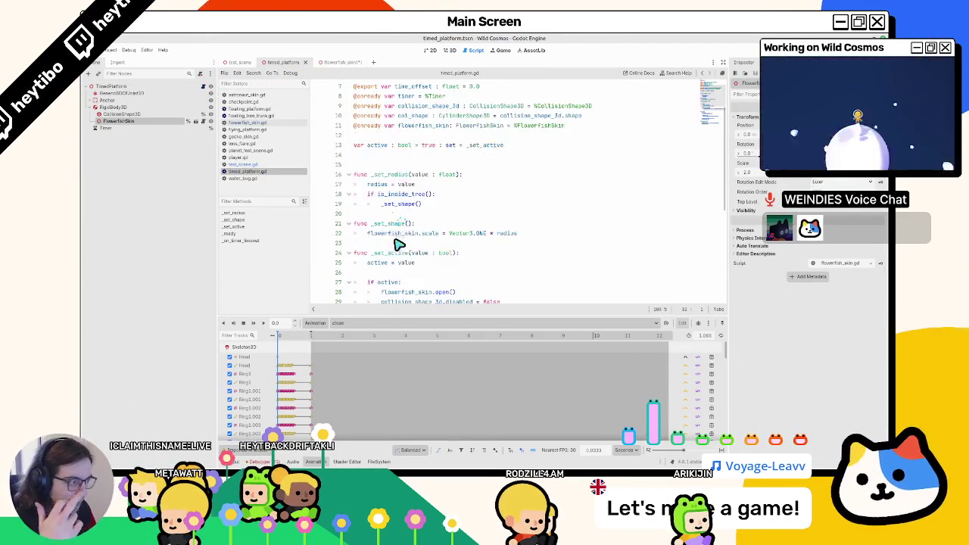
double_click(376, 235)
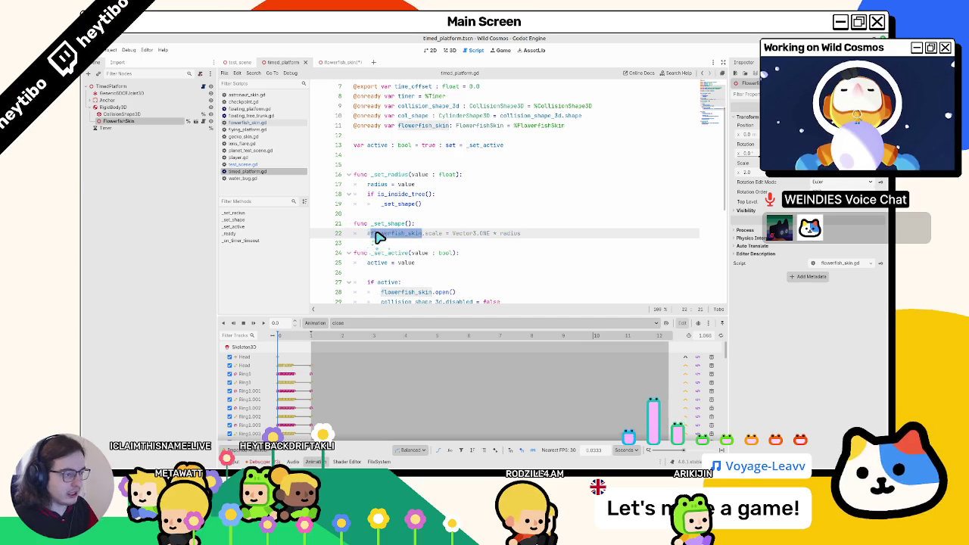
key(ctrl+shift+Return)
text(pass)
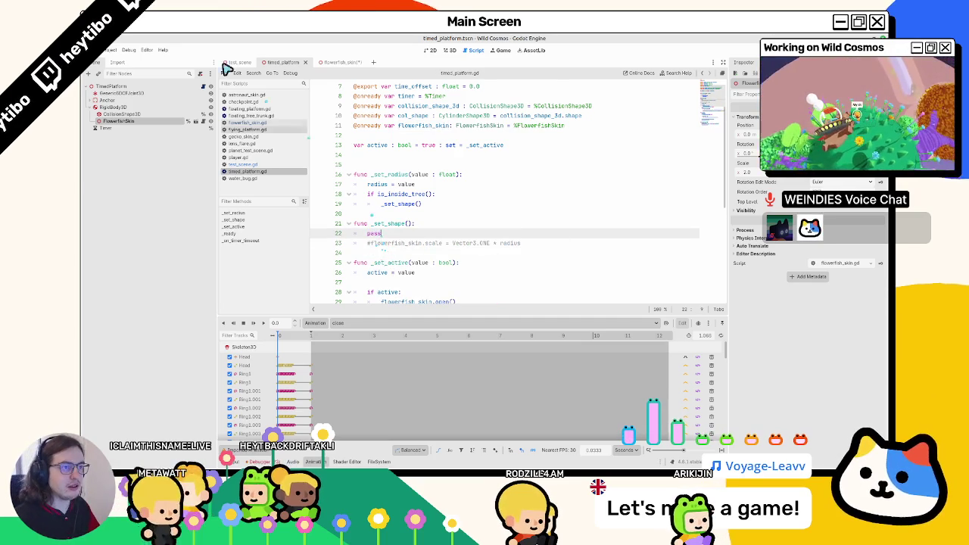
click(238, 63)
key(F6)
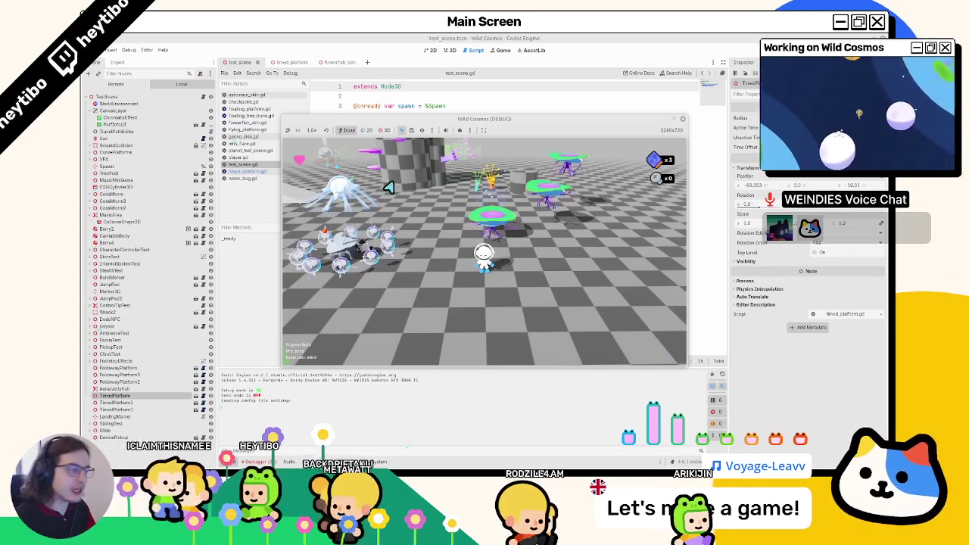
- Move the player briefly, stop the game, and return to the script editor
key(w)
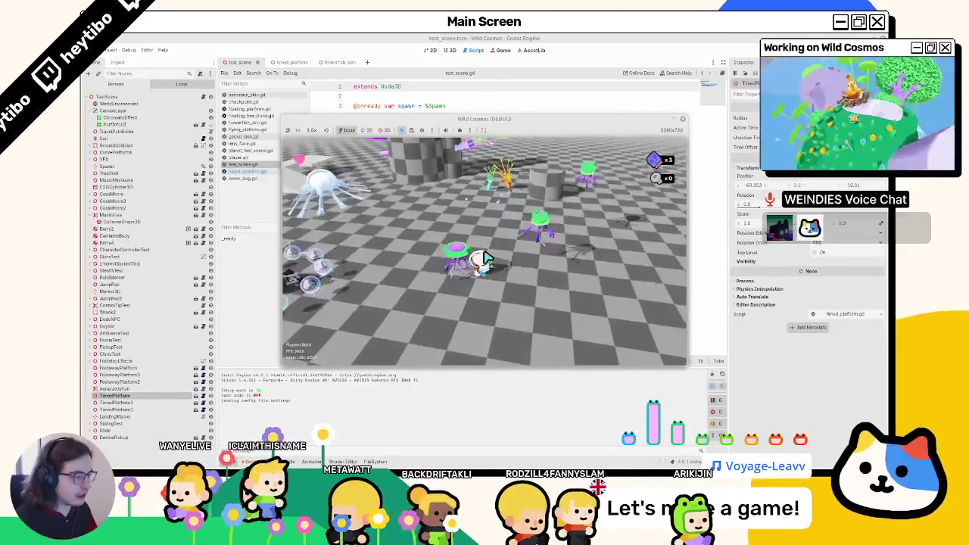
key(F8)
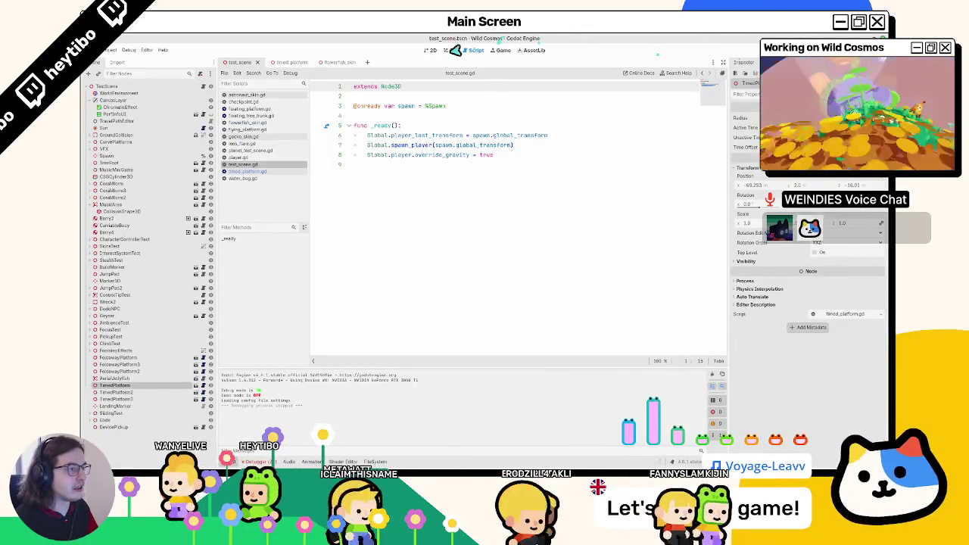
click(455, 50)
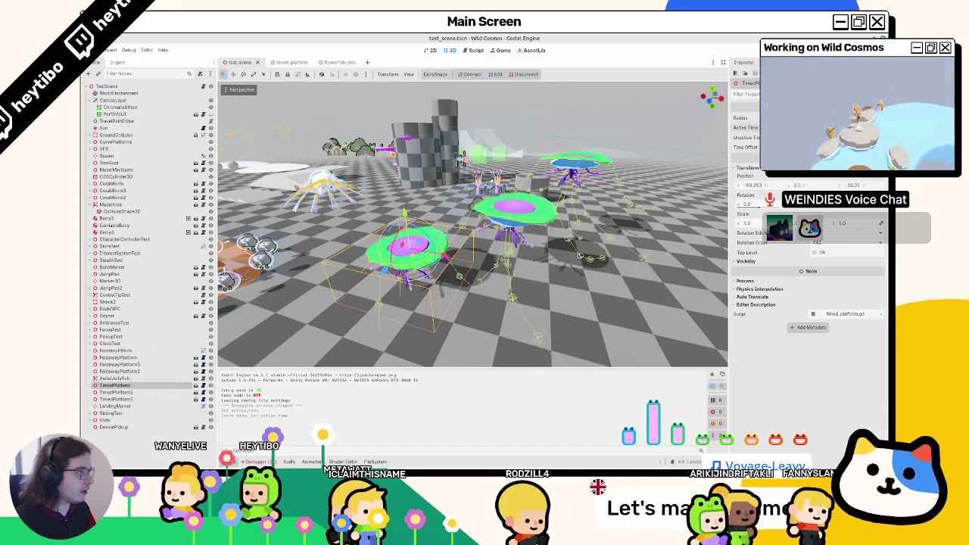
click(475, 50)
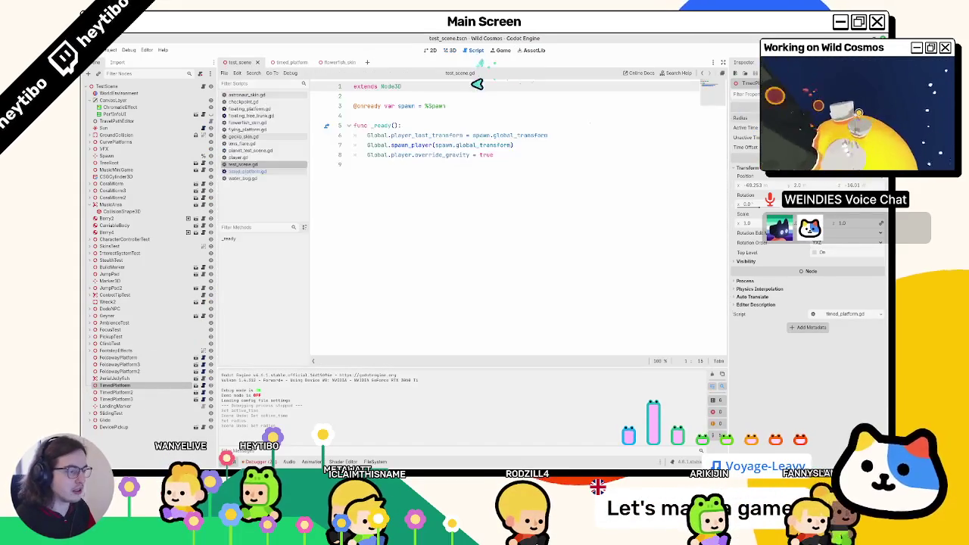
click(253, 96)
- Rerun the game, pause and stop it, then bring up flowerfish_skin.gd
click(249, 109)
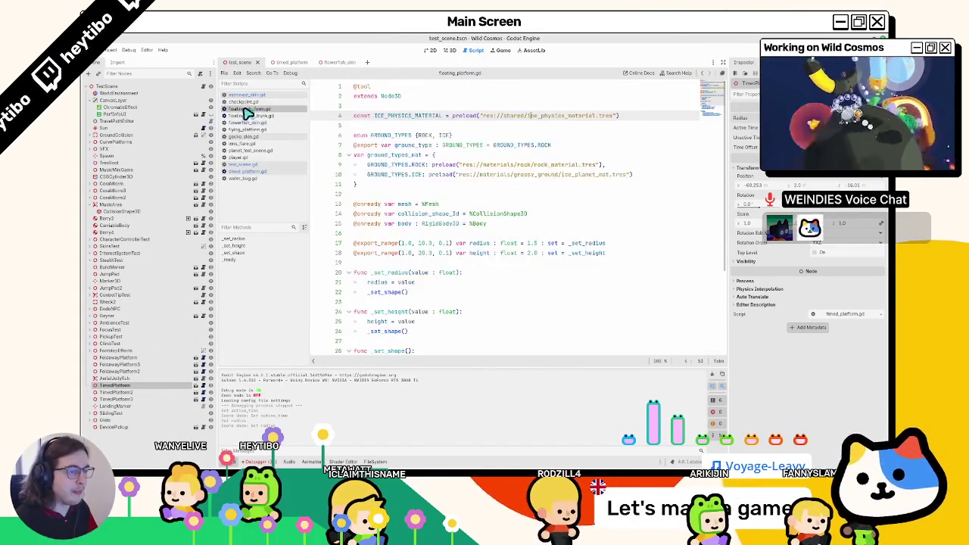
click(238, 165)
click(240, 172)
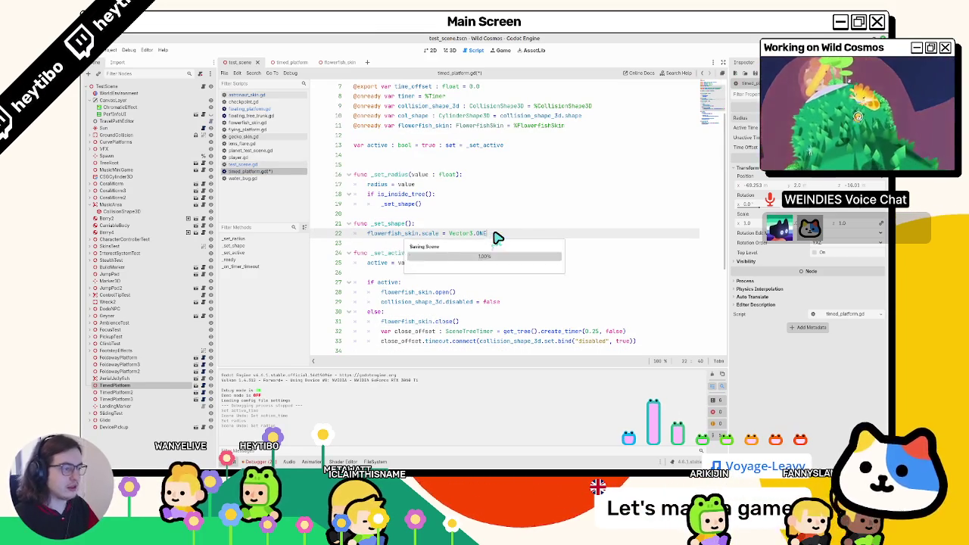
key(F5)
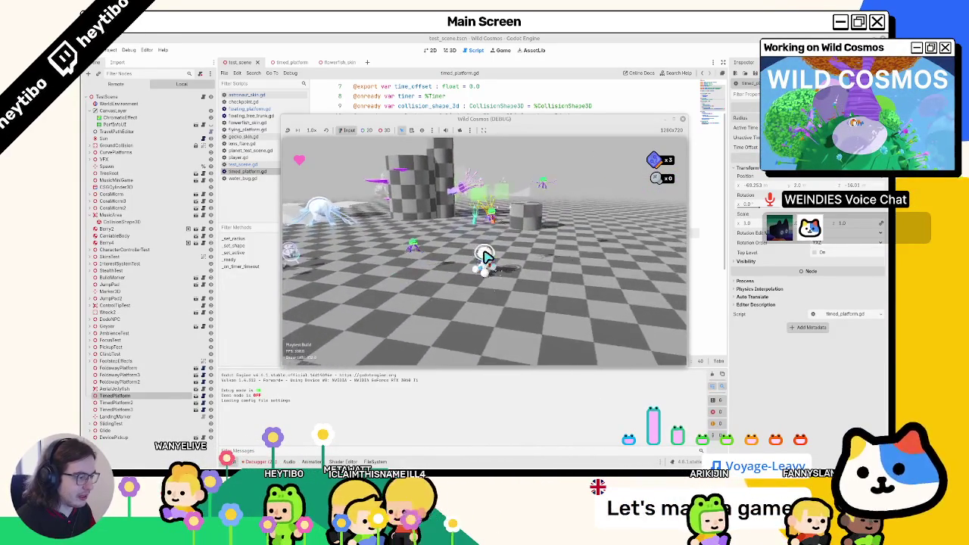
key(Escape)
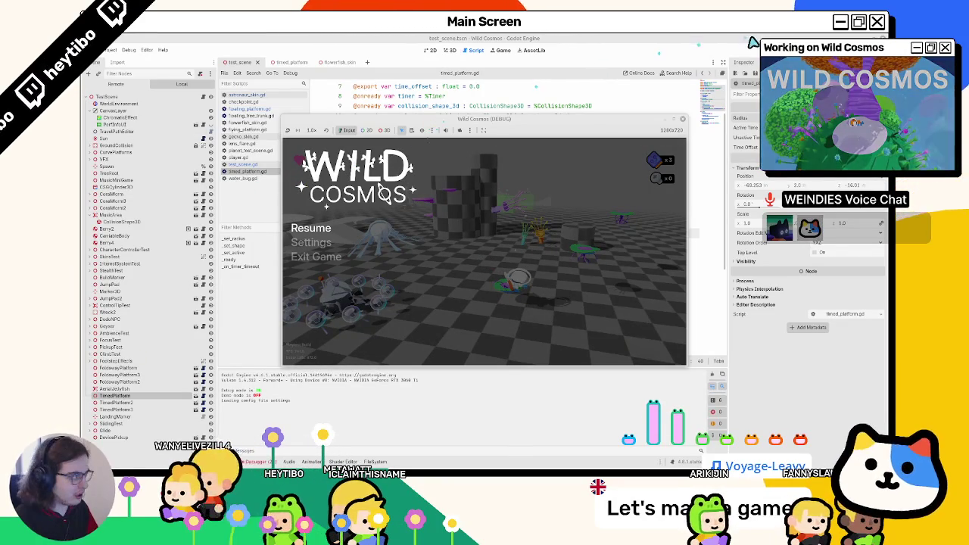
key(F8)
drag(329, 65, 286, 69)
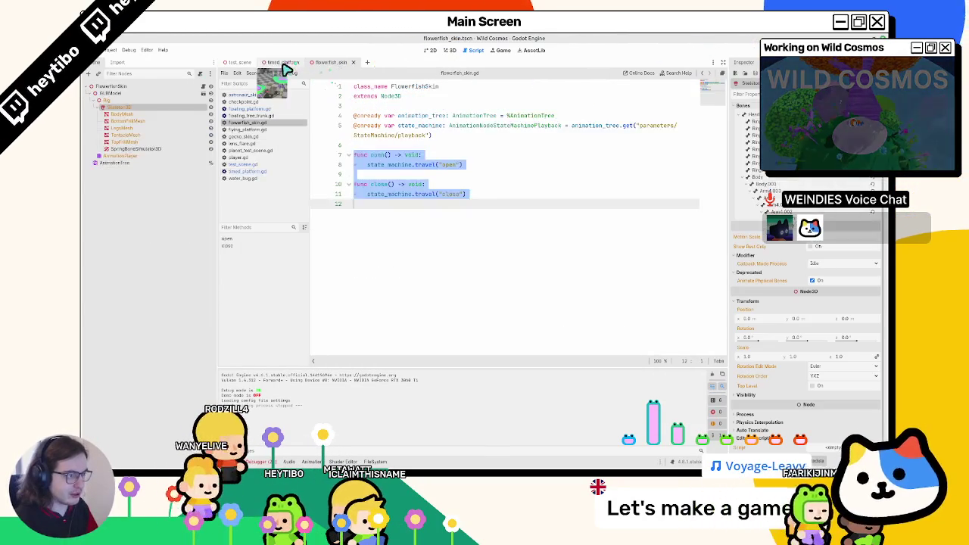
- Add a new set_rest_scale() -> void function with pass above open()
click(403, 153)
key(ctrl+shift+Return)
key(ctrl+shift+Return)
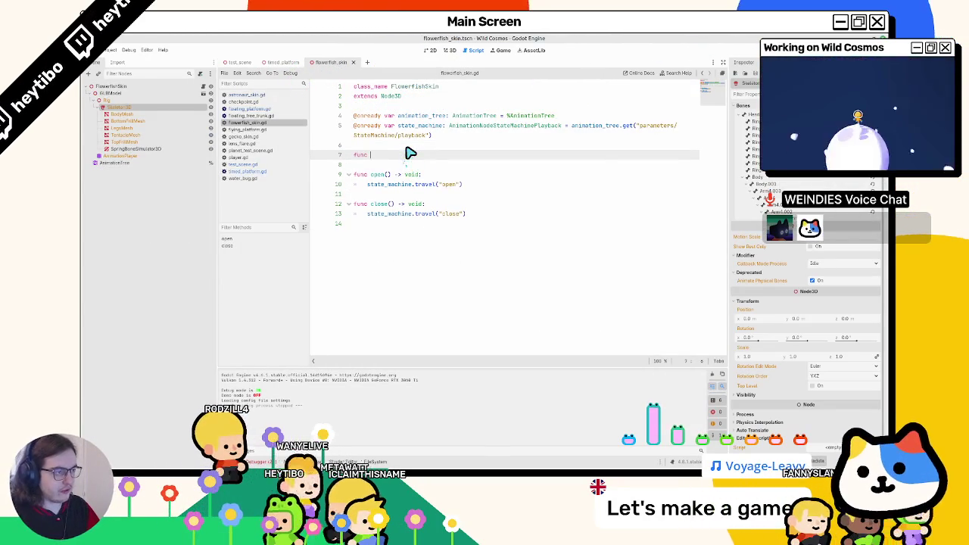
text(set_rest_()
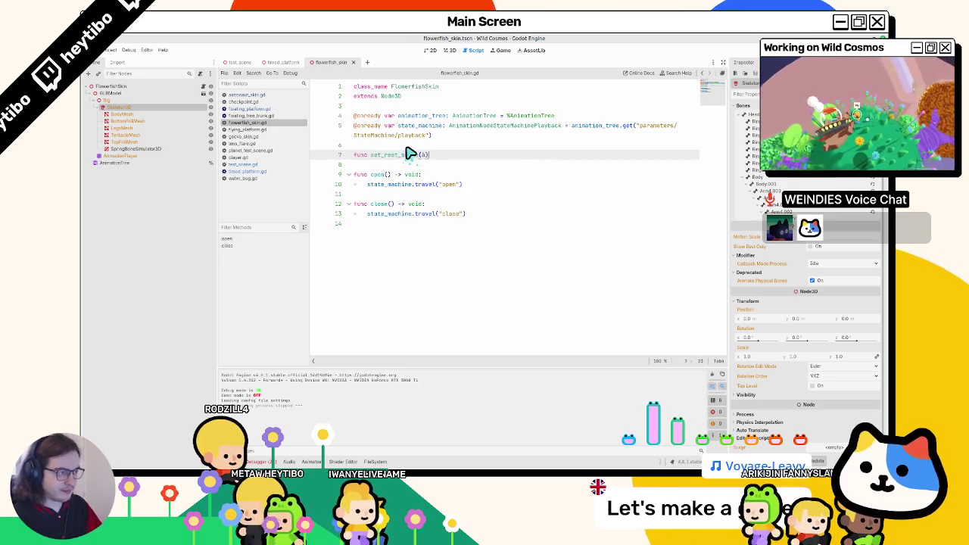
text(:)
key(Return)
text(pass)
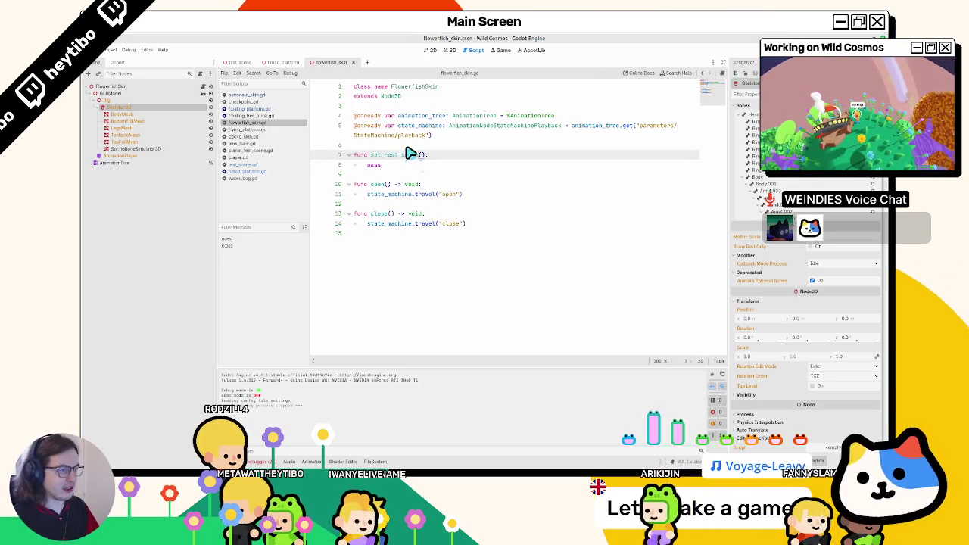
key(Right)
text(-> void)
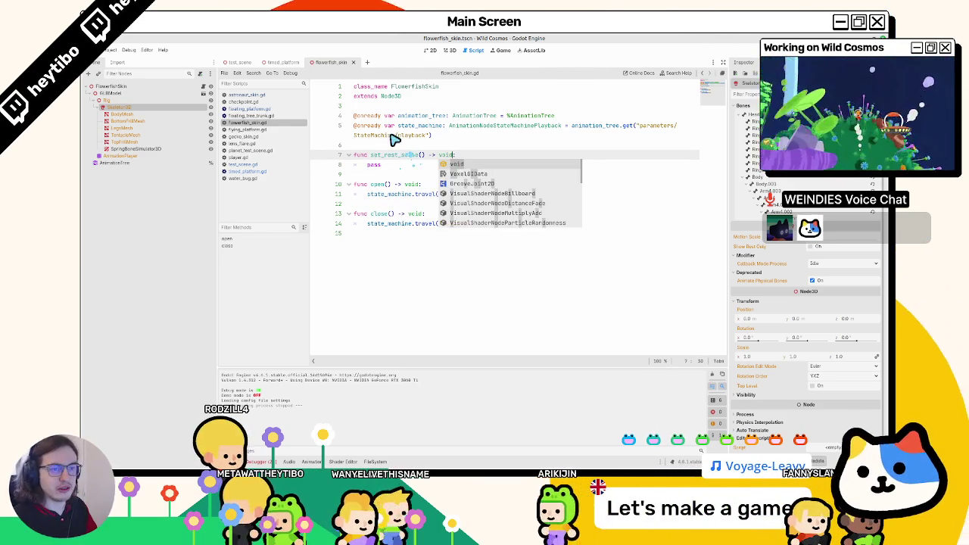
right_click(157, 106)
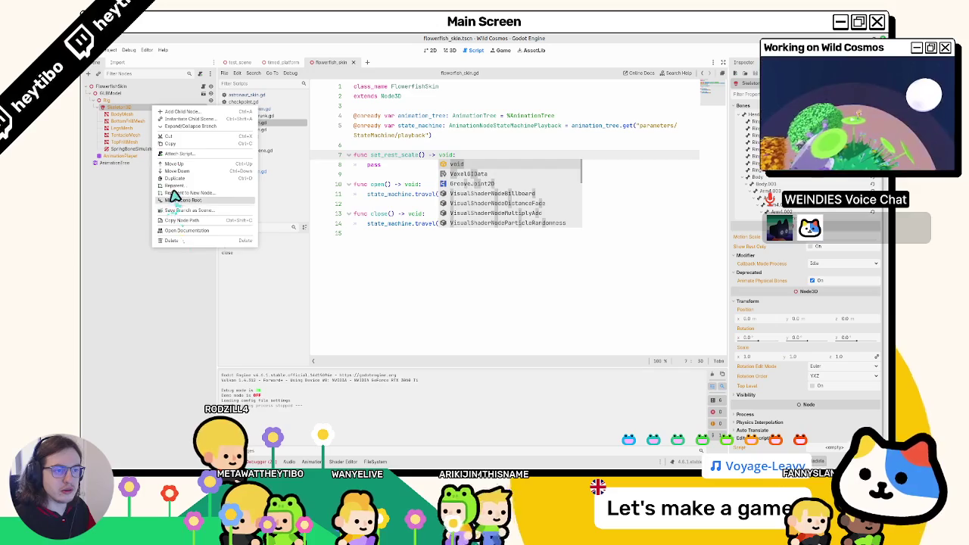
key(Escape)
drag(145, 113, 383, 154)
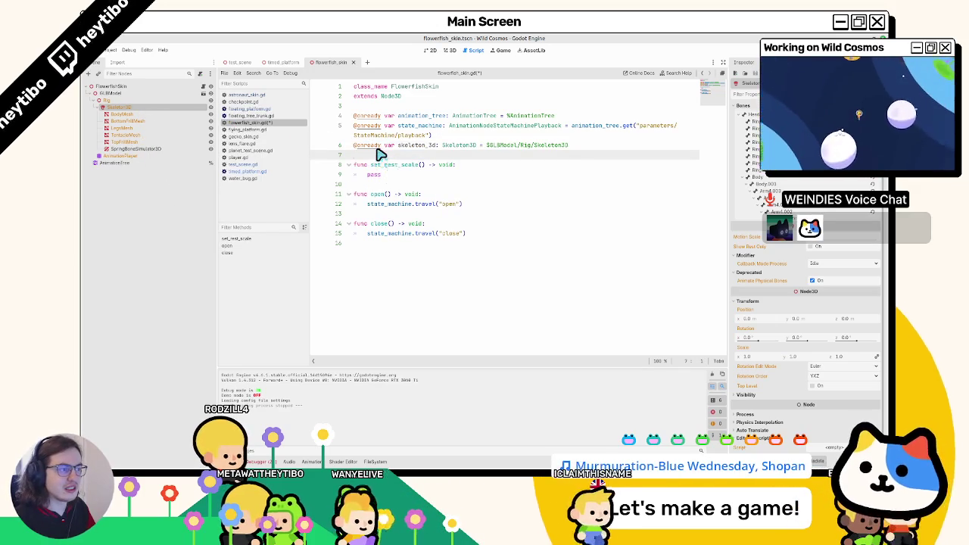
- Write skeleton_3d.set_bone_rest( in the body of set_rest_scale
double_click(424, 148)
double_click(407, 167)
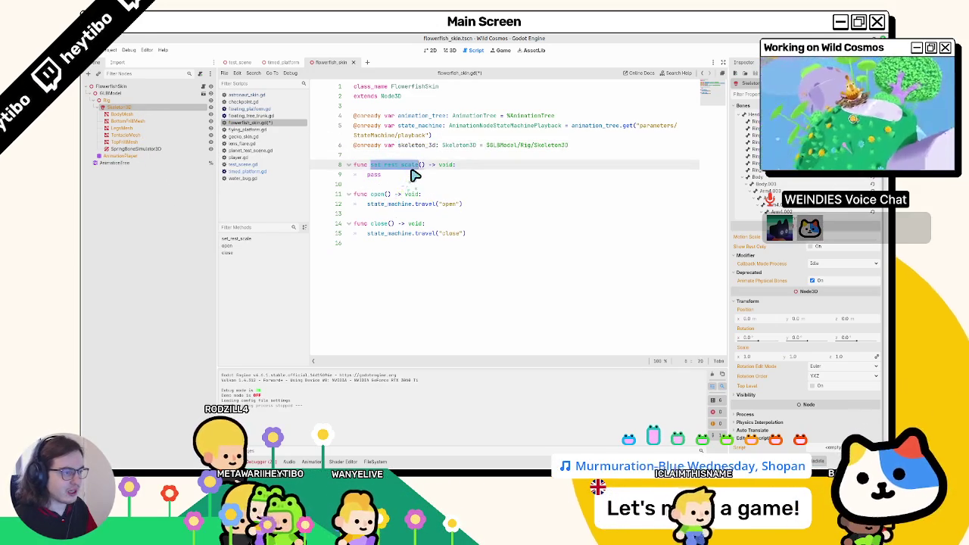
click(412, 176)
key(ctrl+v)
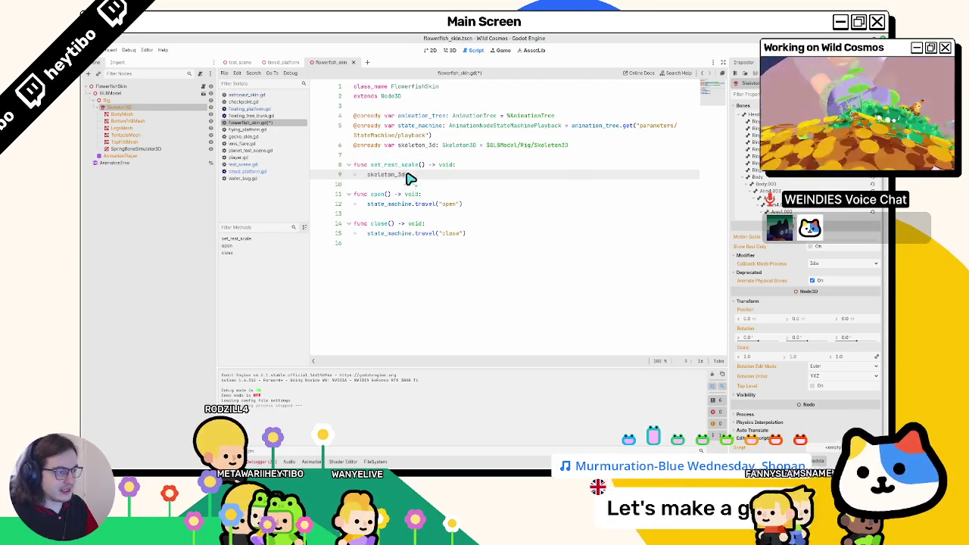
text(.set_scale)
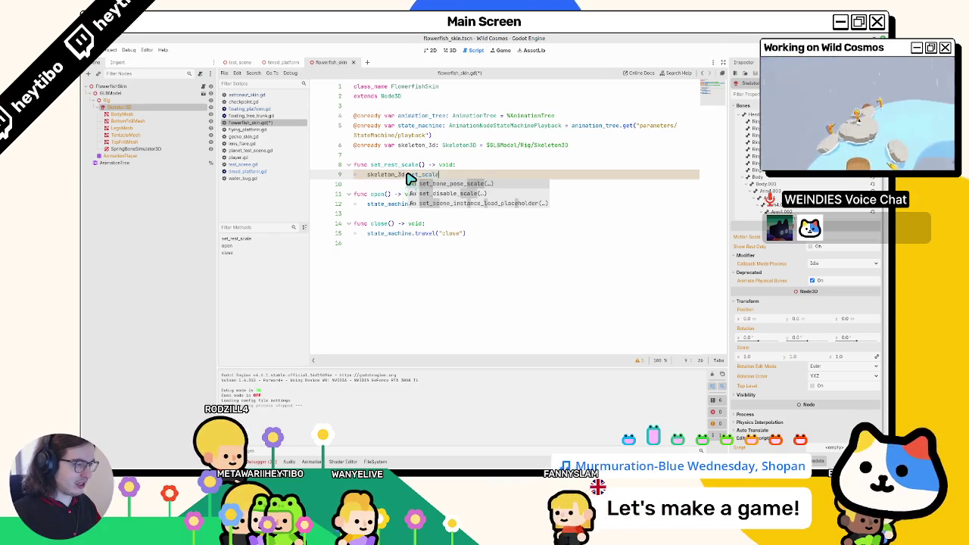
key(Return)
double_click(444, 177)
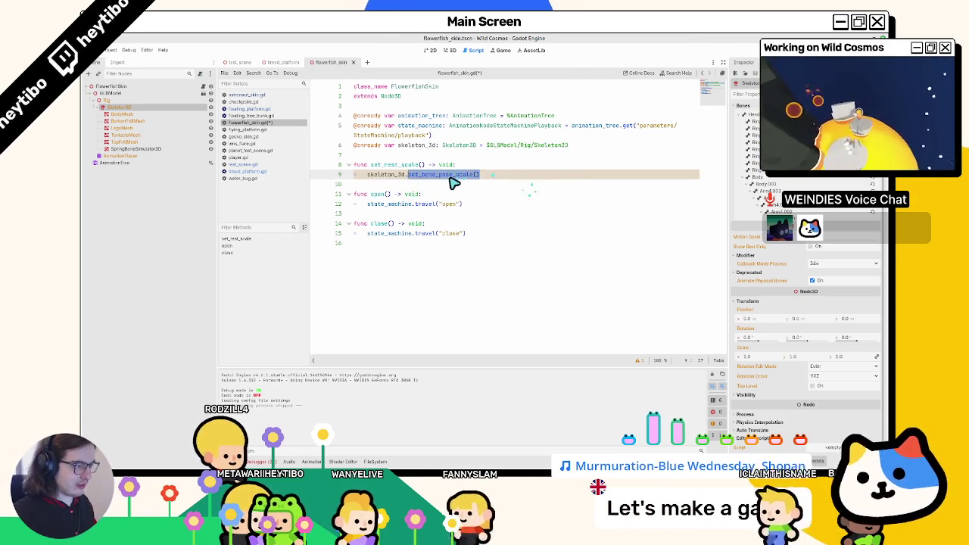
text(set_rest)
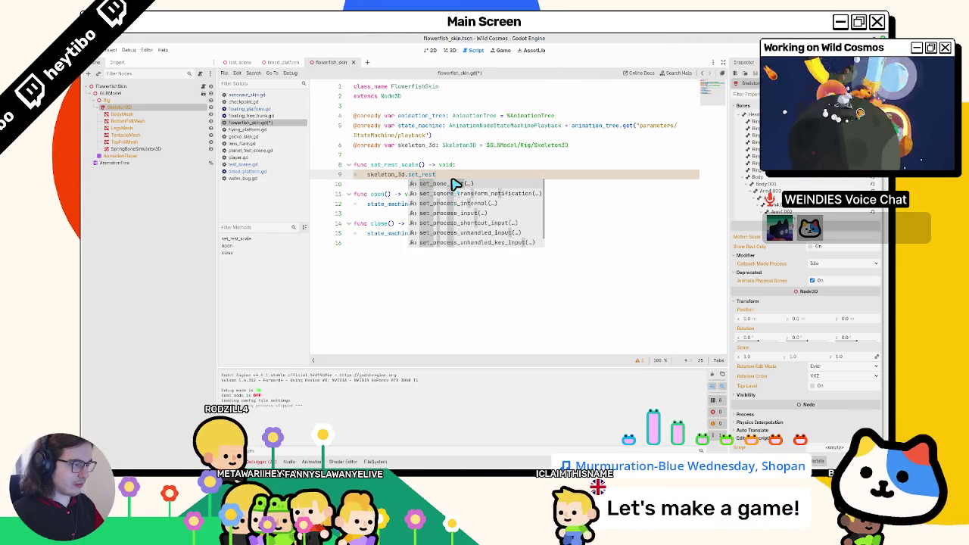
key(Return)
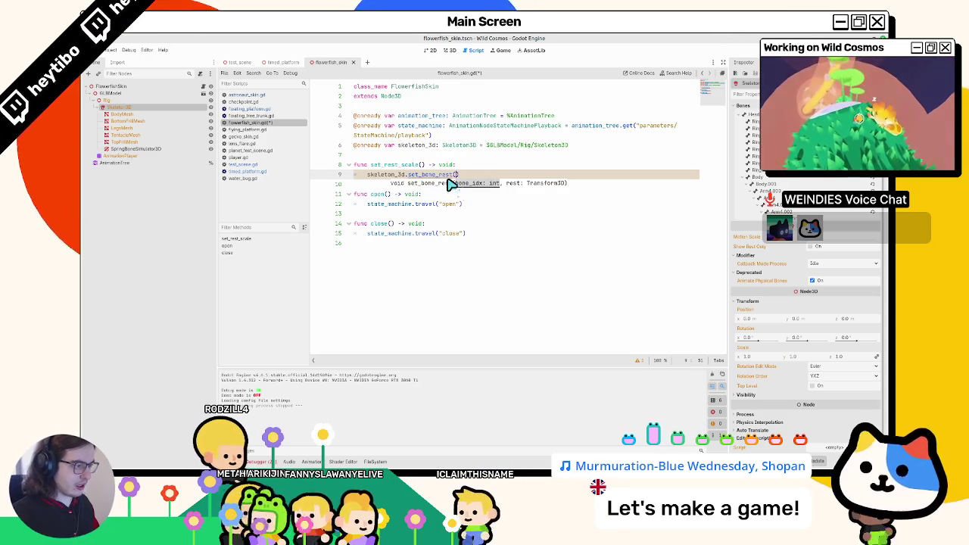
click(467, 177)
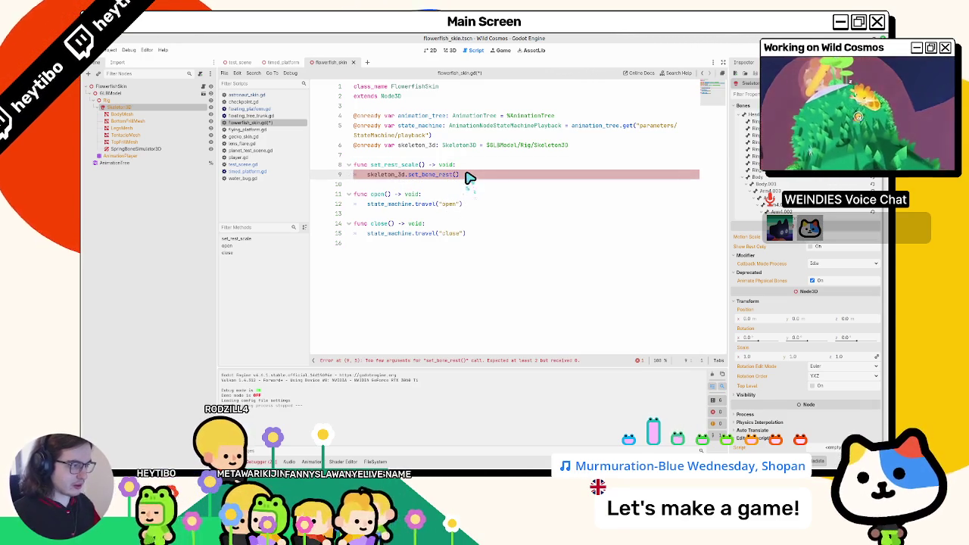
- Store the Head bone's index from skeleton_3d.find_bone("Head") above the set_bone_rest call
key(ctrl+shift+Return)
text(var idx: i)
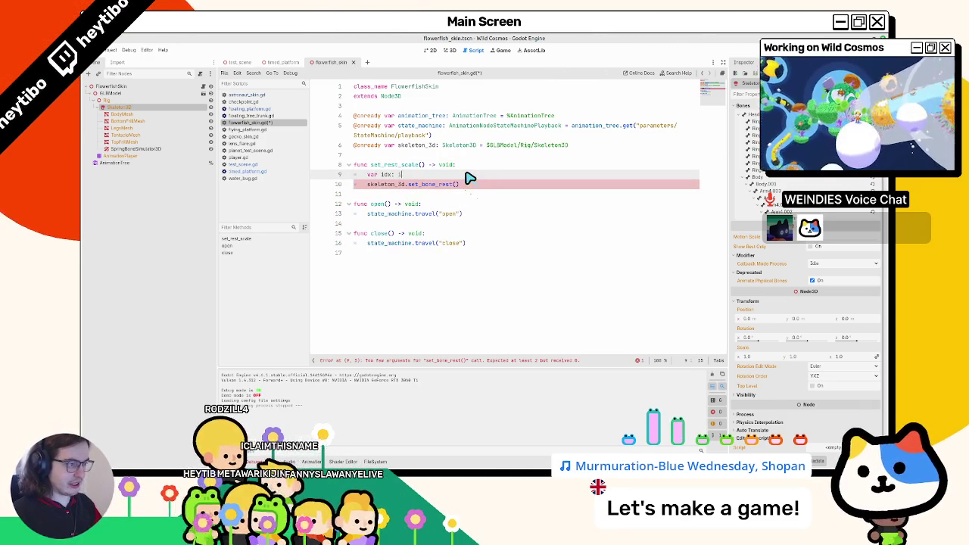
text(sk)
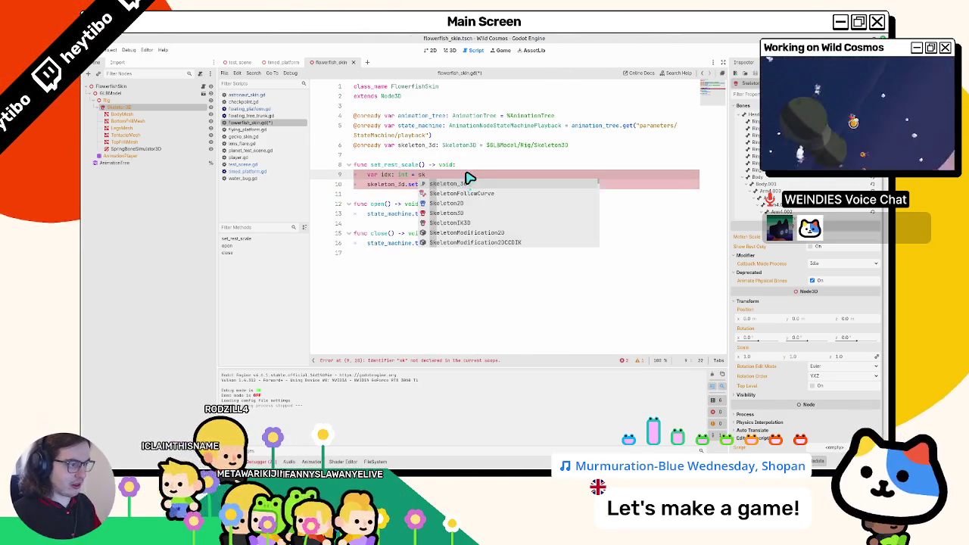
text(eleton_3d.get_bone_)
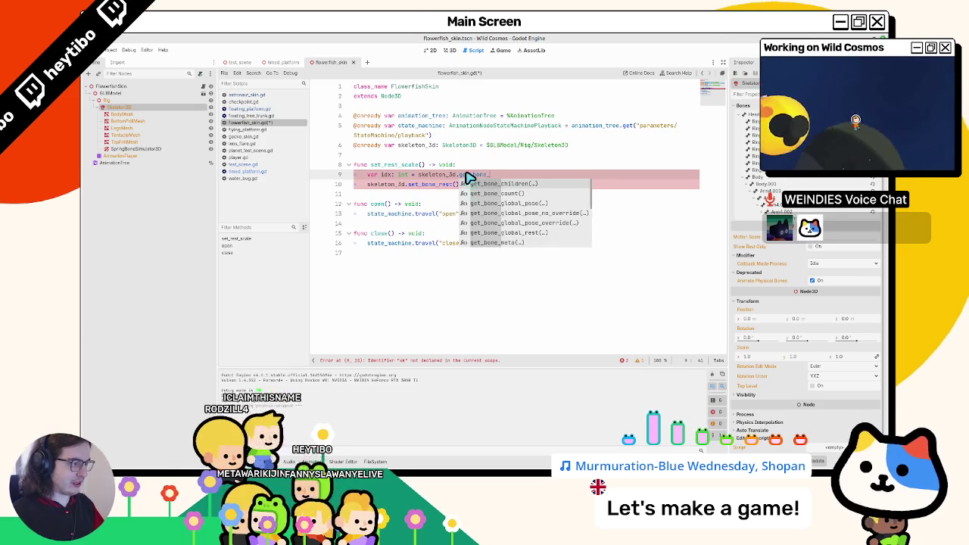
text(idx)
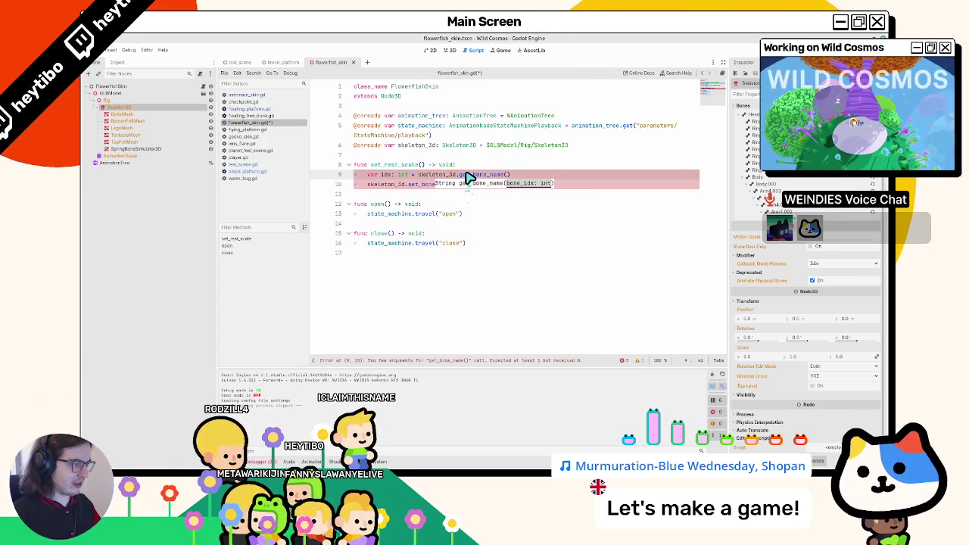
text(_rest)
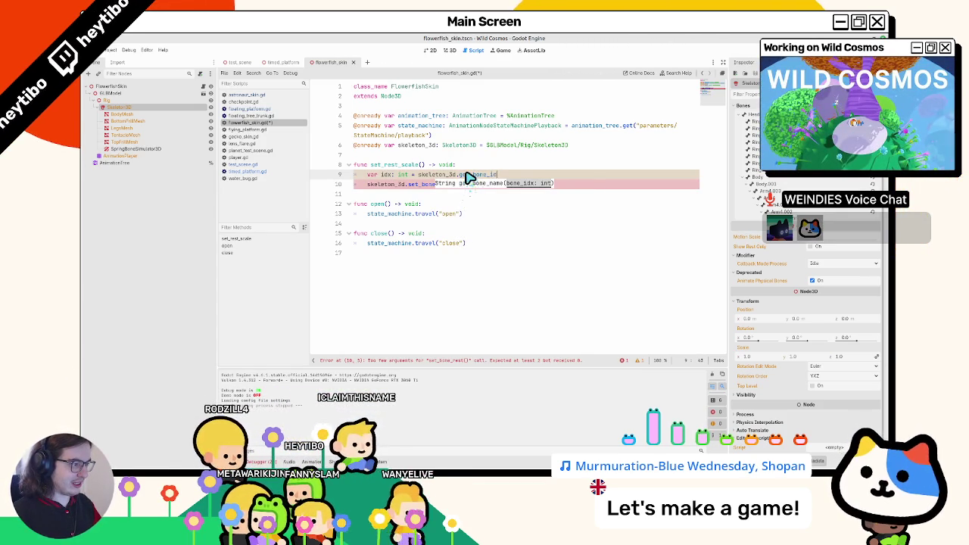
key(Return)
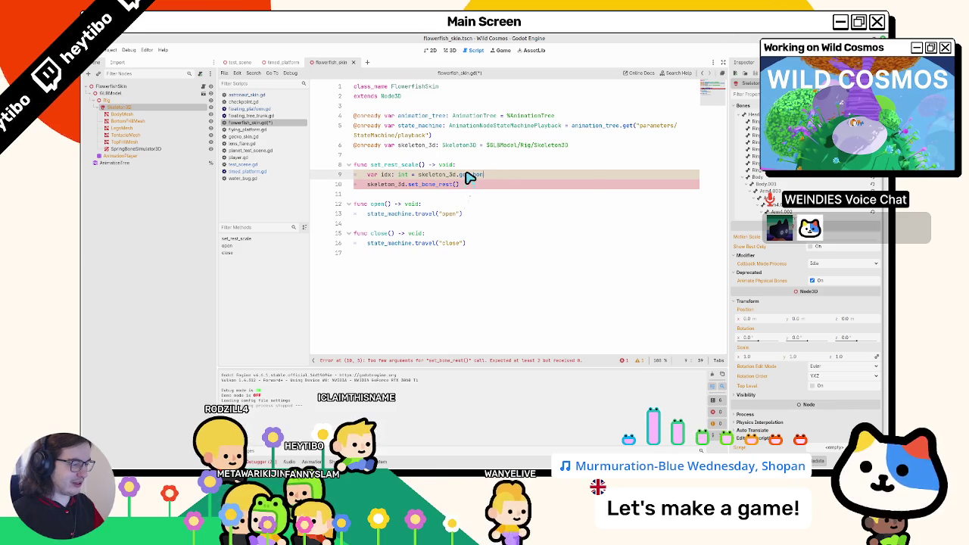
key(BackSpace)
key(BackSpace)
key(BackSpace)
text(f)
key(Return)
text(")
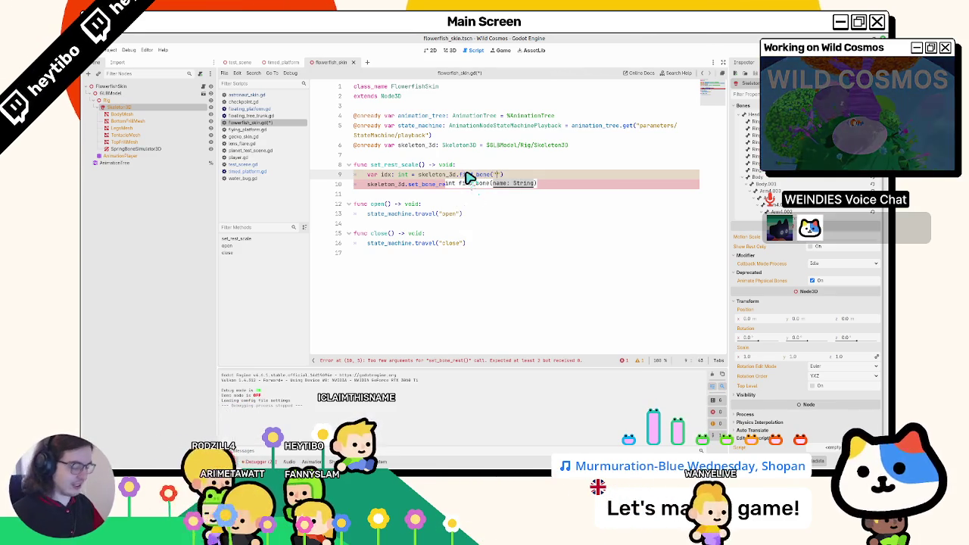
text(Head)
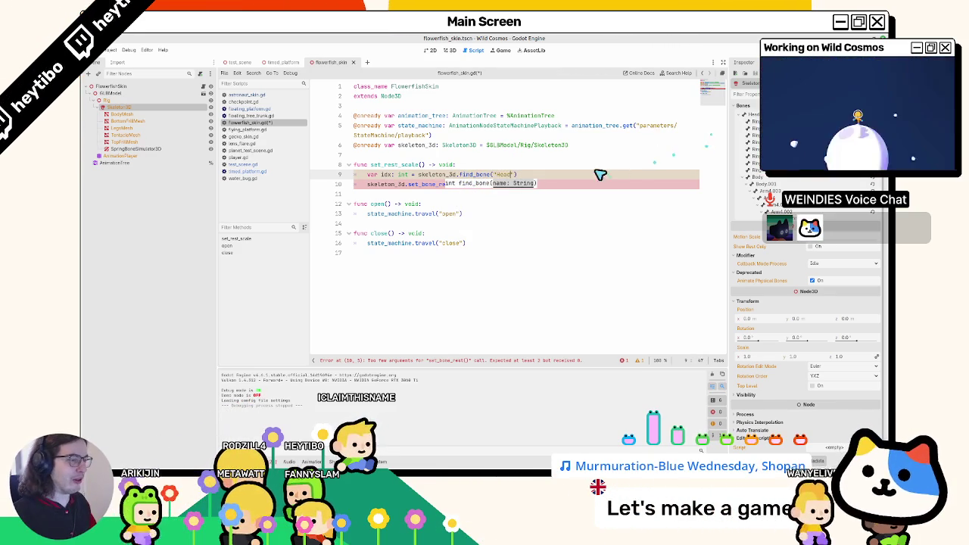
click(455, 184)
text(idx,)
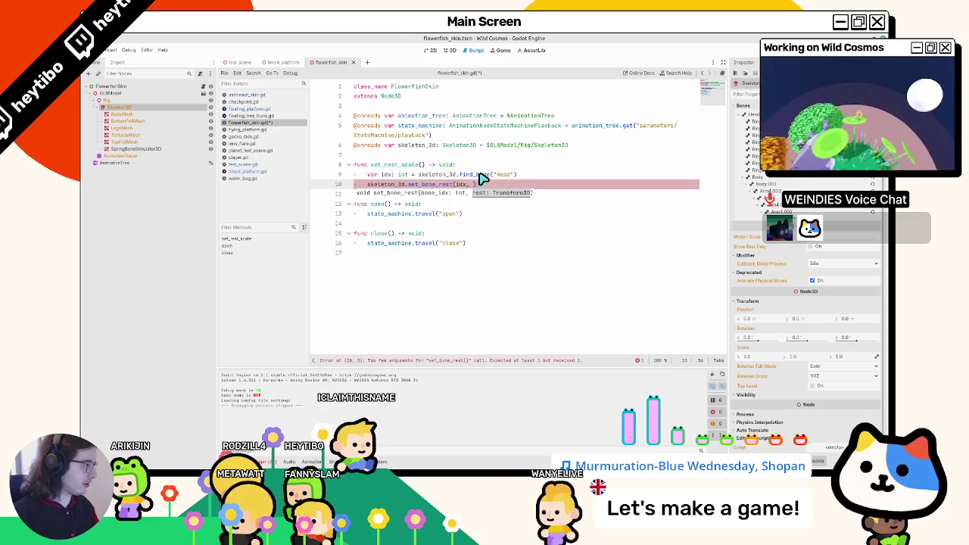
scroll(up, 3)
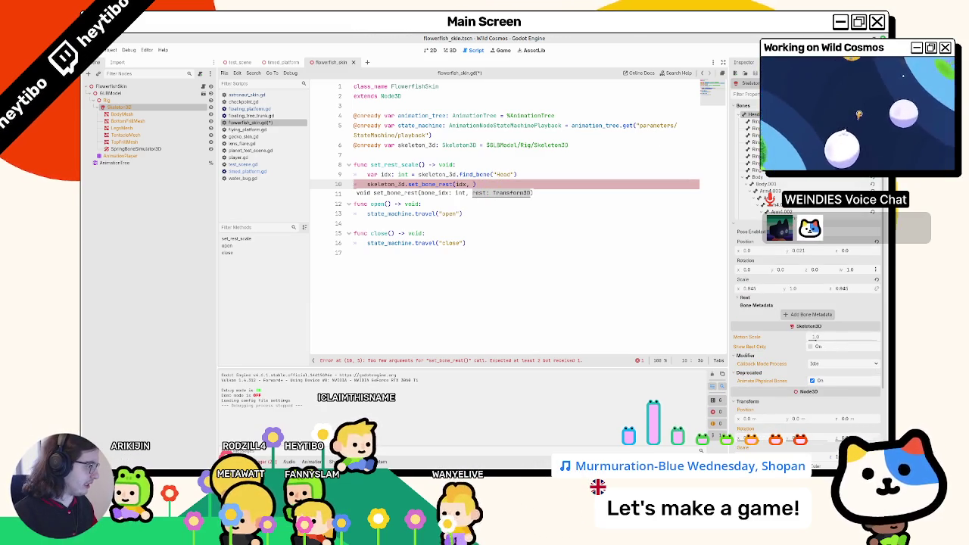
- Declare t as Transform3D.IDENTITY scaled with scaled_local(Vector3.ONE * radius)
key(ctrl+shift+Return)
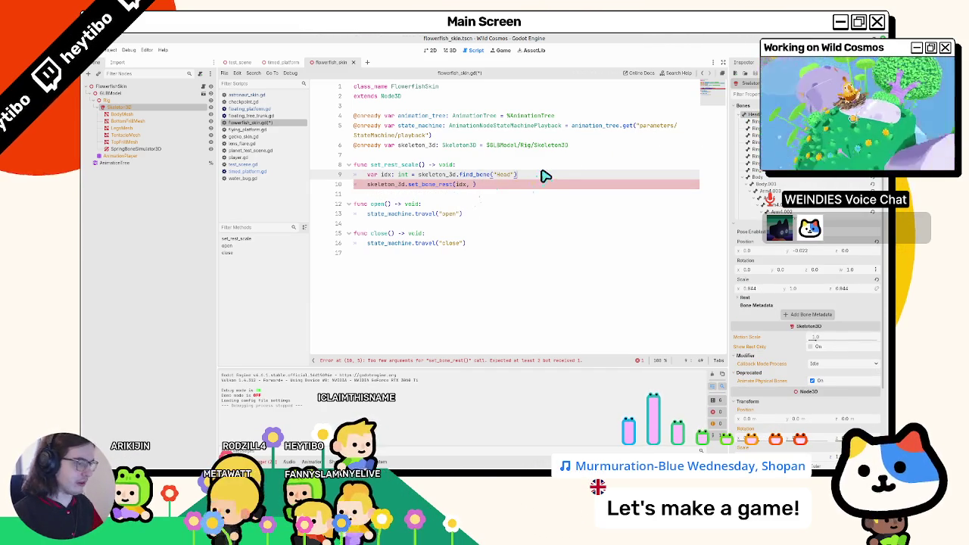
text(var )
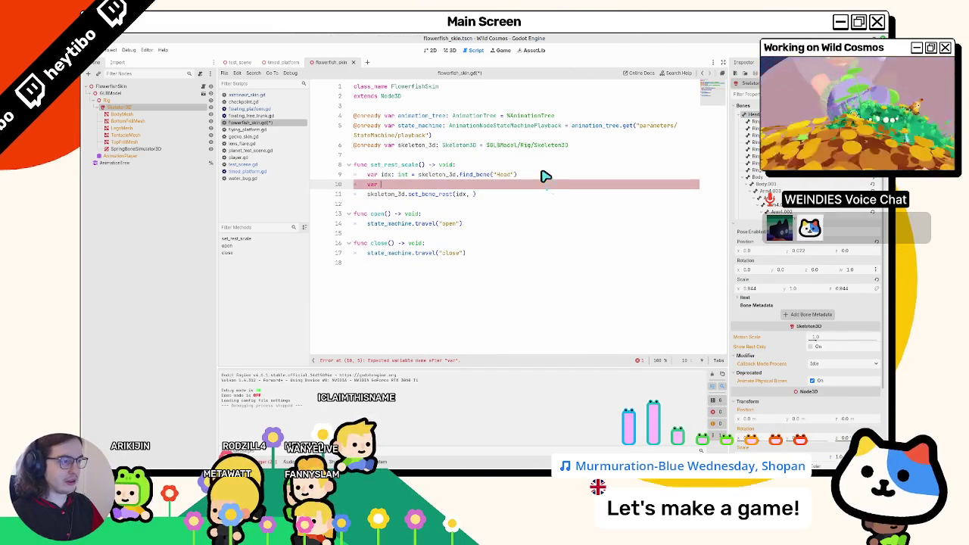
text(t: transf)
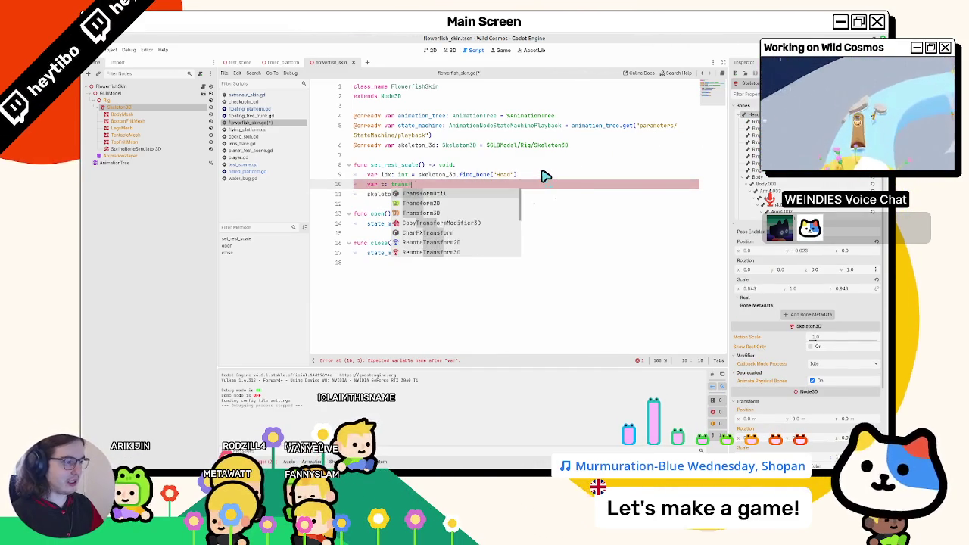
key(Down)
key(Down)
key(Return)
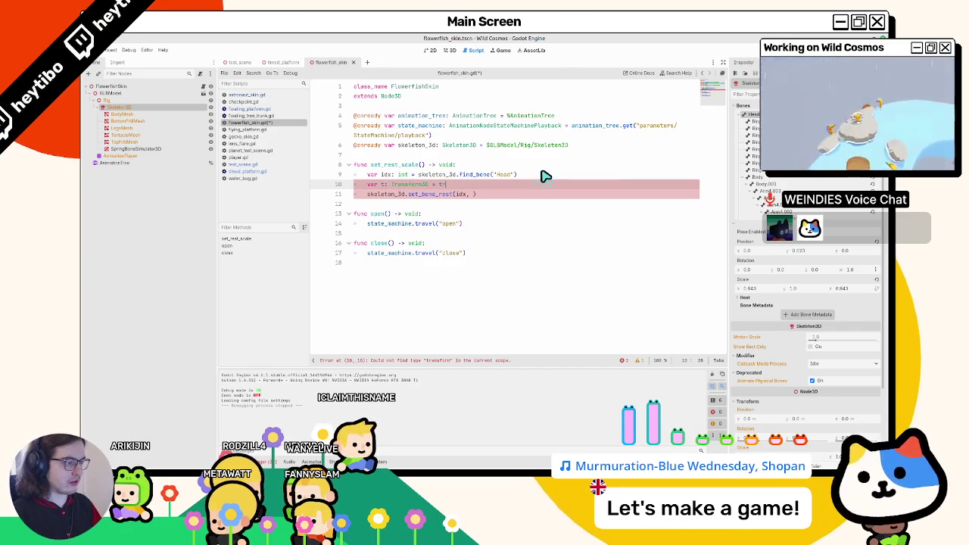
text(ransf)
key(Return)
text(.IDENTITY)
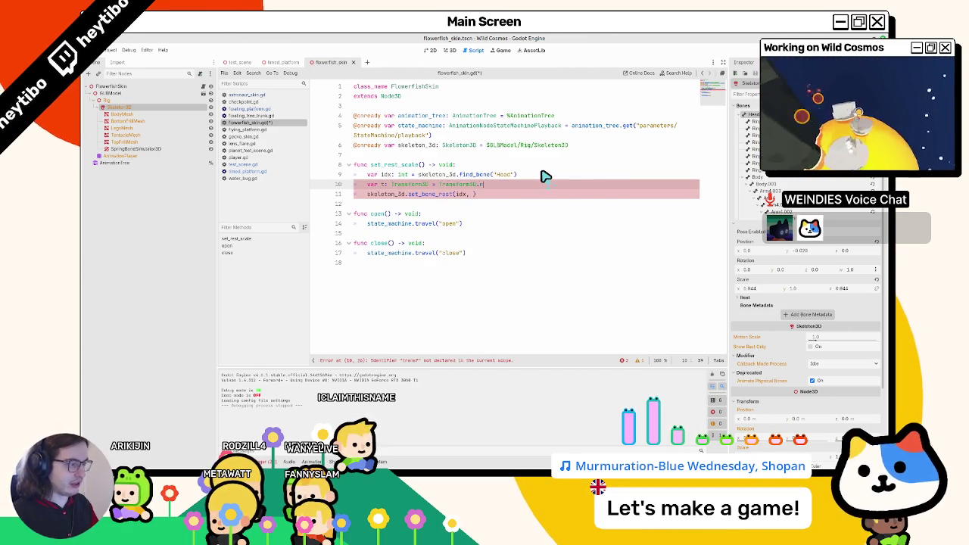
key(Return)
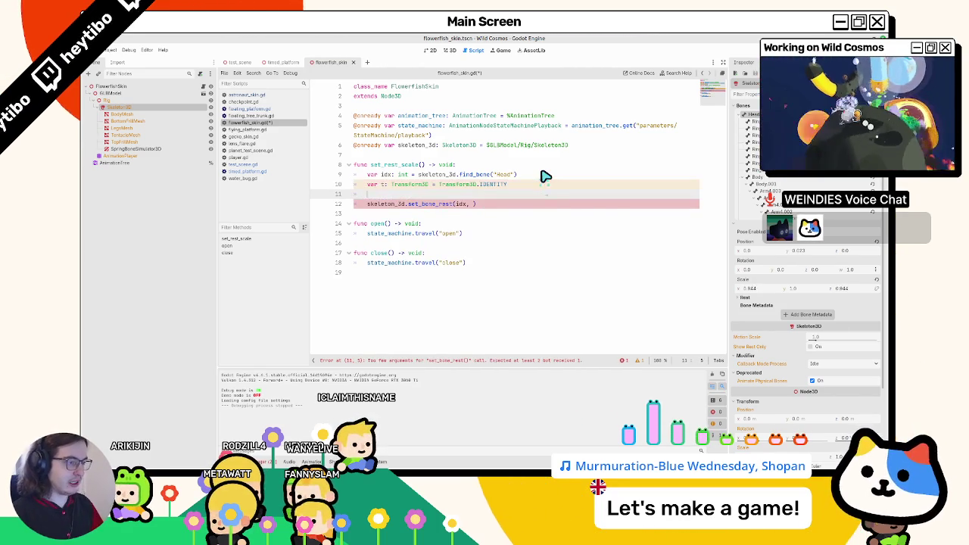
text(t.scale)
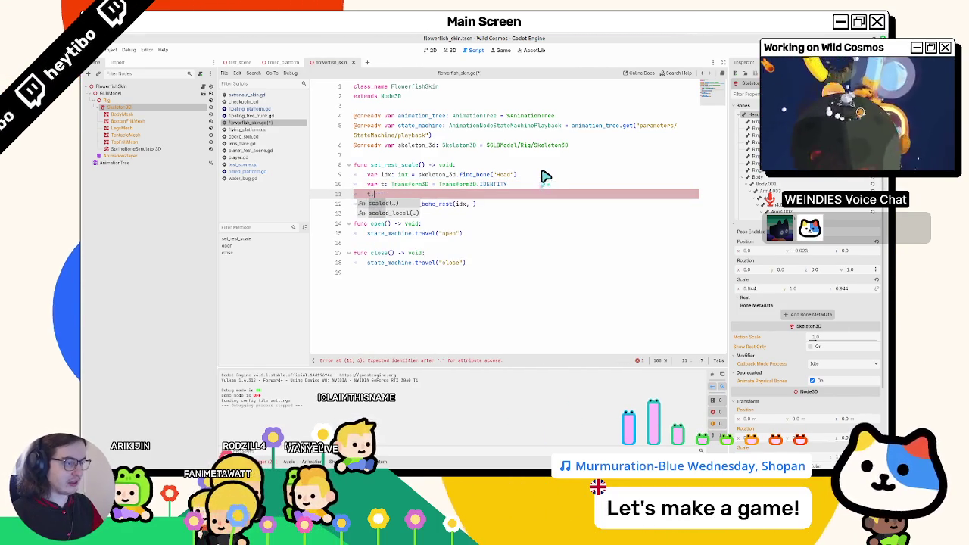
key(BackSpace)
text(= t.scal)
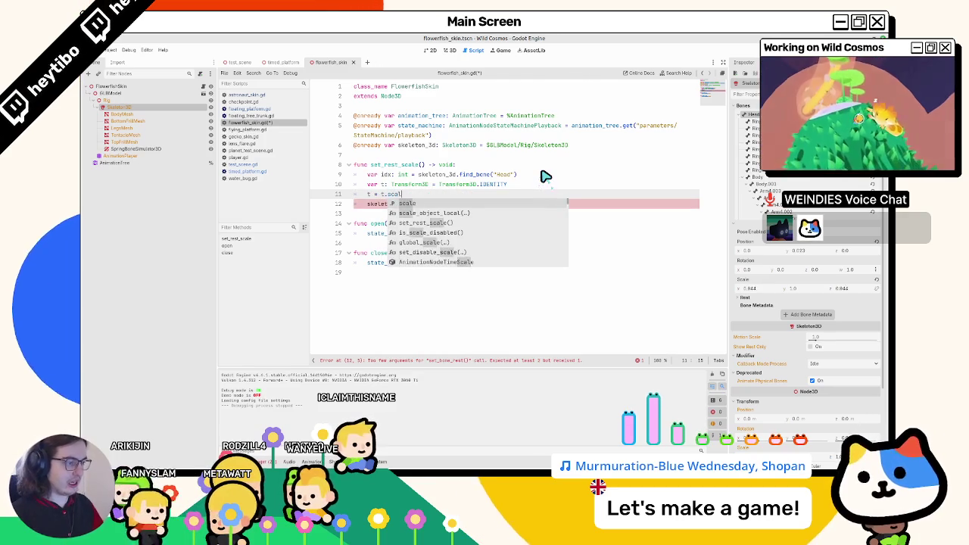
text(ed_local()
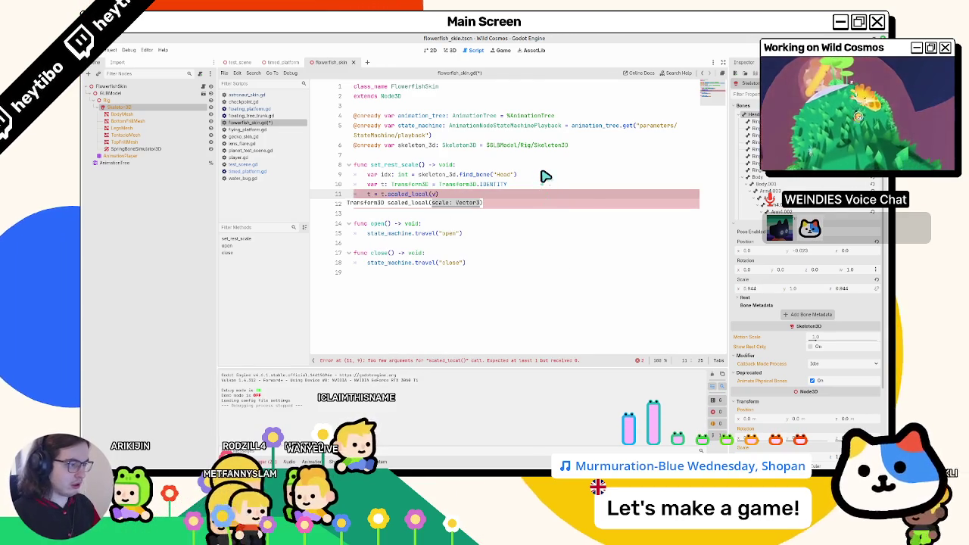
text(Vector3.one)
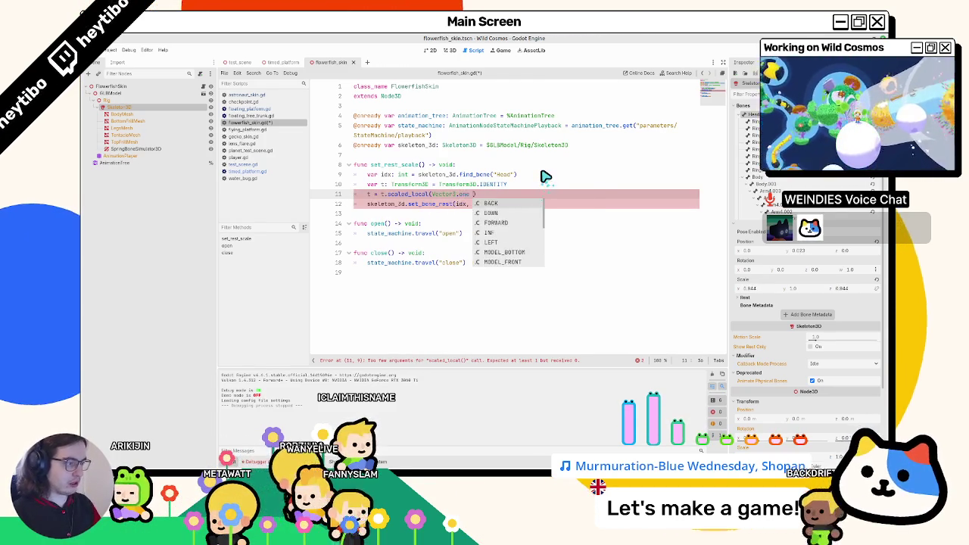
text(o)
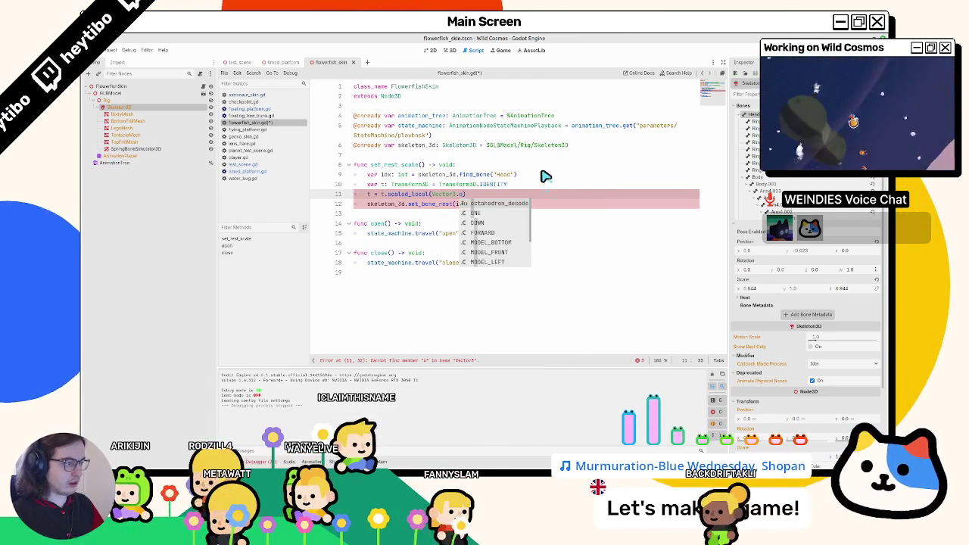
key(Return)
text(* radius)
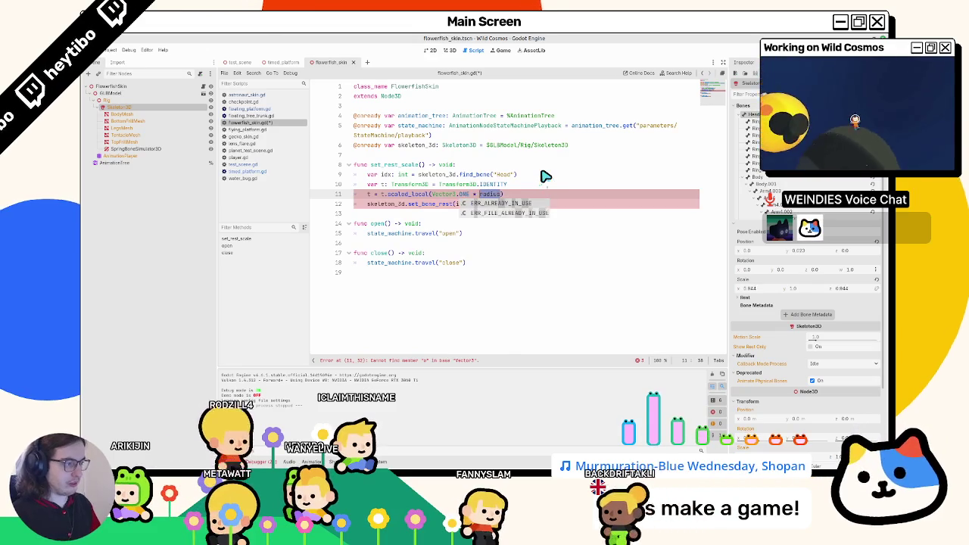
key(Escape)
- Give set_rest_scale a radius: float parameter and pass t to set_bone_rest
key(Up)
key(Up)
key(Up)
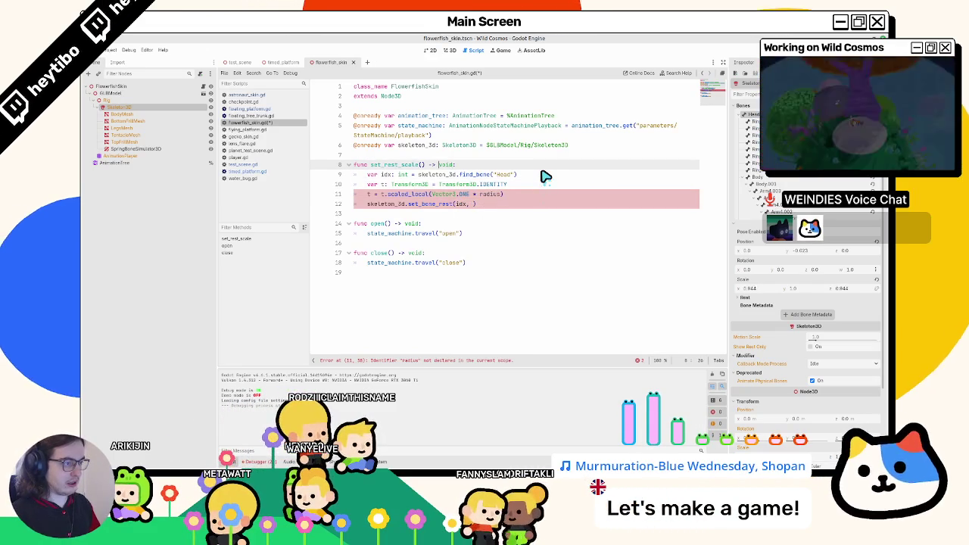
text(radius: float)
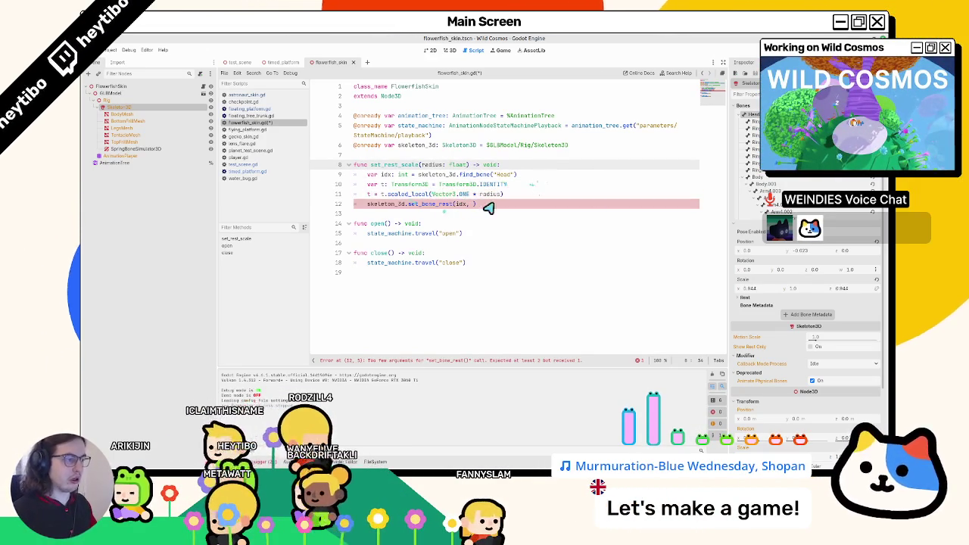
text( t)
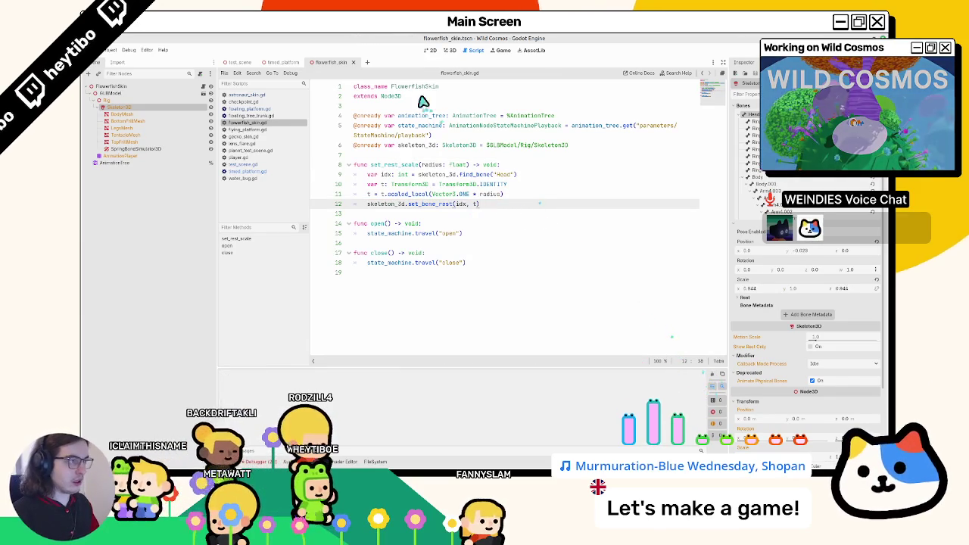
click(400, 166)
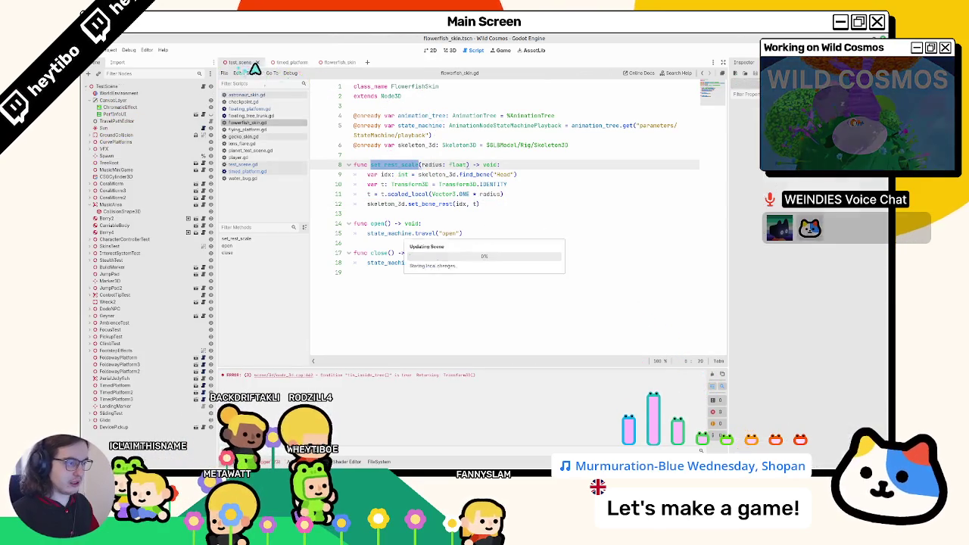
- Replace line 22 of timed_platform.gd with flowerfish_skin.set_rest_scale(radius)
click(280, 62)
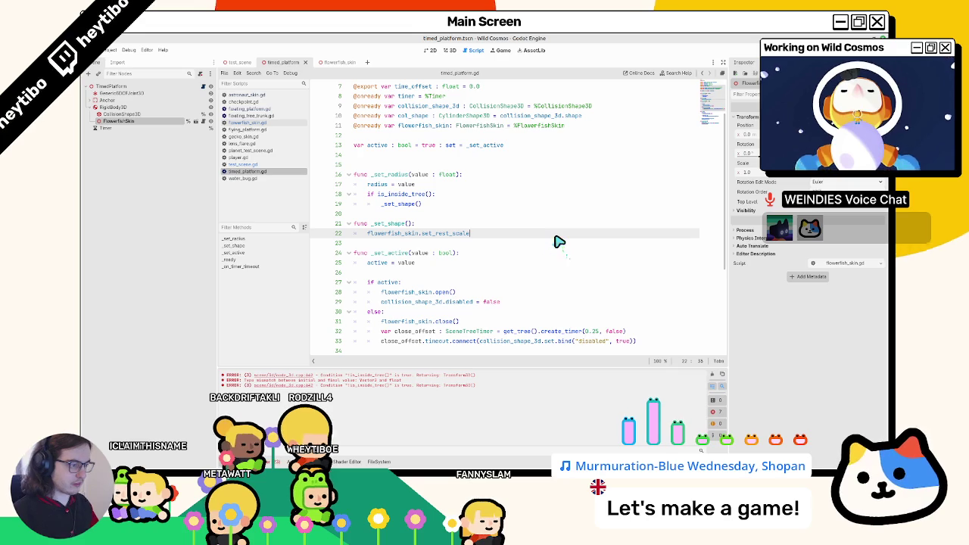
text(e)
text(rest_scale)
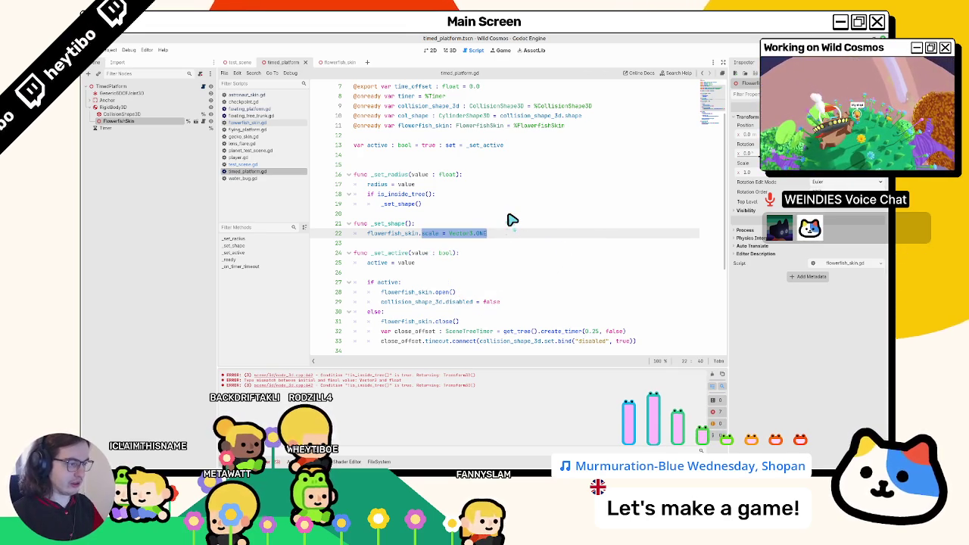
text(set_s)
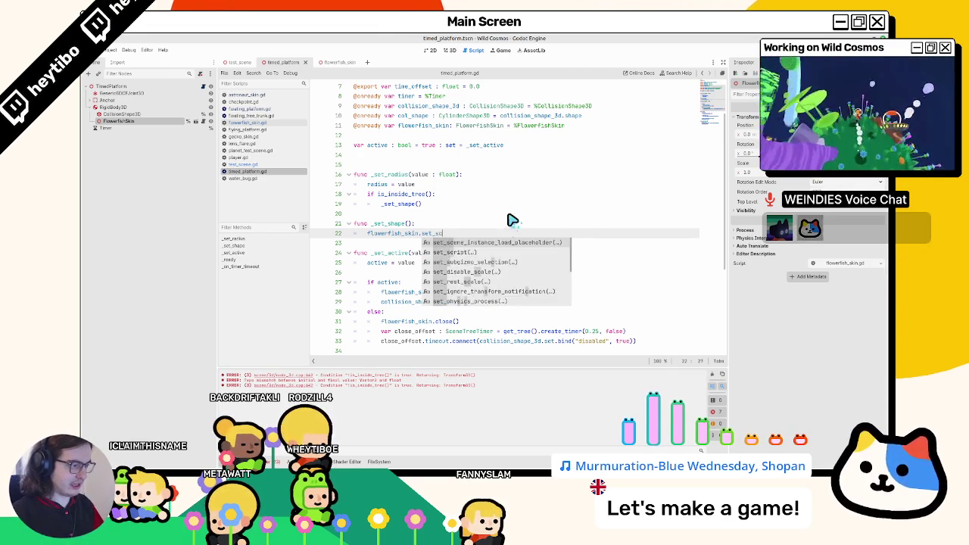
text(ale)
key(Down)
key(Return)
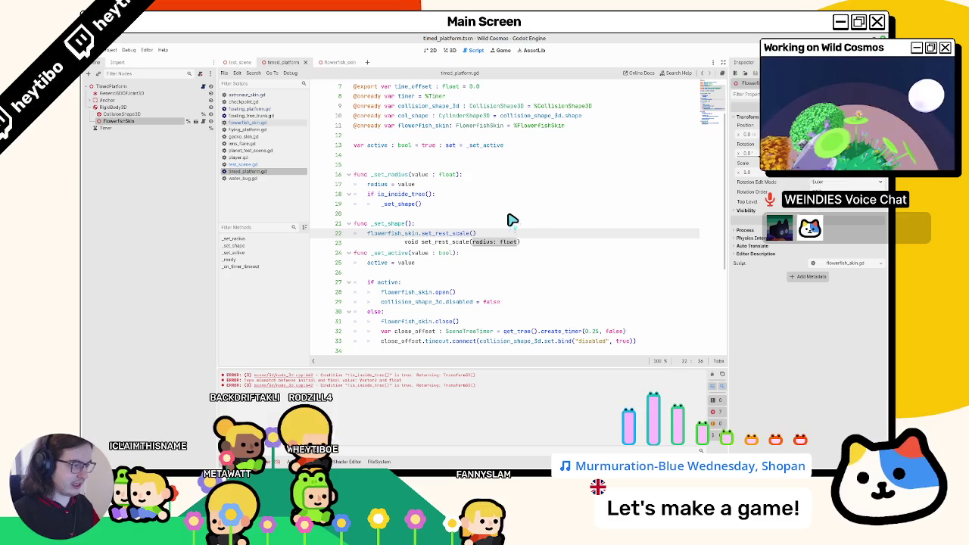
text(us)
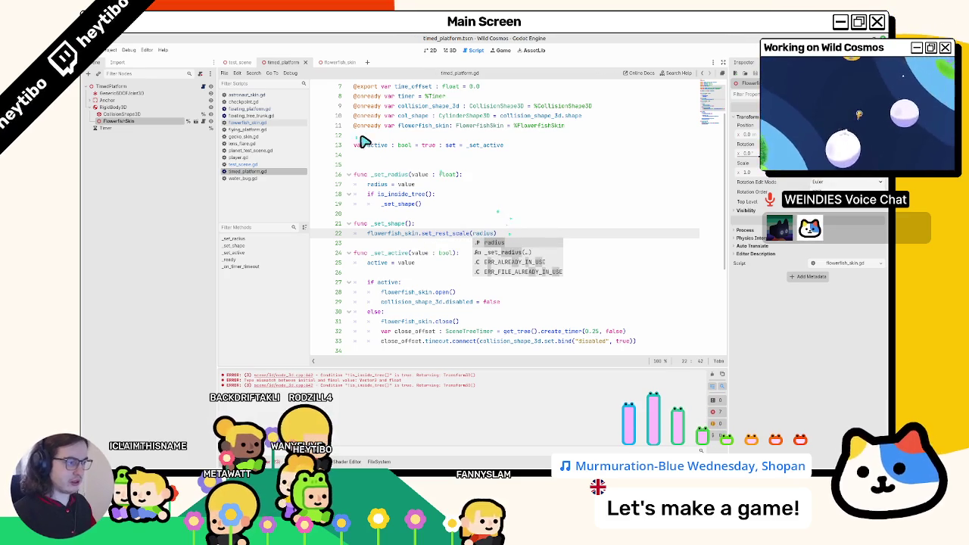
double_click(383, 184)
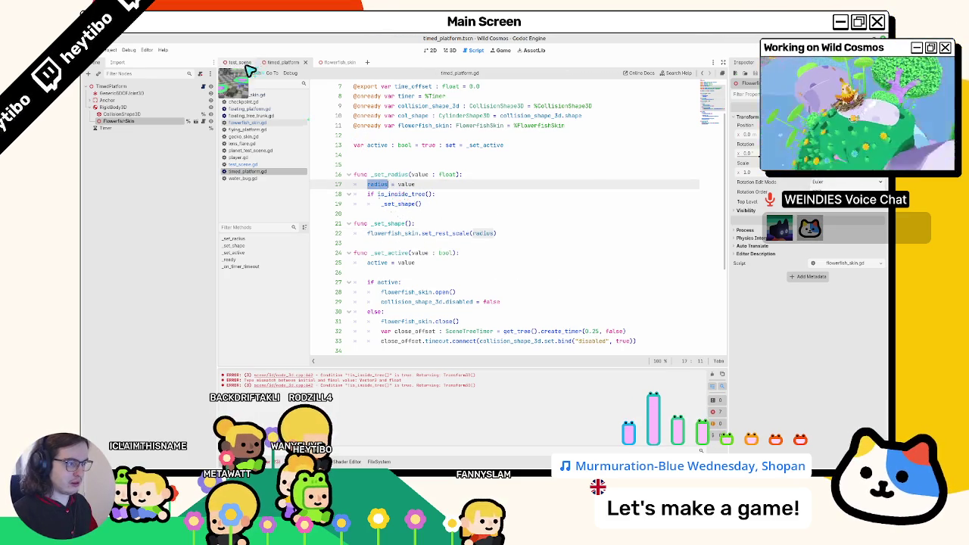
click(241, 62)
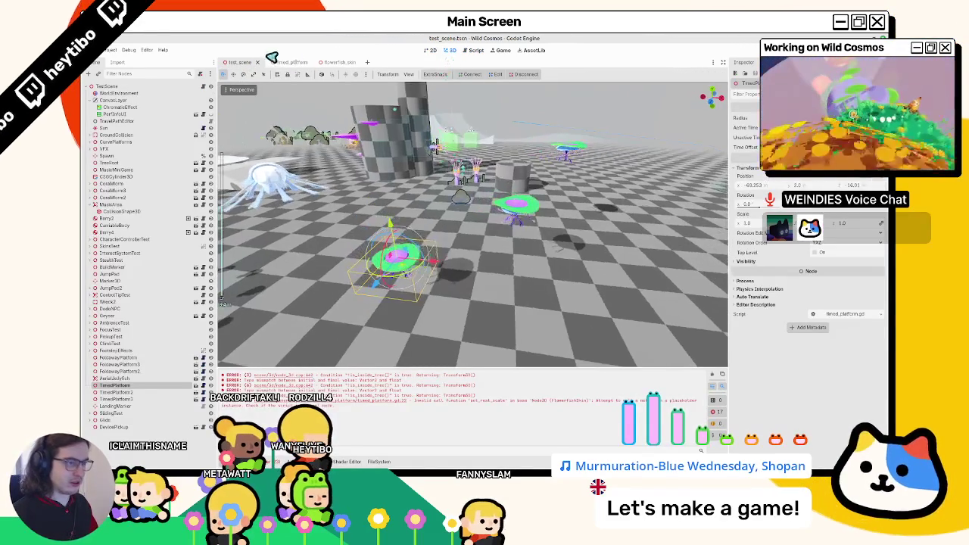
- Close and reopen test_scene.tscn, clear the Output errors, and view test_scene.gd
click(257, 62)
key(ctrl+shift+t)
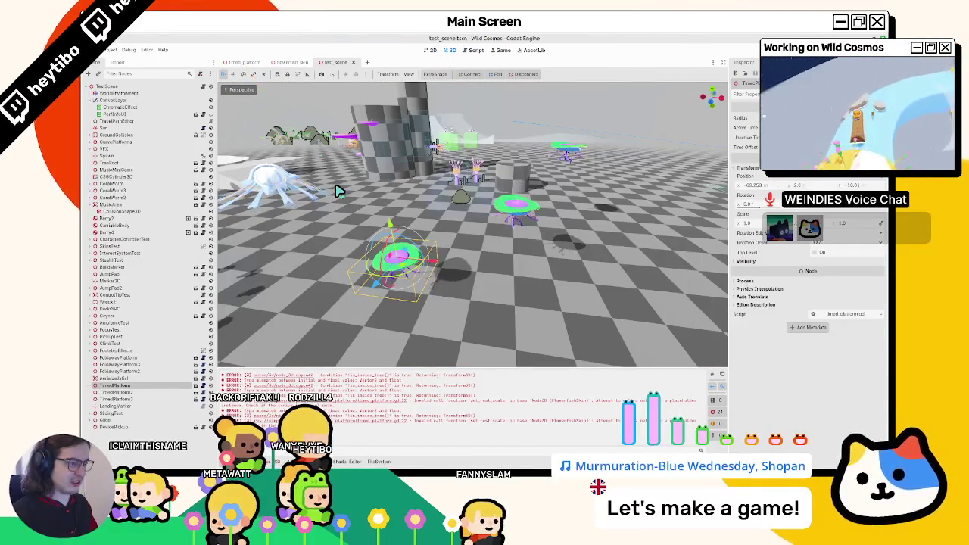
drag(347, 206, 388, 187)
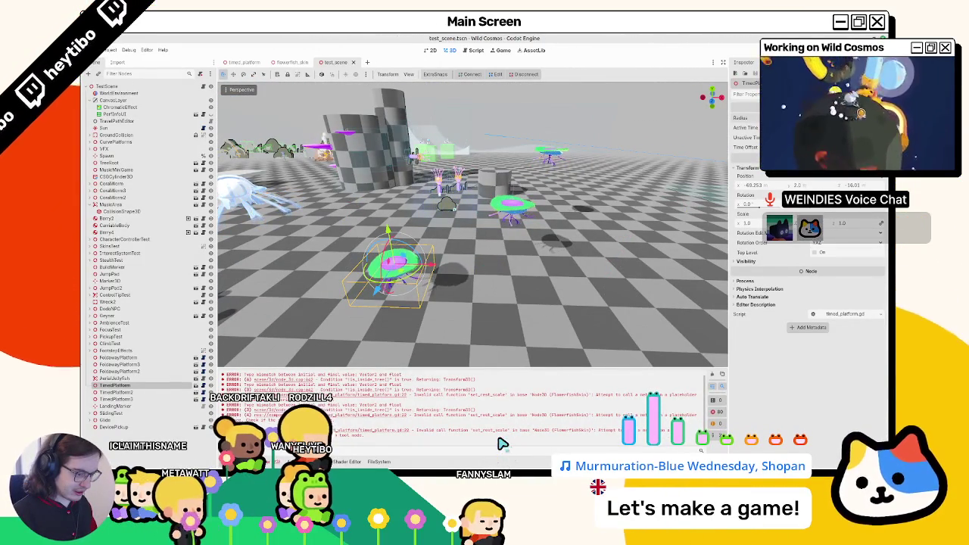
click(722, 374)
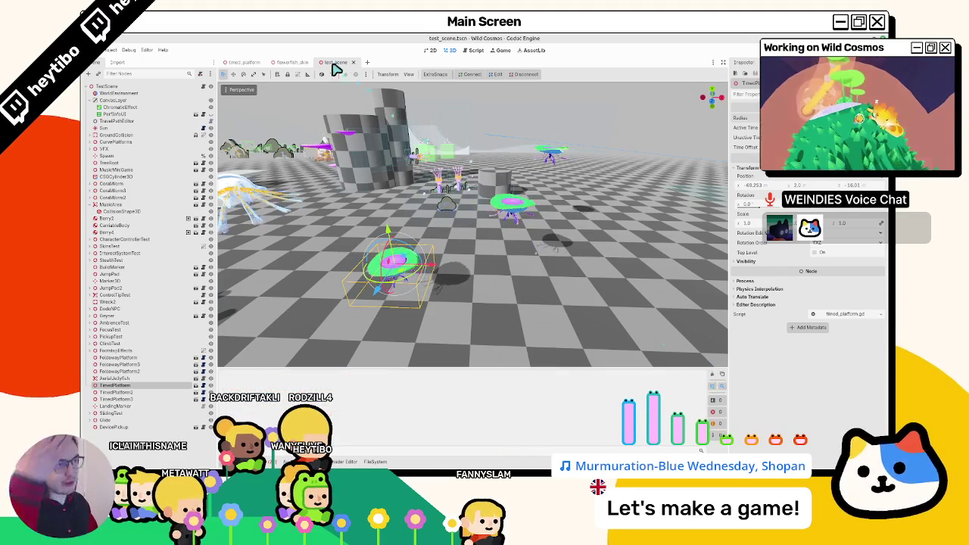
key(ctrl+F3)
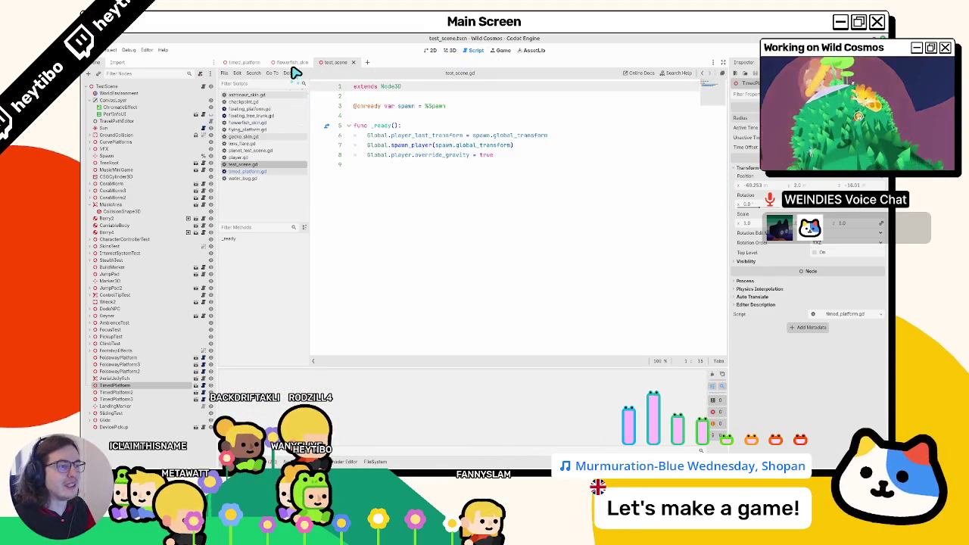
click(294, 64)
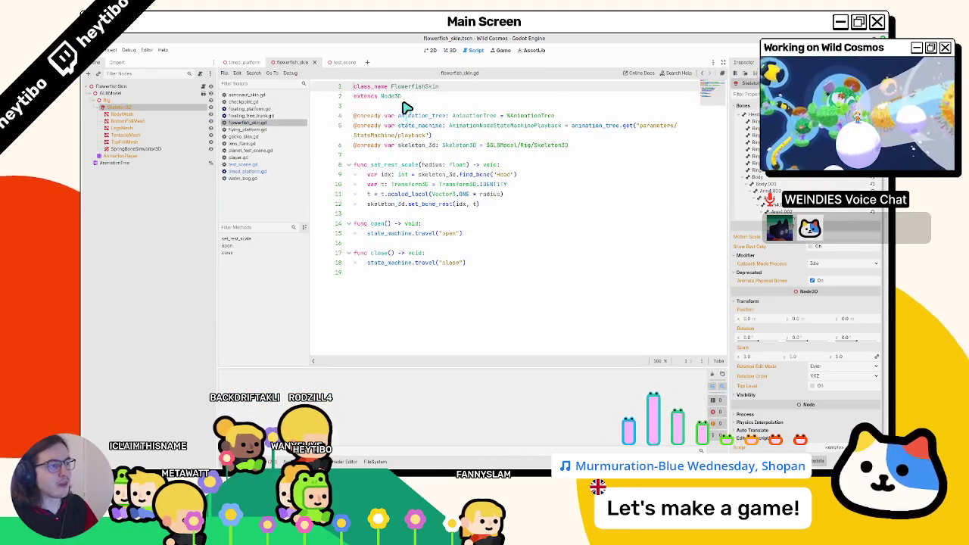
key(Return)
key(Up)
text(@tool)
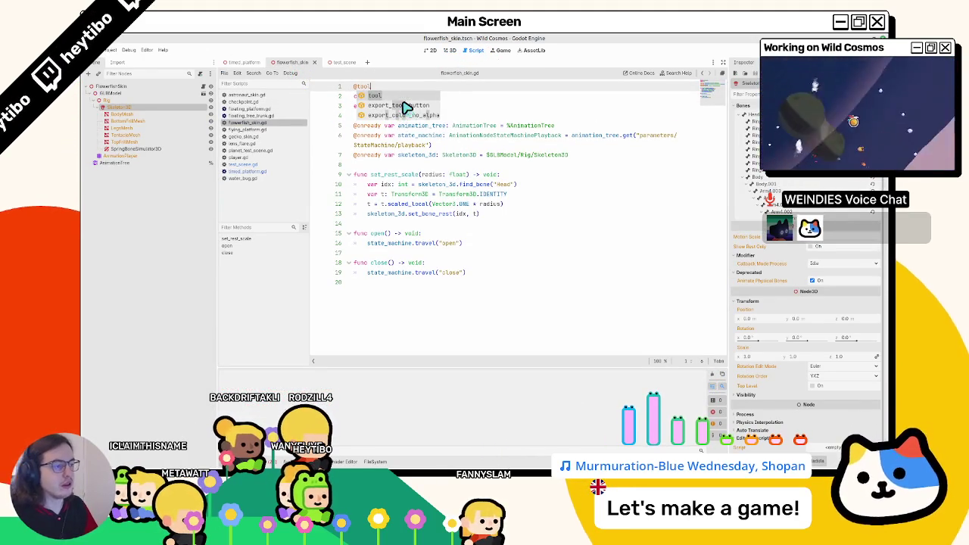
key(Escape)
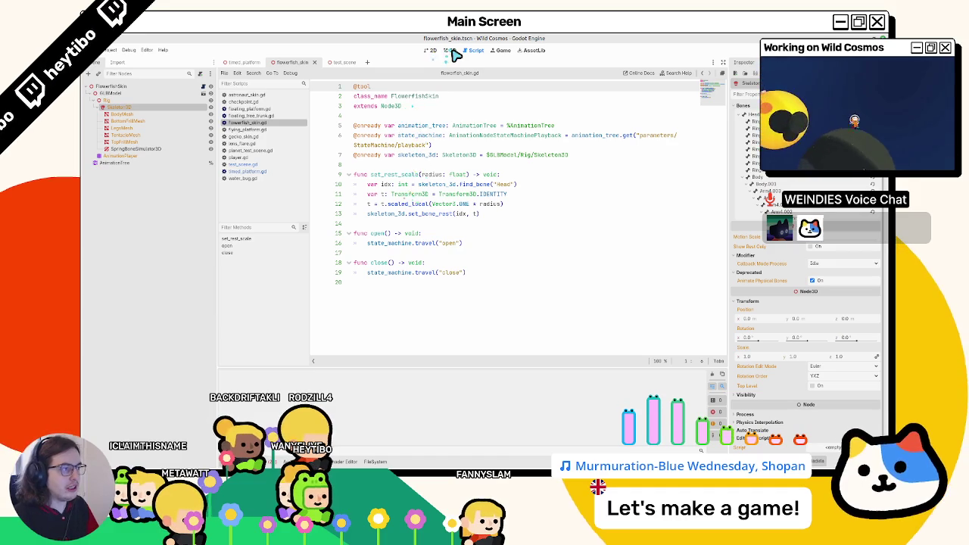
- Close the flowerfish_skin scene and reopen test_scene.tscn
click(450, 50)
click(315, 62)
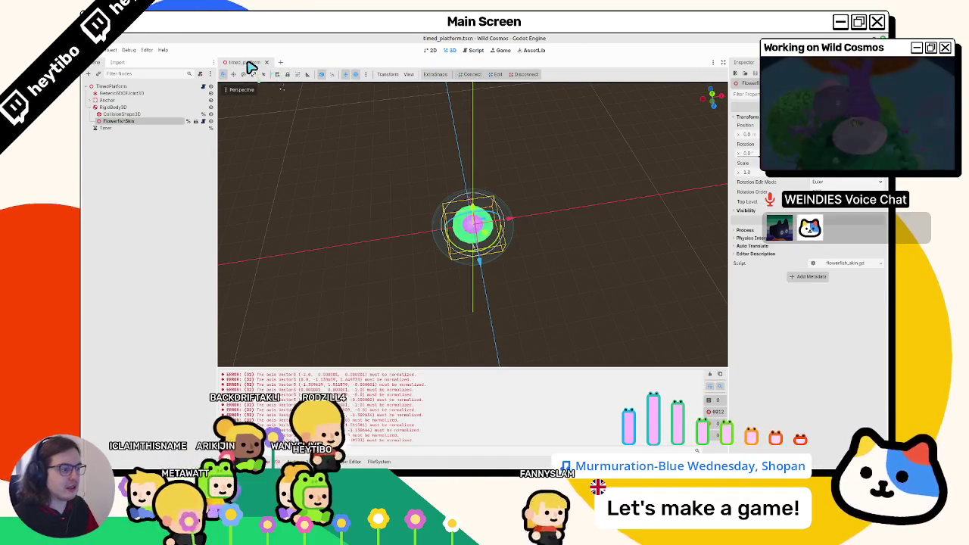
key(ctrl+shift+t)
key(ctrl+shift+t)
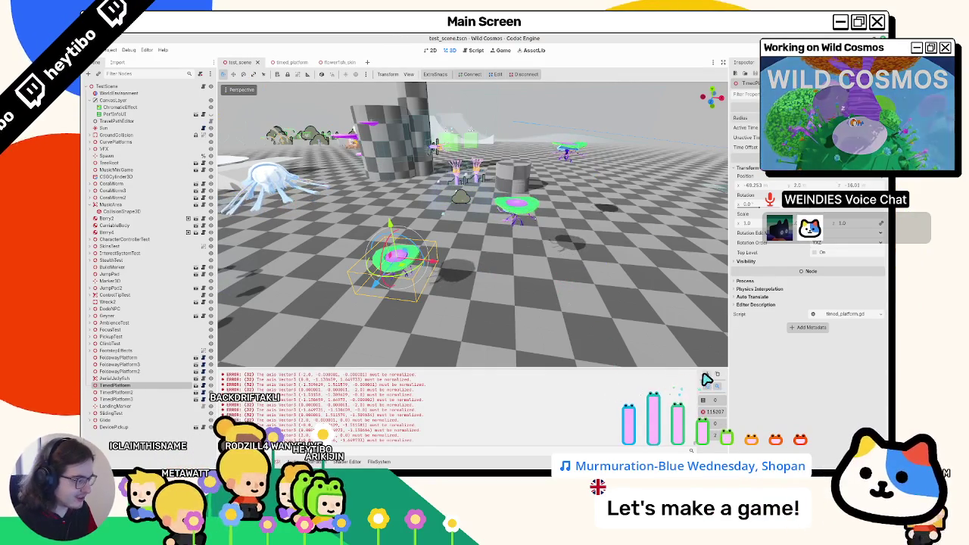
- In flowerfish_skin.gd, try set_bone_pose_scale for the bone call and read its documentation
click(708, 374)
click(474, 50)
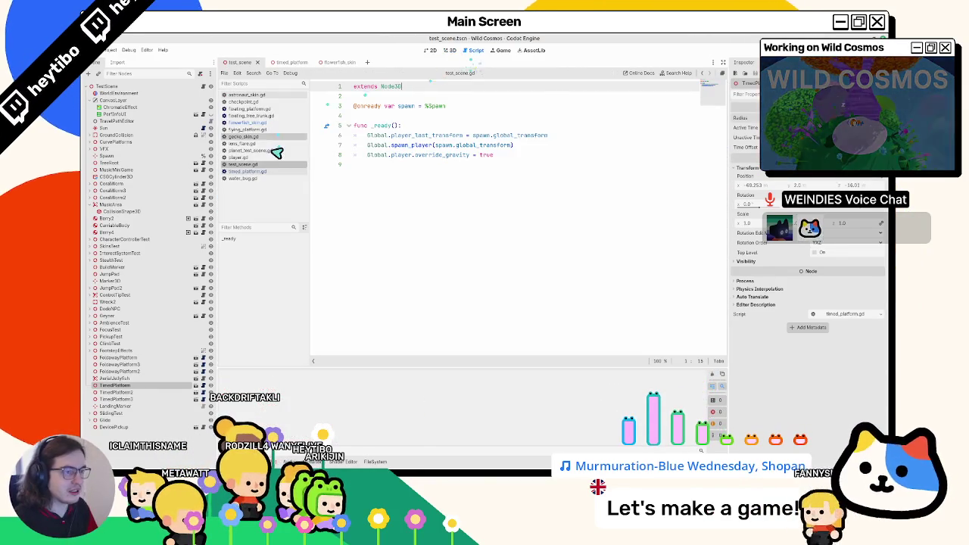
click(265, 123)
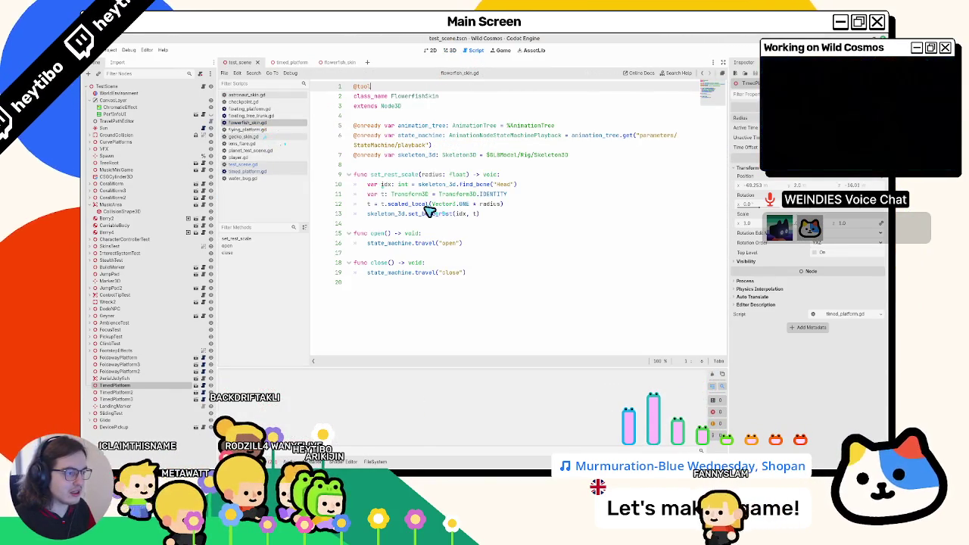
click(534, 207)
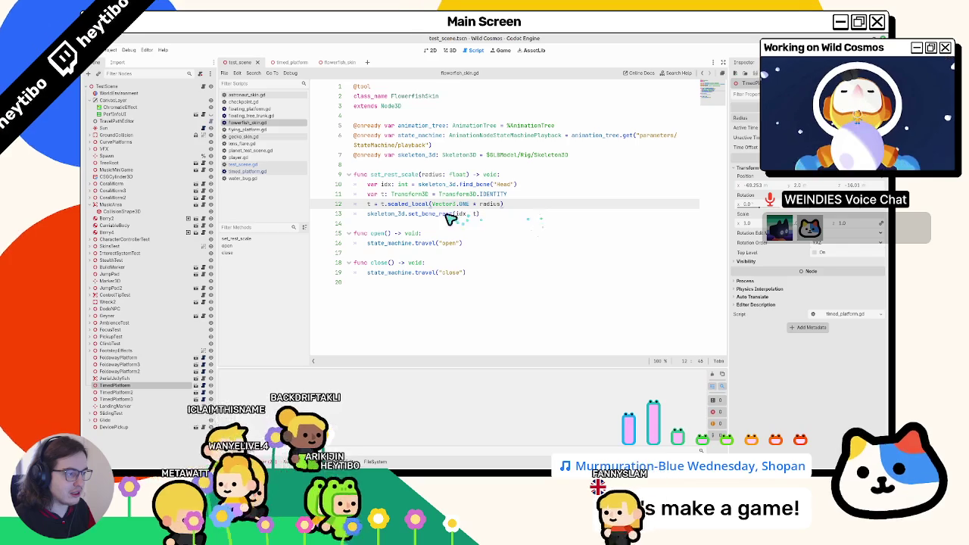
double_click(445, 215)
text(set_scal)
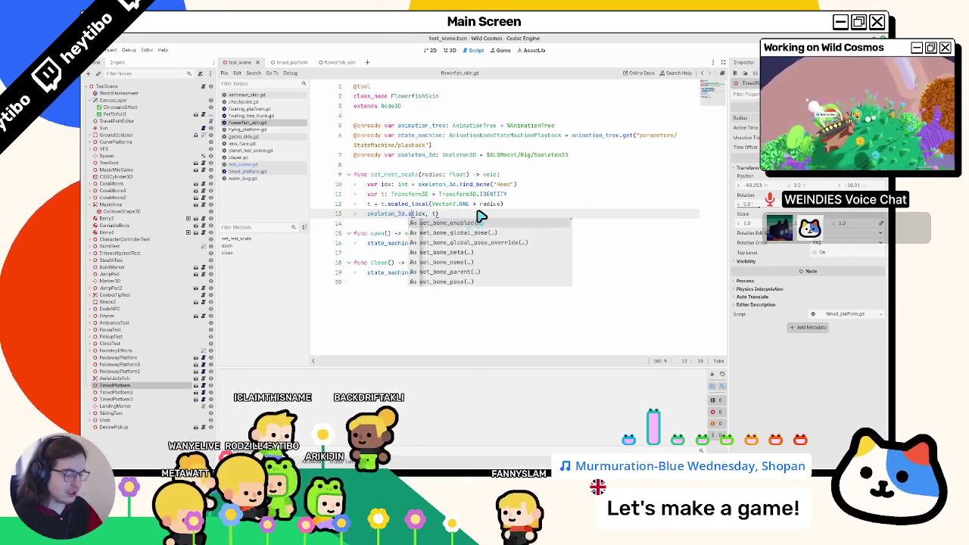
text(e)
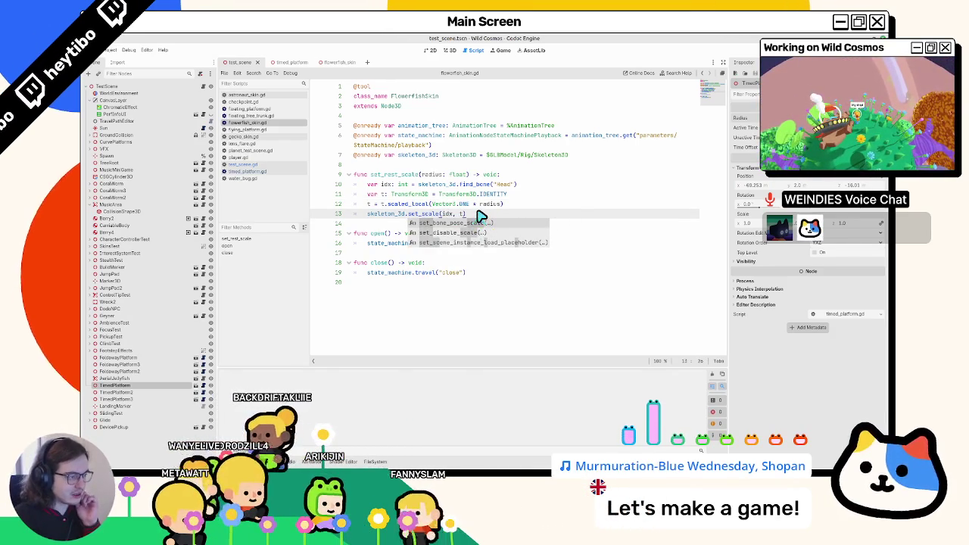
key(Return)
click(460, 215)
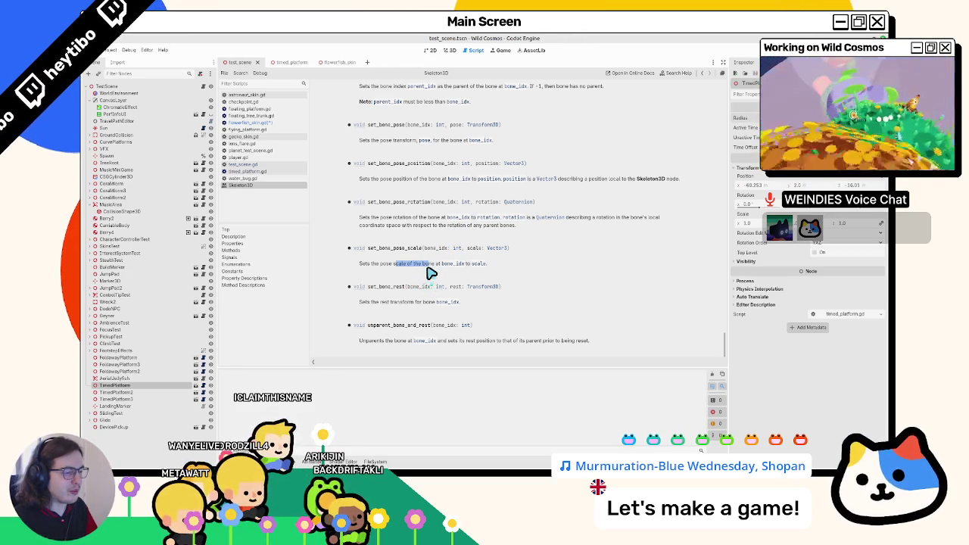
key(ctrl+w)
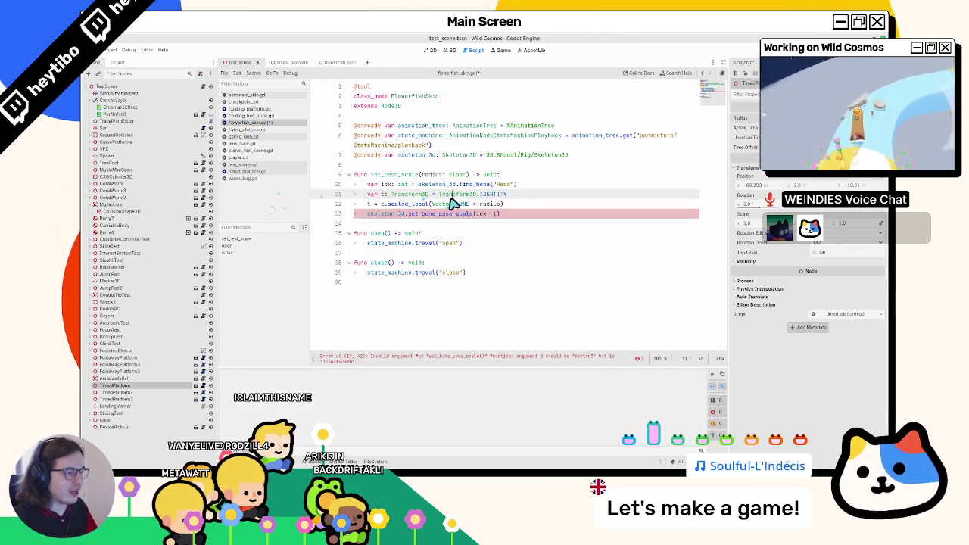
- Pass t to the bone call, comment out the scaled_local line, and save
double_click(454, 213)
text(t)
click(453, 203)
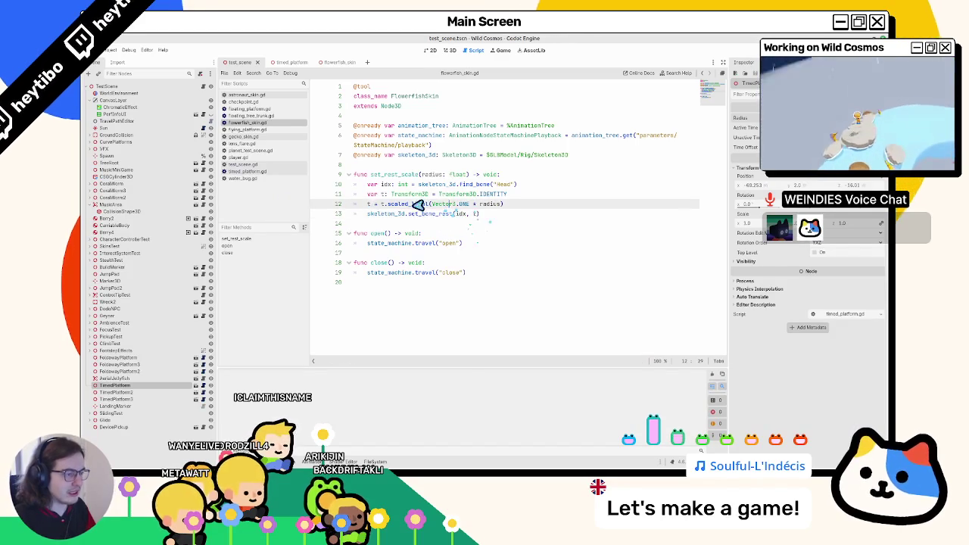
key(ctrl+k)
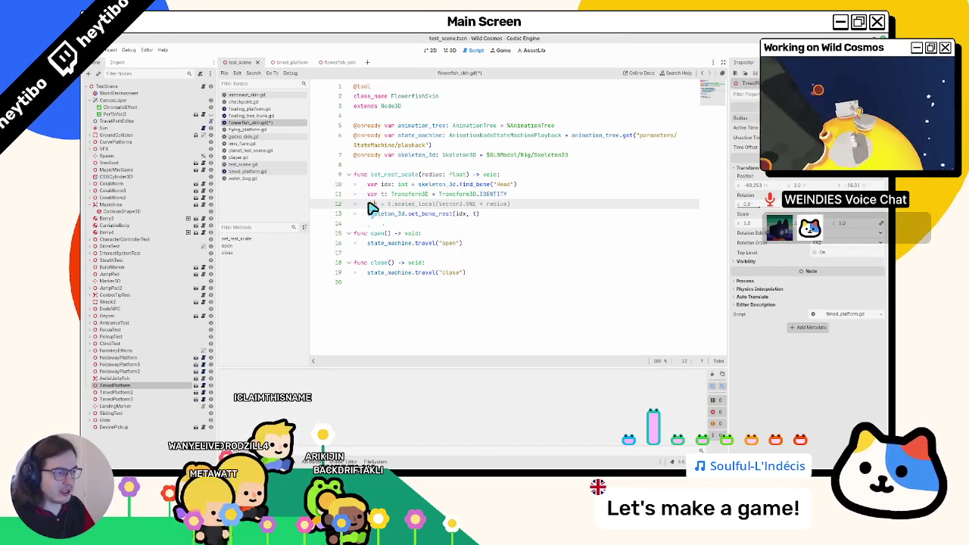
click(452, 50)
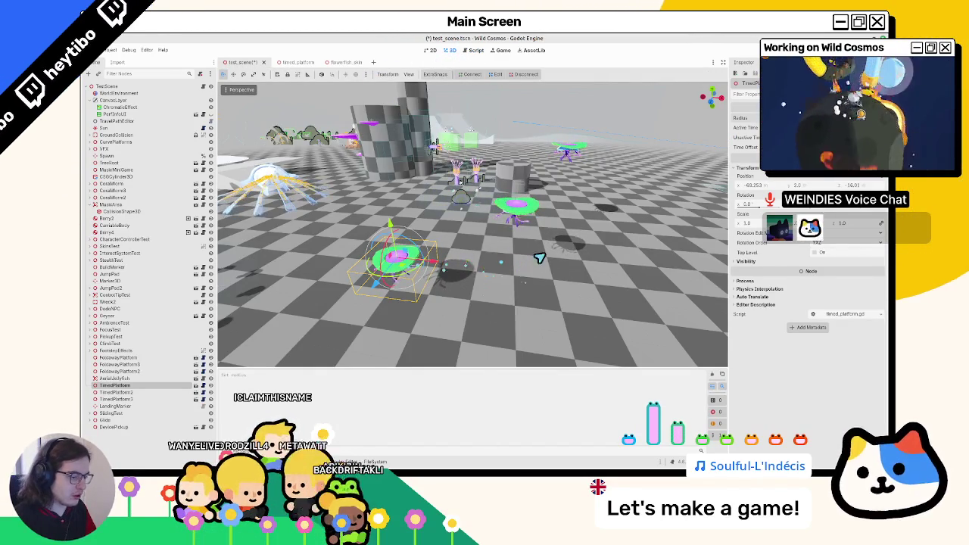
key(ctrl+s)
click(472, 50)
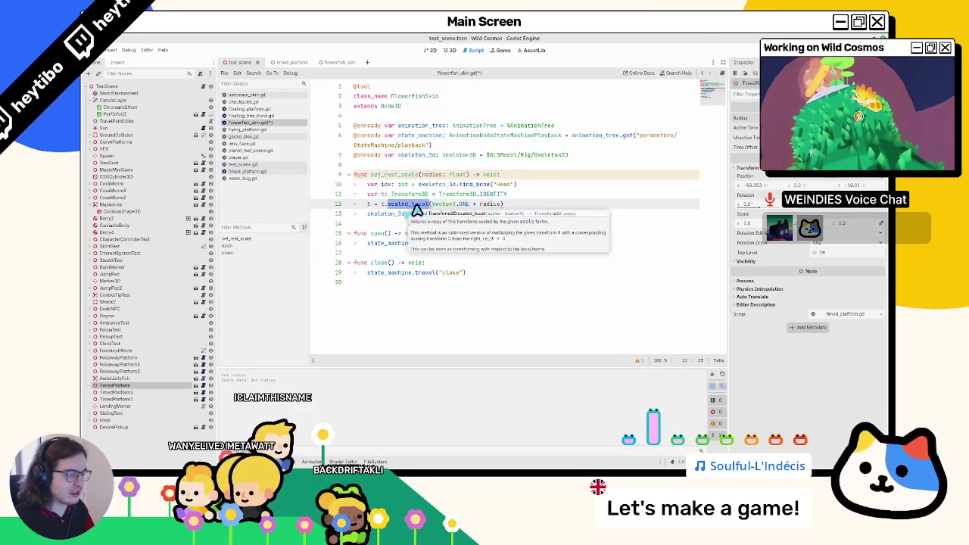
- Insert an orthonormalized line after line 12 and save the script
double_click(401, 204)
text(sca)
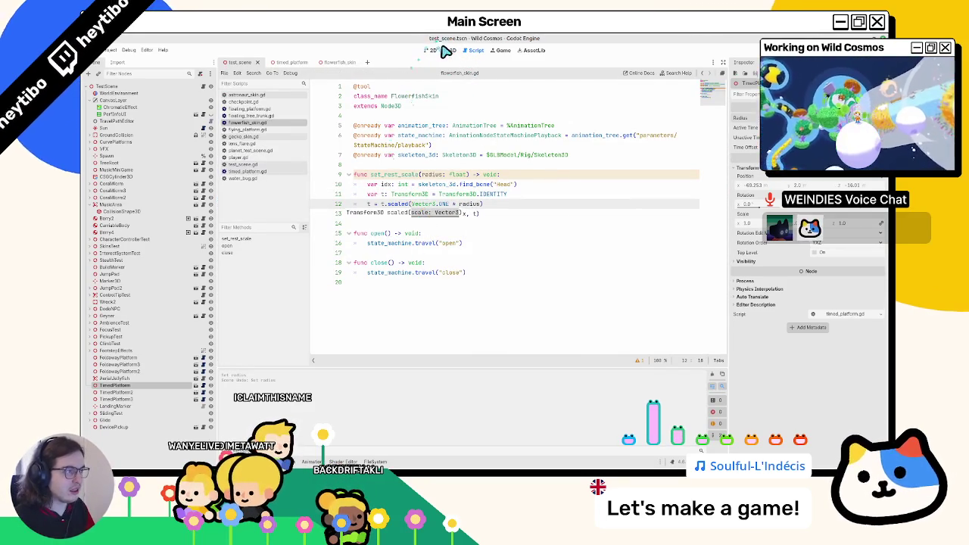
click(448, 50)
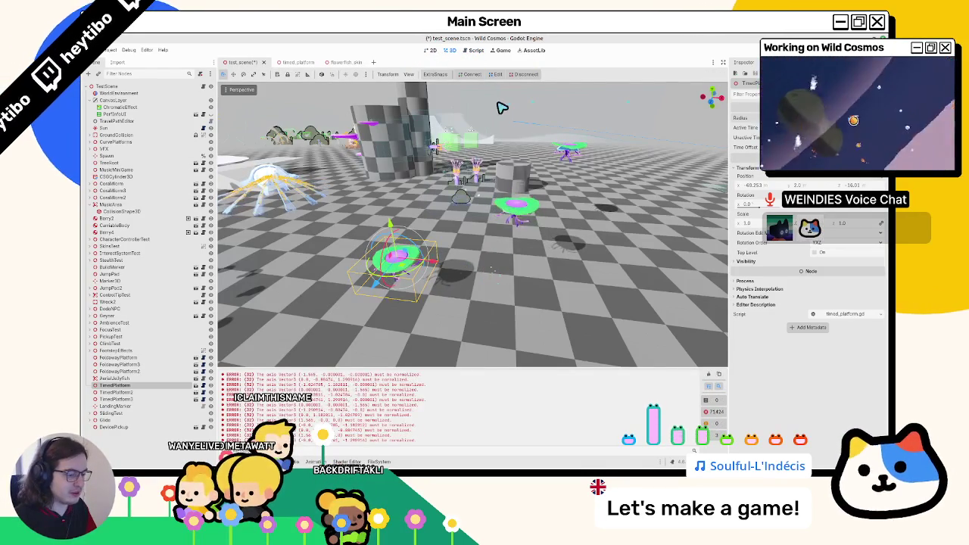
click(471, 51)
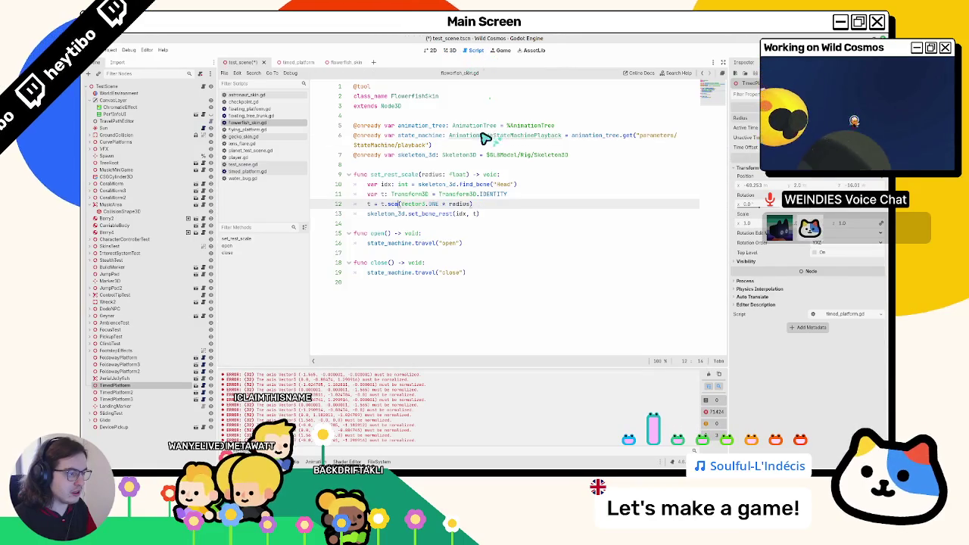
click(515, 209)
key(Return)
text(t.)
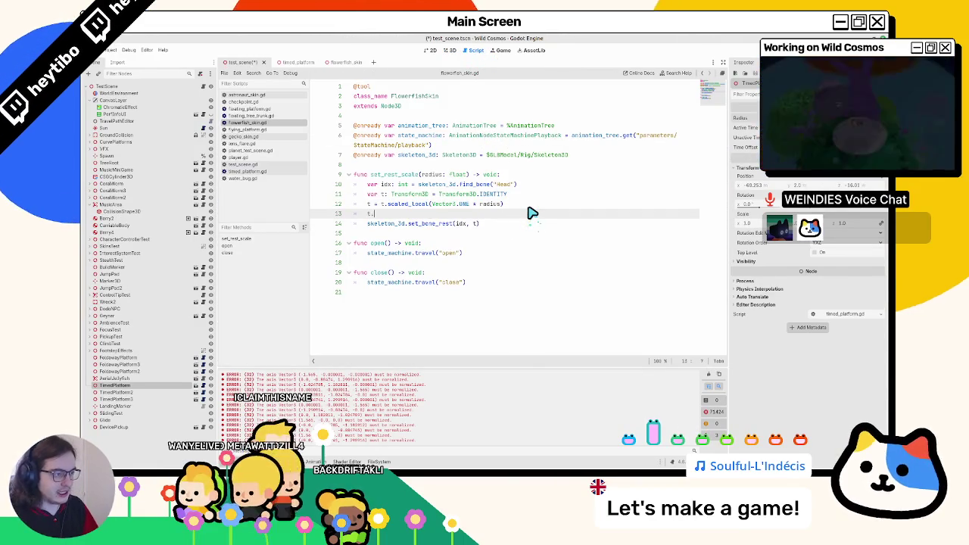
text(norm)
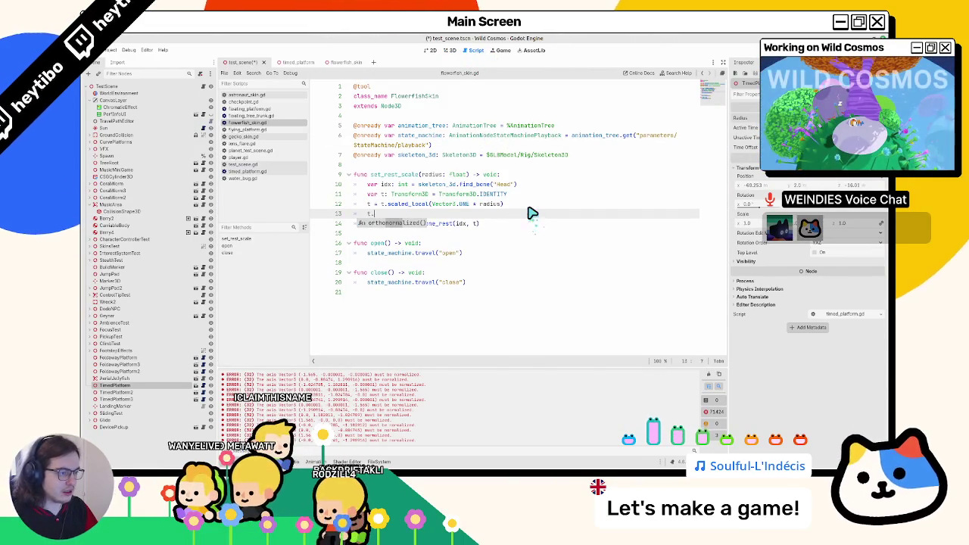
key(Return)
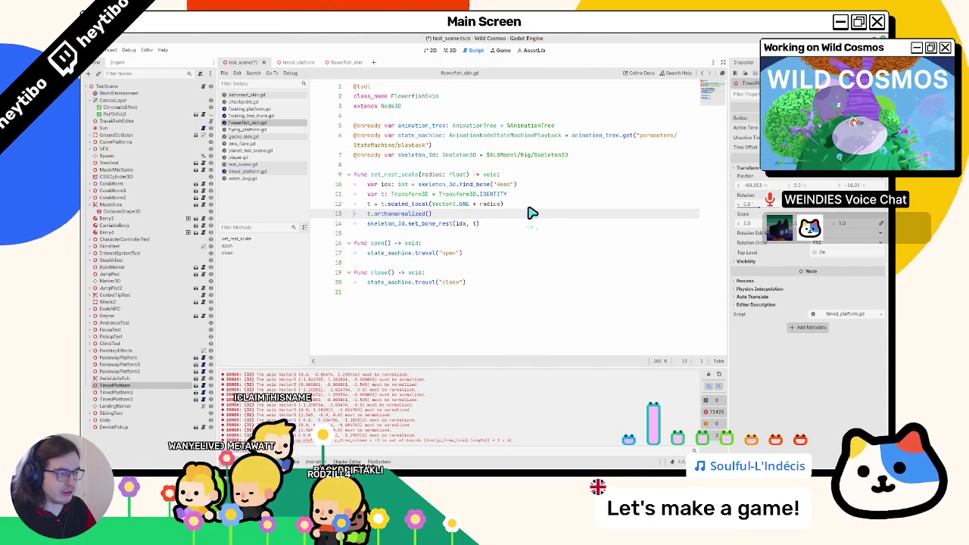
text(=)
key(ctrl+s)
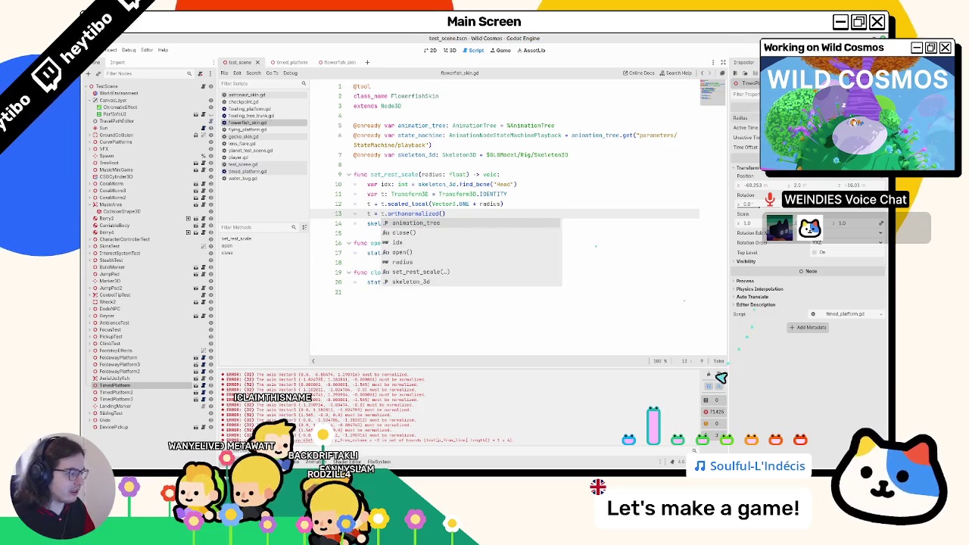
- Write 't.basis = t.basis.orthonormalized()' on line 13 and preview the flowerfish
key(ctrl+F2)
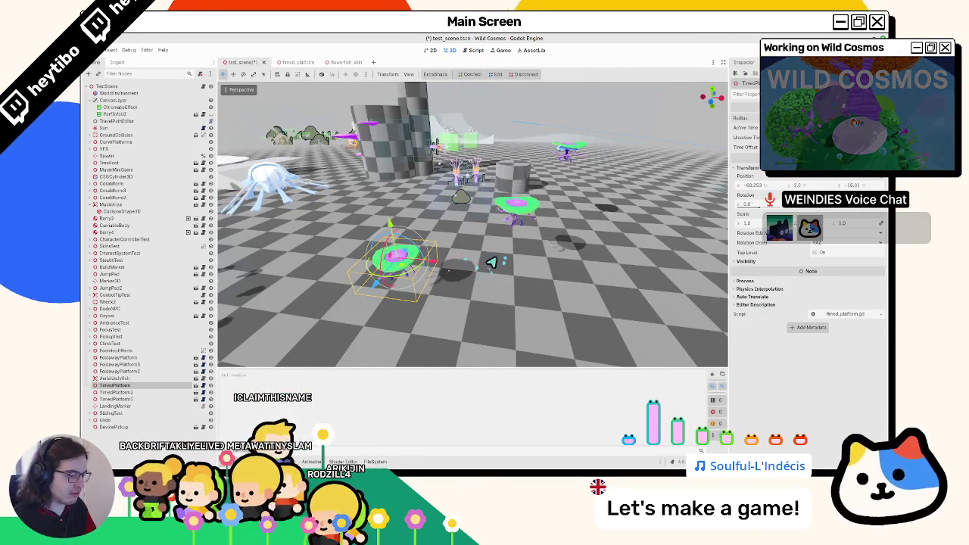
key(ctrl+F3)
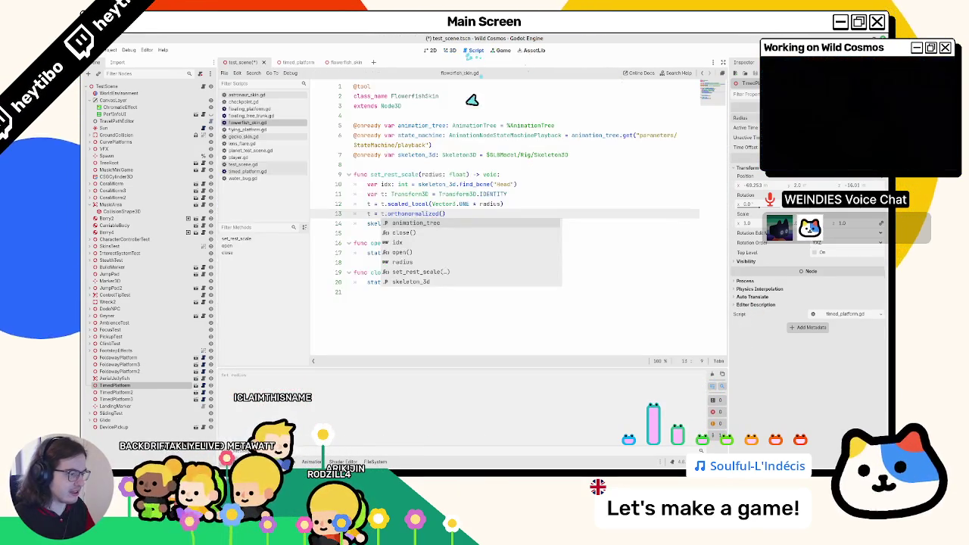
key(ctrl+s)
drag(372, 216, 369, 216)
click(444, 215)
text(t.b)
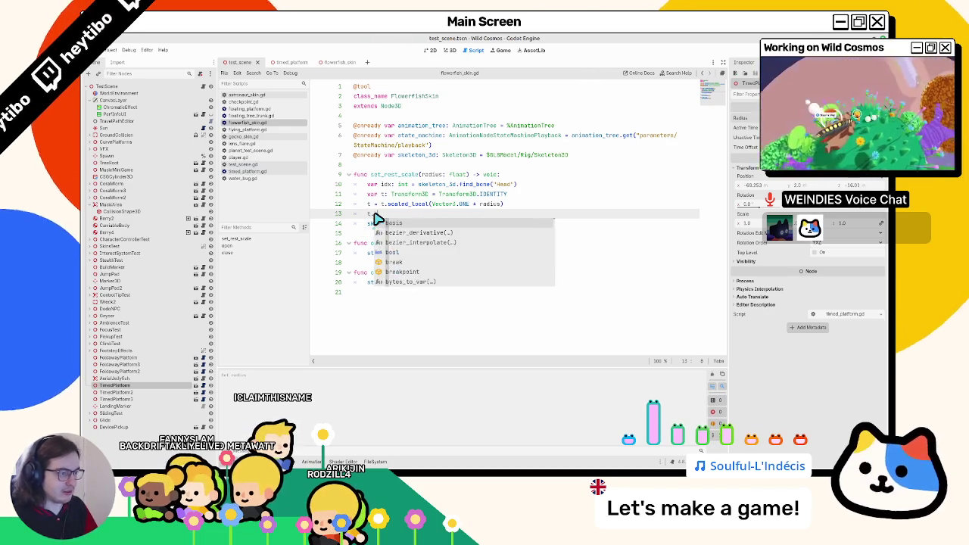
key(Return)
text(= t.b)
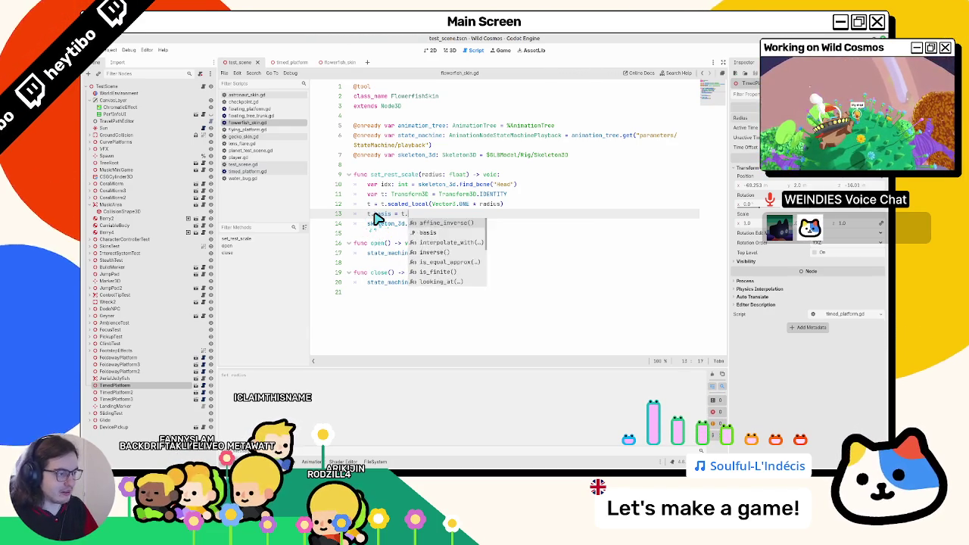
key(Return)
text(.)
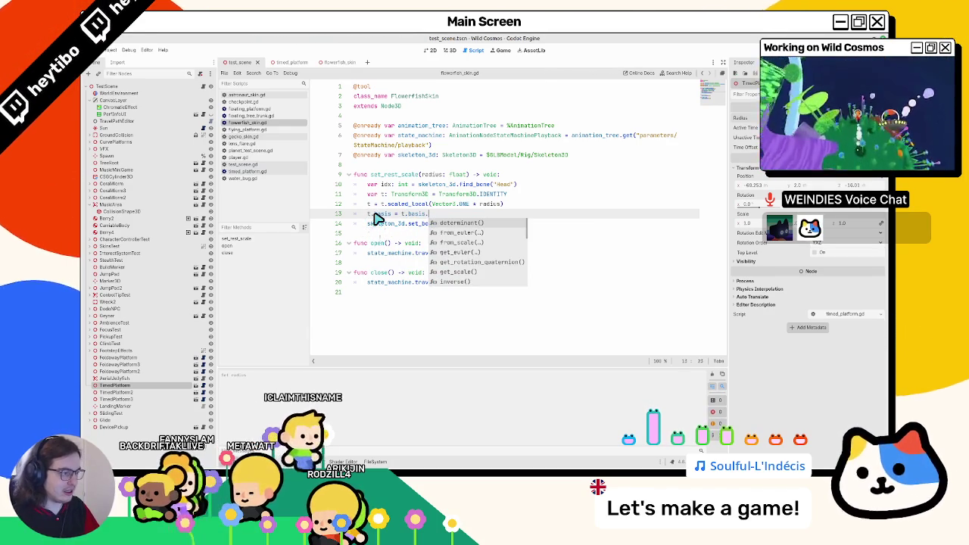
text(orth)
key(Return)
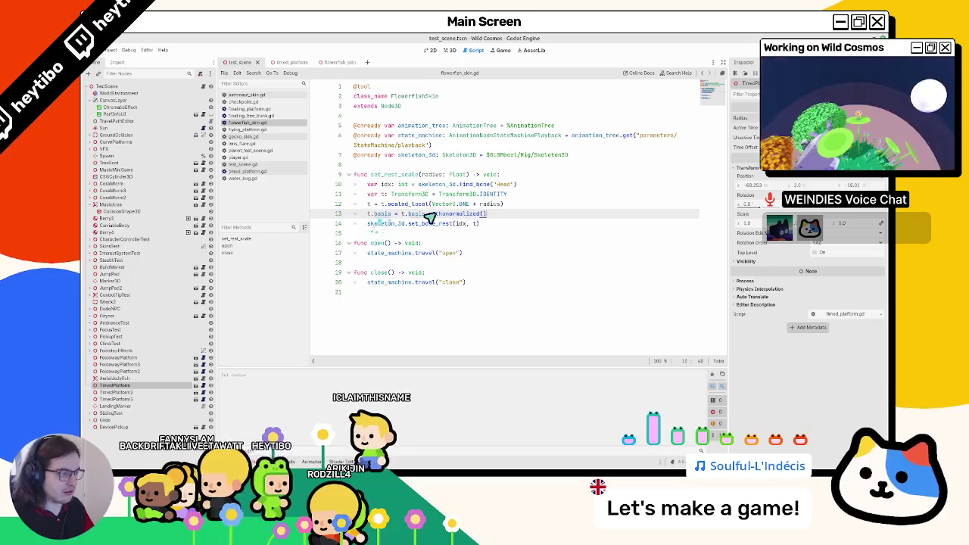
click(448, 52)
click(475, 50)
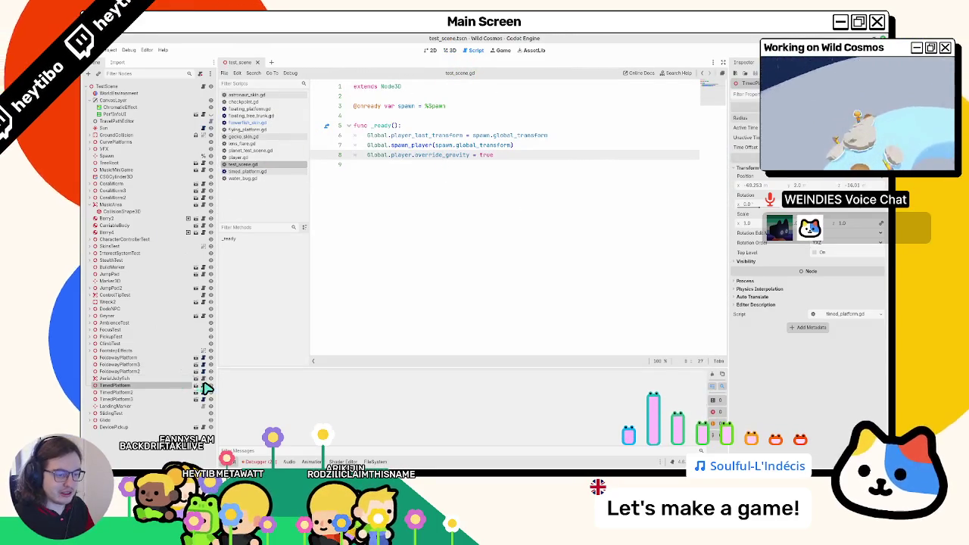
- Reopen flowerfish_skin.gd and delete the orthonormalize line
click(203, 386)
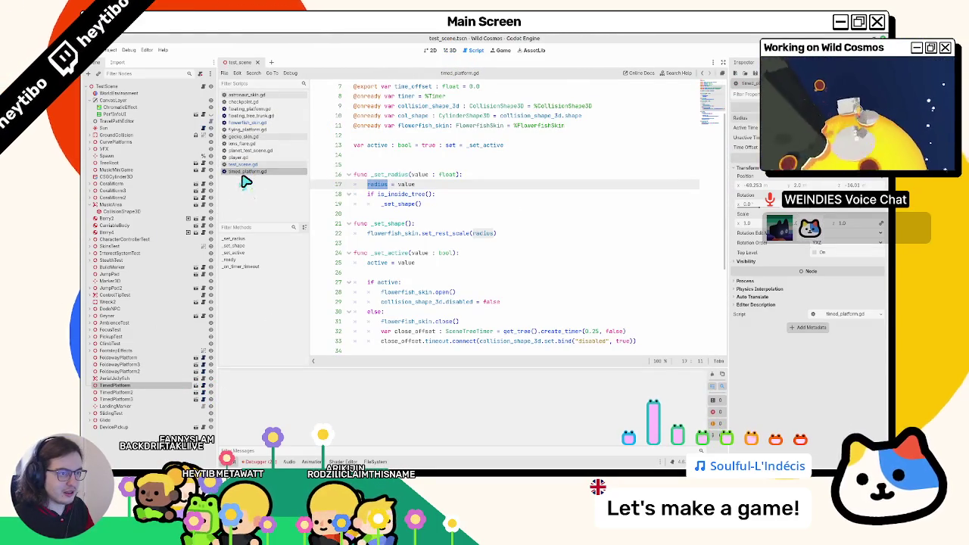
click(268, 124)
click(450, 52)
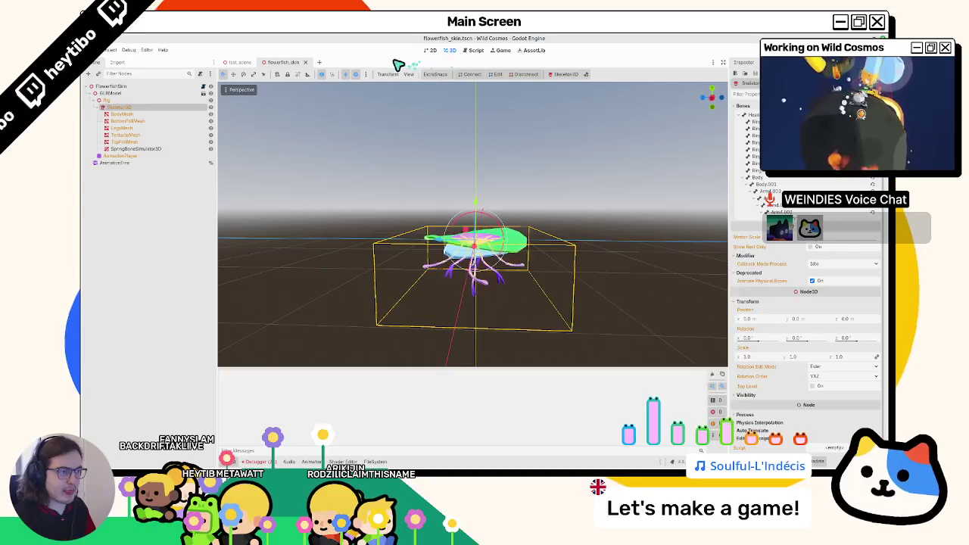
click(203, 86)
triple_click(458, 215)
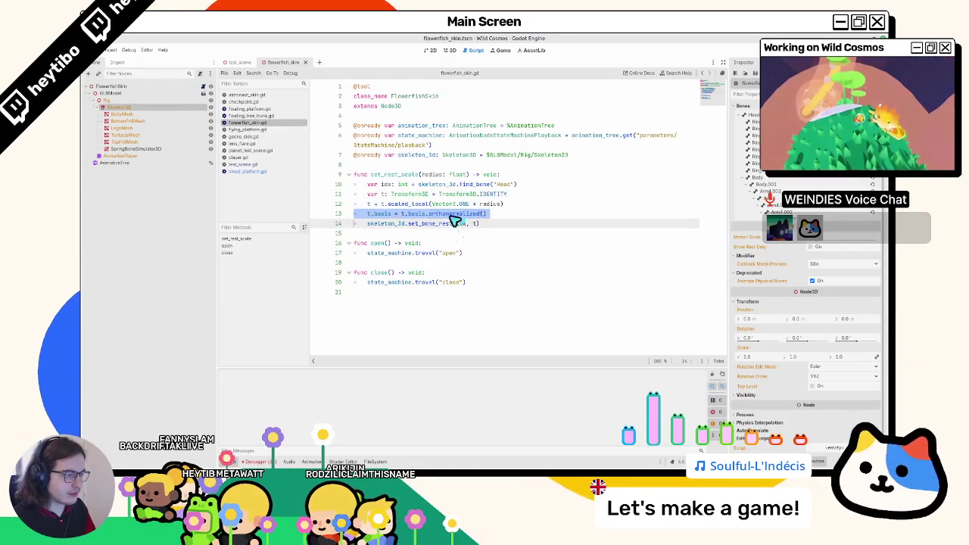
key(Delete)
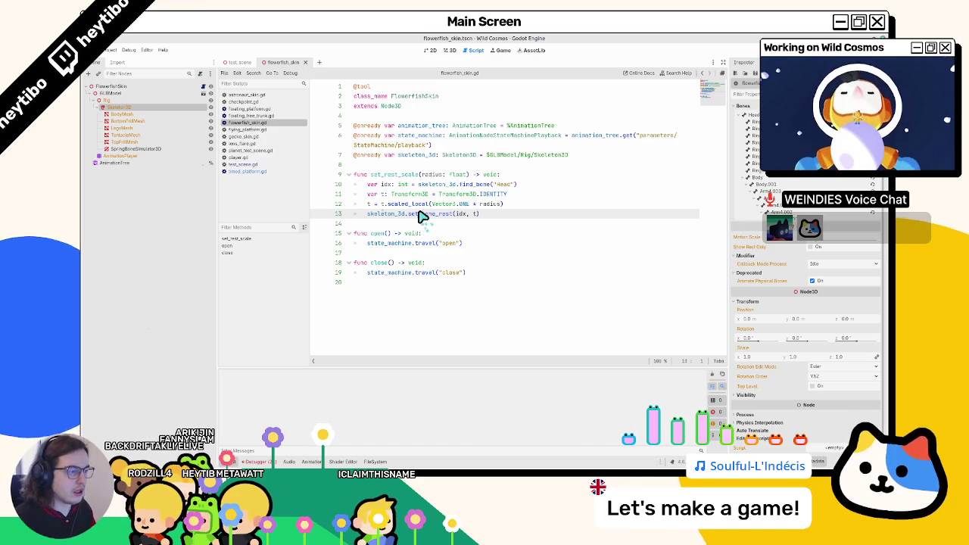
- Add a get_bone_rest line above set_bone_rest and check its Skeleton3D documentation
drag(409, 213, 457, 215)
key(ctrl+alt+Down)
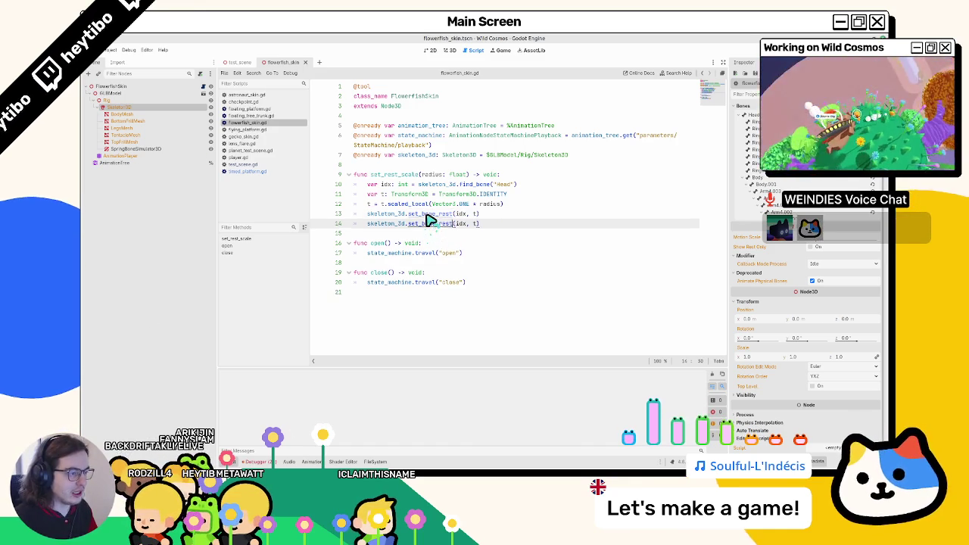
key(Up)
text(get_bo)
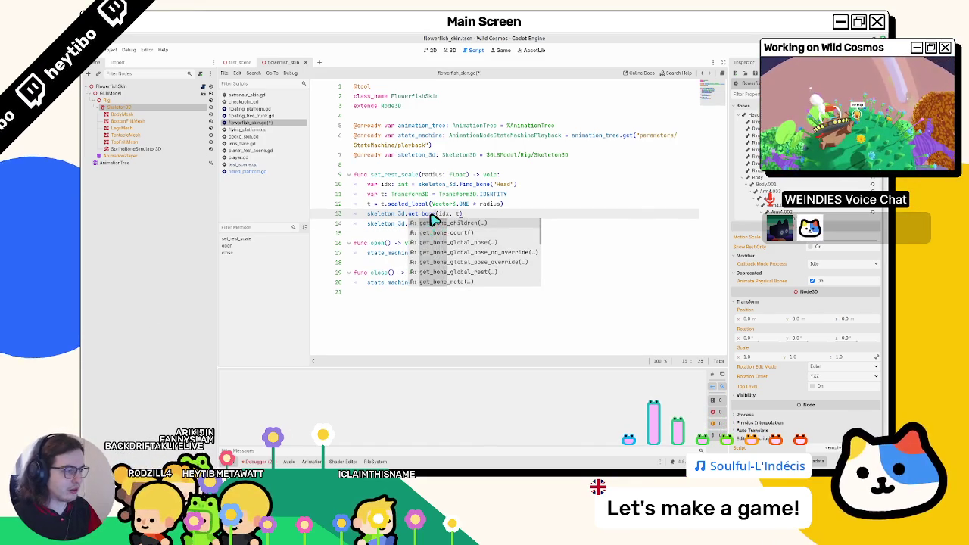
key(Return)
text(rest)
key(Return)
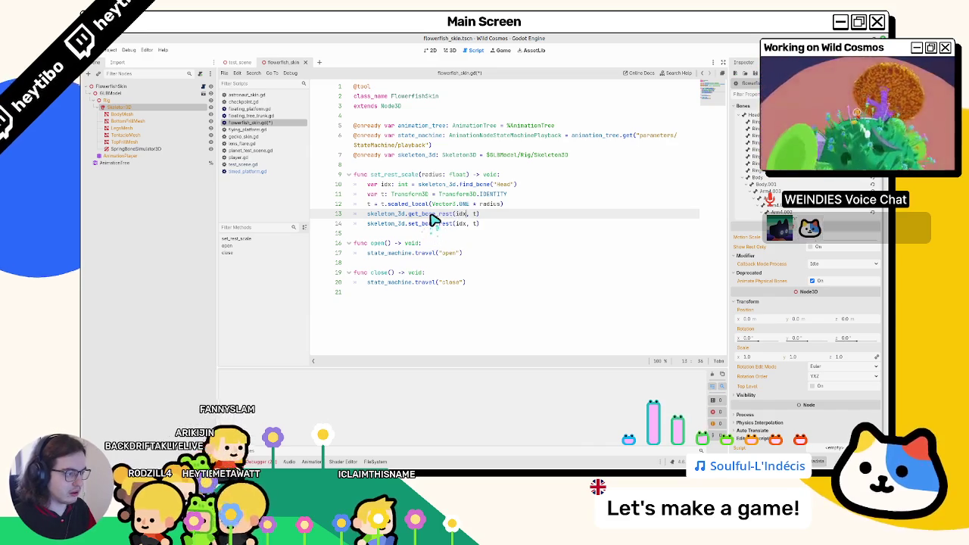
key(Delete)
key(Delete)
click(427, 219)
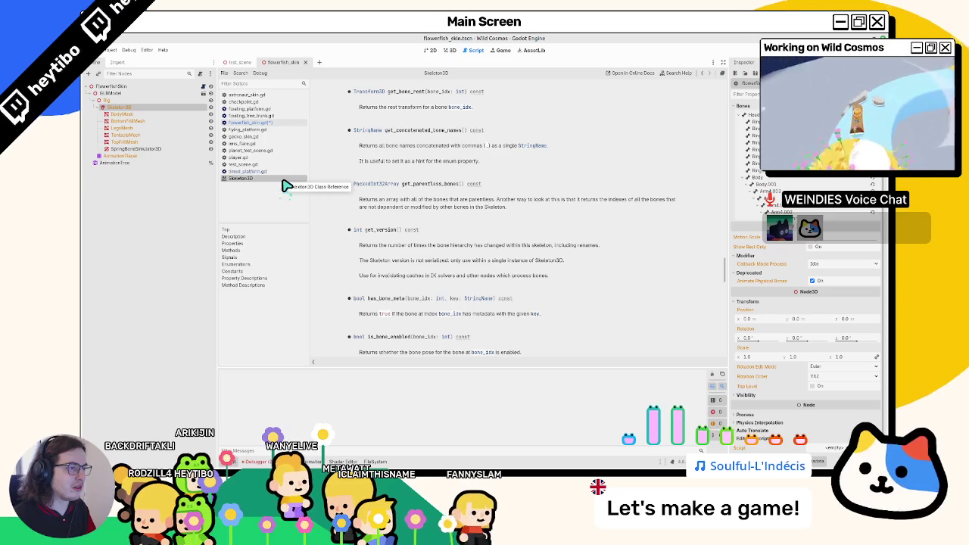
middle_click(283, 180)
- Remove the get_bone_rest line, consult the Transform3D scaled_local docs, and run test_scene
triple_click(402, 218)
key(BackSpace)
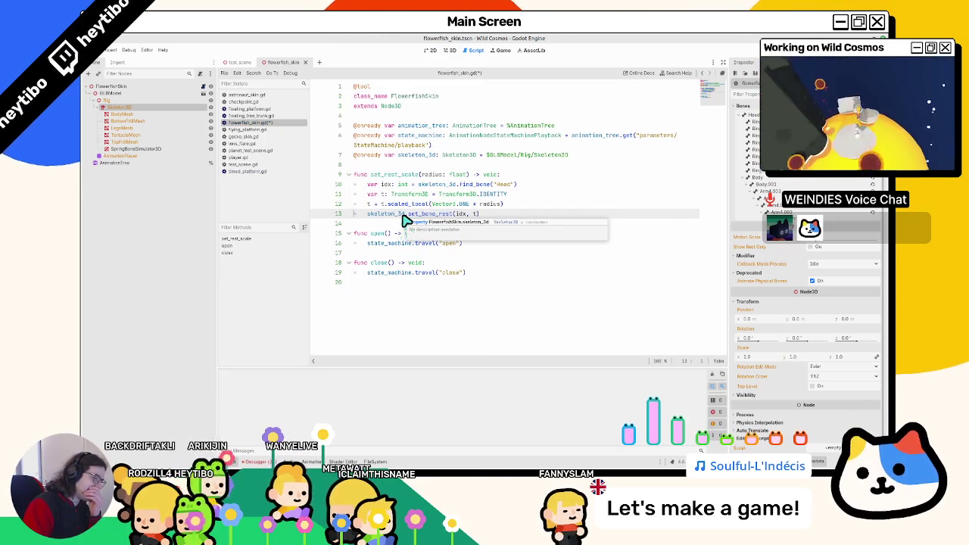
click(407, 204)
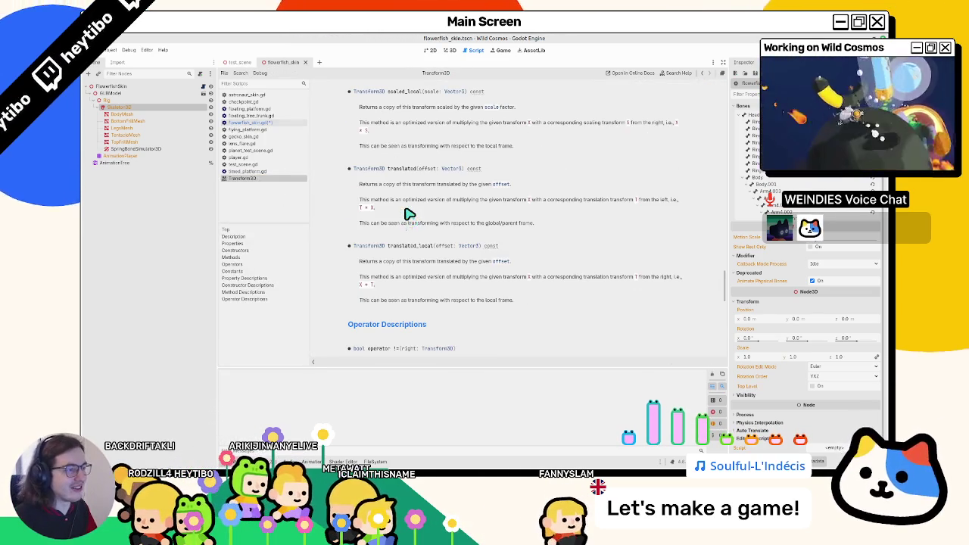
middle_click(300, 179)
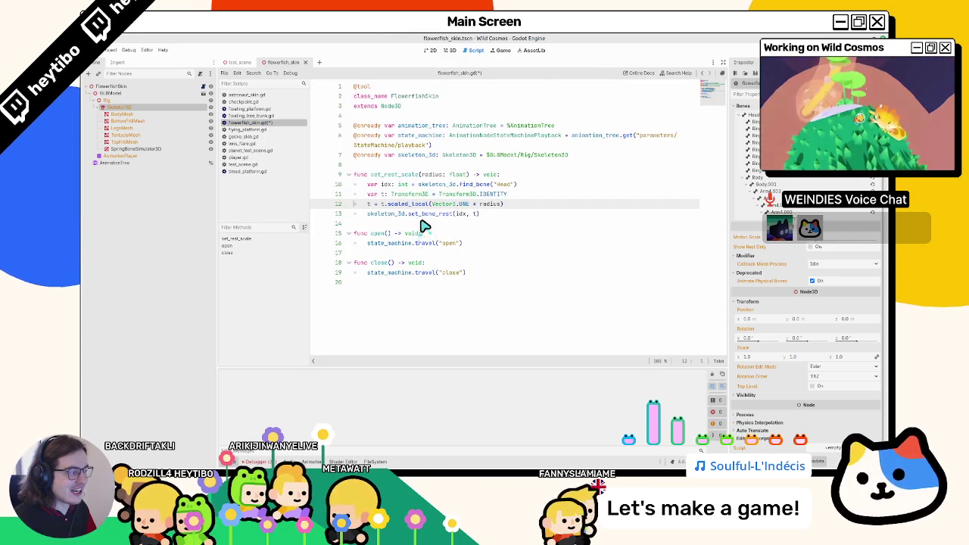
click(239, 64)
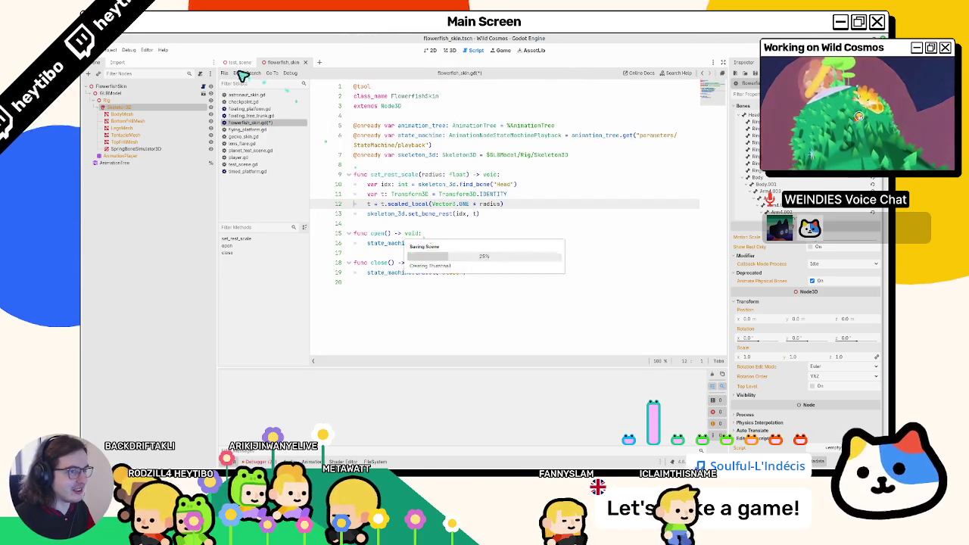
key(F6)
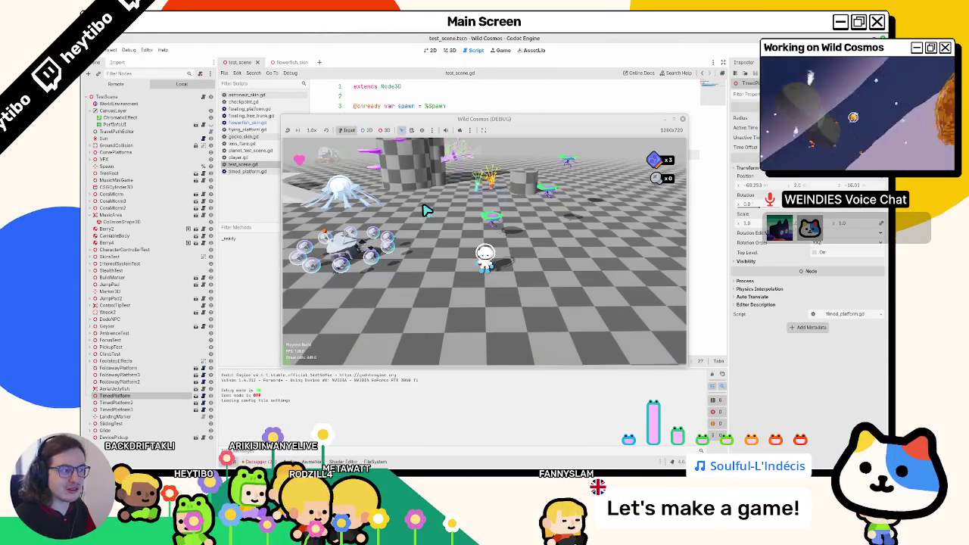
- Walk the player forward to the pillars in the running game, then stop it
key(w)
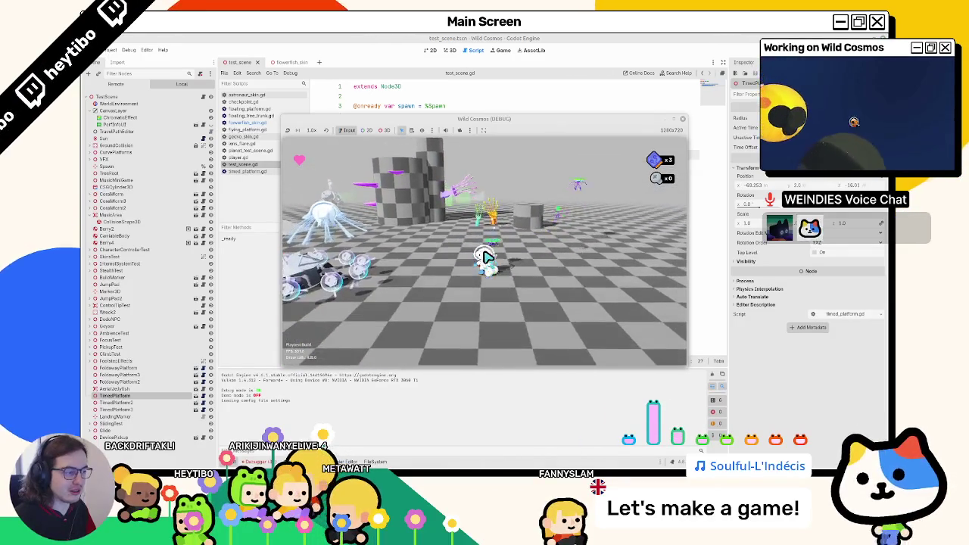
key(w)
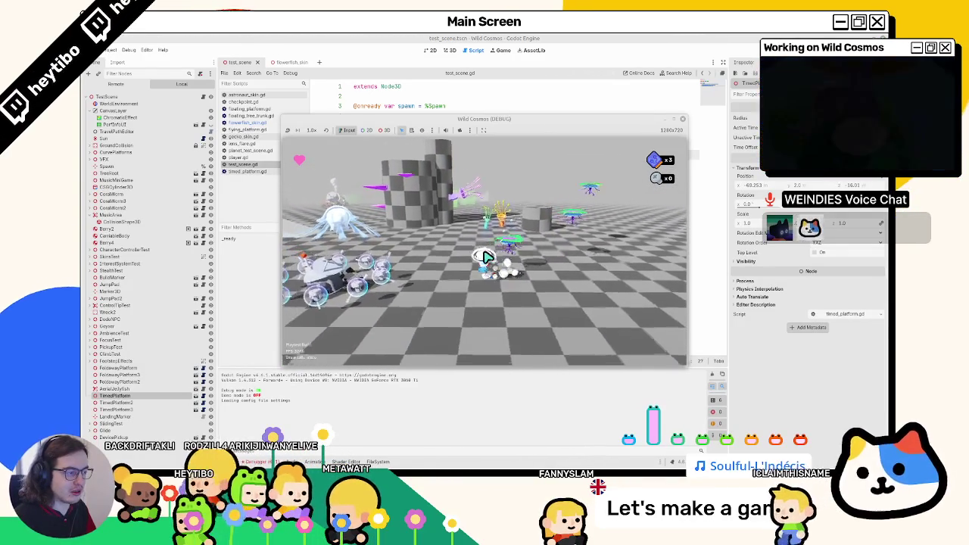
key(w)
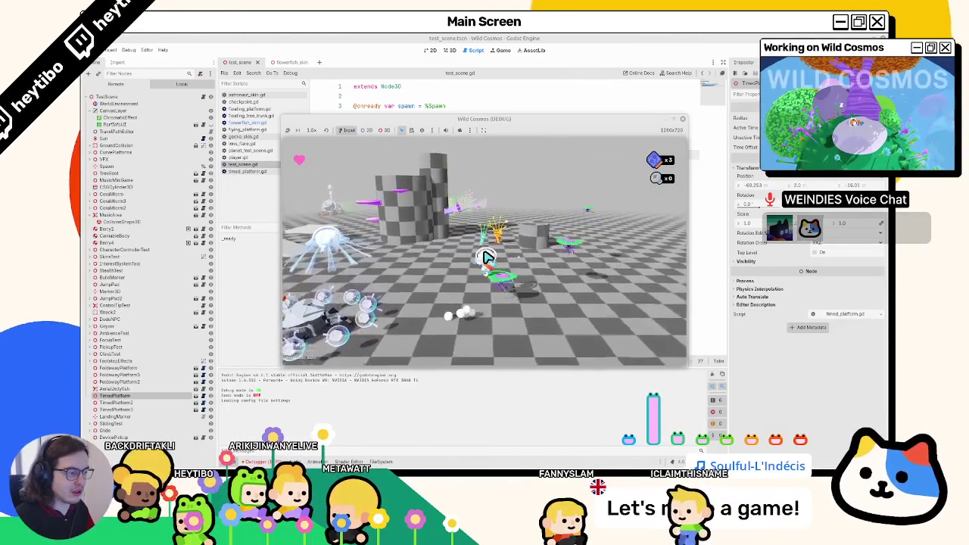
key(w)
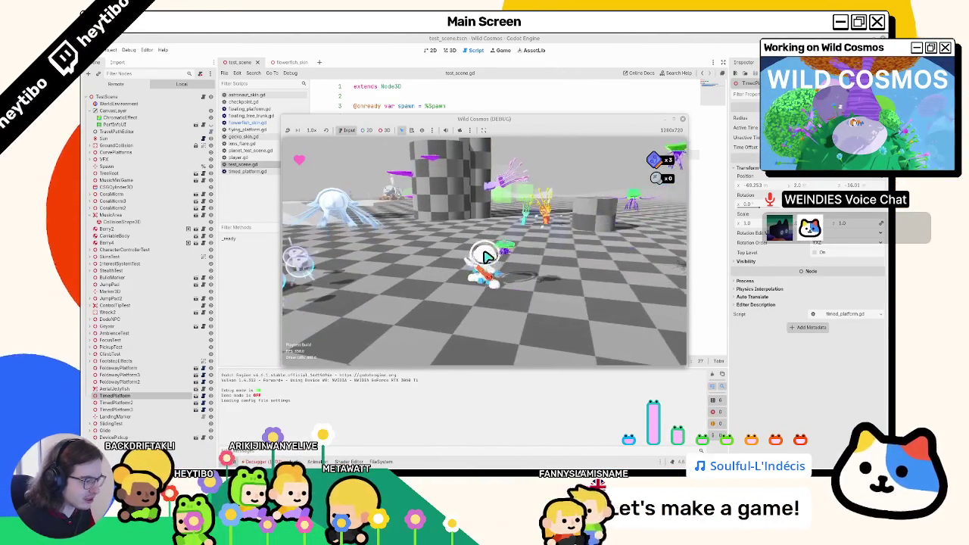
key(F8)
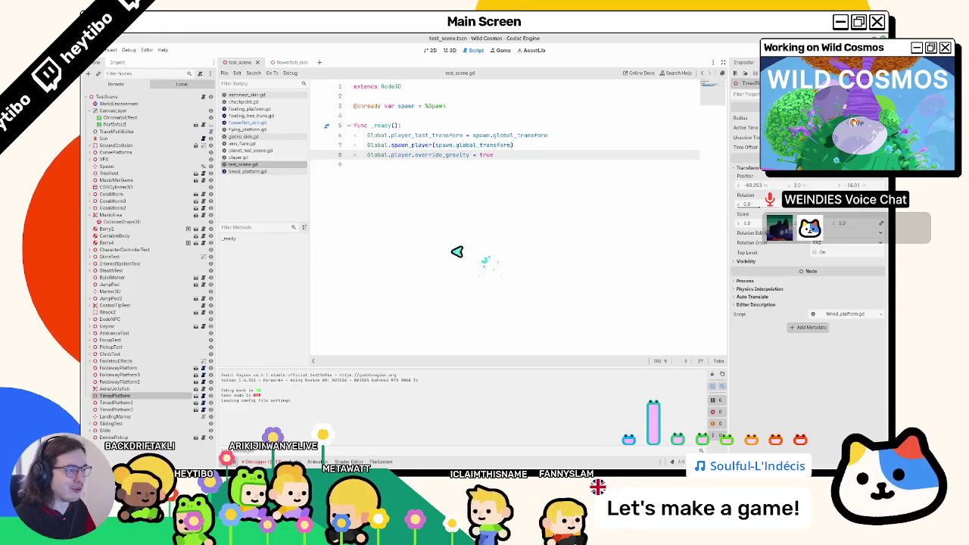
- Browse the astronaut_skin, floating_platform and flying_platform scripts, then return to flowerfish_skin
click(286, 63)
click(238, 63)
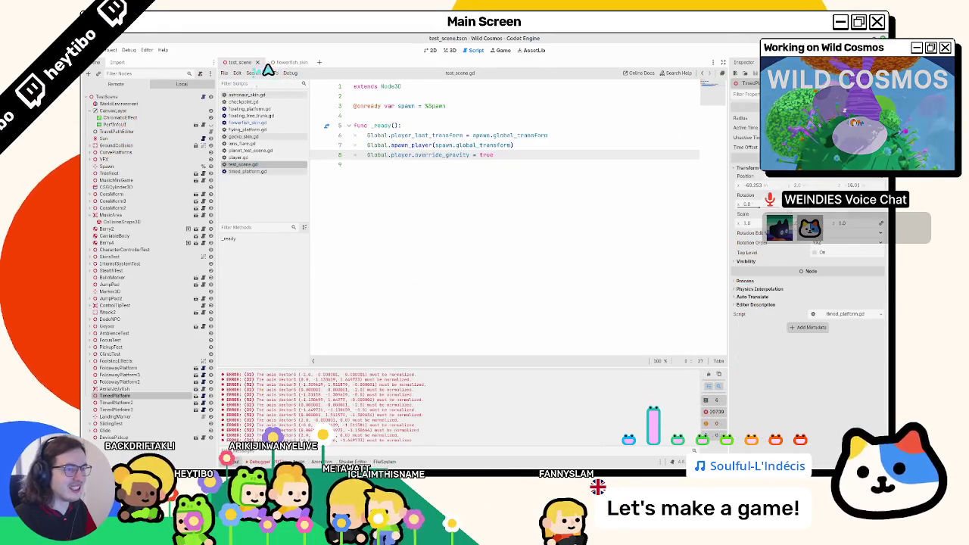
click(450, 50)
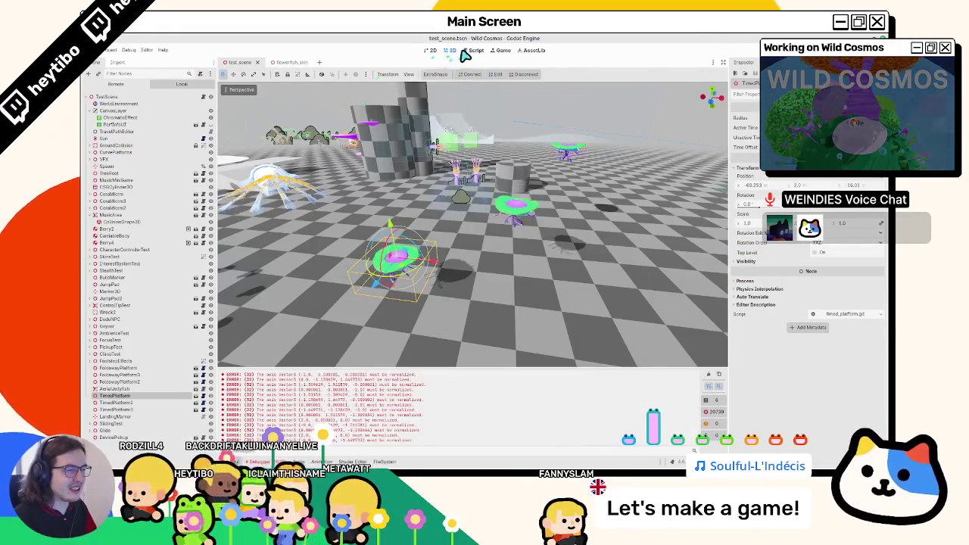
click(474, 50)
click(254, 96)
click(257, 102)
click(255, 115)
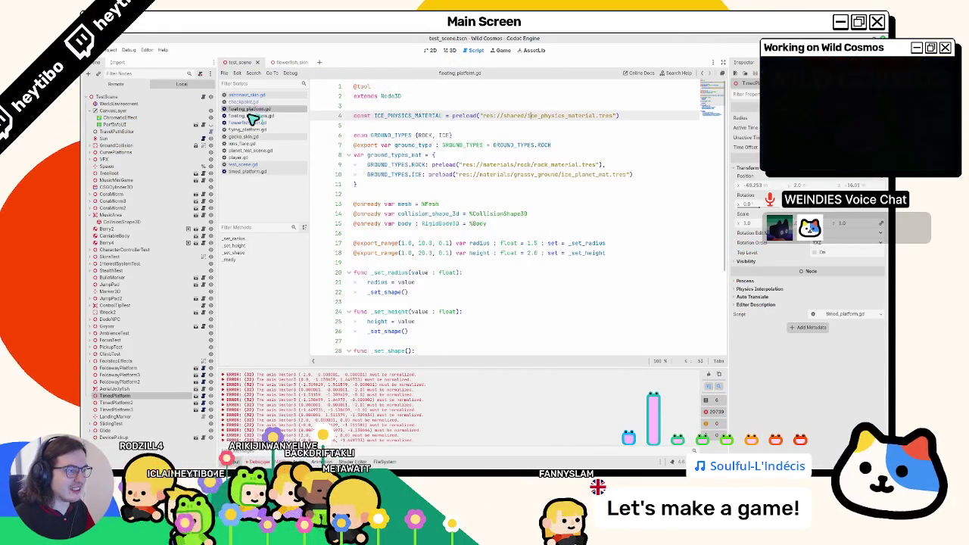
click(251, 122)
click(243, 130)
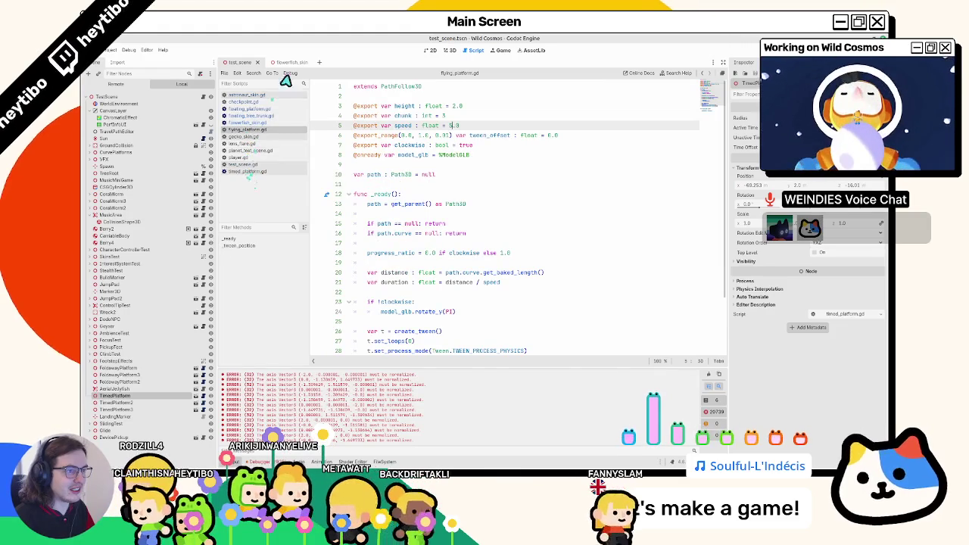
click(286, 63)
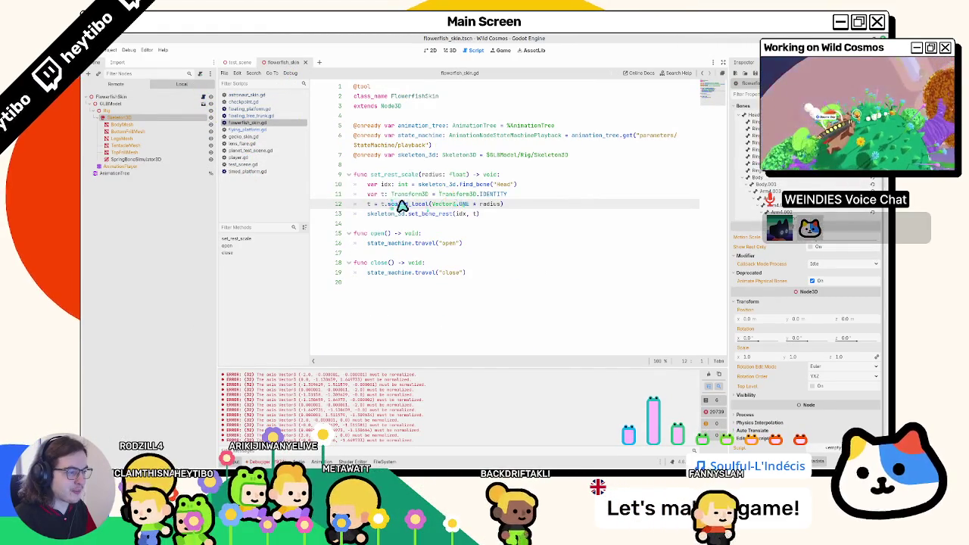
- Change scaled_local to scaled and inspect the Body bone's pose and scale values
double_click(394, 205)
text(scaled)
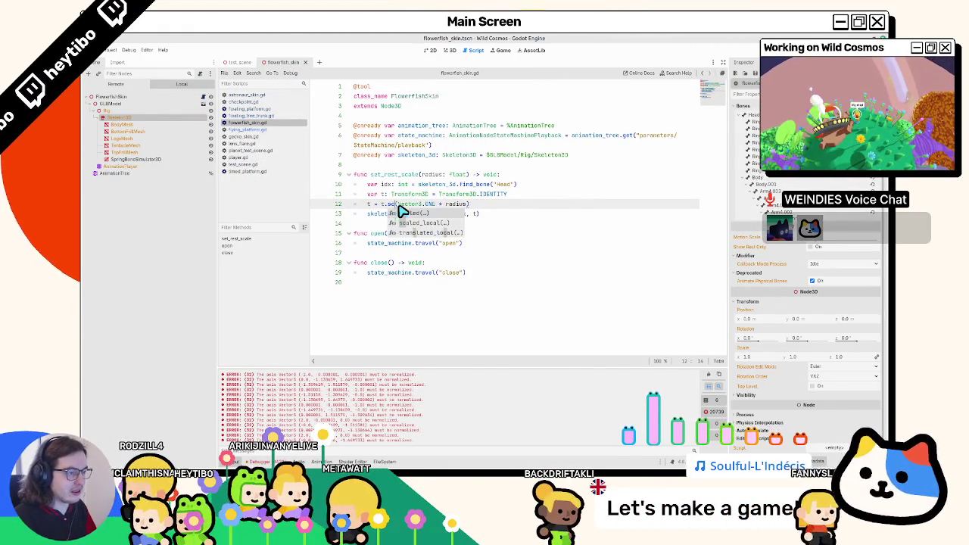
click(400, 235)
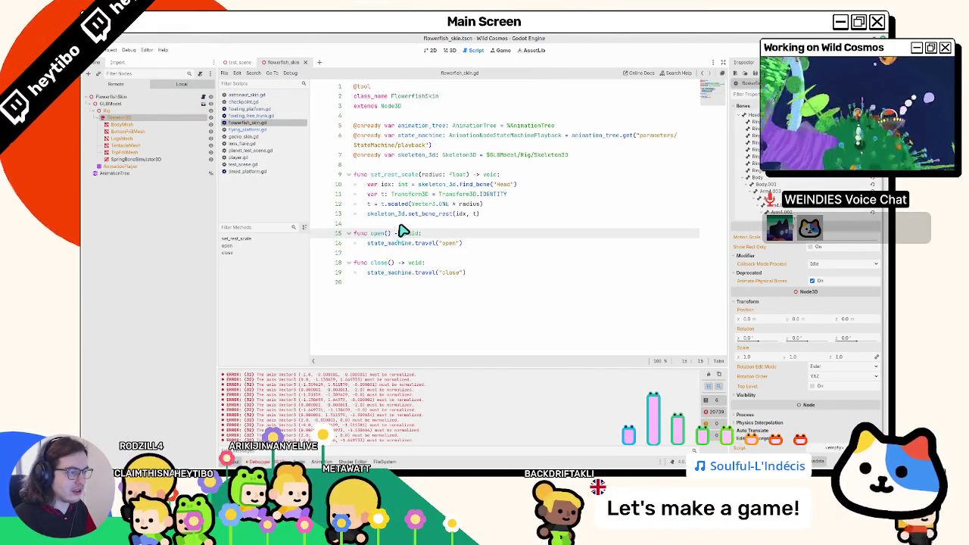
click(403, 226)
click(747, 178)
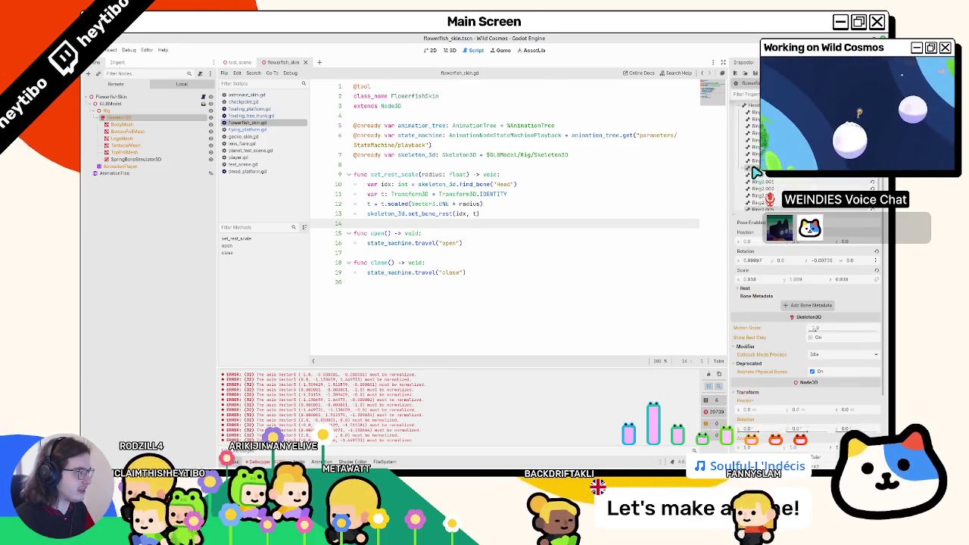
- Run the game to test the scaling, then delete the whole set_rest_scale function
key(F5)
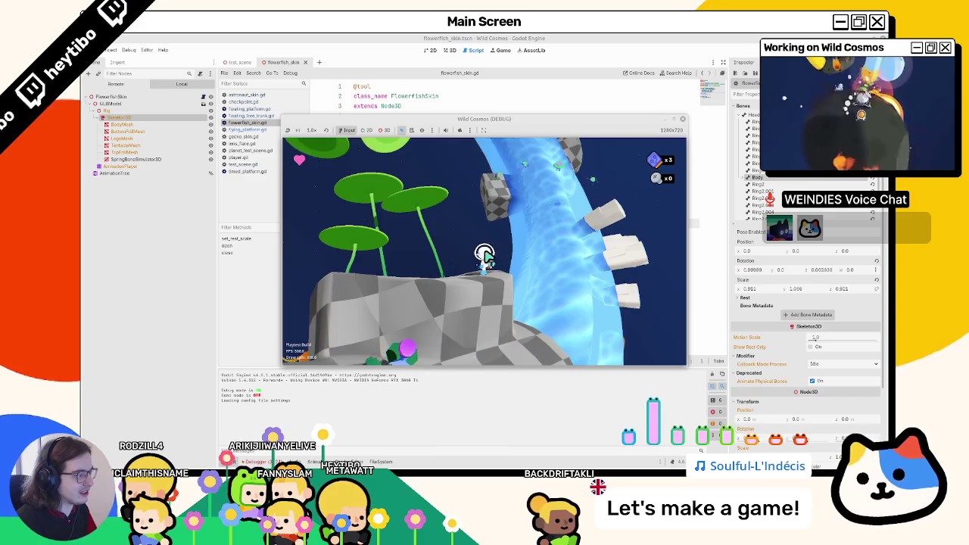
key(F8)
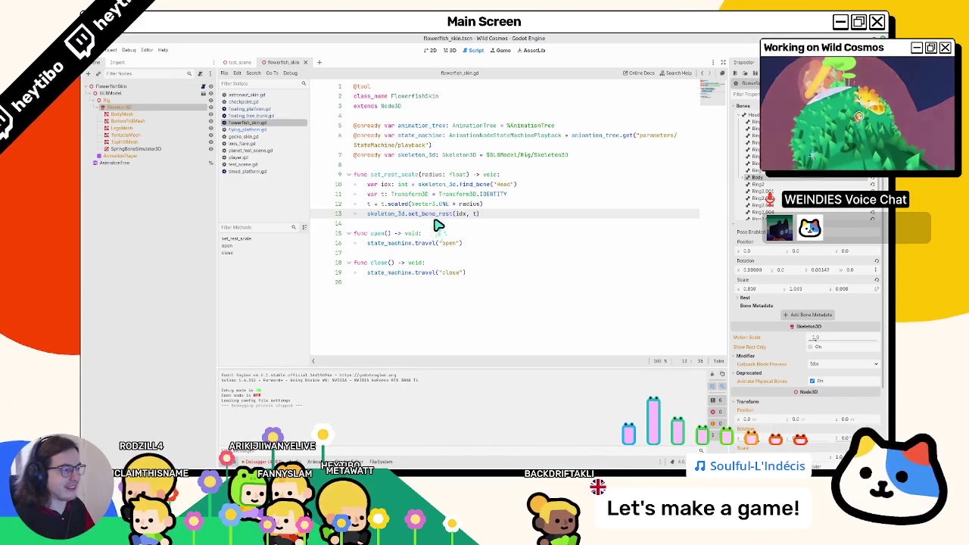
drag(515, 215, 368, 167)
key(Delete)
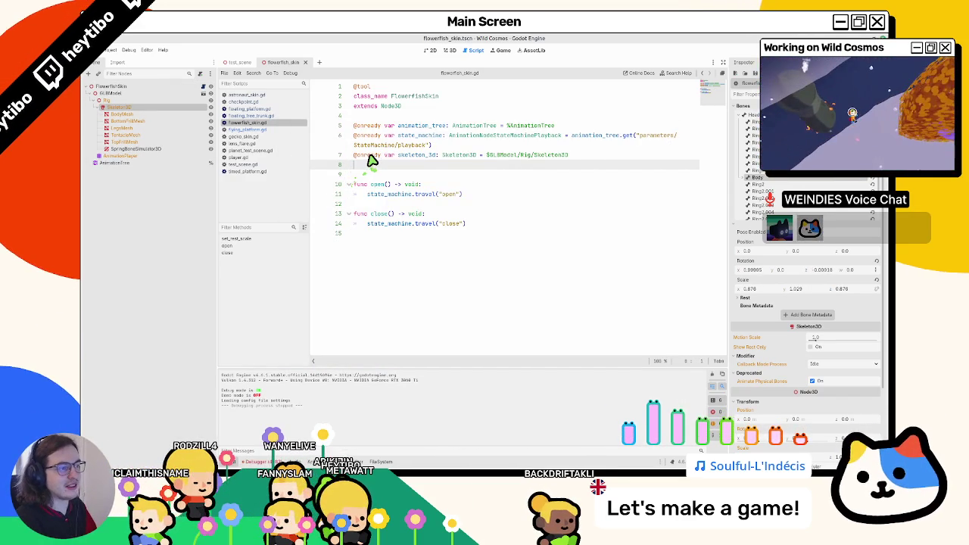
- Restore timed_platform.gd line 22 to flowerfish_skin.scale = Vector3.ONE * radius
click(239, 62)
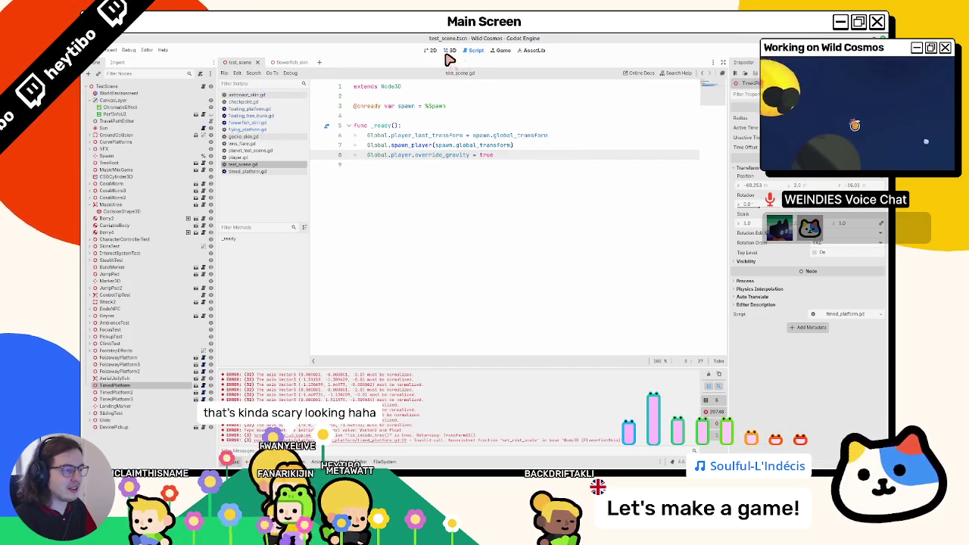
click(452, 51)
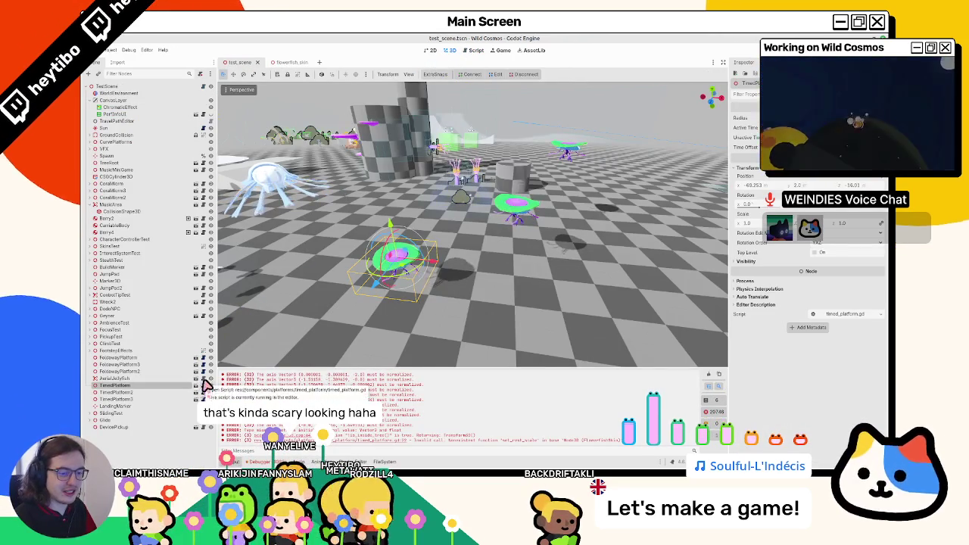
click(204, 387)
click(405, 233)
key(ctrl+z)
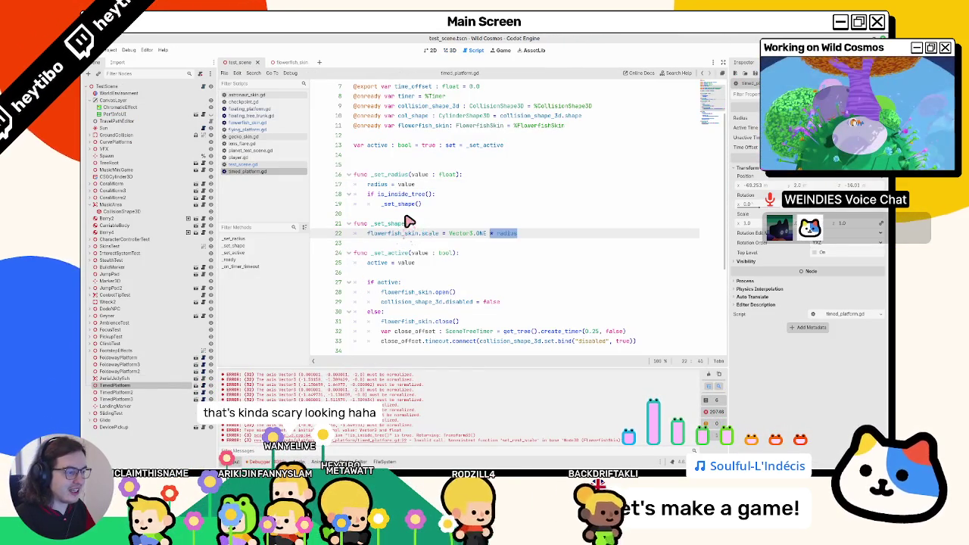
click(448, 51)
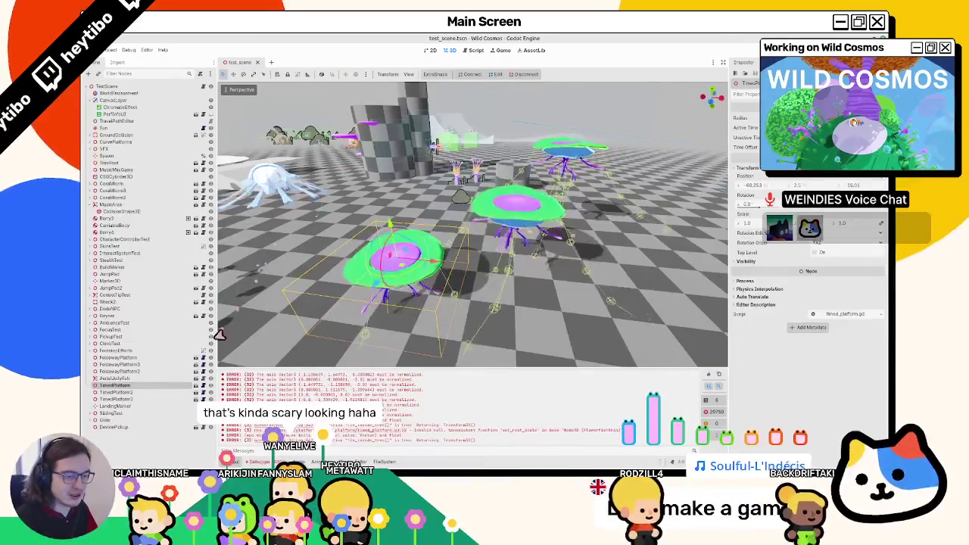
key(ctrl+F3)
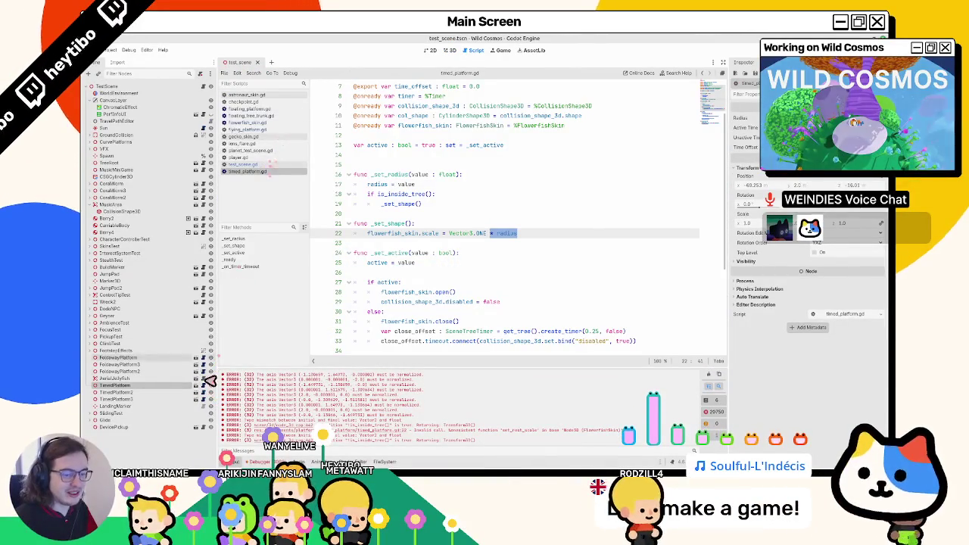
click(196, 378)
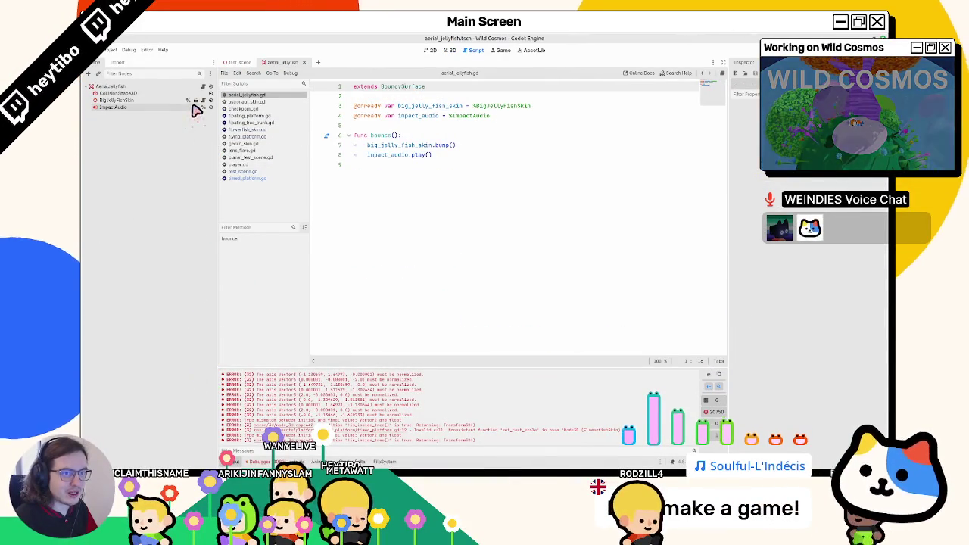
click(189, 101)
click(448, 53)
middle_click(281, 64)
click(199, 87)
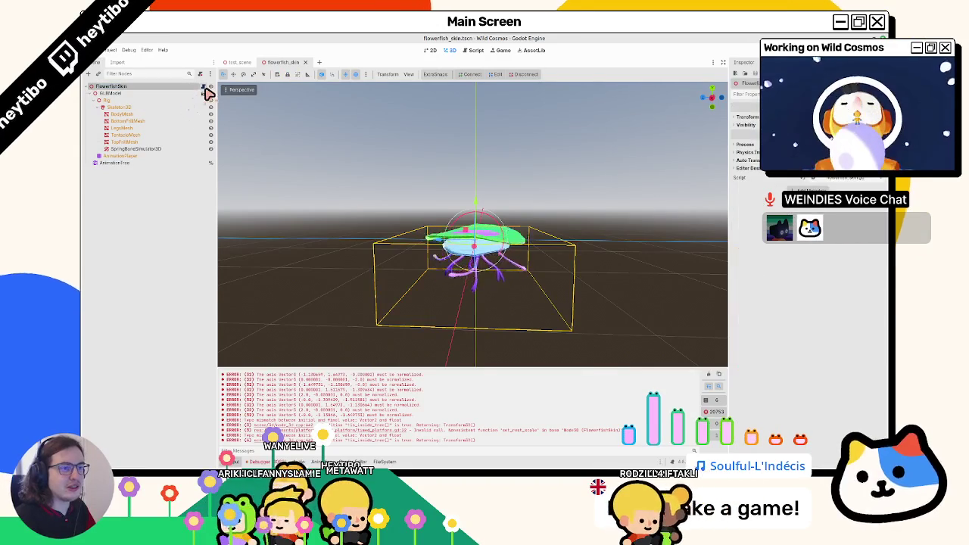
click(205, 88)
key(Delete)
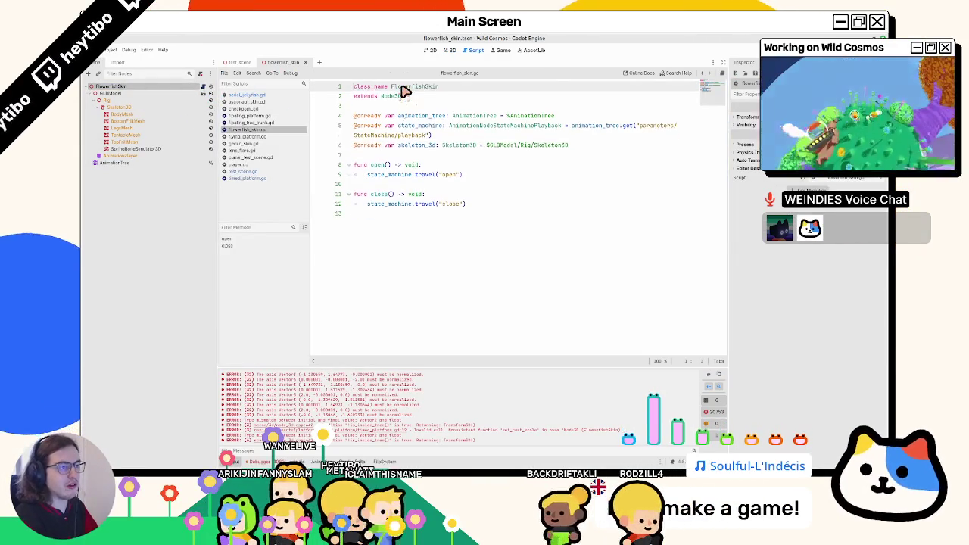
click(237, 62)
key(F6)
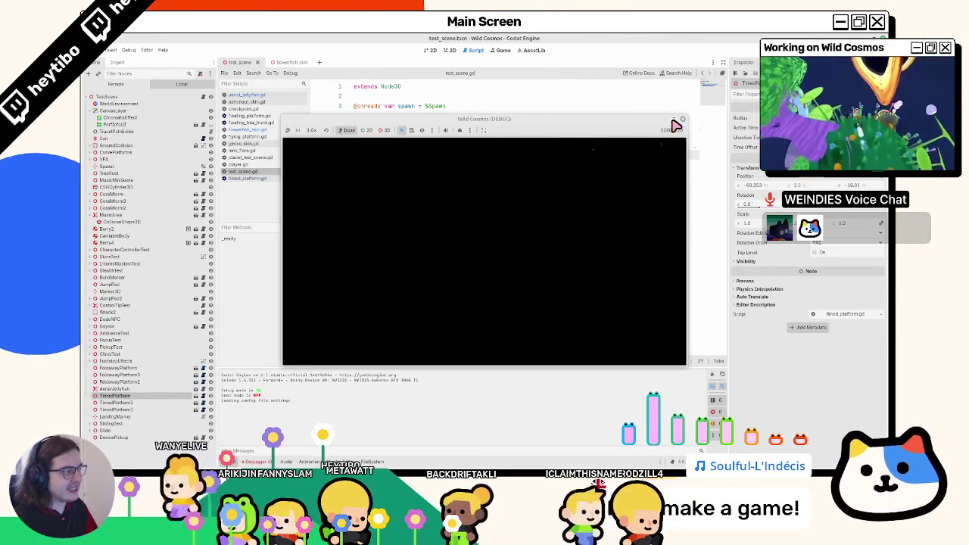
- Walk toward the pillars, turn the camera toward the saucer creatures, then close the game
click(673, 120)
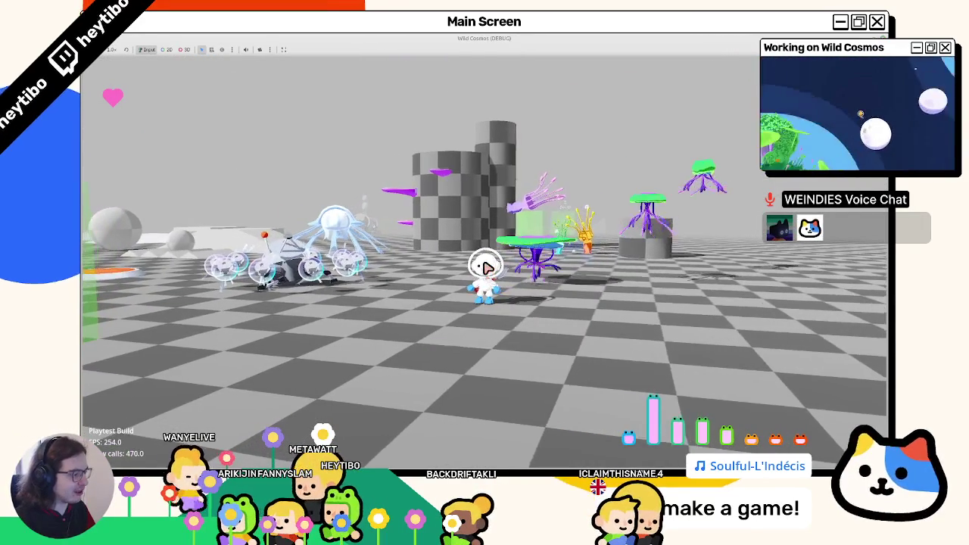
key(w)
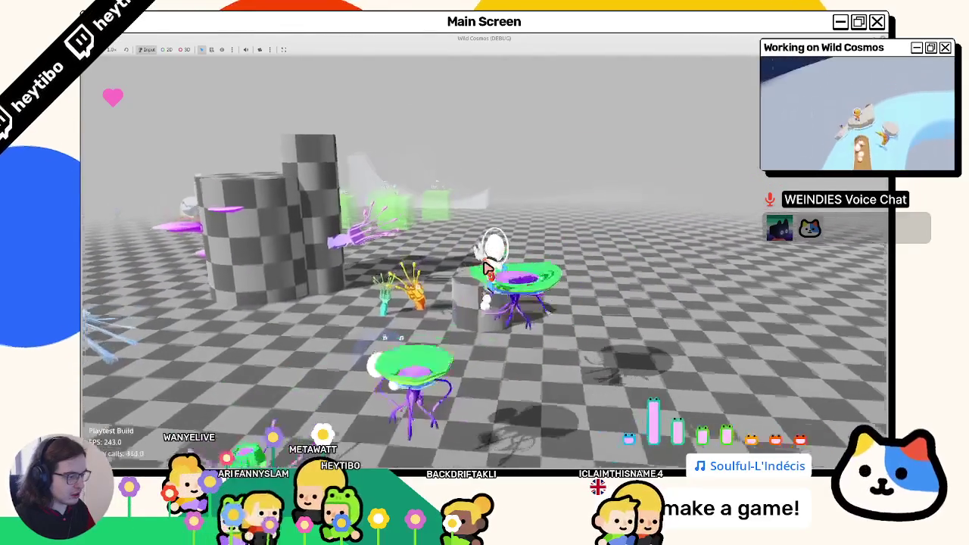
key(a)
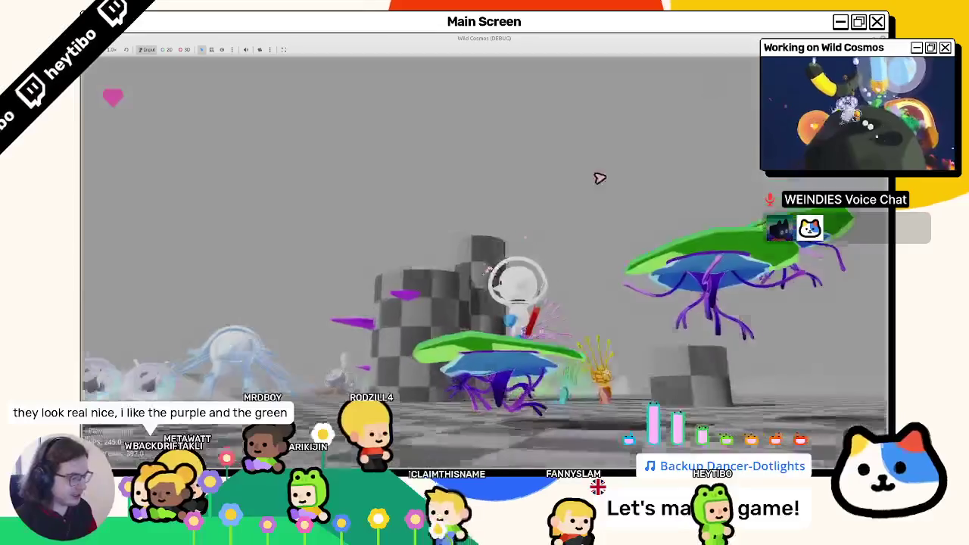
click(455, 50)
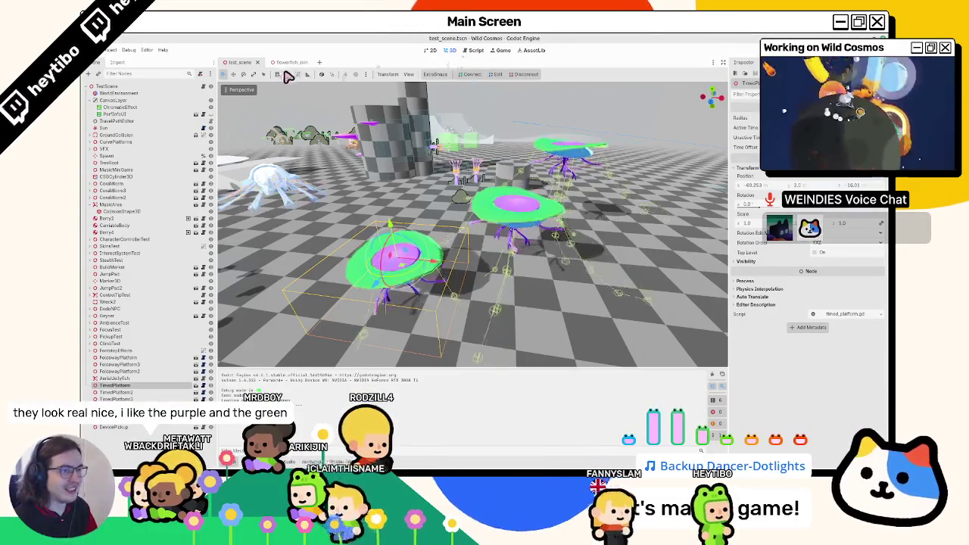
- Review the bones available for the spring-bone chain's end, checking the rig in Blender
click(285, 62)
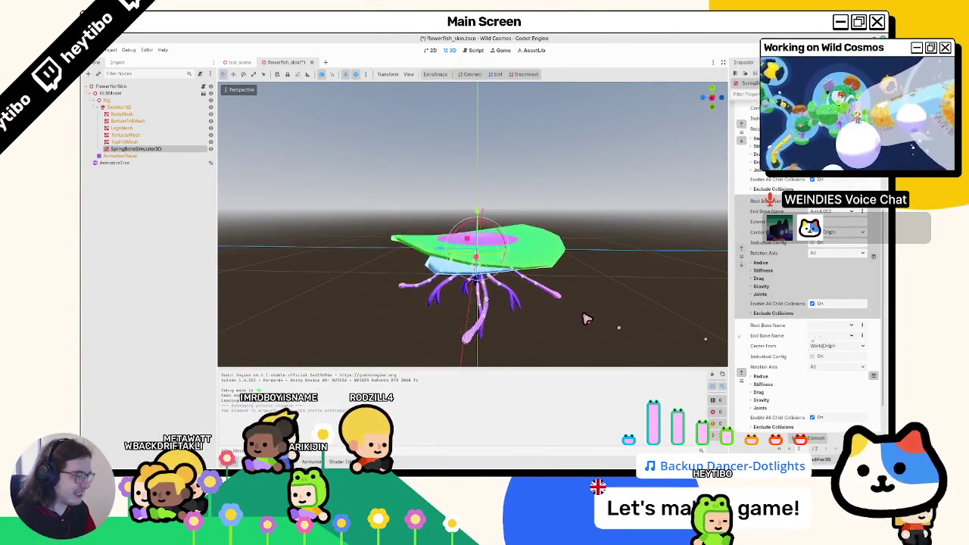
drag(587, 318, 591, 284)
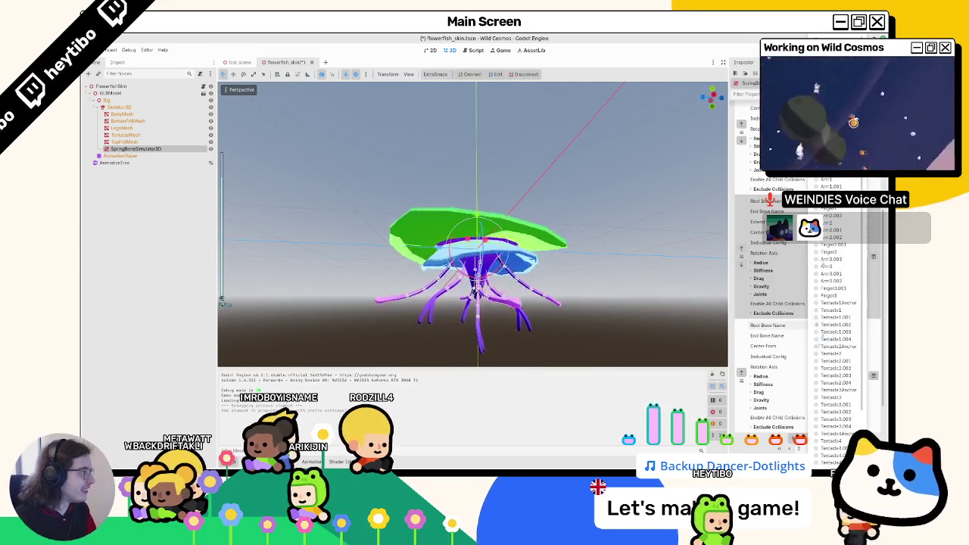
click(828, 336)
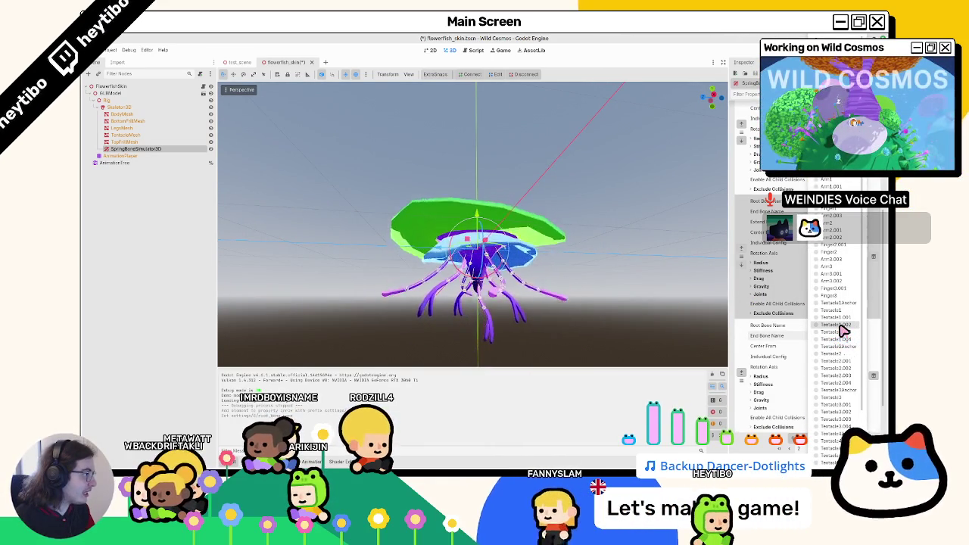
scroll(down, 3)
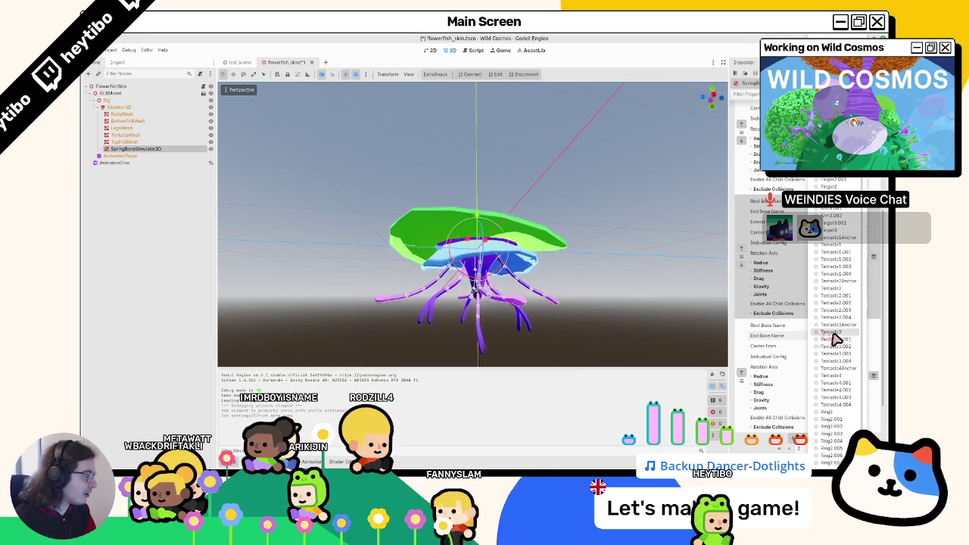
click(835, 338)
key(alt+Tab)
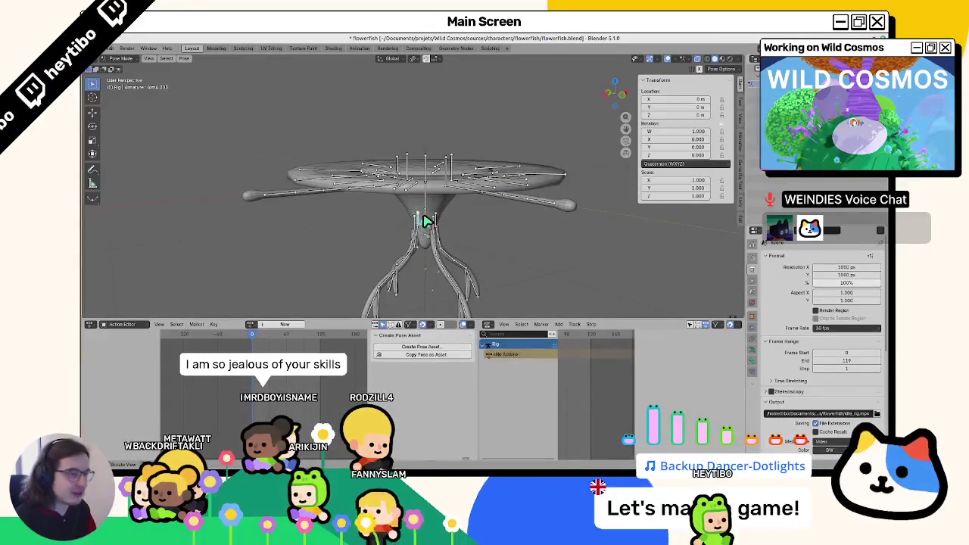
key(alt+Tab)
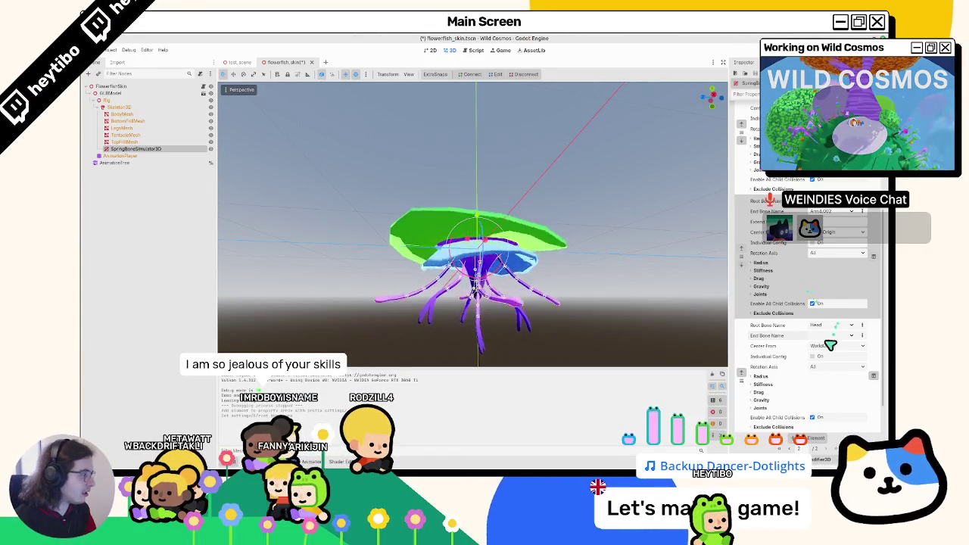
- Set Body.001 as the chain's end bone and save the flowerfish_skin scene
click(830, 346)
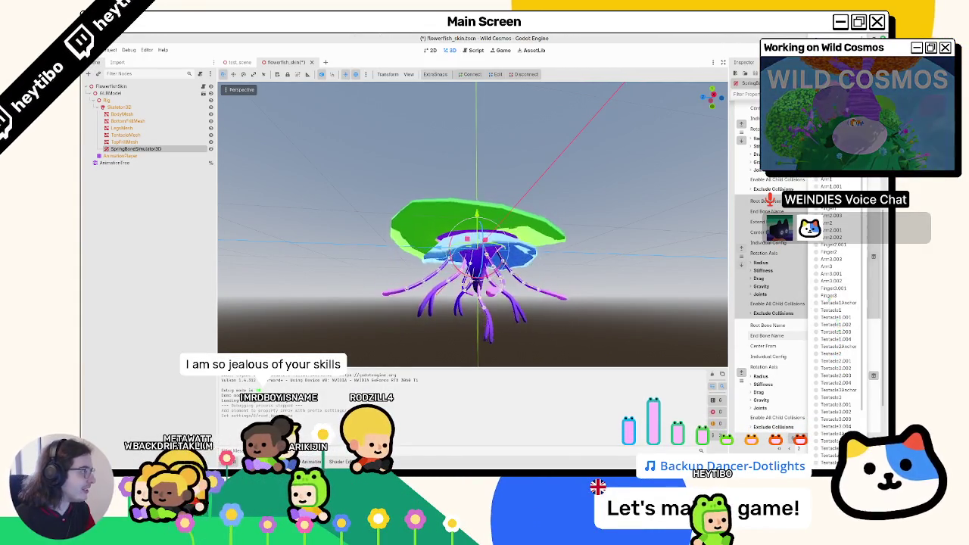
key(Escape)
key(ctrl+s)
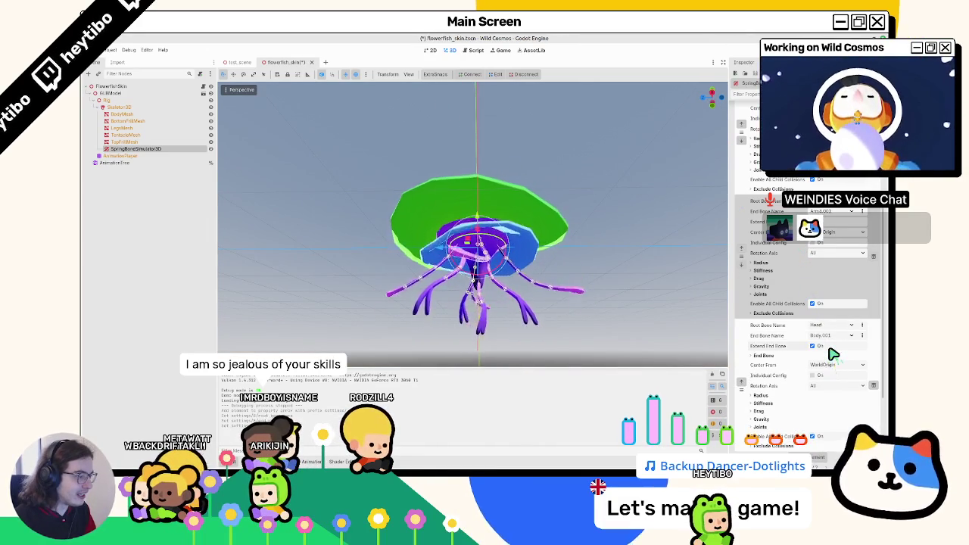
key(ctrl+s)
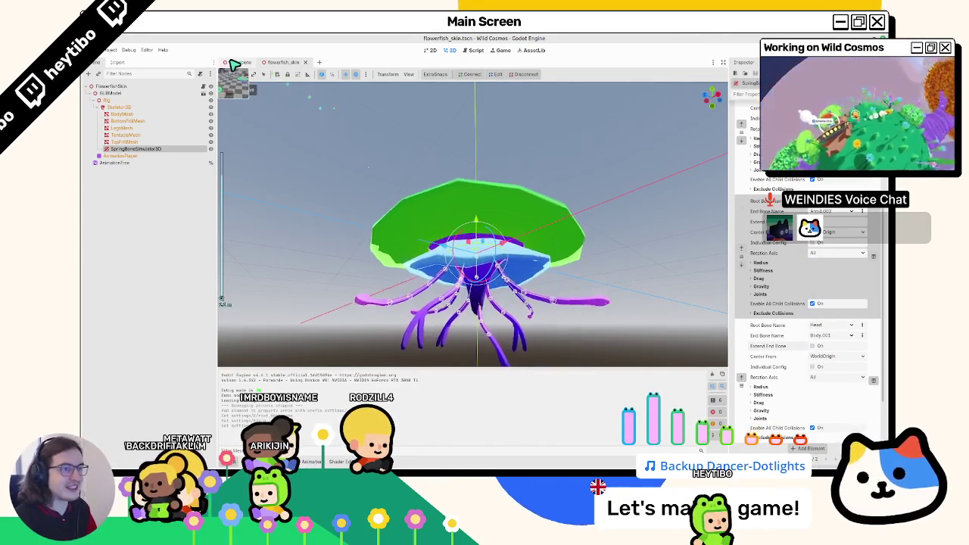
click(236, 63)
key(F6)
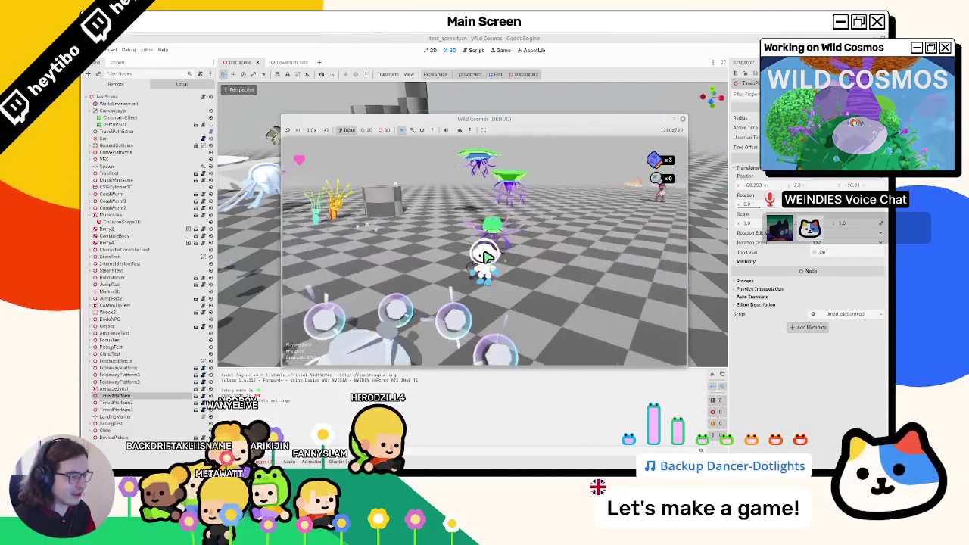
click(681, 120)
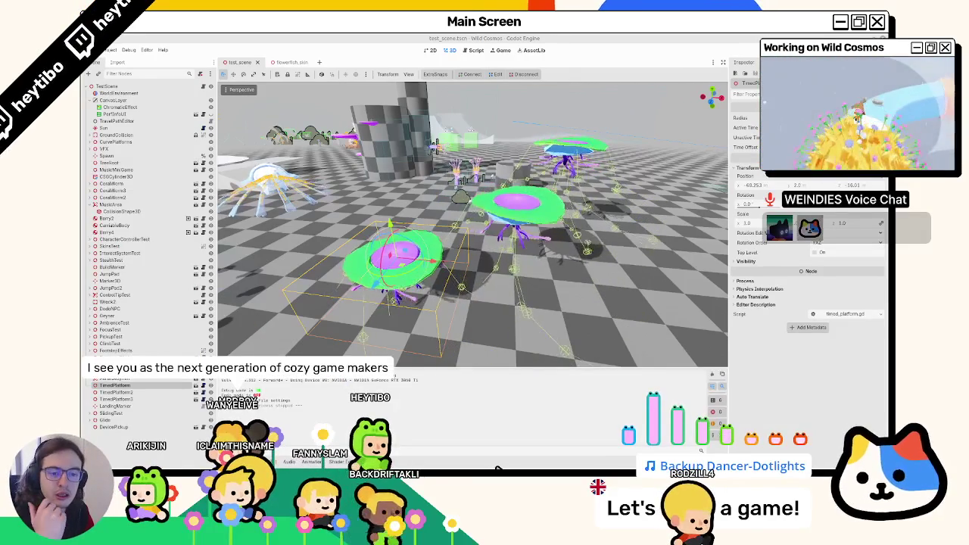
- Orbit over the flowerfish and jellyfish platforms, then open timed_platform.tscn from the TimedPlatform node
drag(373, 261, 376, 240)
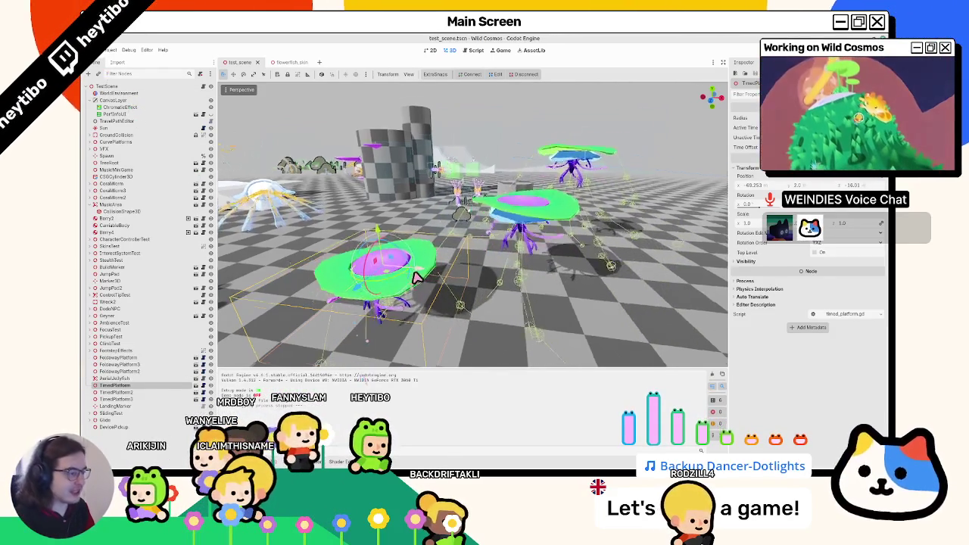
drag(355, 361, 429, 253)
scroll(down, 3)
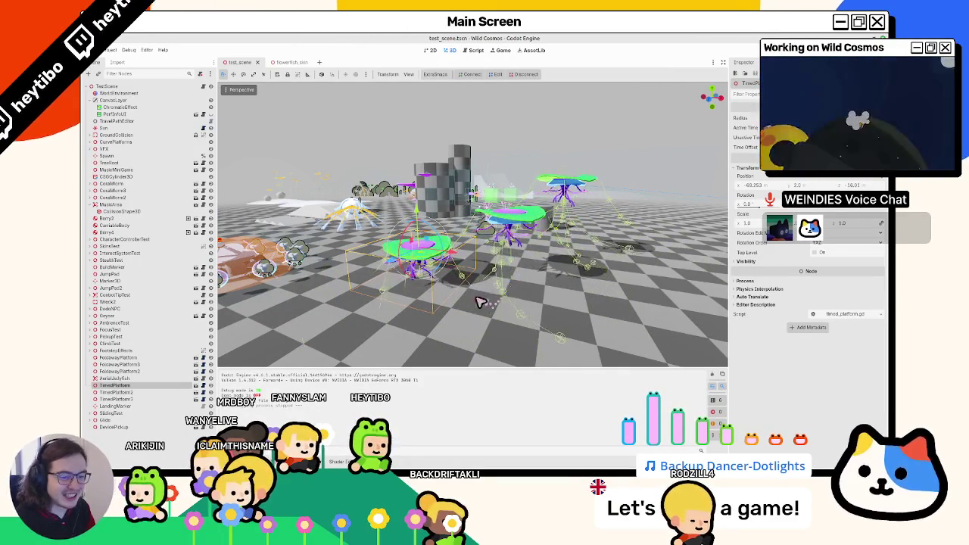
click(202, 384)
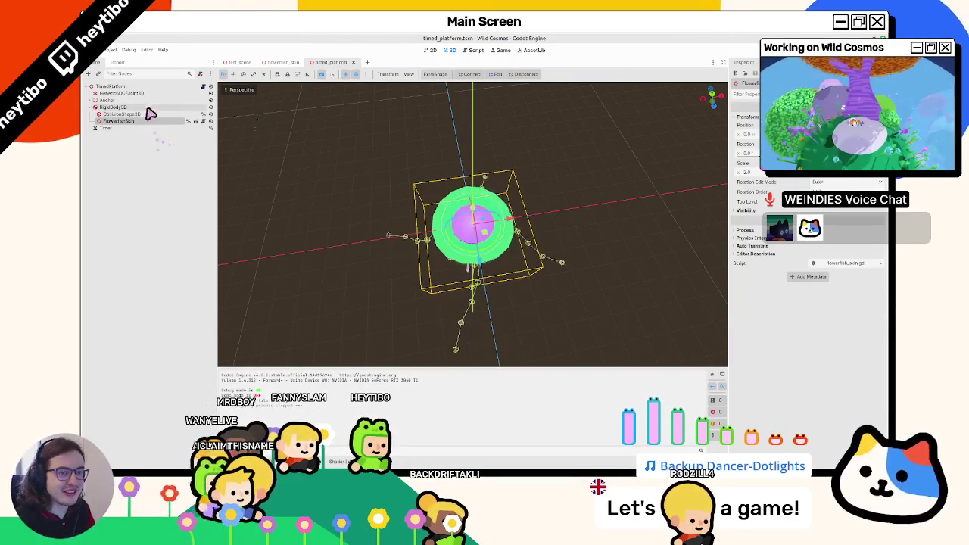
- Scale the flowerfish_skin Skeleton3D up to 2.83 and look at the spring-bone collision spheres
click(280, 62)
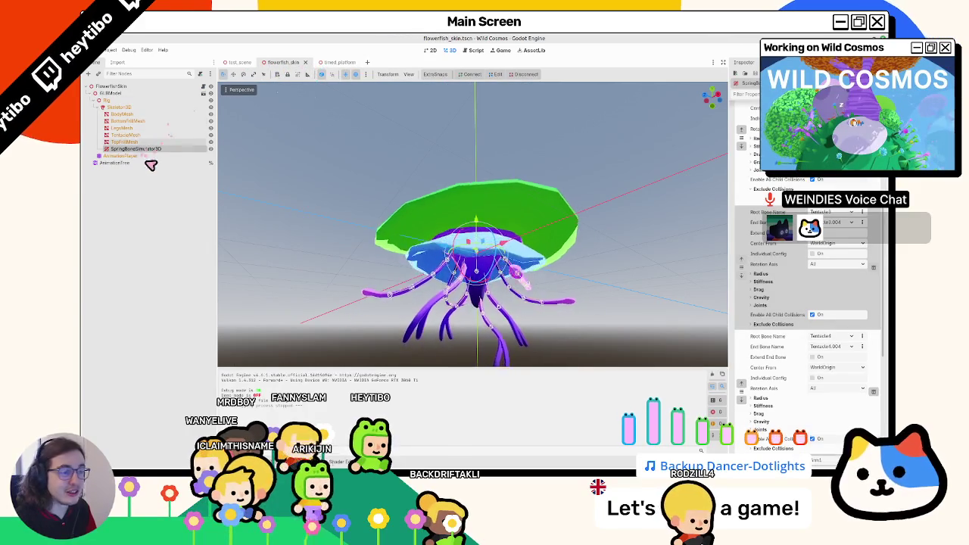
click(125, 107)
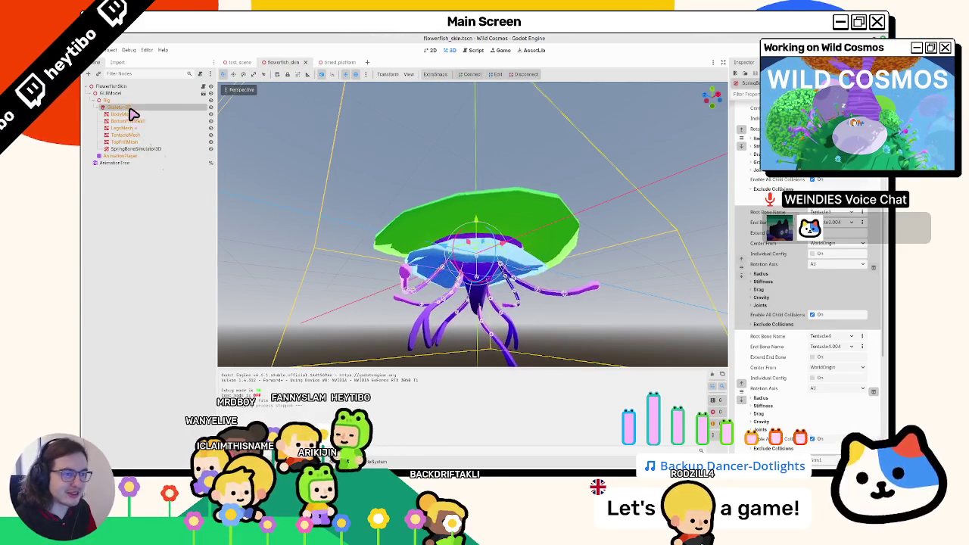
drag(800, 354, 840, 355)
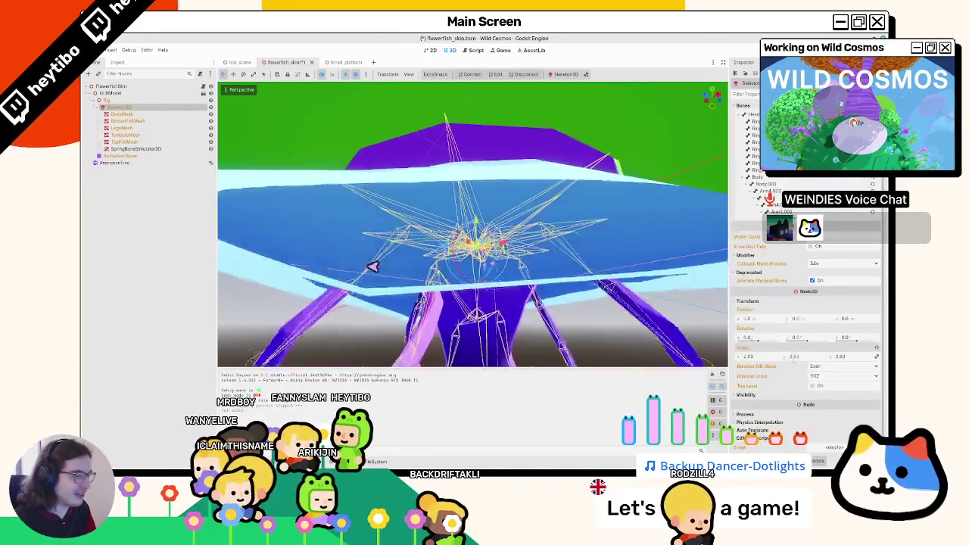
click(137, 149)
scroll(down, 3)
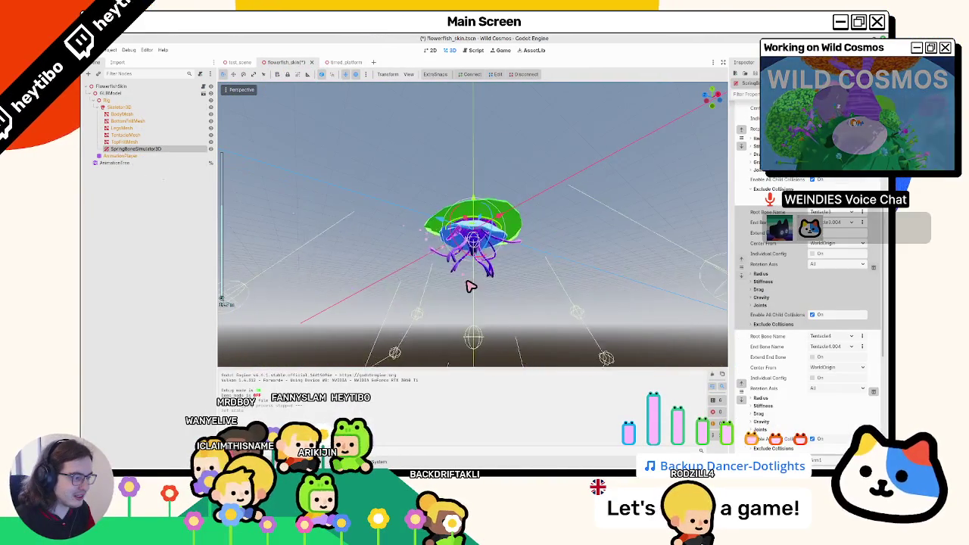
drag(469, 286, 424, 321)
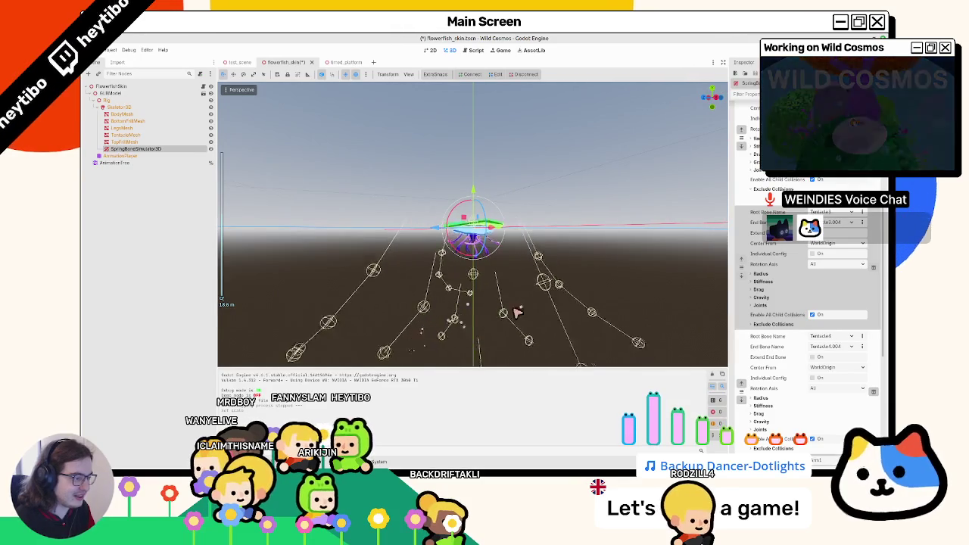
key(ctrl+z)
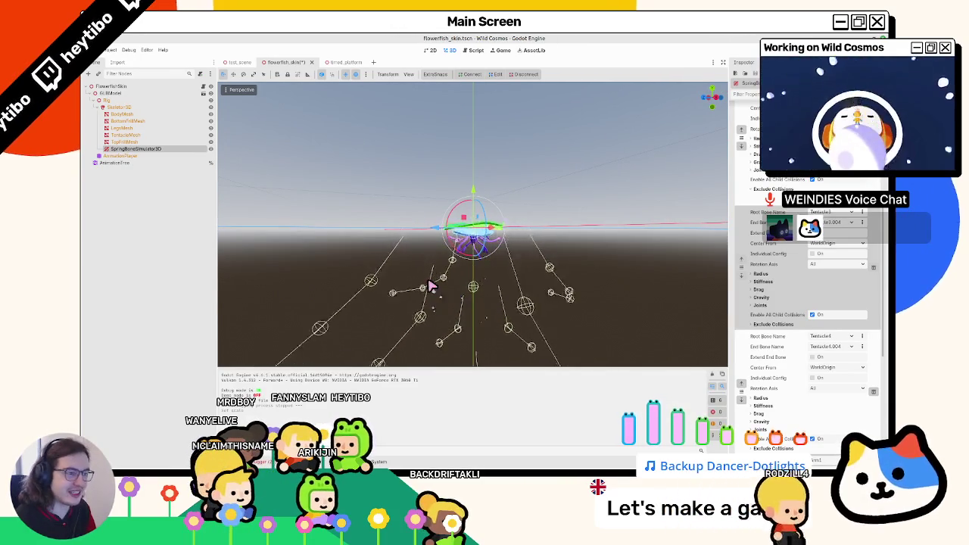
key(ctrl+shift+z)
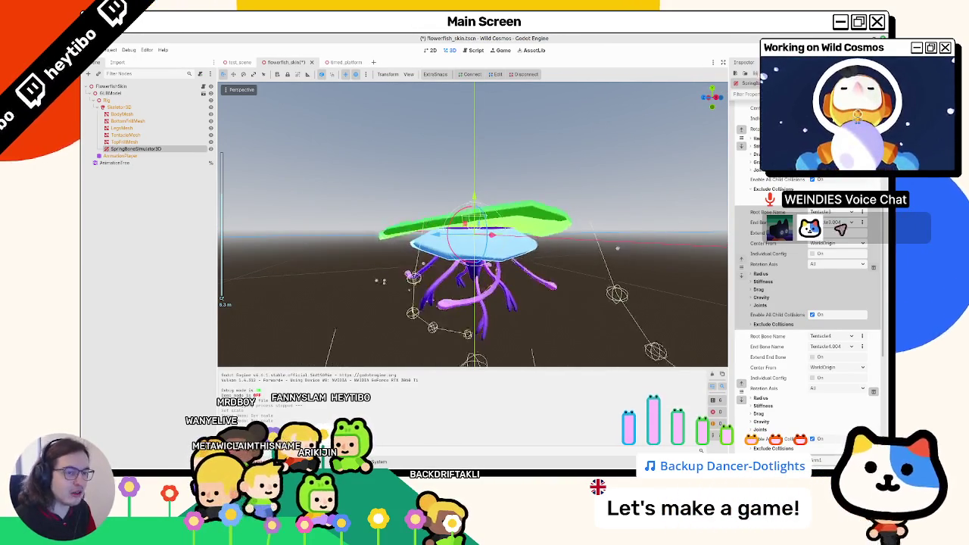
- Try a 0.36 scale on SpringBoneSimulator3D, then reset it back to 1.0
click(806, 386)
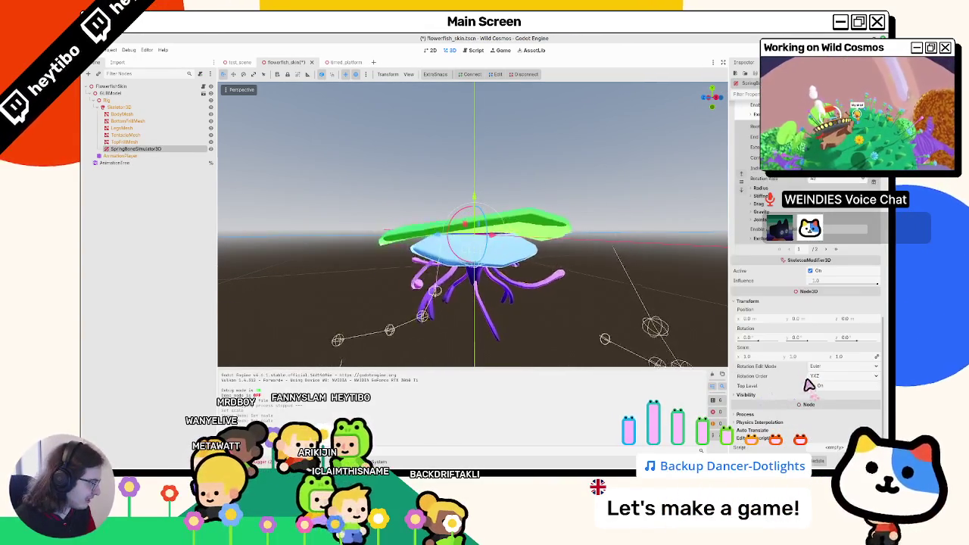
drag(810, 357, 788, 357)
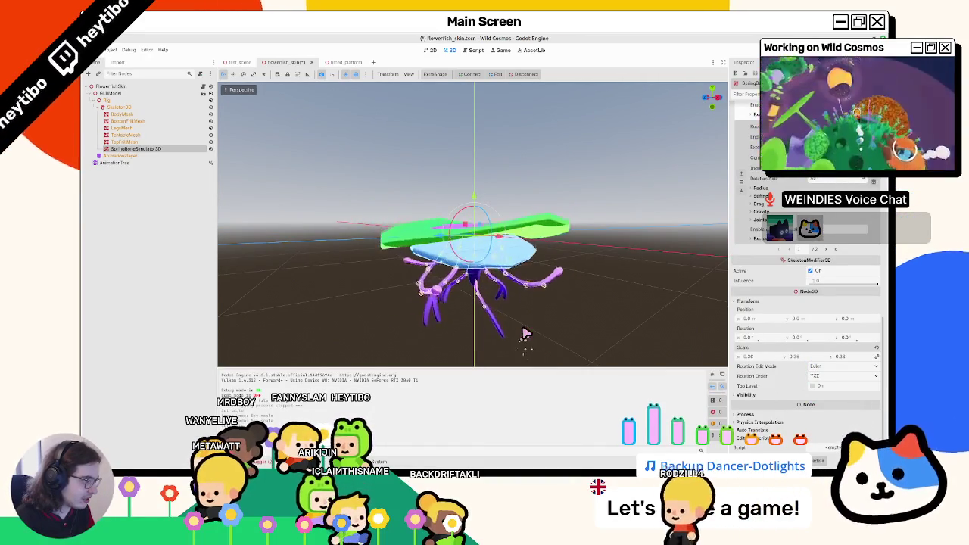
click(877, 346)
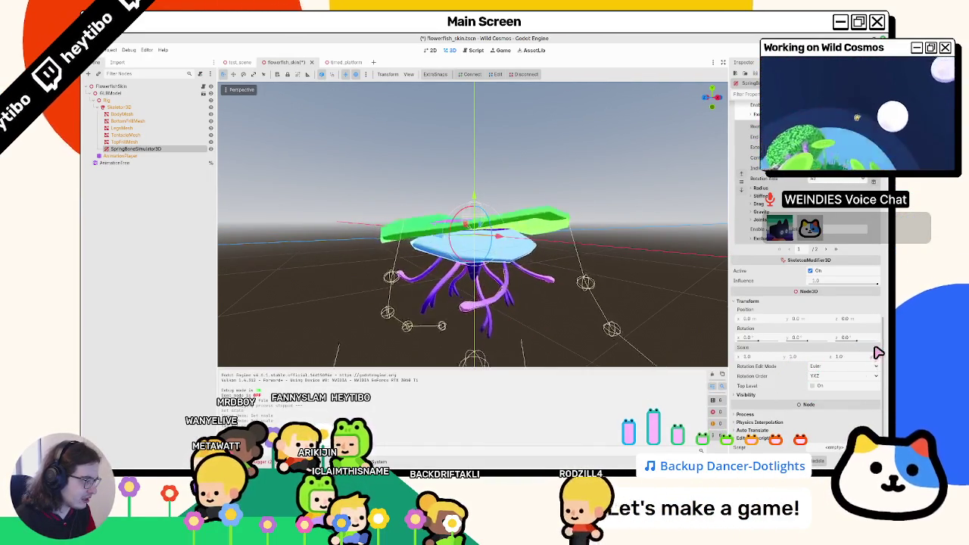
scroll(up, 3)
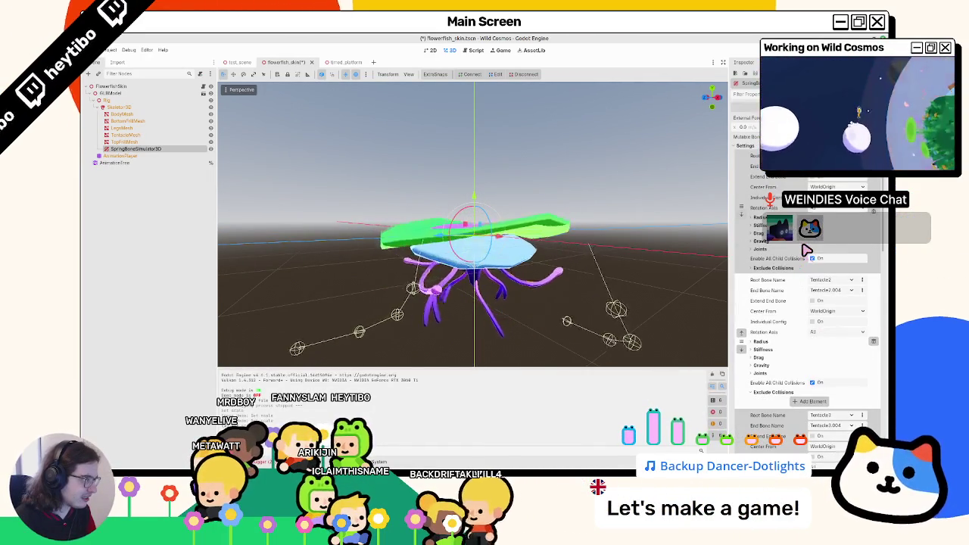
scroll(down, 3)
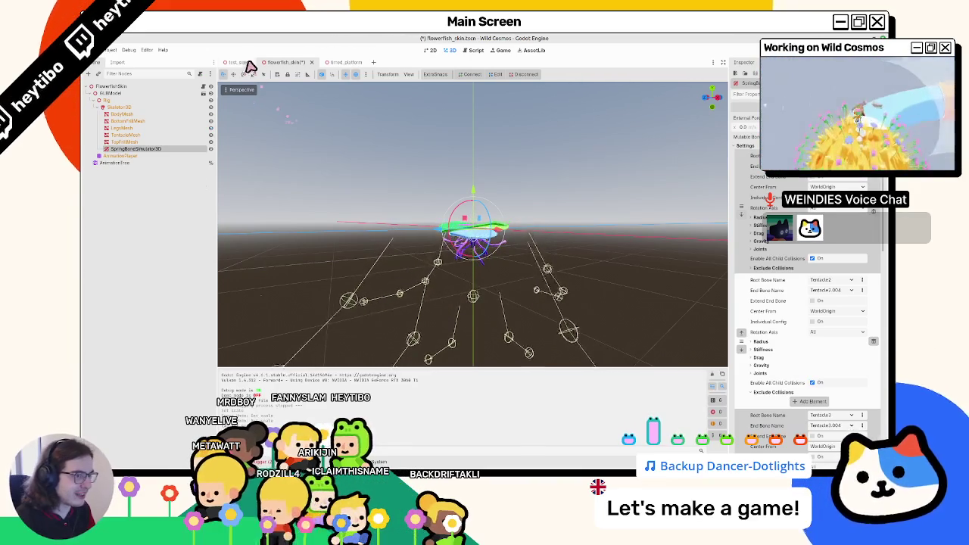
- Check the test scene, then reset the skeleton scale to 1 and undo it, keeping 2.83
click(244, 63)
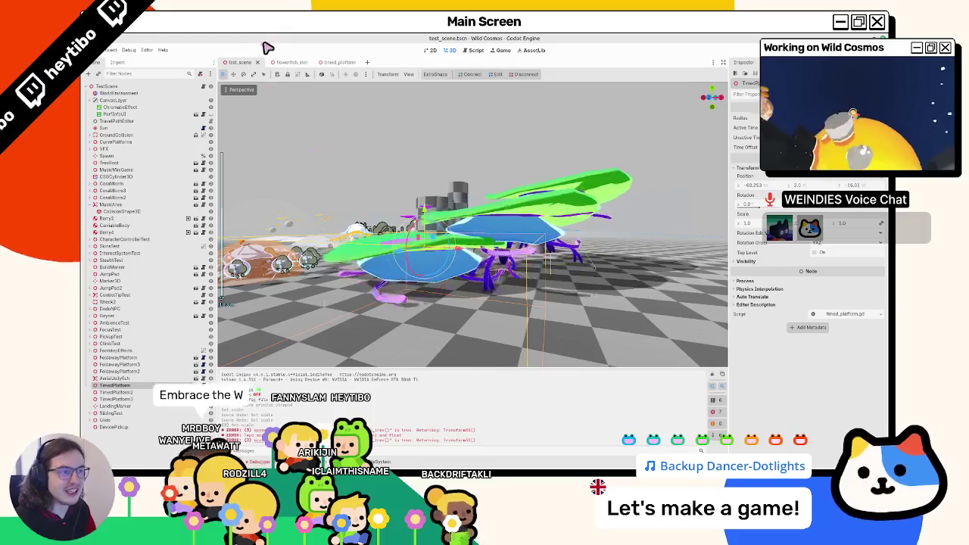
click(280, 63)
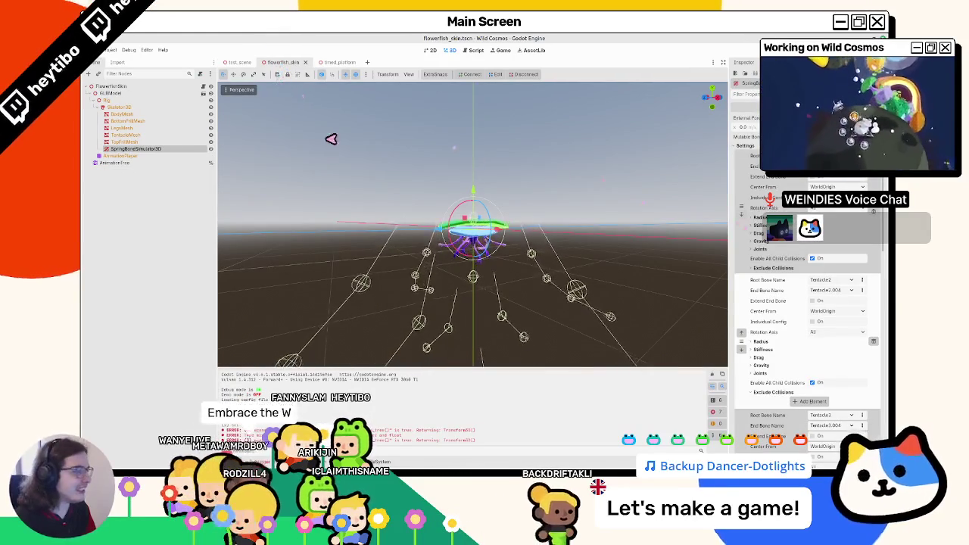
click(121, 100)
click(148, 108)
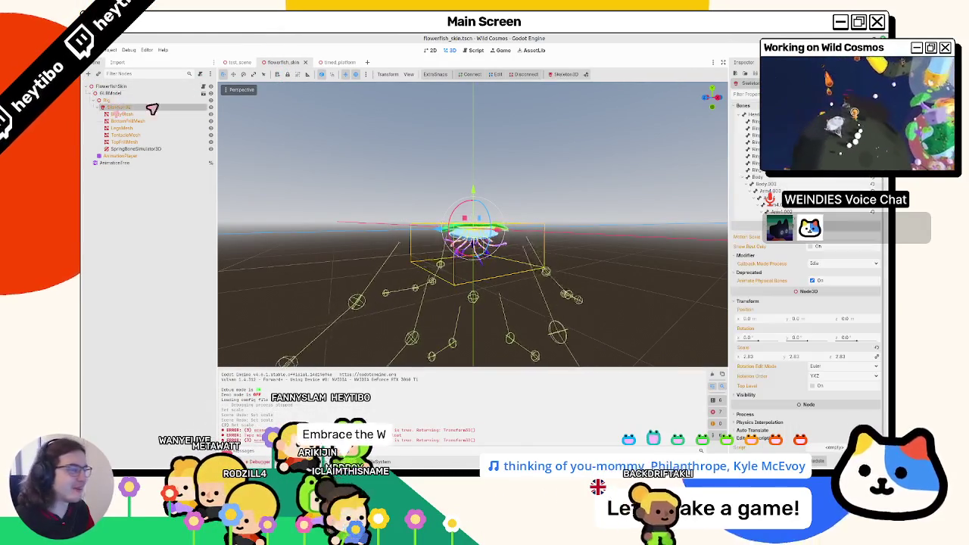
click(876, 347)
key(ctrl+z)
- Frame TimedPlatform2 in test_scene and run the game
click(241, 62)
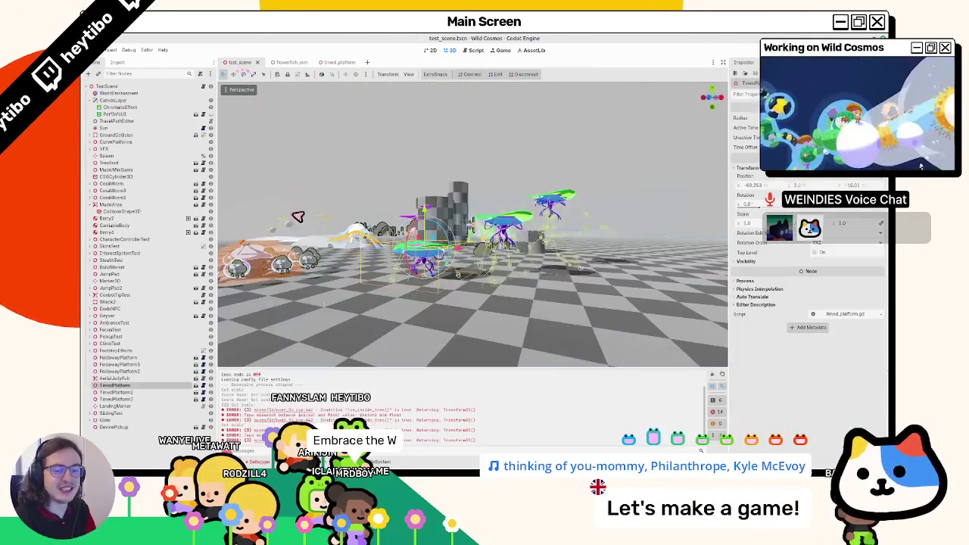
double_click(140, 393)
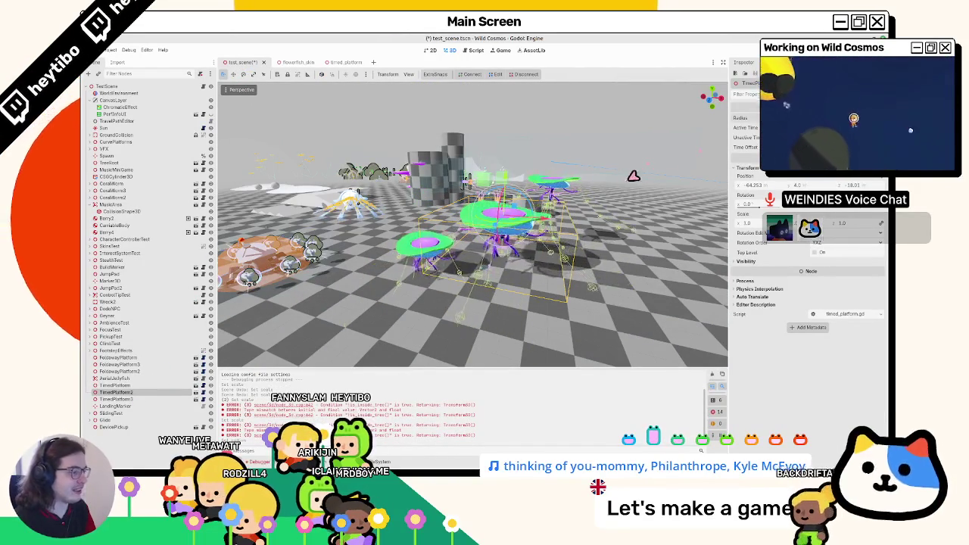
key(F5)
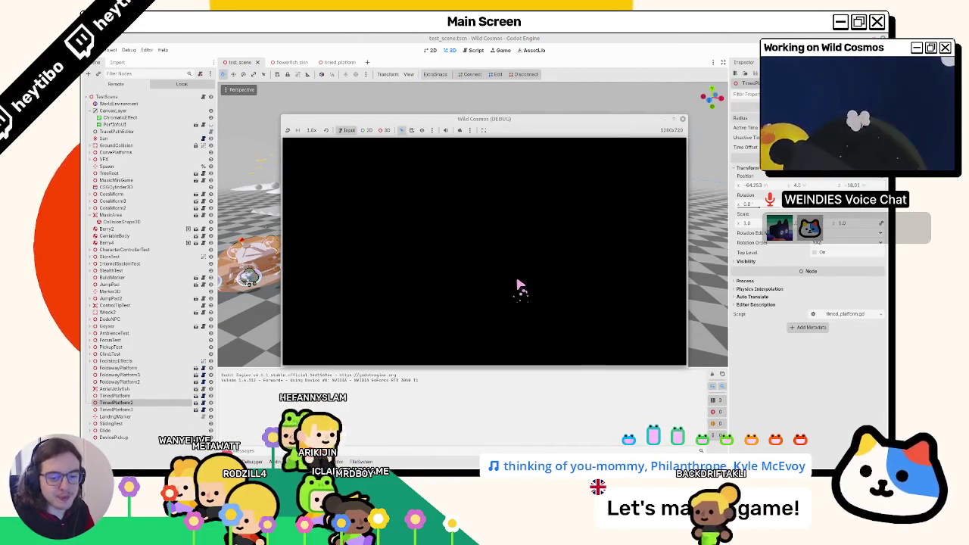
- Restart the game, walk the character around the enlarged flowerfish platforms with W, S and A, then stop it
key(F5)
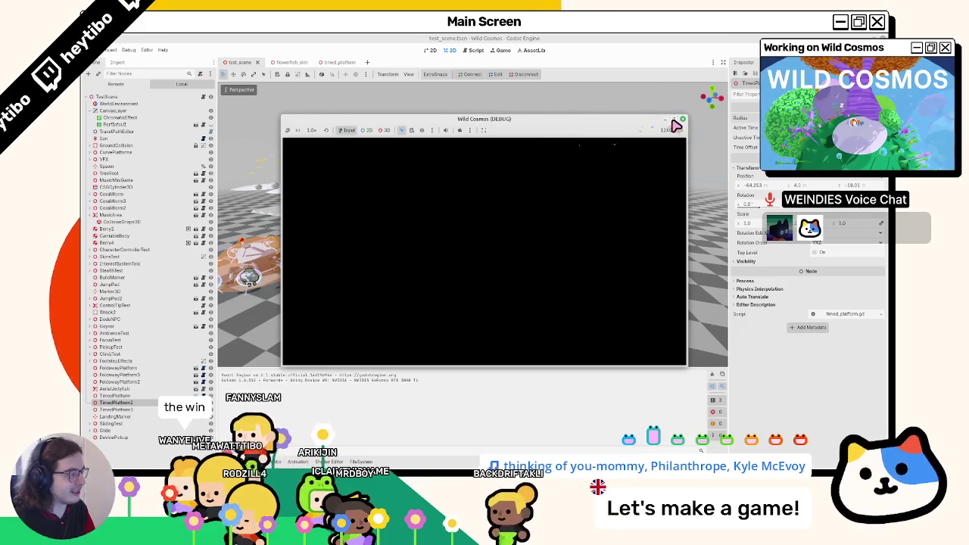
key(w)
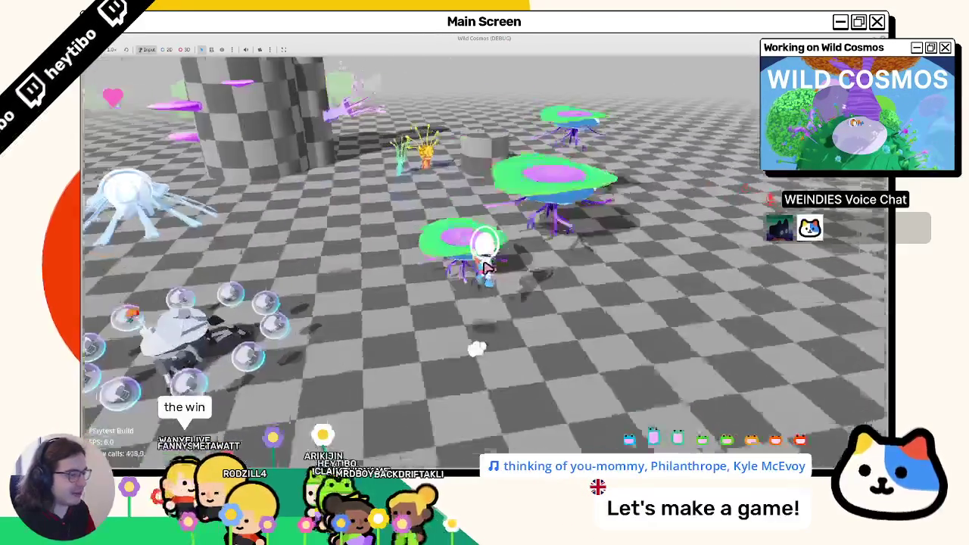
key(w)
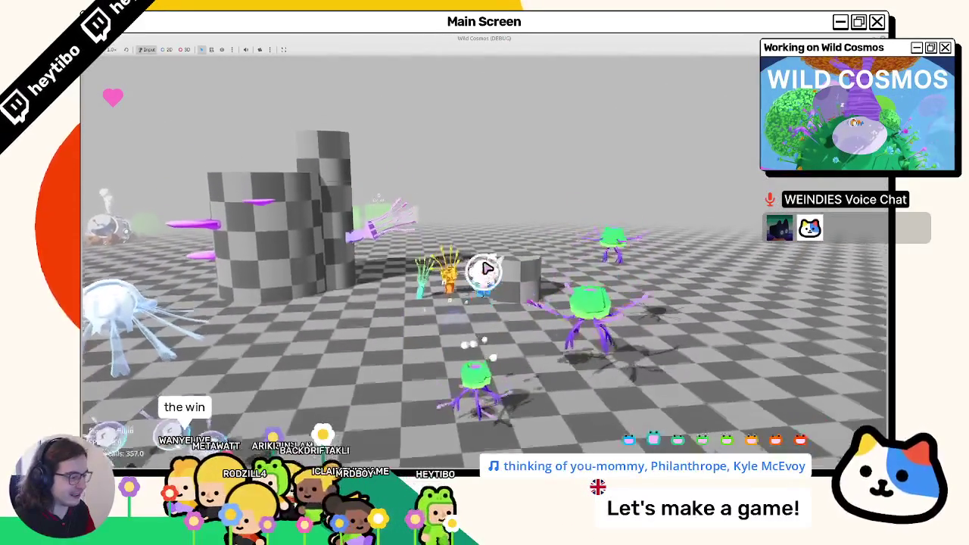
key(w)
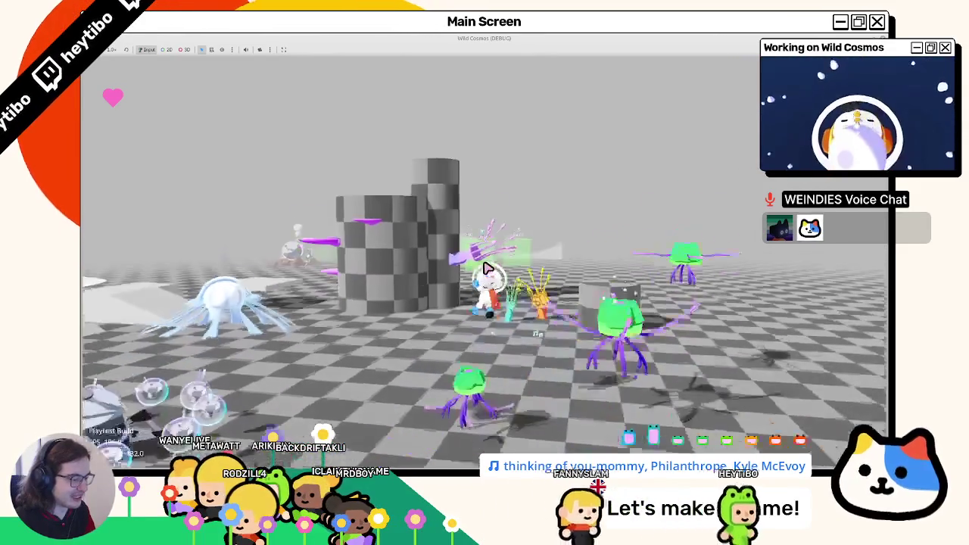
key(w)
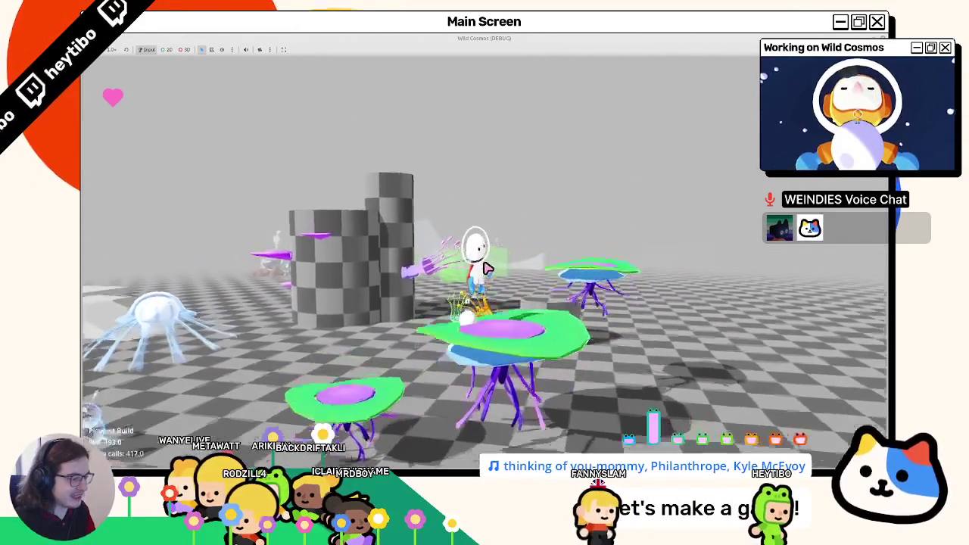
key(w)
key(w)
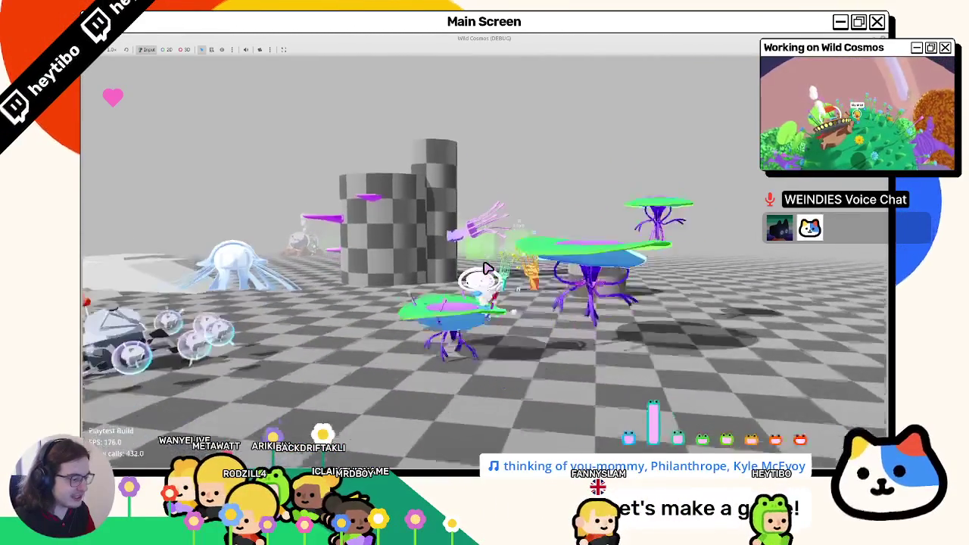
key(s)
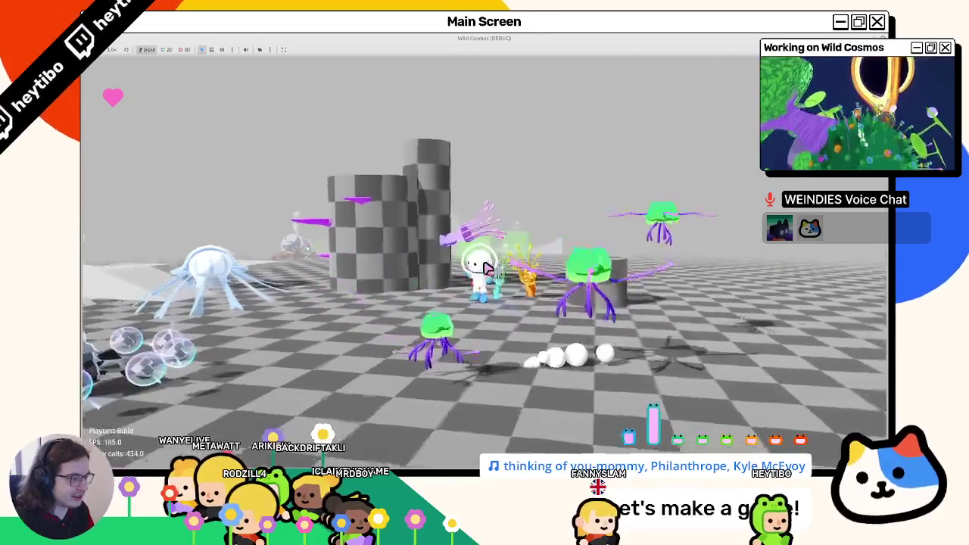
key(w)
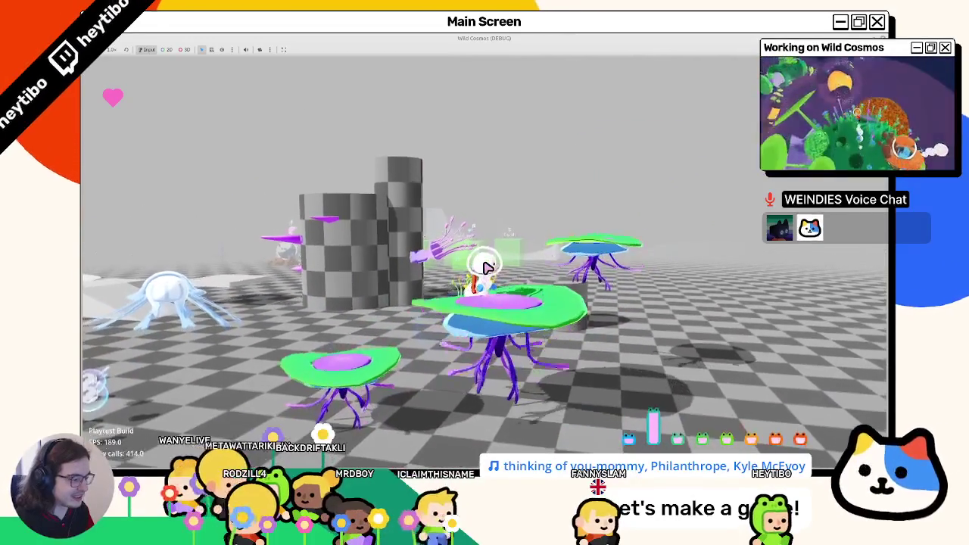
key(a)
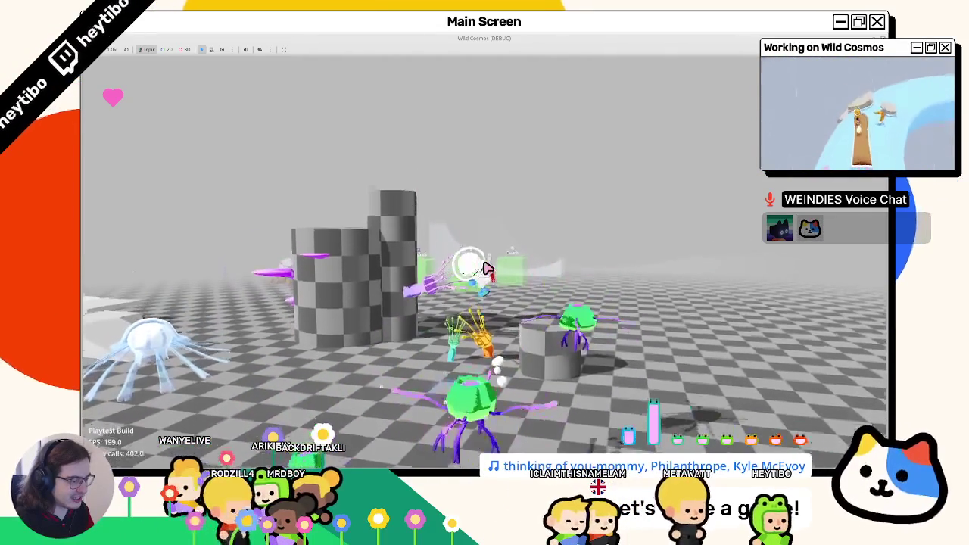
key(F8)
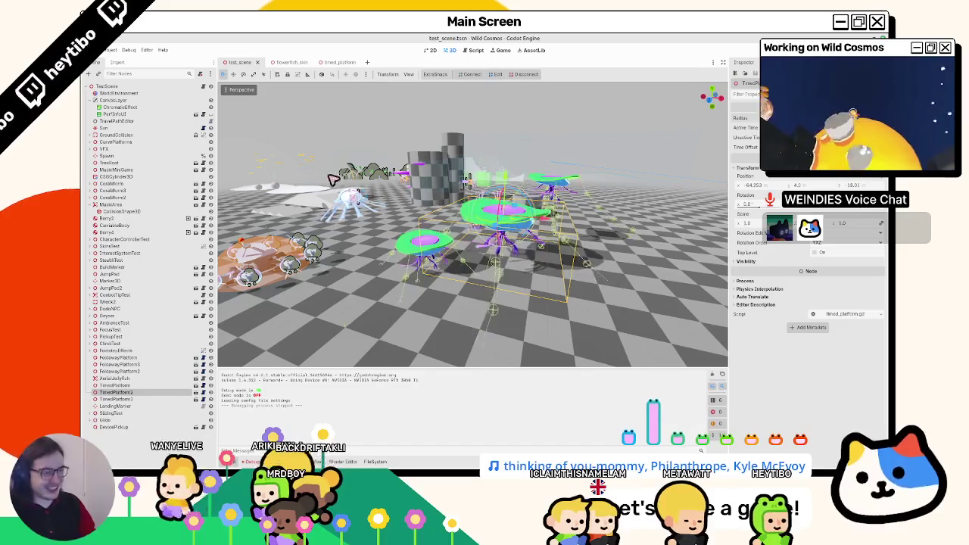
- Add a _ready function to flowerfish_skin.gd that prints scale
click(282, 63)
click(329, 62)
click(286, 62)
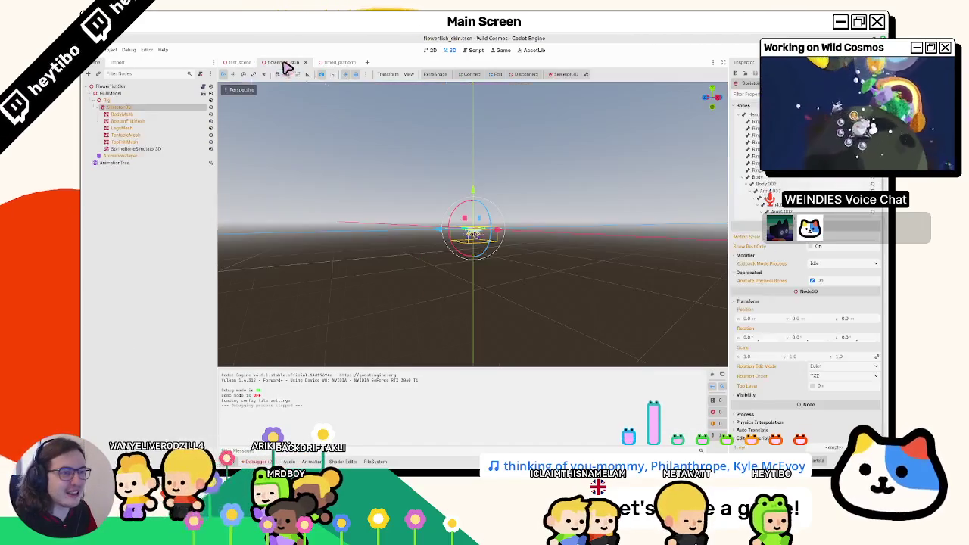
click(203, 87)
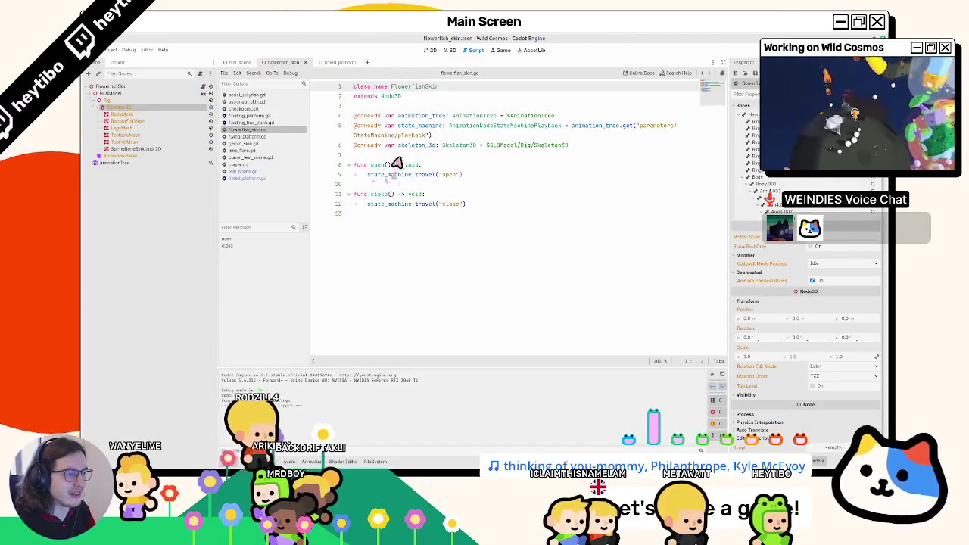
click(398, 156)
key(Return)
key(Return)
key(Up)
text(func _r)
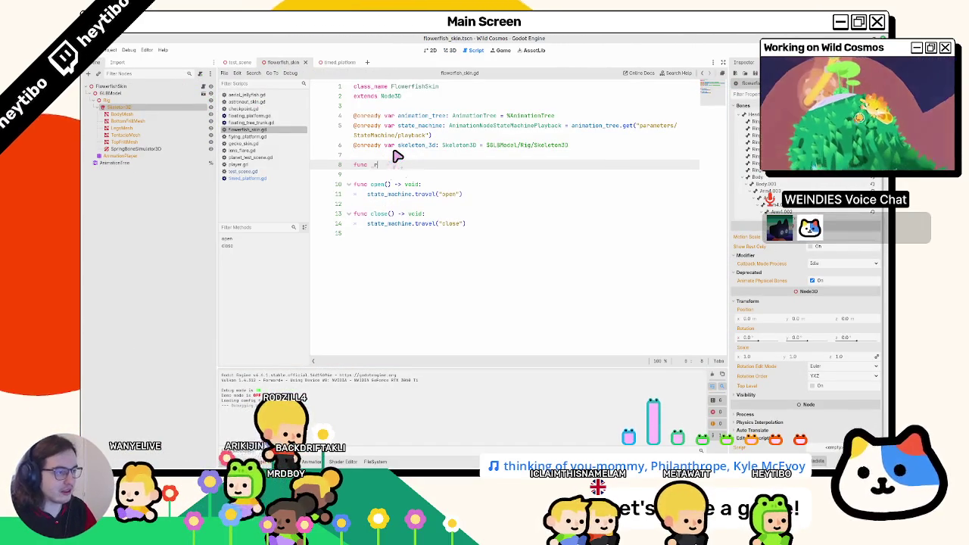
text(e)
key(Return)
text(get_s)
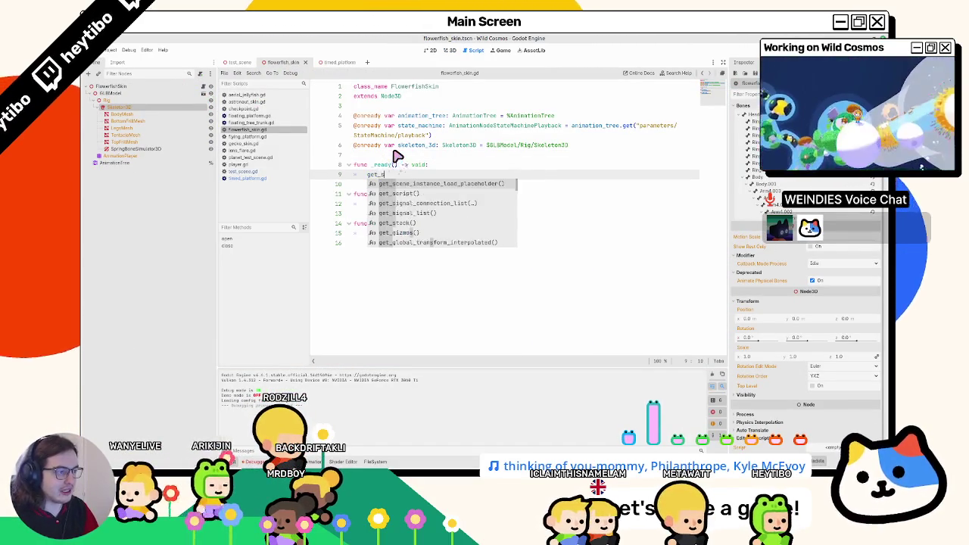
key(BackSpace)
key(BackSpace)
key(BackSpace)
text(print(scal)
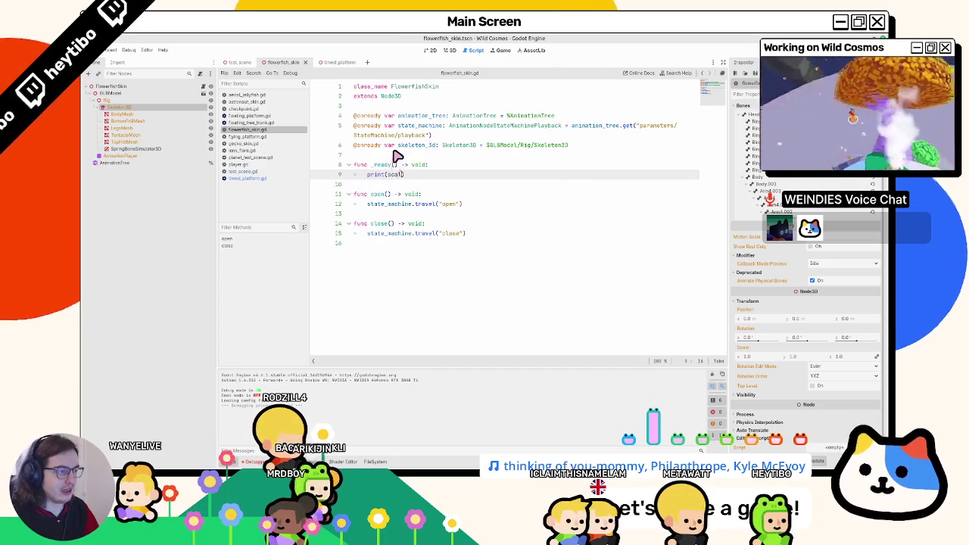
text(e)
- Change the printed value to global_scale and check its Node3D documentation
click(241, 63)
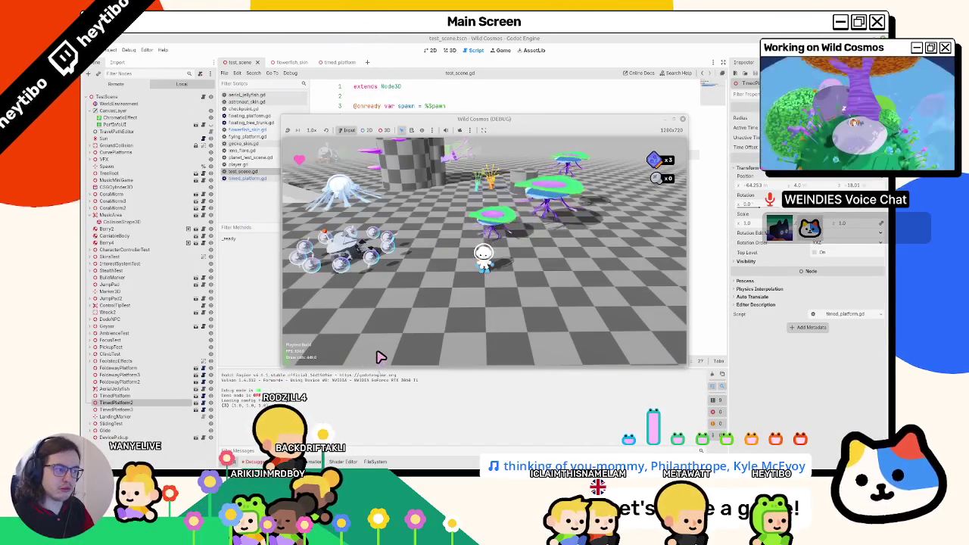
click(282, 62)
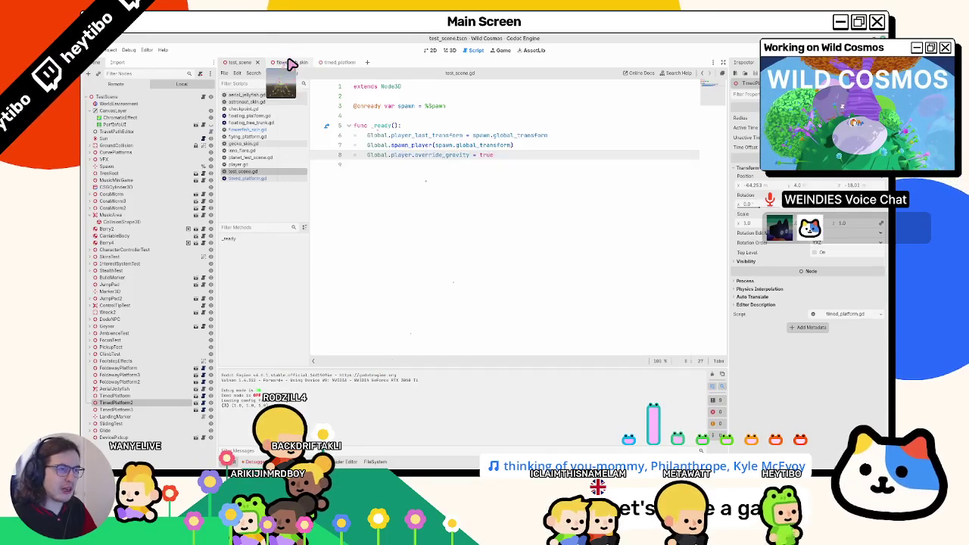
text(print(scal)
key(BackSpace)
key(BackSpace)
key(BackSpace)
text(glob)
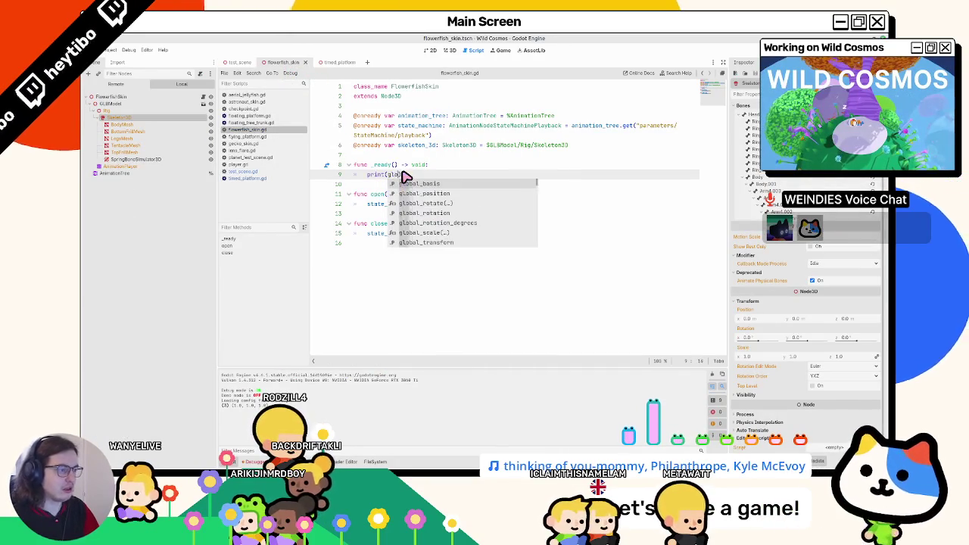
key(Return)
key(BackSpace)
key(BackSpace)
key(BackSpace)
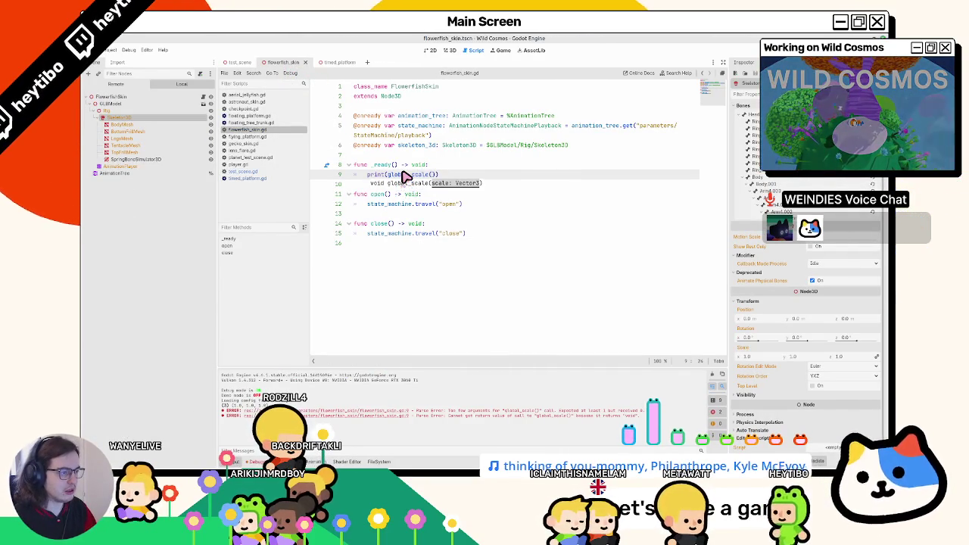
click(405, 176)
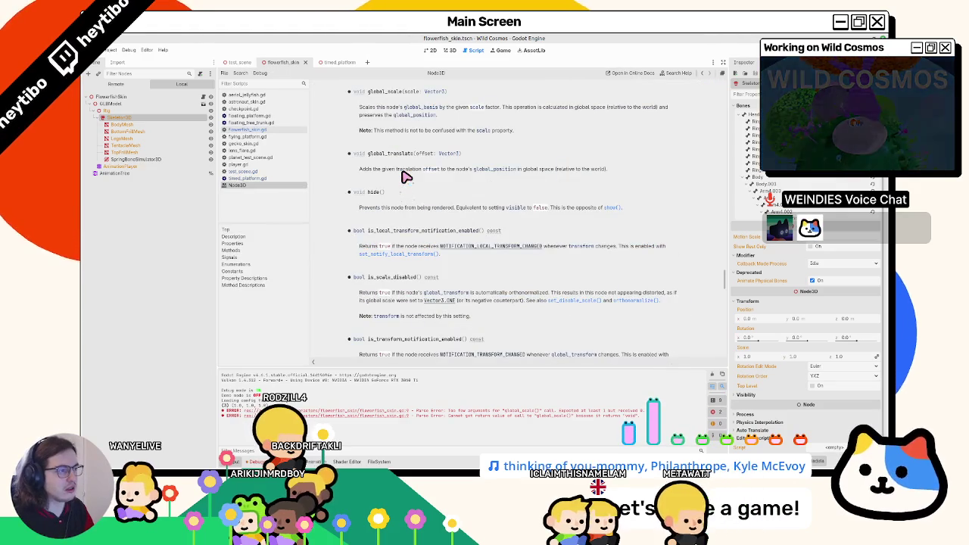
middle_click(303, 185)
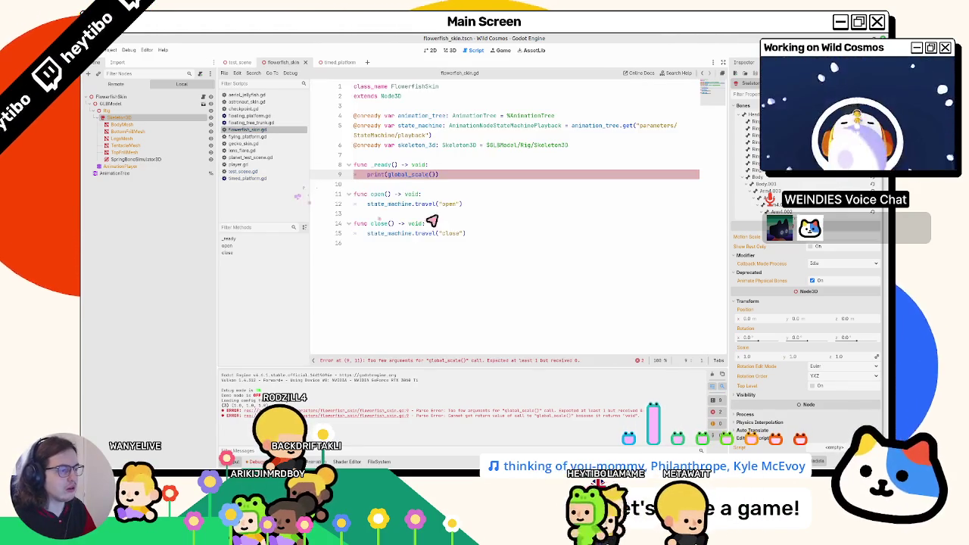
- Rewrite line 9 to print global_transform.basis.get_scale(), save, and run the game
key(BackSpace)
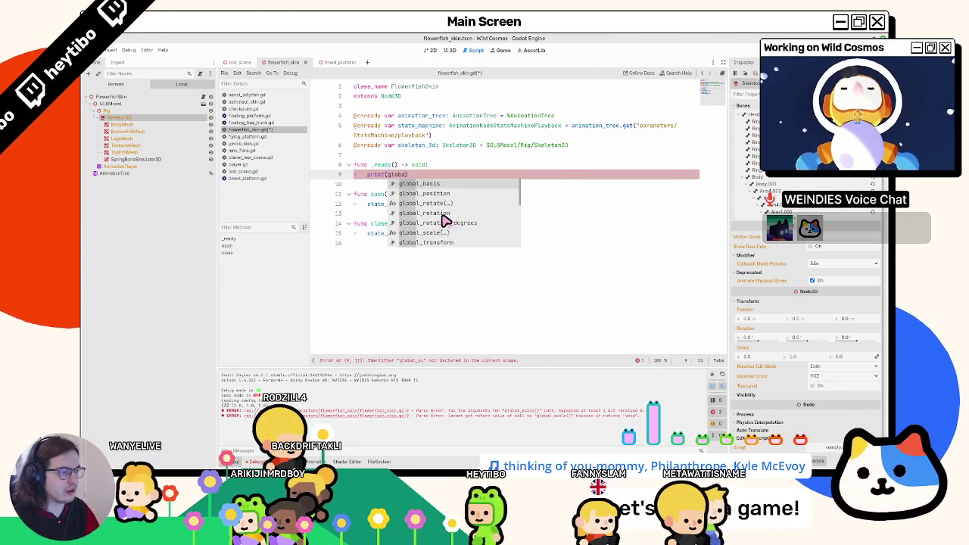
text(l_s)
key(BackSpace)
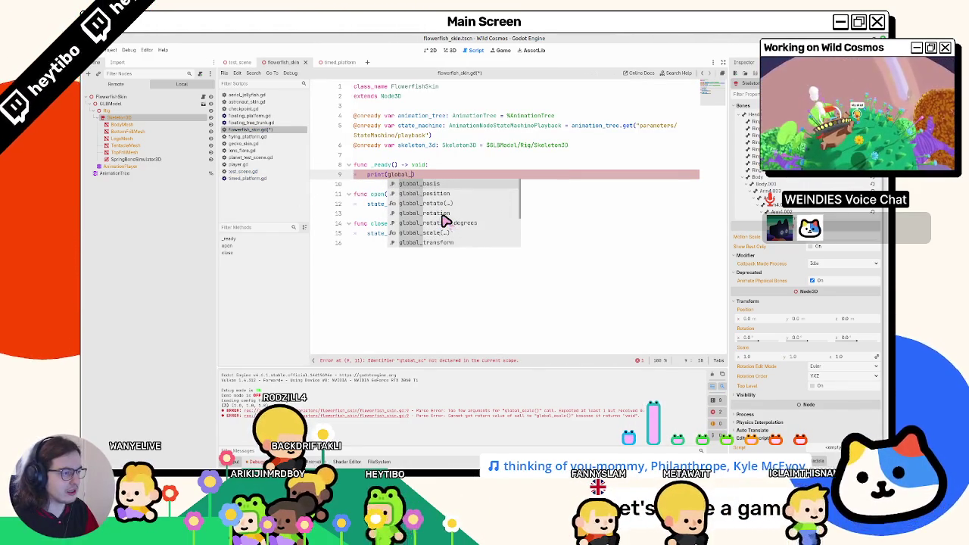
text(transform.get_)
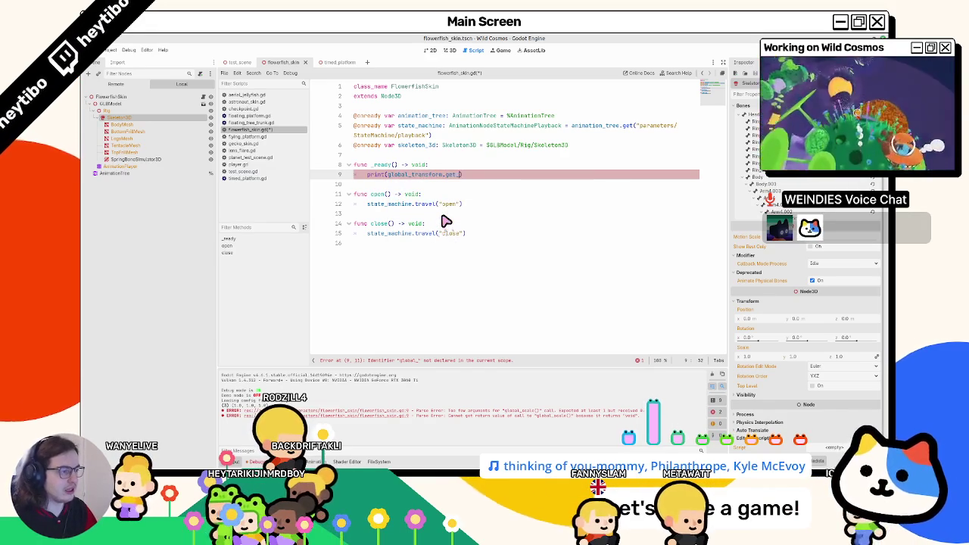
text(cal)
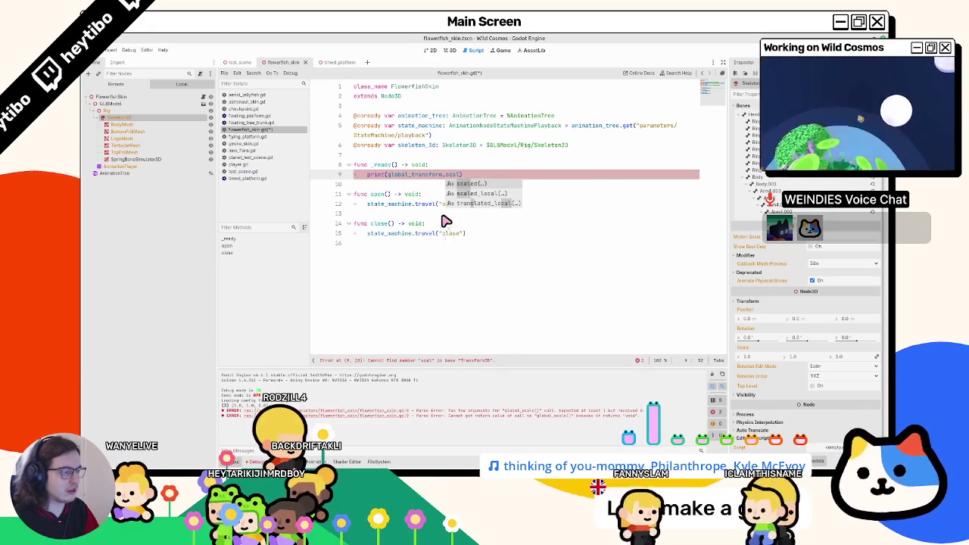
key(BackSpace)
key(BackSpace)
key(BackSpace)
text(ge)
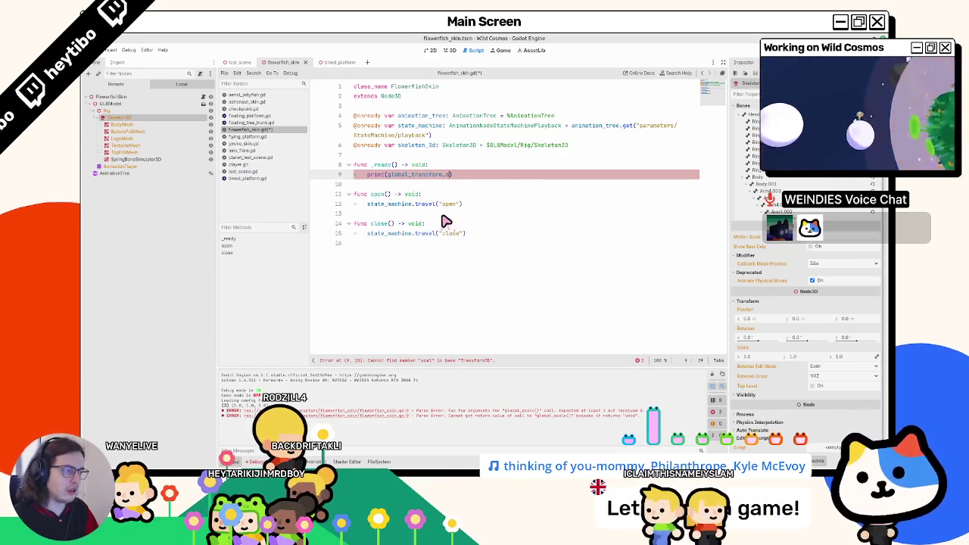
key(BackSpace)
text(basis.get_)
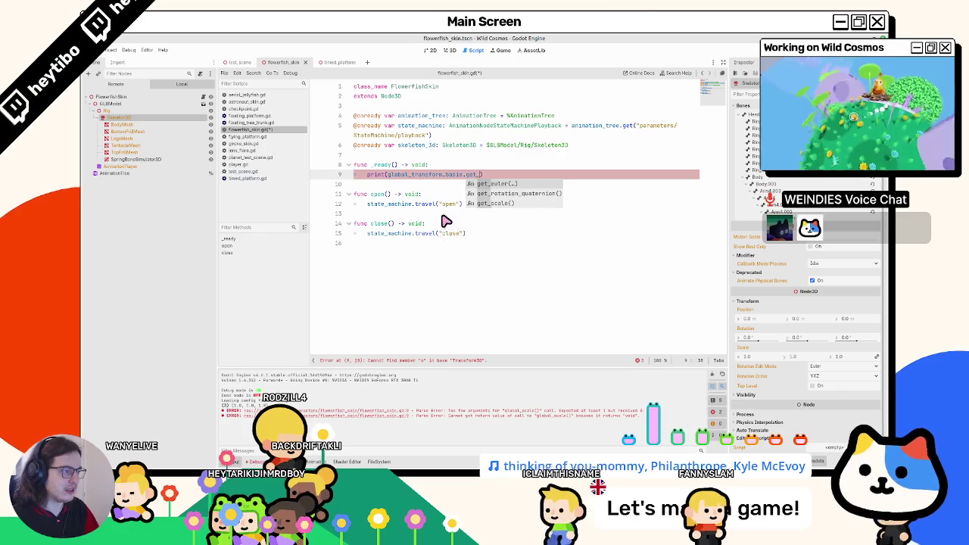
key(Down)
key(Down)
key(Return)
key(F5)
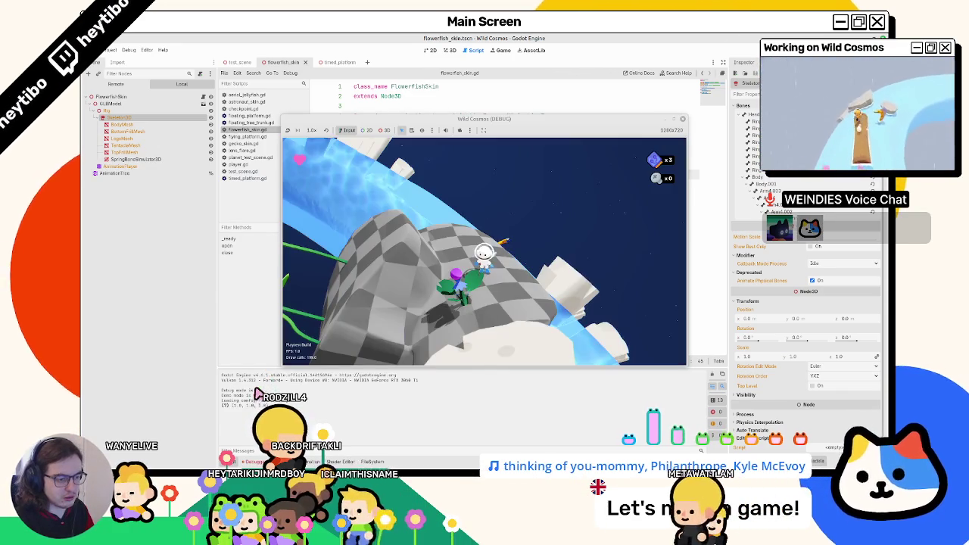
- Stop the game, run test_scene once more, and return to flowerfish_skin.gd
key(F8)
click(255, 63)
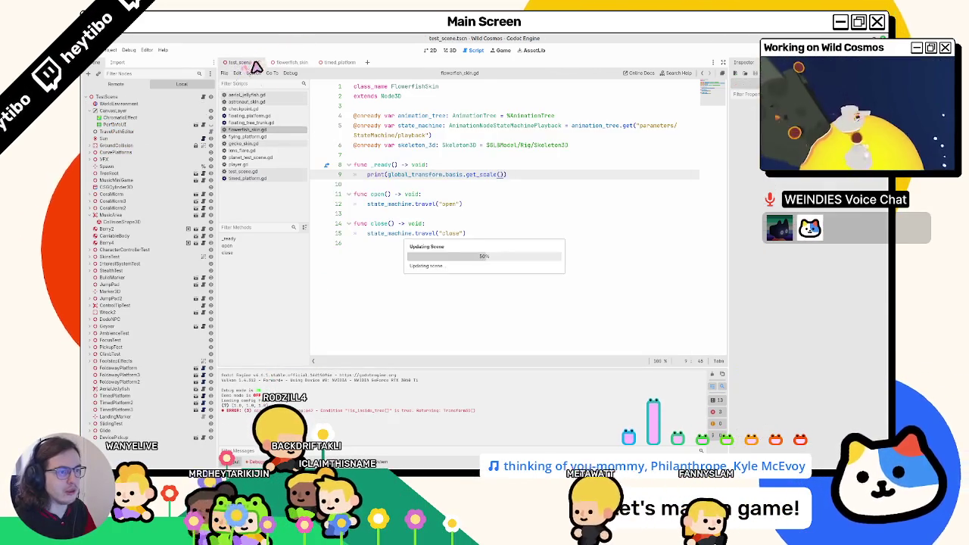
key(F6)
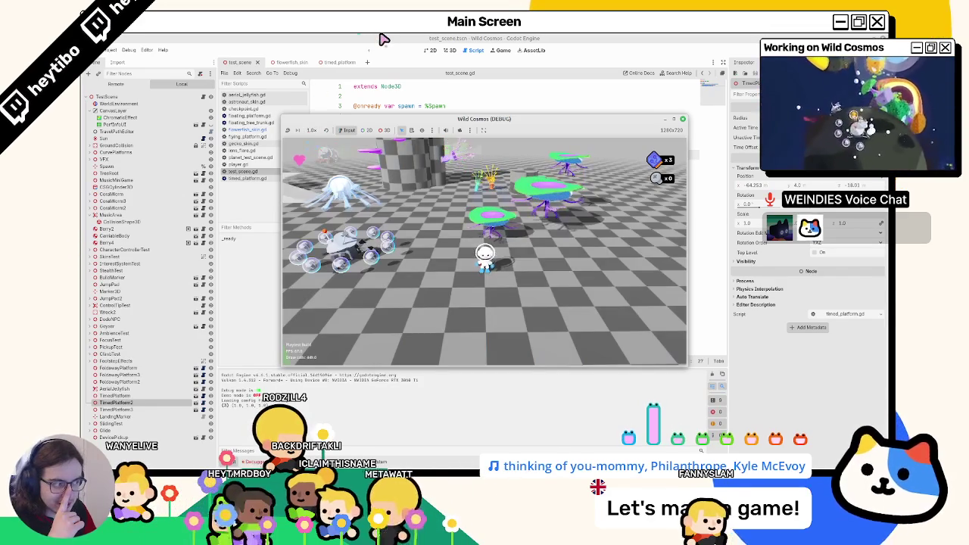
key(F8)
click(265, 180)
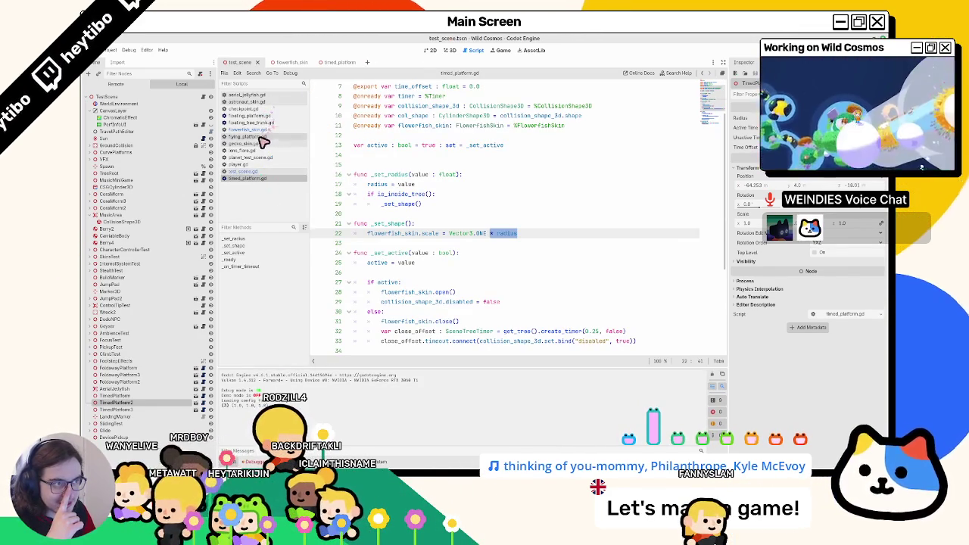
click(264, 137)
click(261, 130)
- Change the print argument to plain scale, test-run the game, then open timed_platform.gd
drag(446, 174, 387, 176)
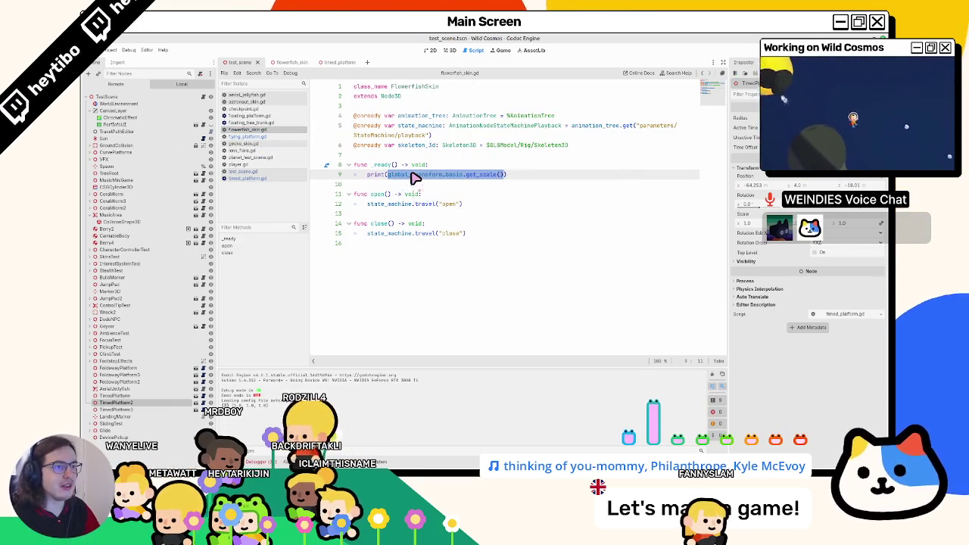
text(scale)
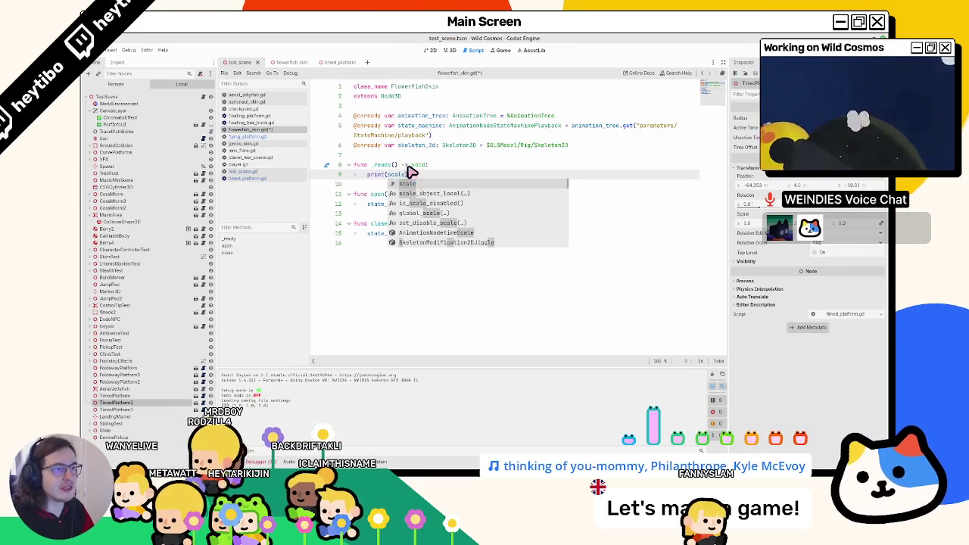
key(F5)
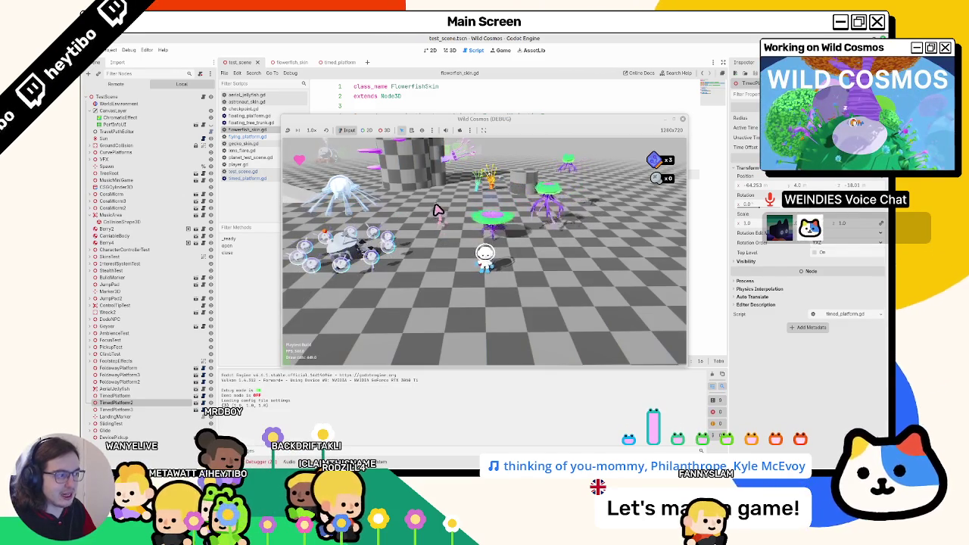
key(F8)
drag(367, 175, 429, 174)
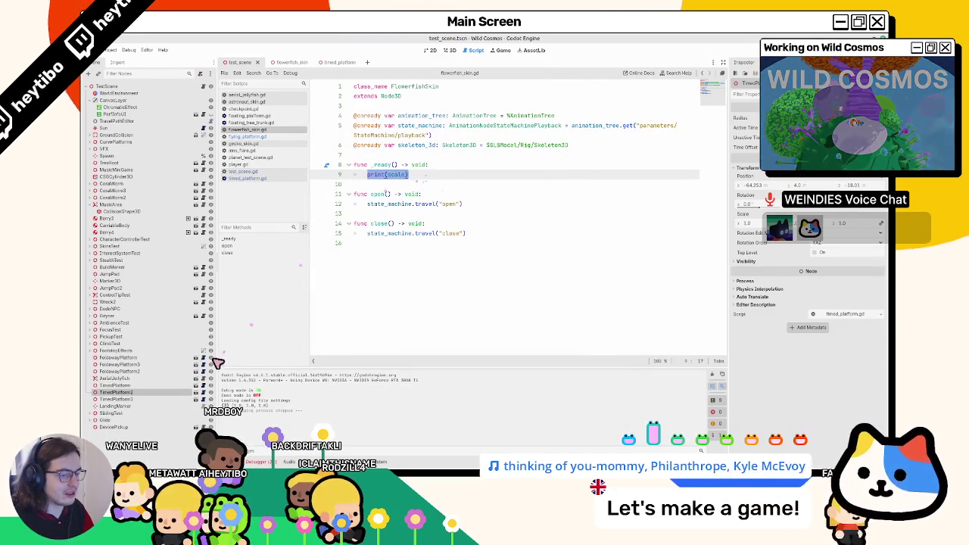
click(203, 394)
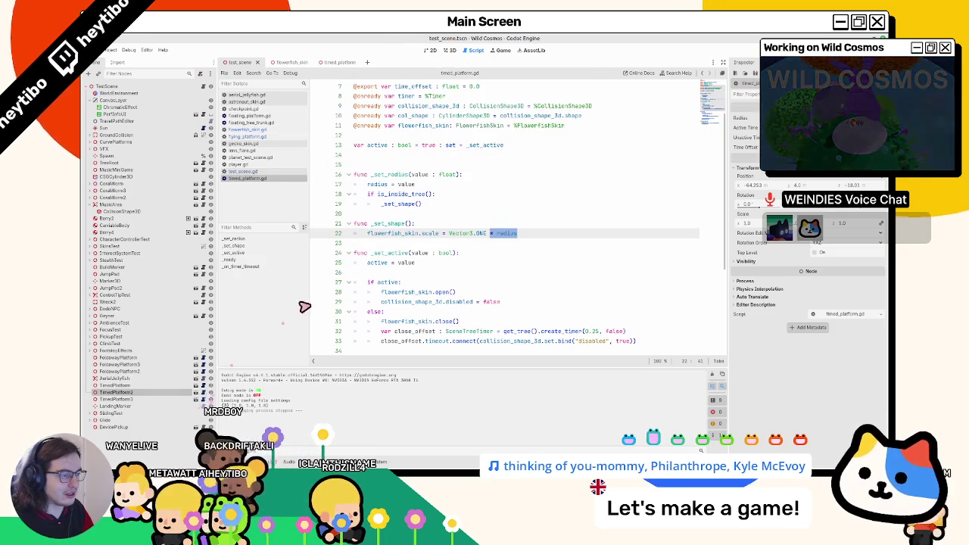
- Inspect _set_shape and the flowerfish_skin reference in timed_platform.gd
click(373, 252)
click(377, 263)
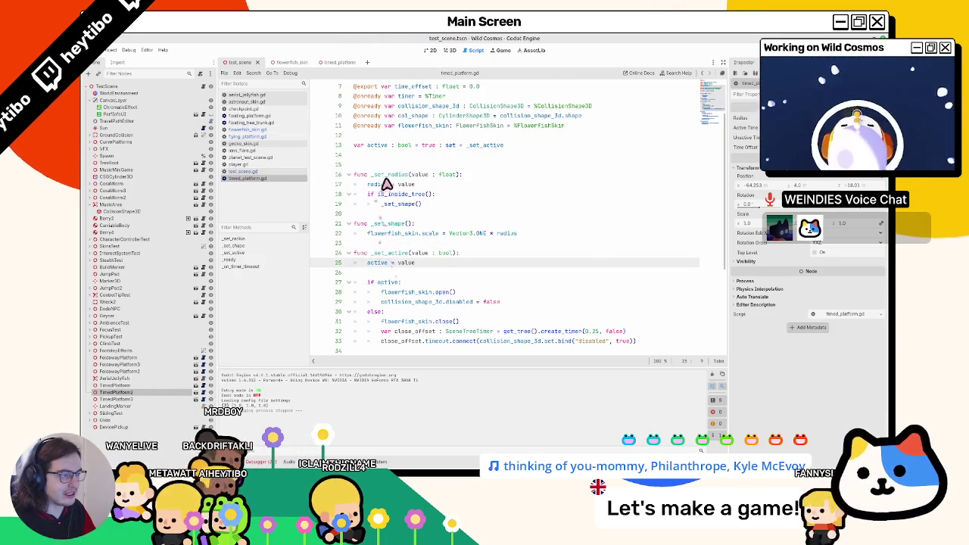
double_click(386, 225)
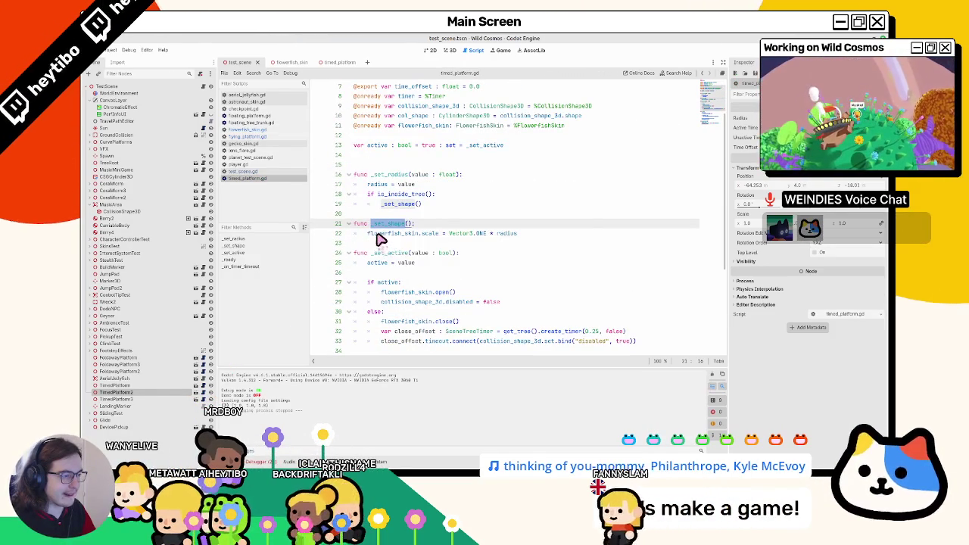
double_click(381, 235)
mouse_move(390, 243)
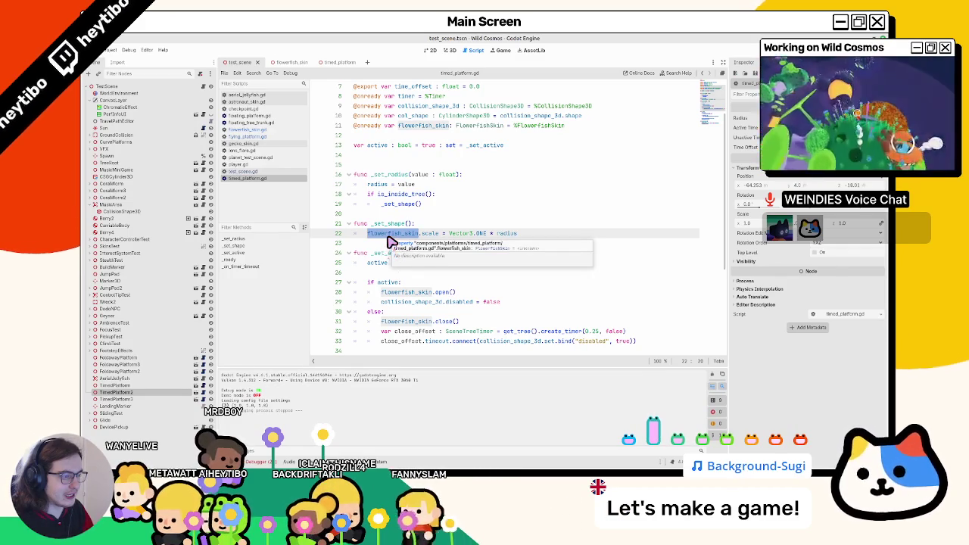
click(393, 225)
- Delete _ready in flowerfish_skin.gd and write a set_skin_scale function with a pass body
click(287, 62)
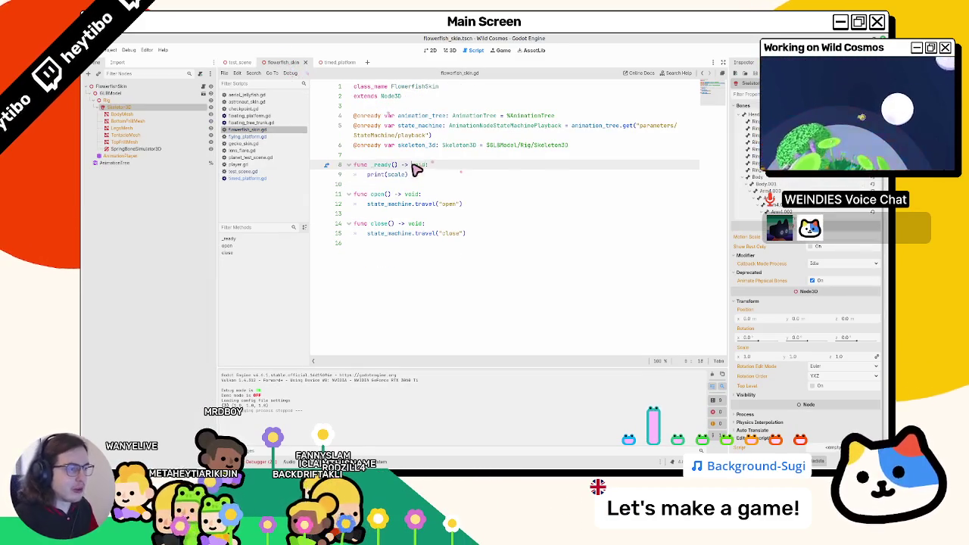
drag(429, 177, 373, 169)
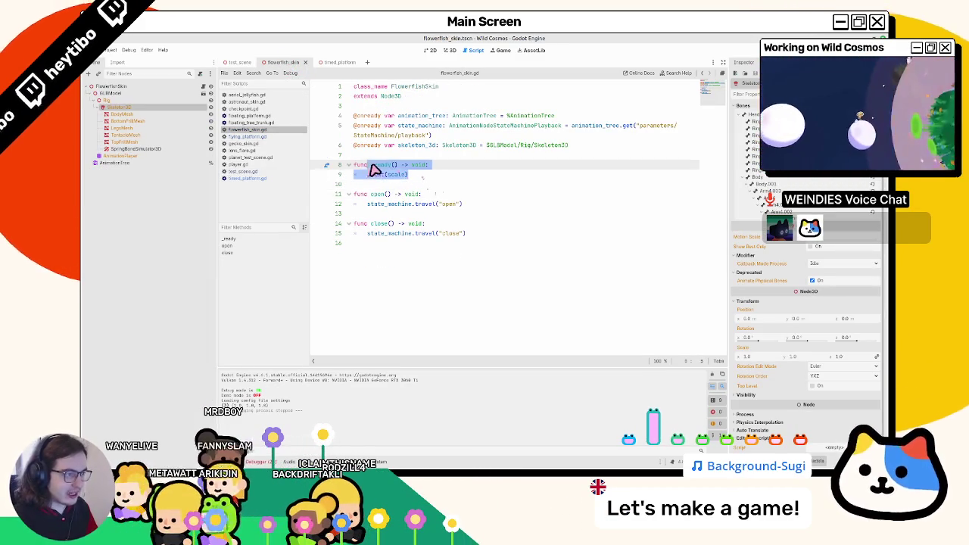
key(BackSpace)
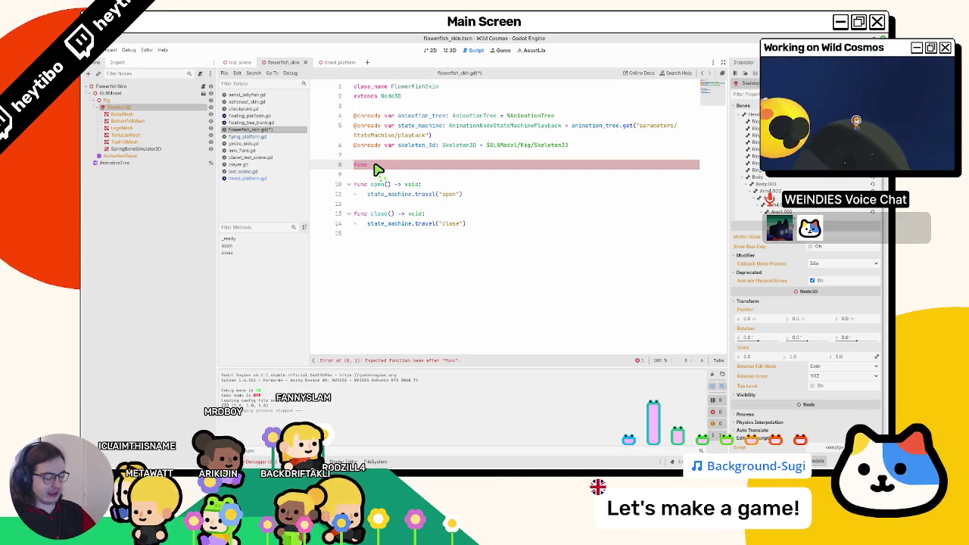
text(_foc)
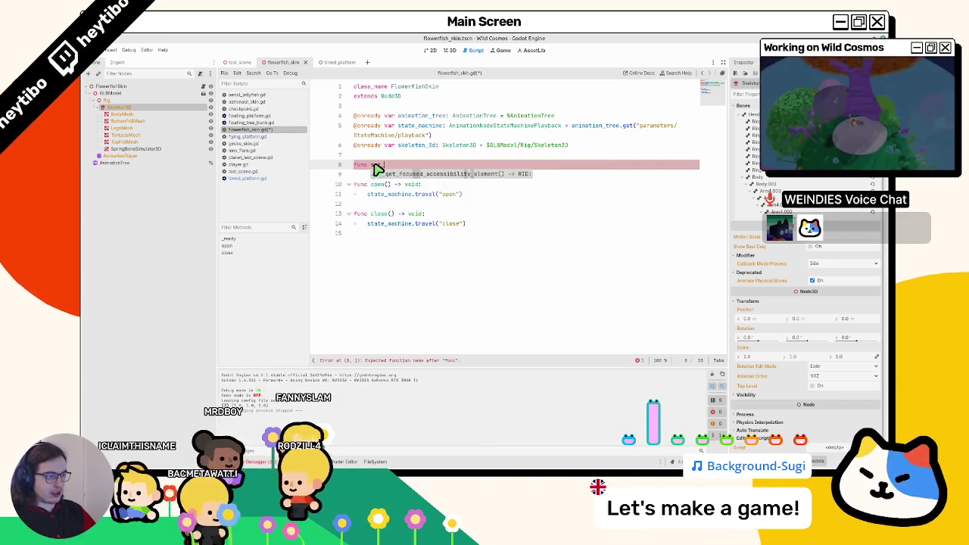
text(skin_sc)
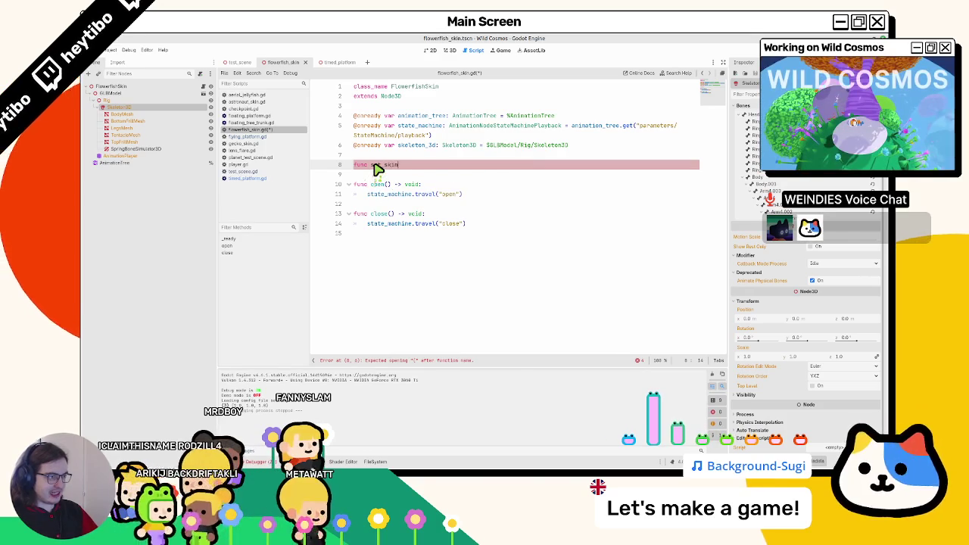
text(:)
key(Return)
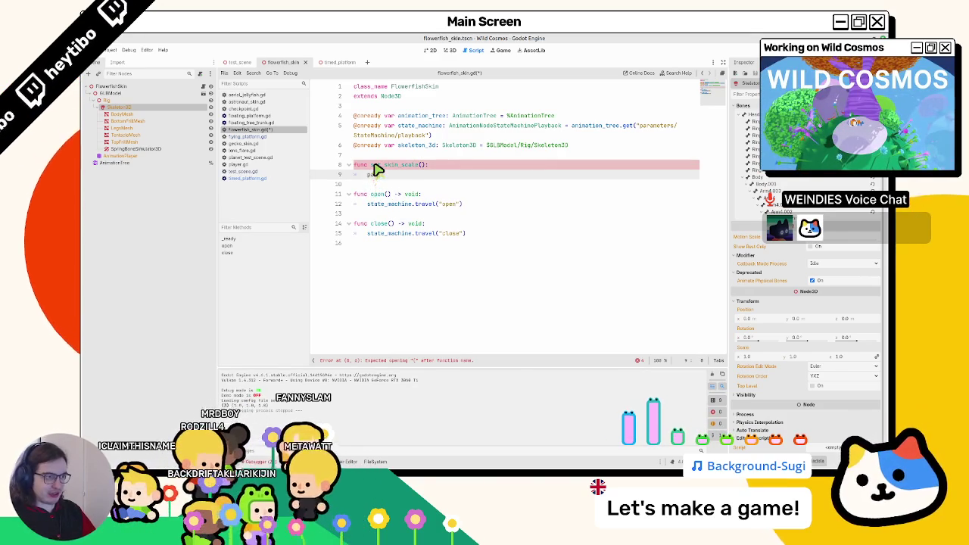
text(pass)
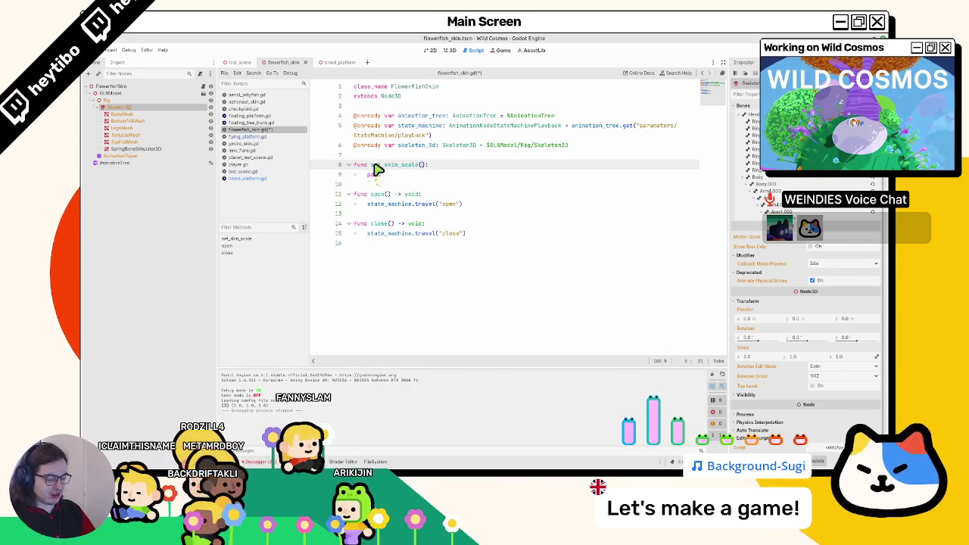
key(BackSpace)
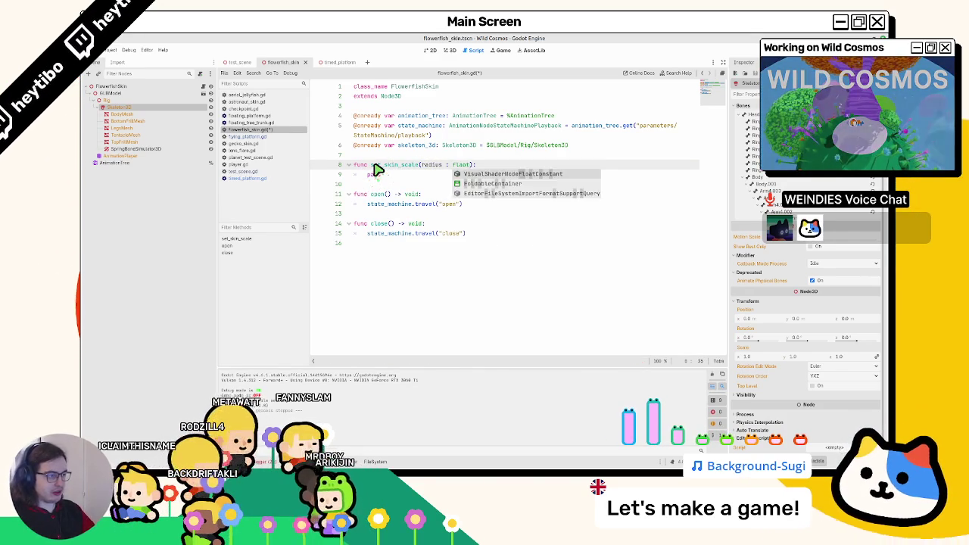
text(t)
key(Return)
key(Up)
key(Up)
key(Up)
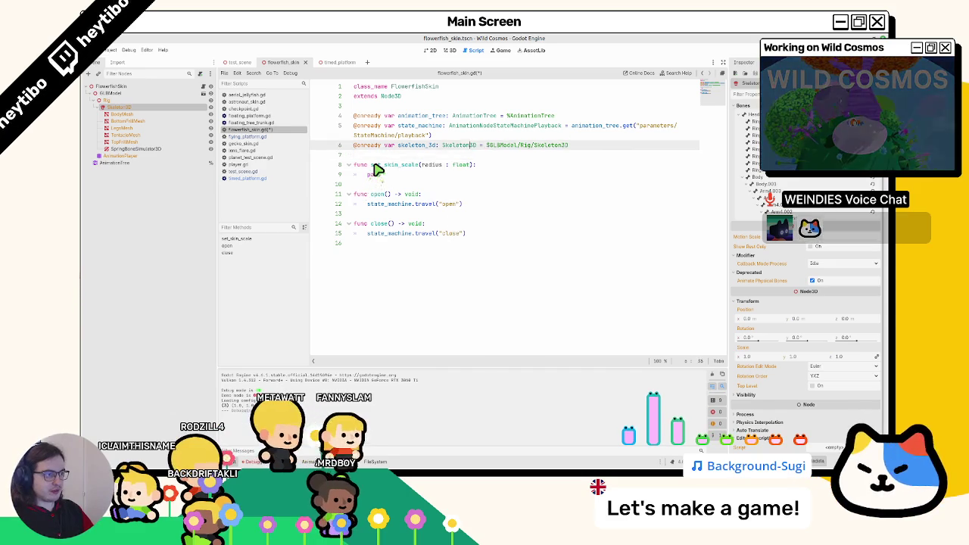
key(Return)
key(Up)
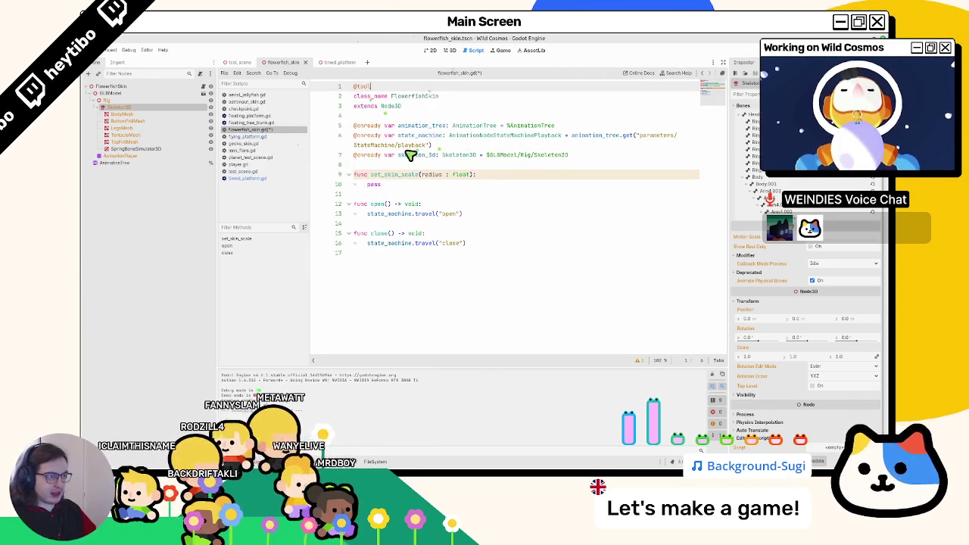
click(254, 62)
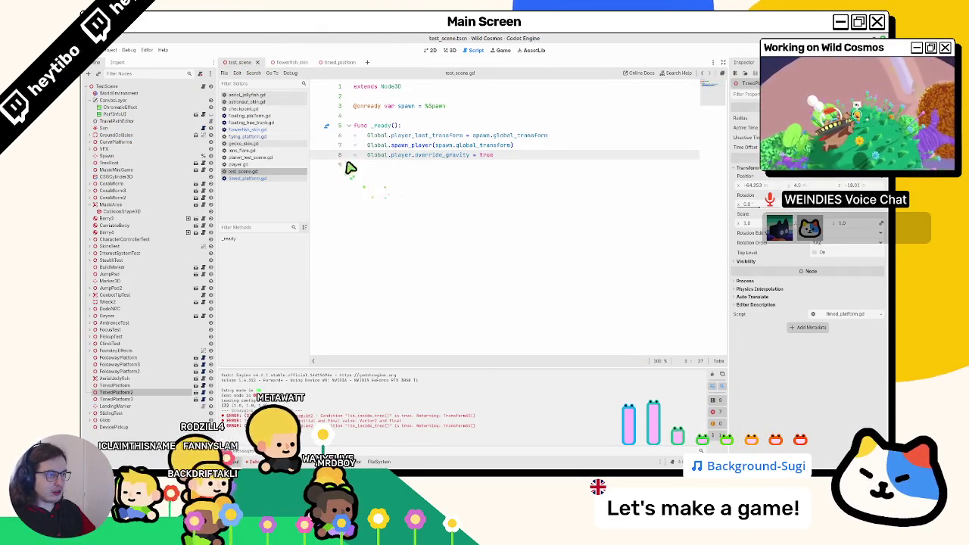
- Close the unneeded scripts, keeping flowerfish_skin.gd and timed_platform.gd open
click(282, 62)
click(256, 179)
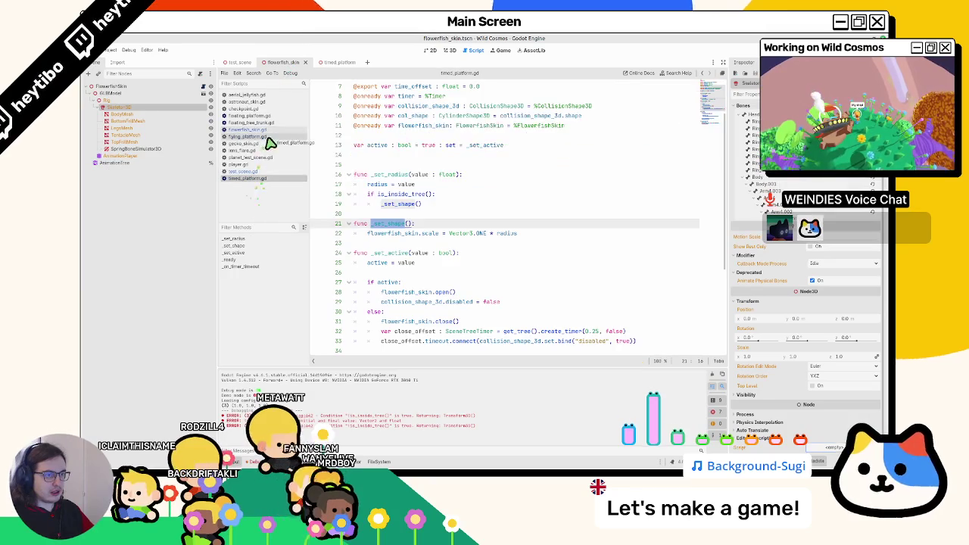
middle_click(258, 153)
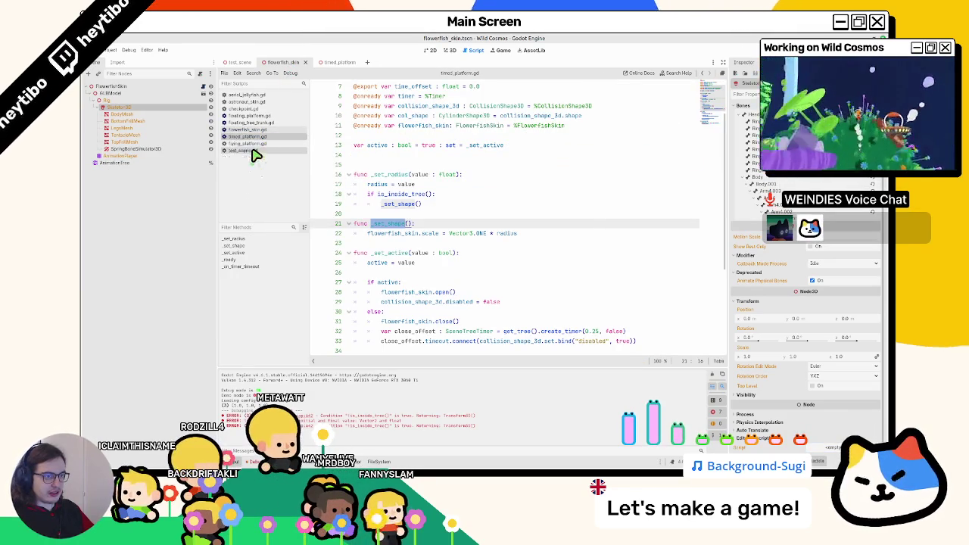
middle_click(251, 95)
middle_click(252, 96)
middle_click(251, 96)
click(251, 95)
click(253, 102)
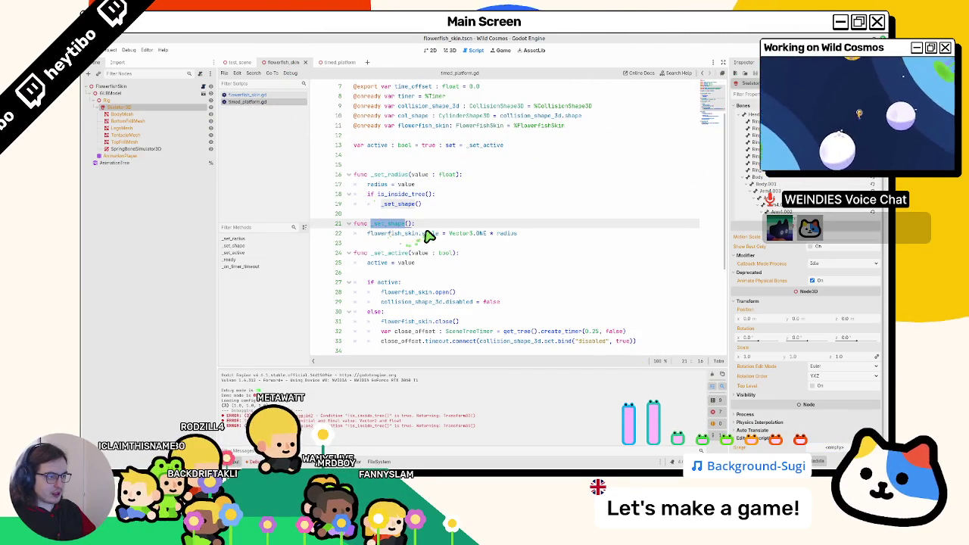
- Replace line 22's scale assignment in timed_platform.gd with a set_skin_scale call
drag(421, 237, 558, 237)
text(sh_skin.set_)
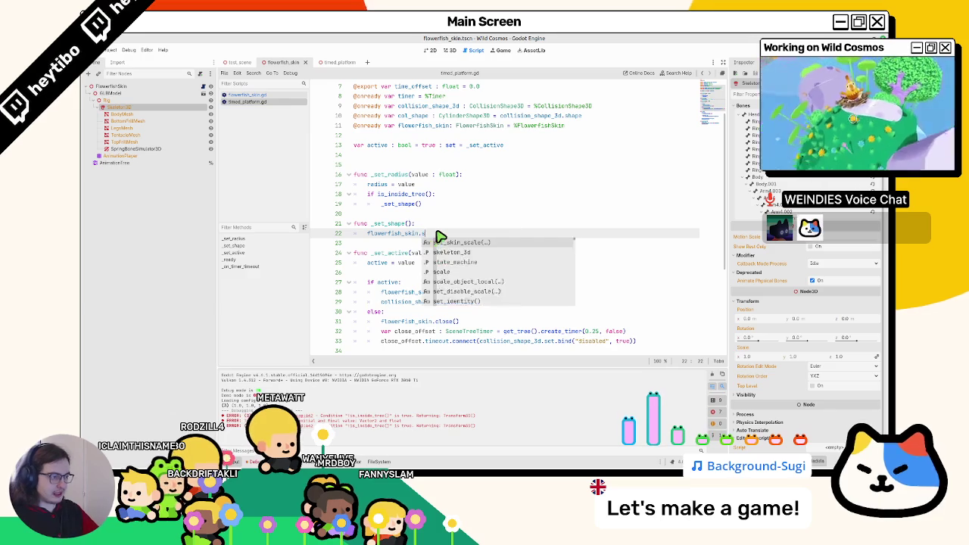
key(Return)
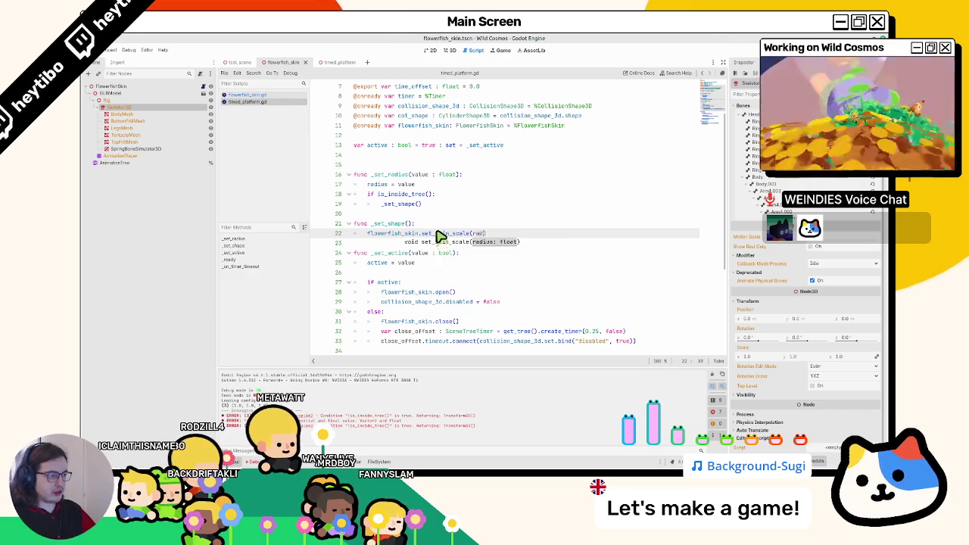
click(433, 234)
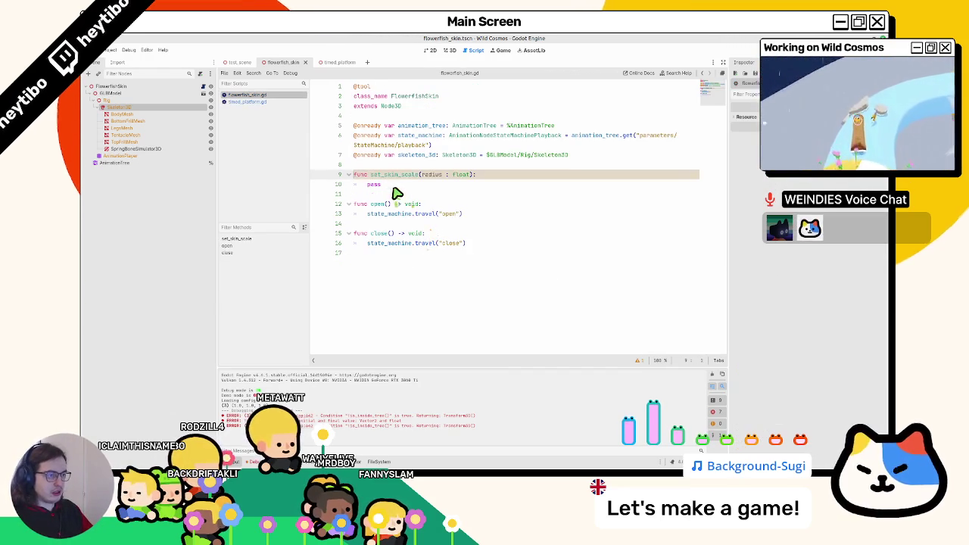
- In set_skin_scale, replace pass with skeleton_3d.scale = Vector3.ONE * radius
double_click(393, 189)
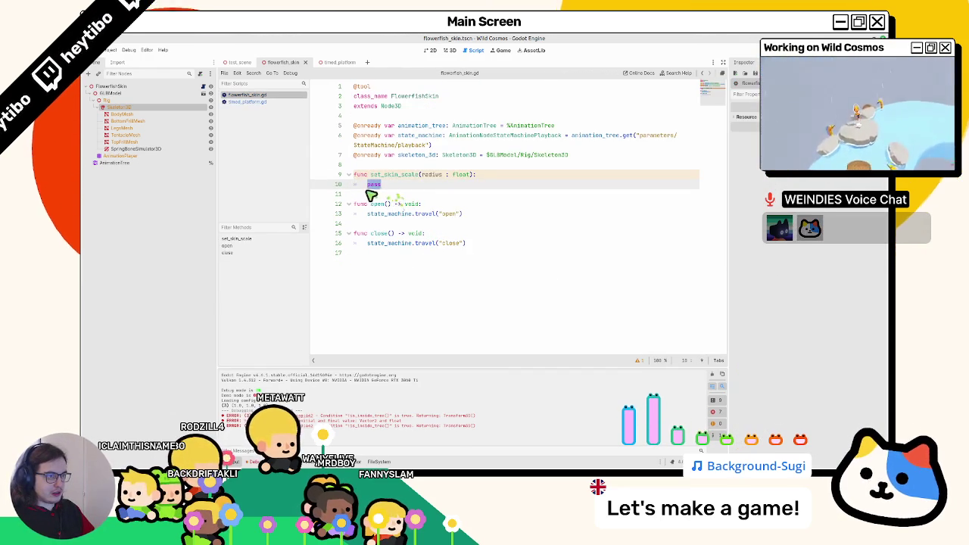
text(skel)
key(Return)
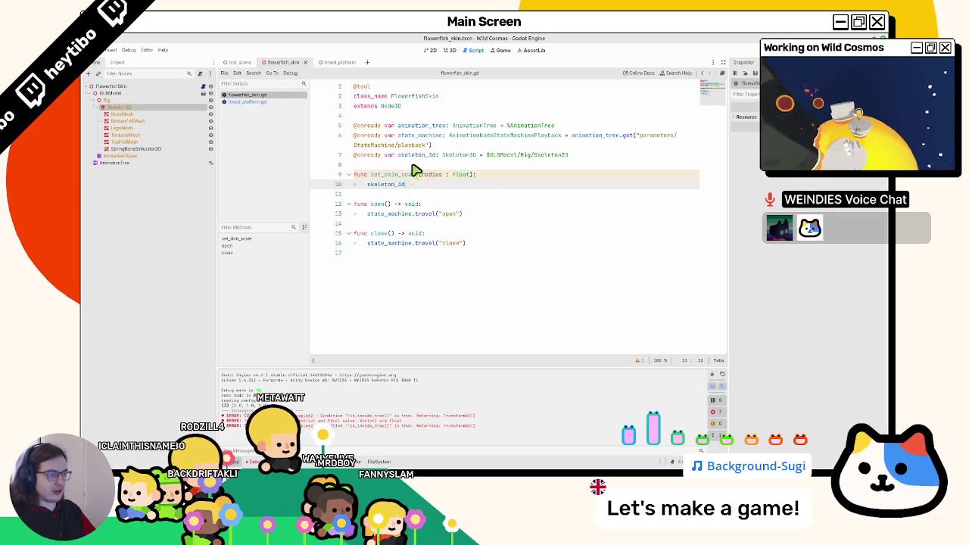
text(.scale = )
text(ra)
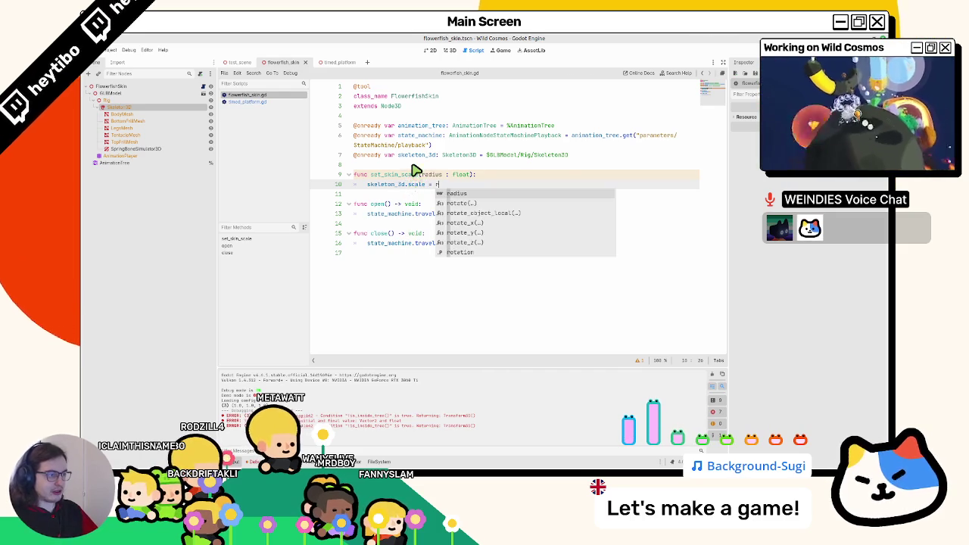
key(Return)
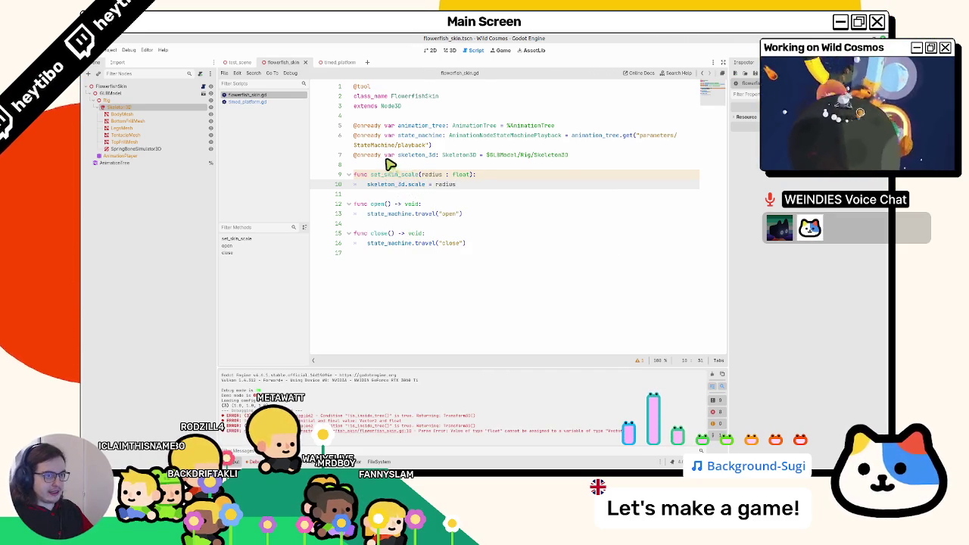
click(436, 184)
text(V )
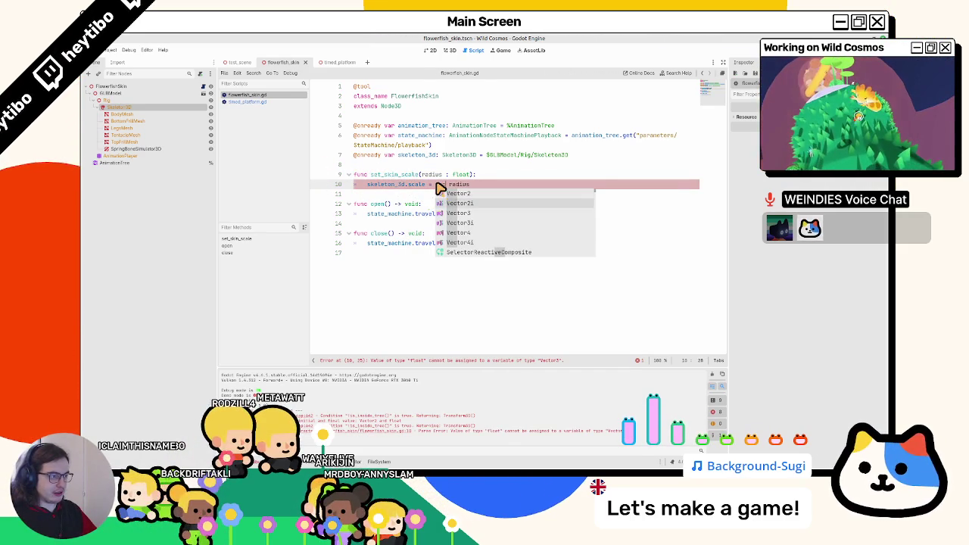
text(ector3.ONE *)
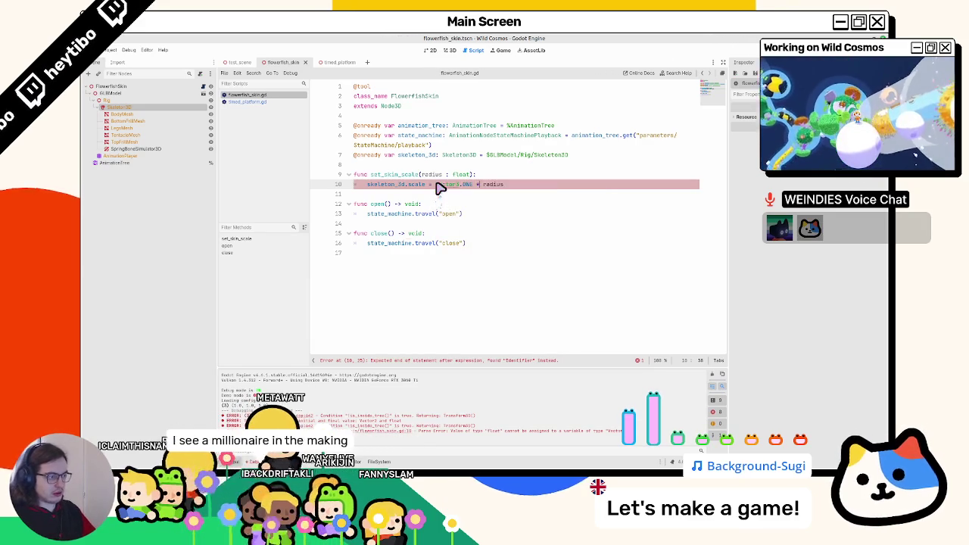
click(449, 50)
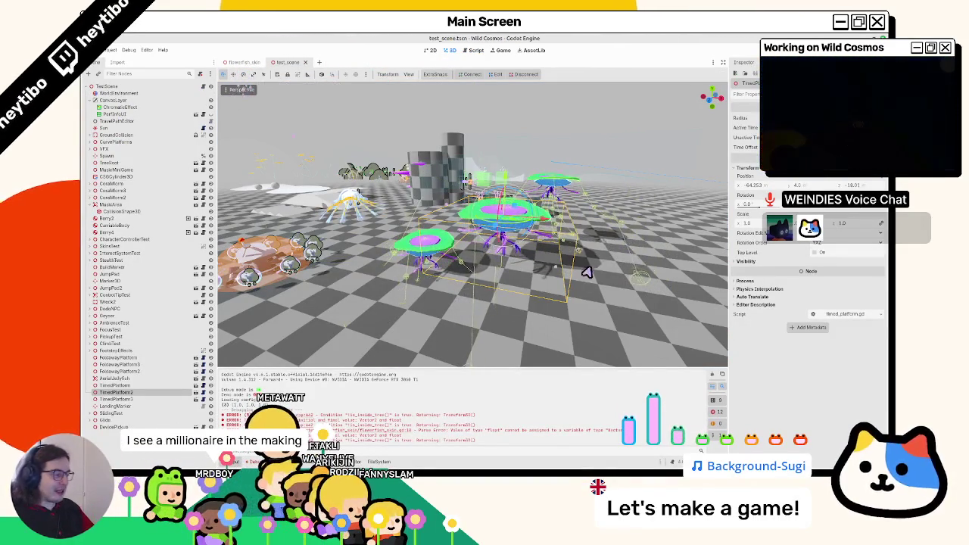
- Clear the output, save test_scene with TimedPlatform2 framed, and close and reopen the scene to refresh the skins
click(717, 378)
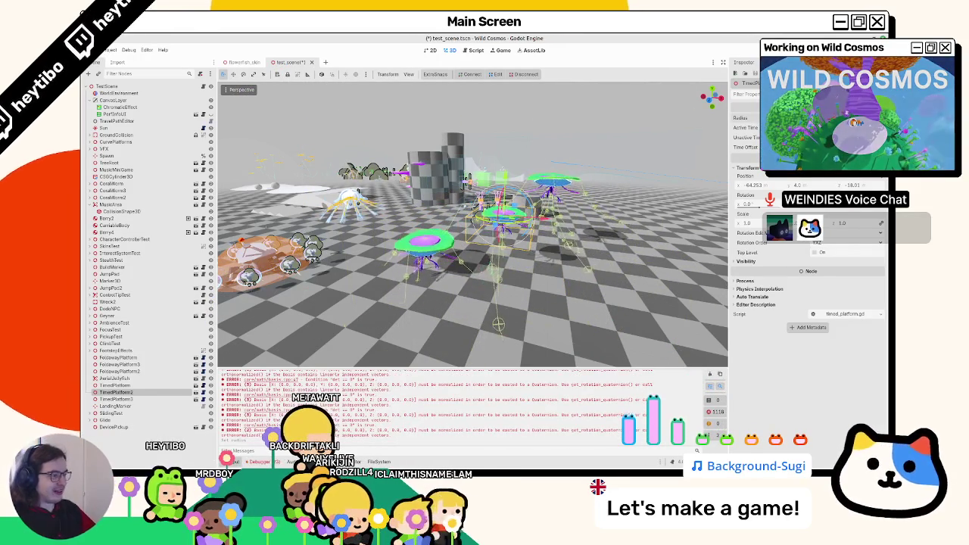
click(711, 376)
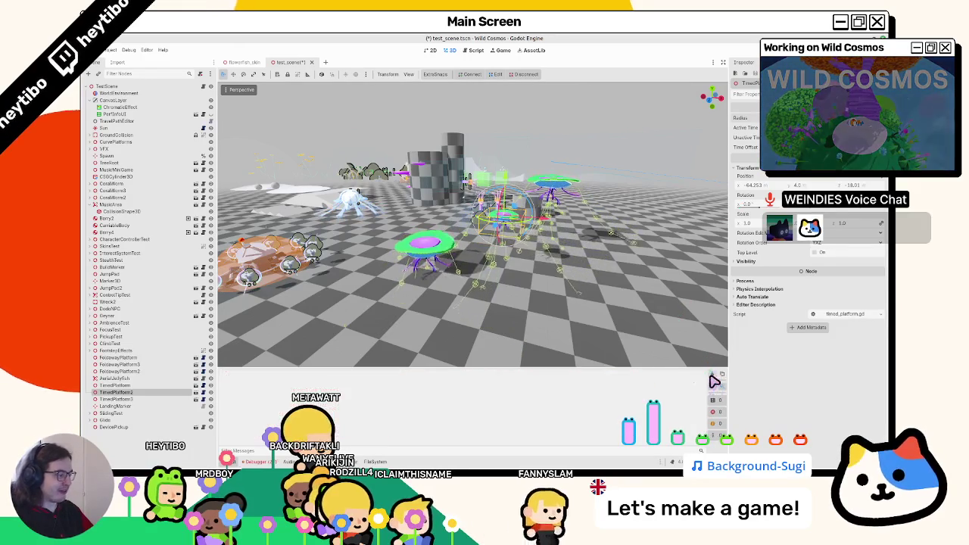
key(ctrl+s)
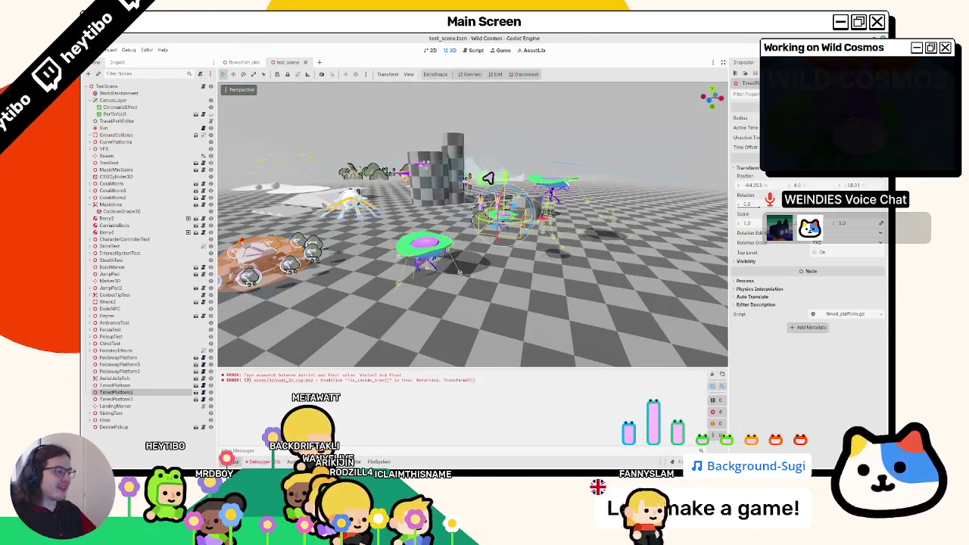
key(f)
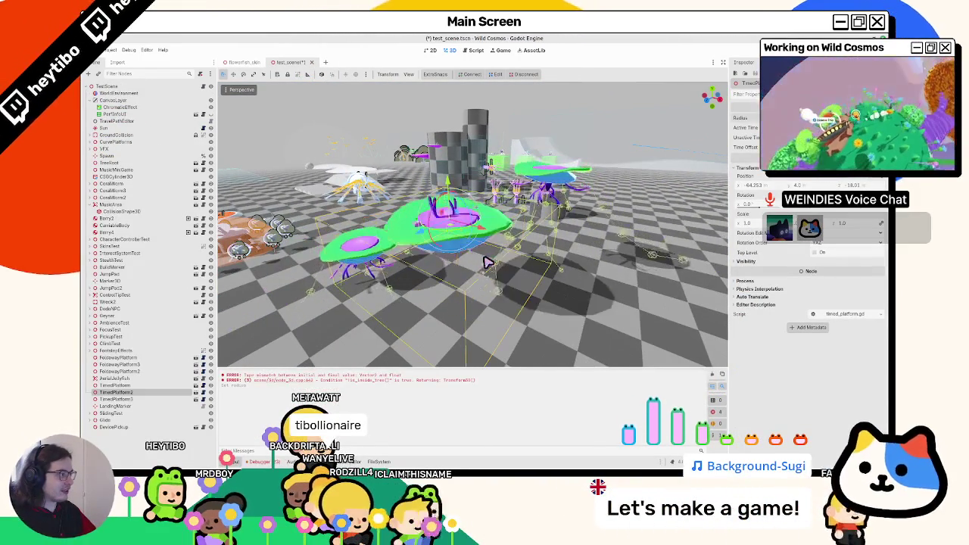
key(ctrl+s)
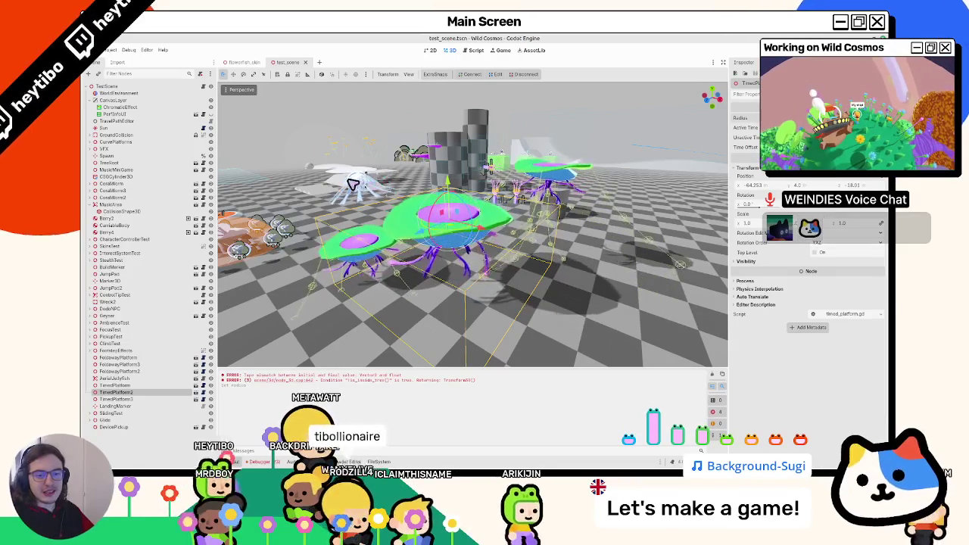
click(305, 63)
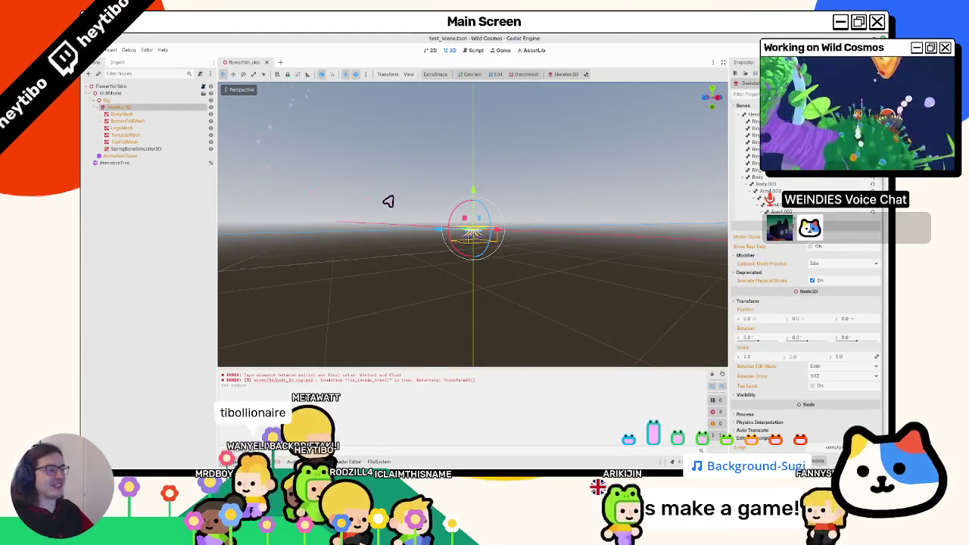
key(ctrl+shift+t)
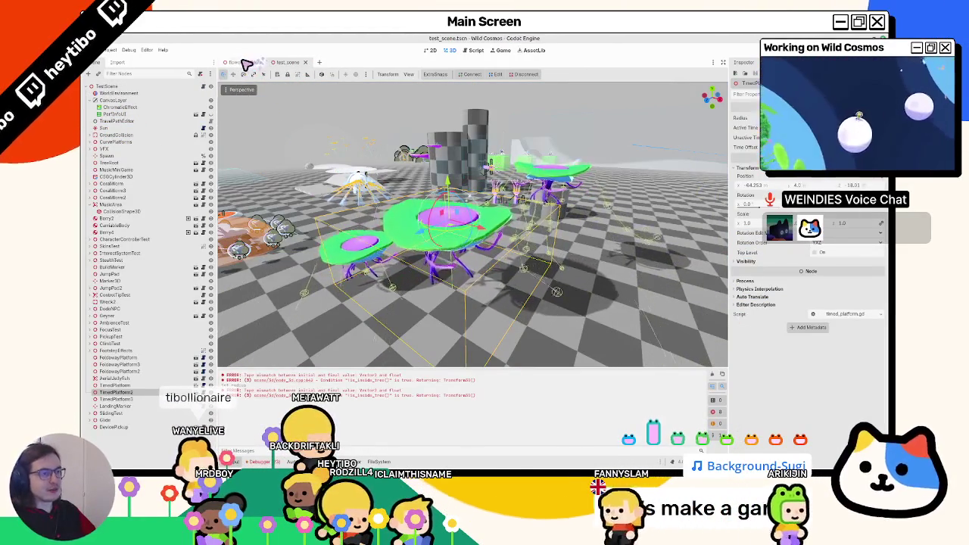
click(247, 65)
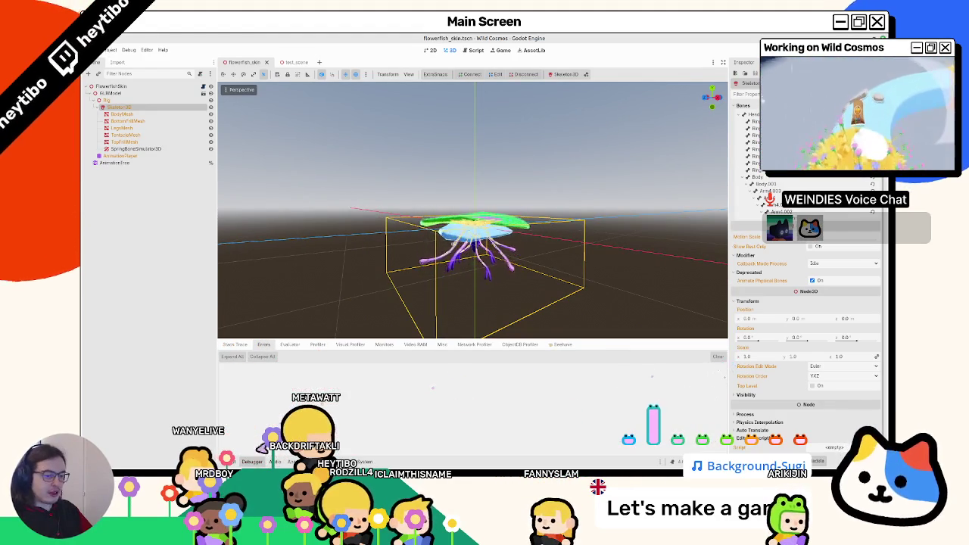
- Collapse the bottom debugger panel, zoom the flowerfish_skin viewport, and right-click SpringBoneSimulator3D
click(256, 462)
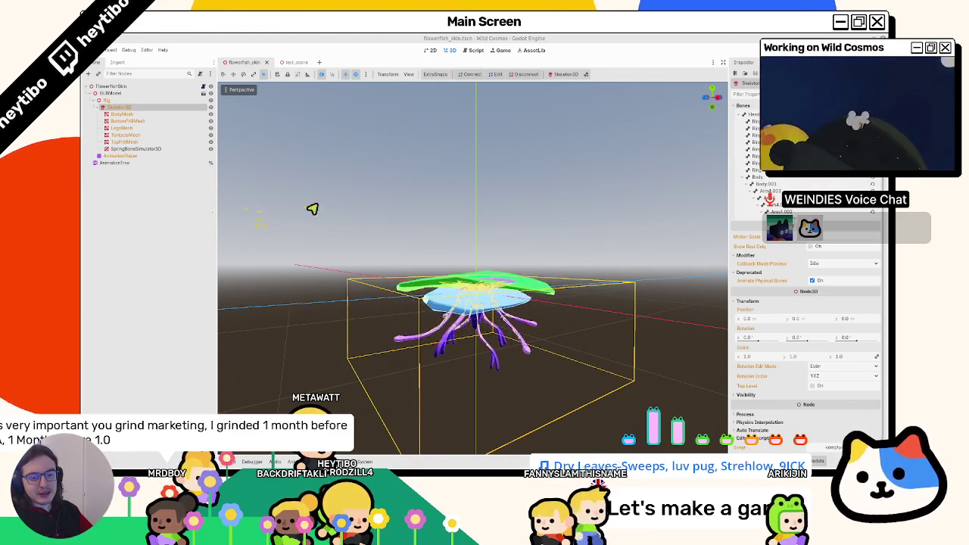
scroll(down, 3)
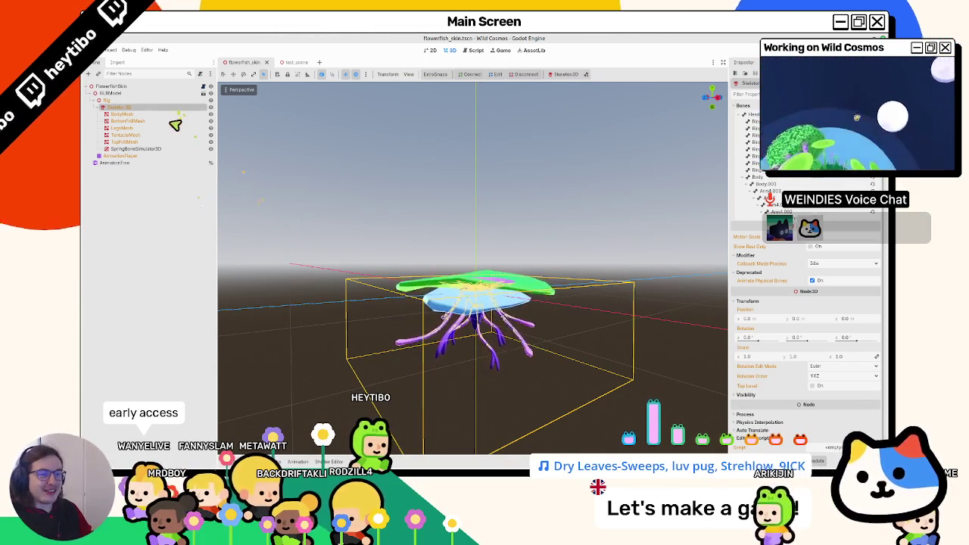
right_click(167, 149)
click(200, 287)
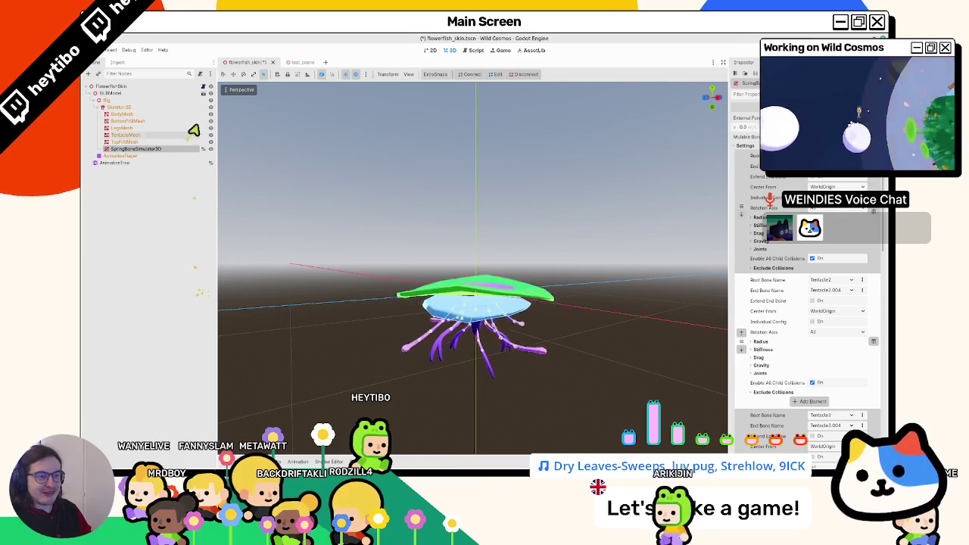
click(206, 87)
drag(147, 150, 422, 162)
double_click(429, 165)
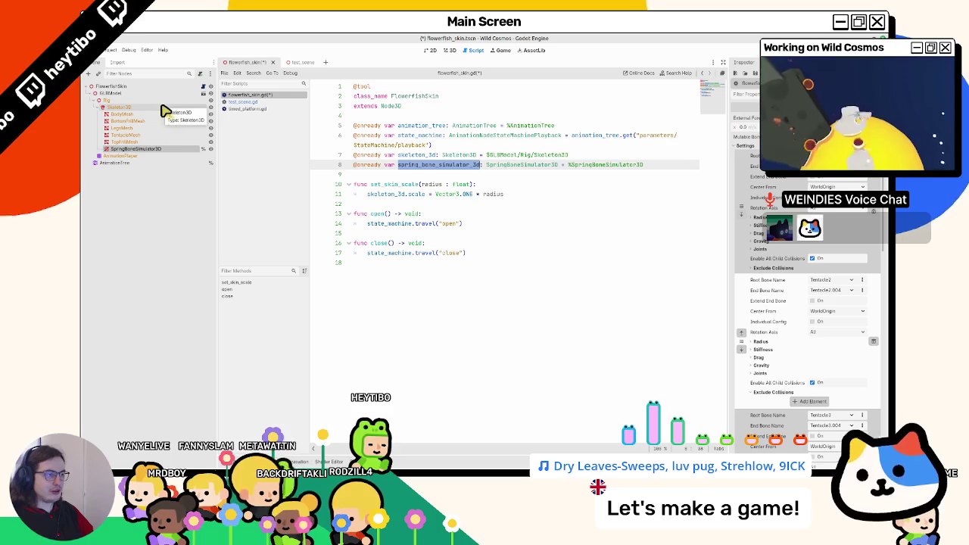
click(480, 206)
key(ctrl+s)
drag(474, 194, 437, 193)
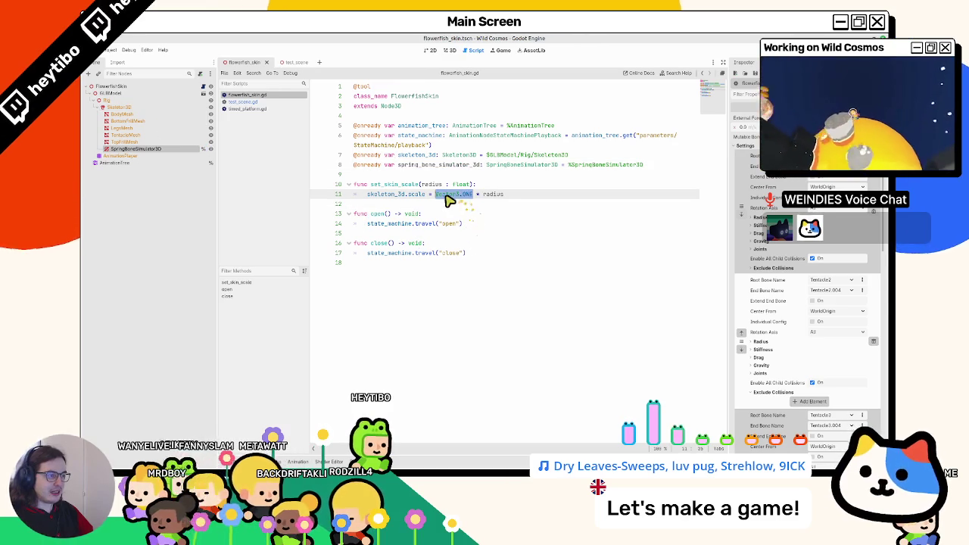
click(498, 195)
click(502, 190)
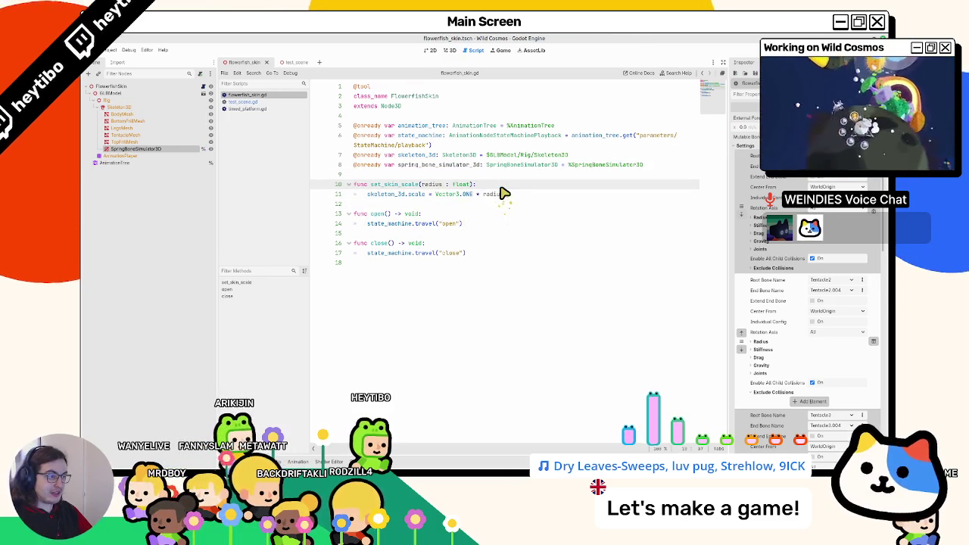
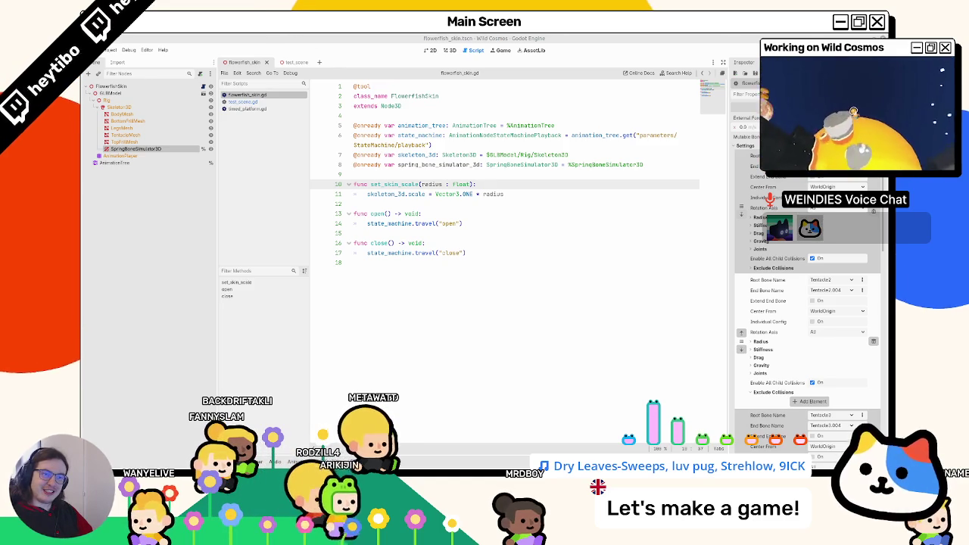
- In the 3D scene view, select the SpringBoneSimulator3D node under Skeleton3D
click(448, 52)
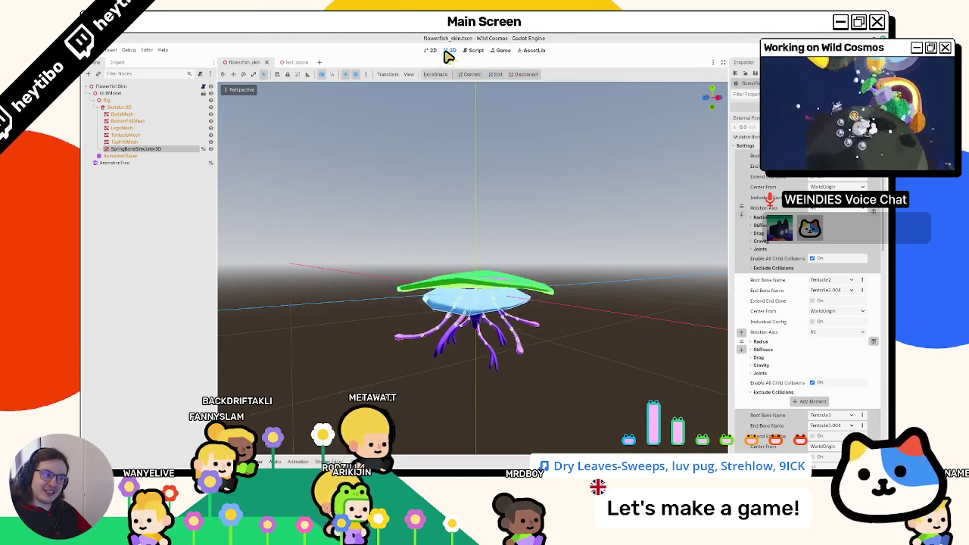
click(127, 108)
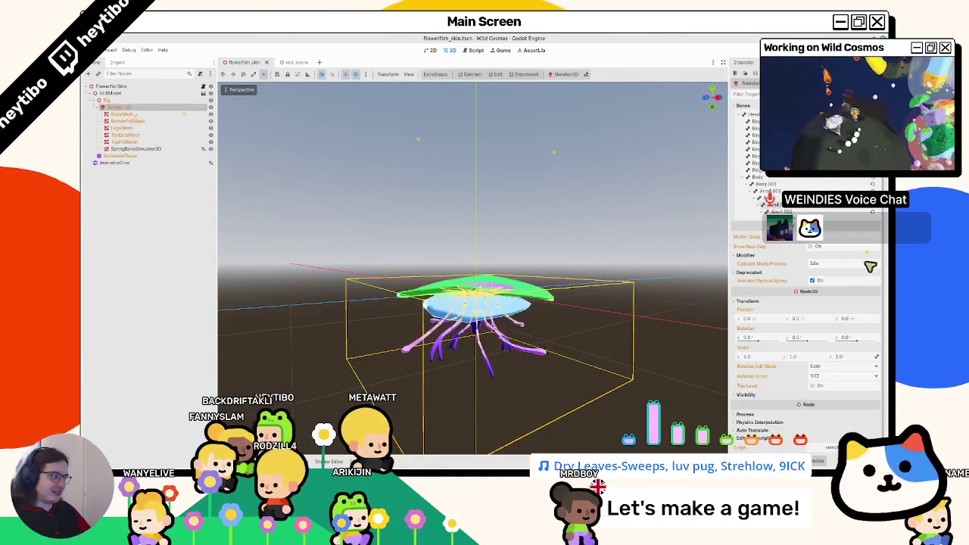
scroll(up, 3)
scroll(down, 3)
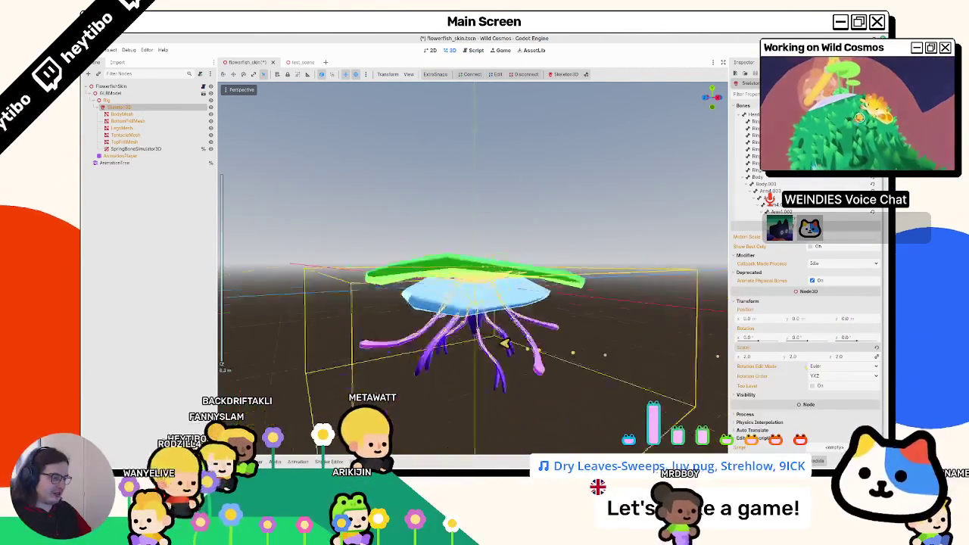
click(137, 150)
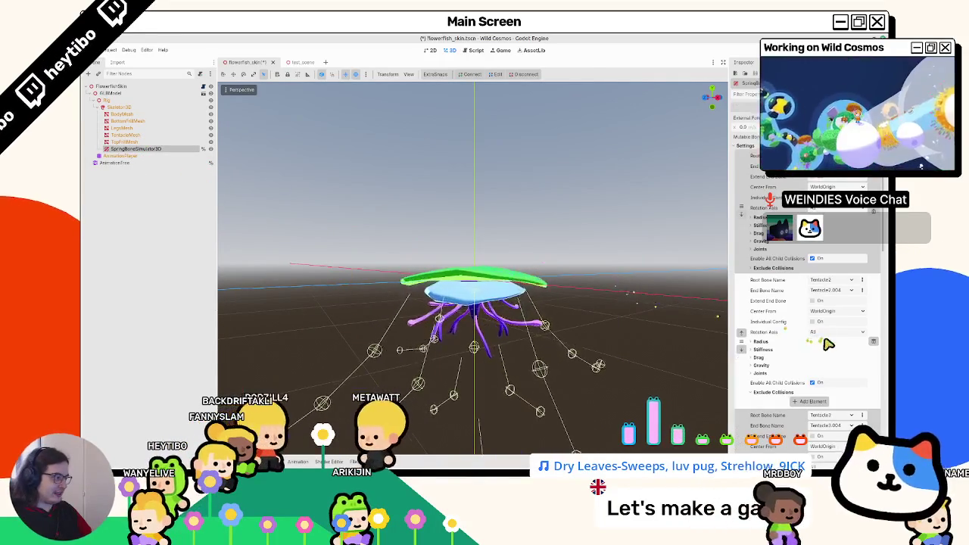
- Try a 0.5 scale on the spring bone simulator, undo it, and open flowerfish_skin.gd
scroll(down, 3)
scroll(down, 3)
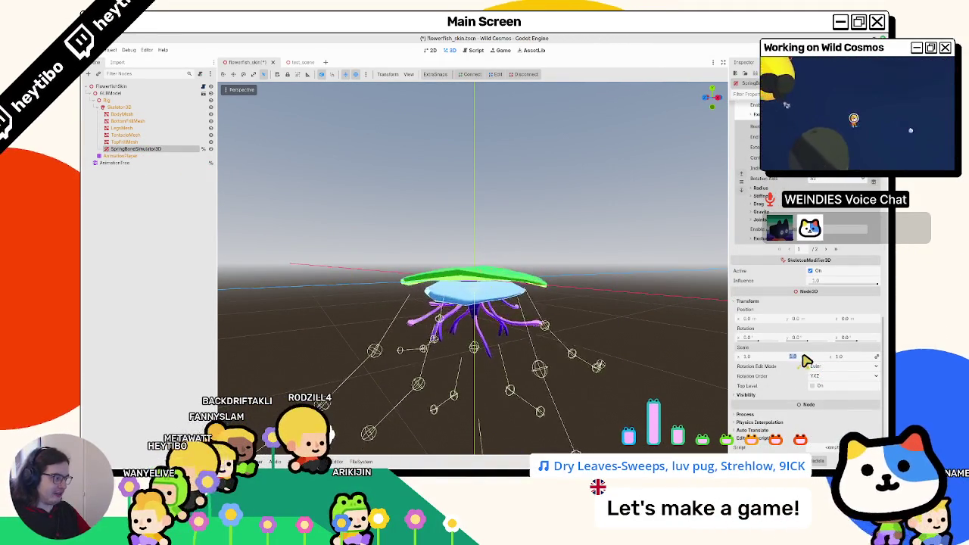
drag(805, 365, 808, 362)
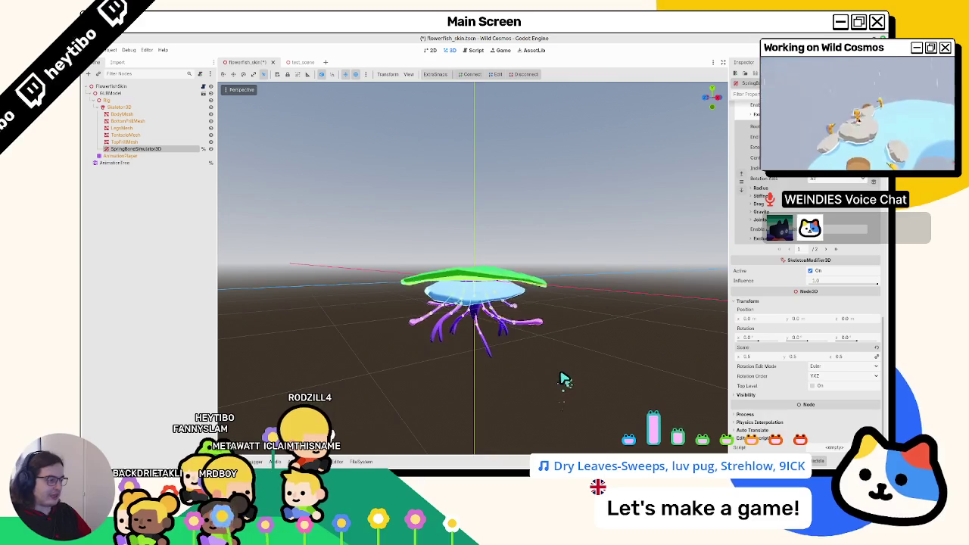
key(ctrl+z)
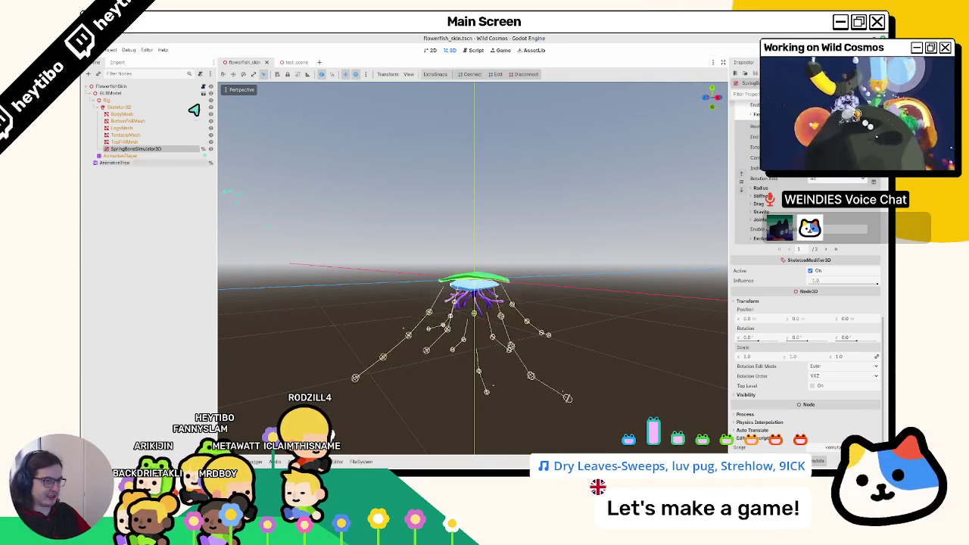
click(203, 87)
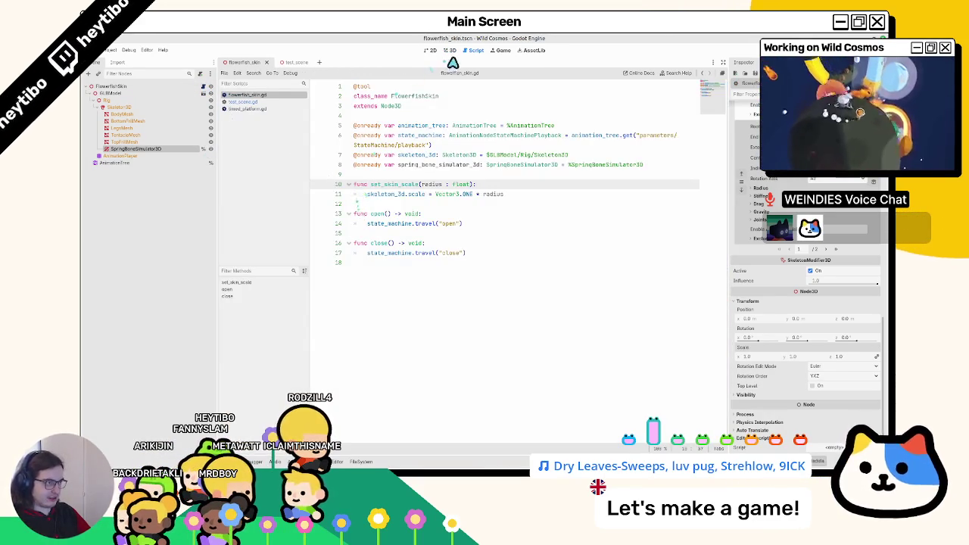
- In flowerfish_skin.gd, duplicate set_skin_scale's skeleton_3d scale = Vector3.ONE * radius line
click(451, 51)
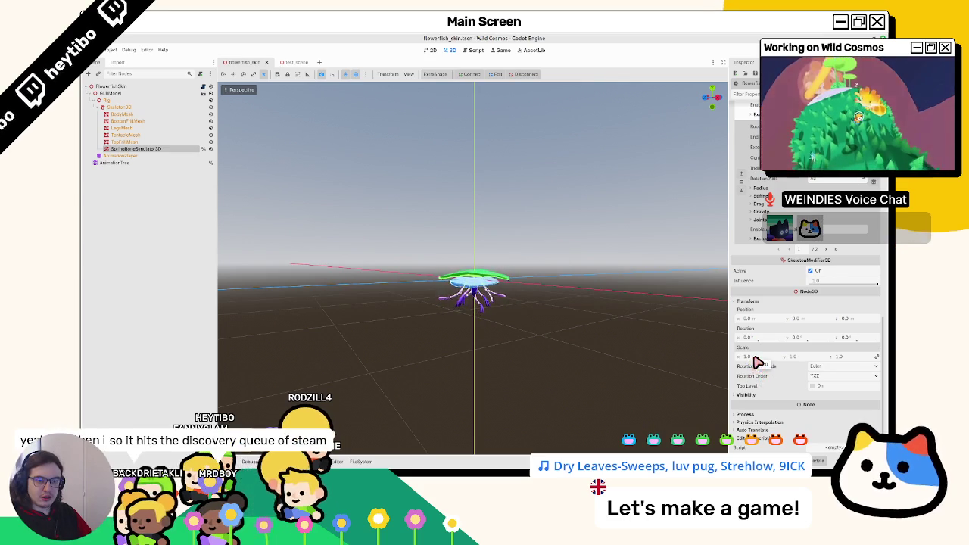
click(474, 51)
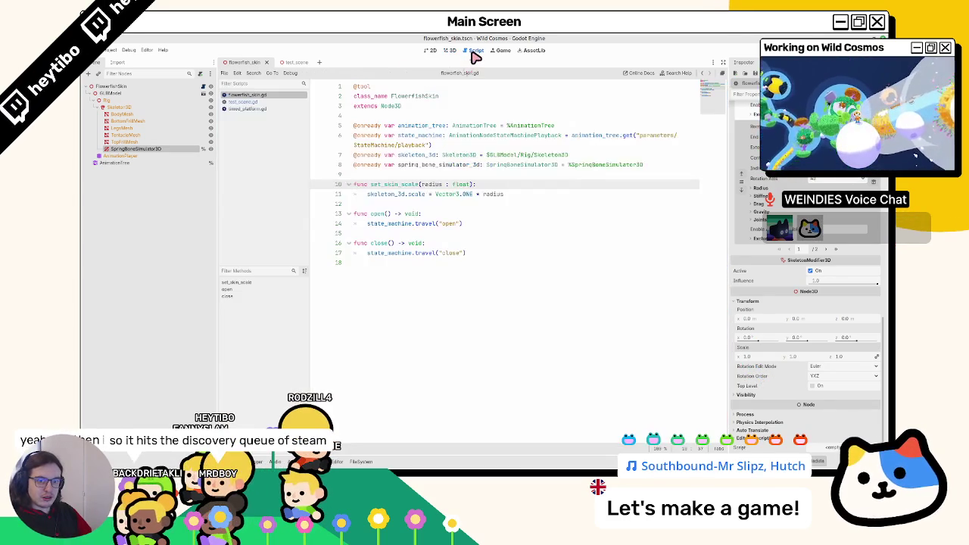
mouse_move(463, 186)
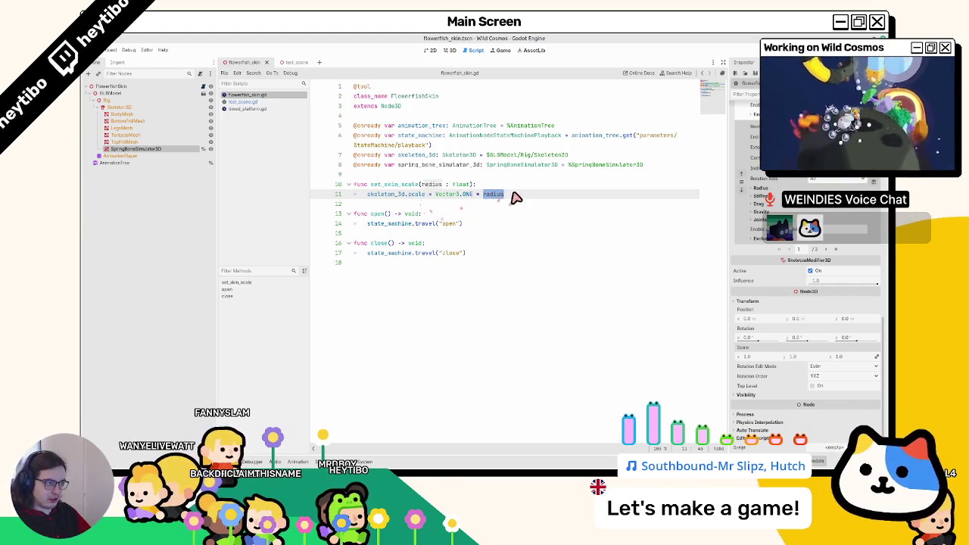
key(ctrl+shift+d)
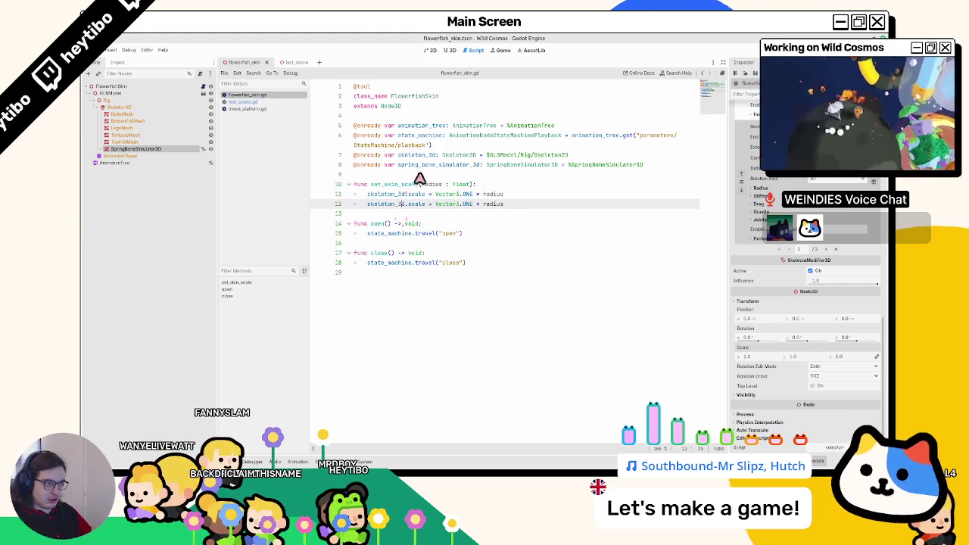